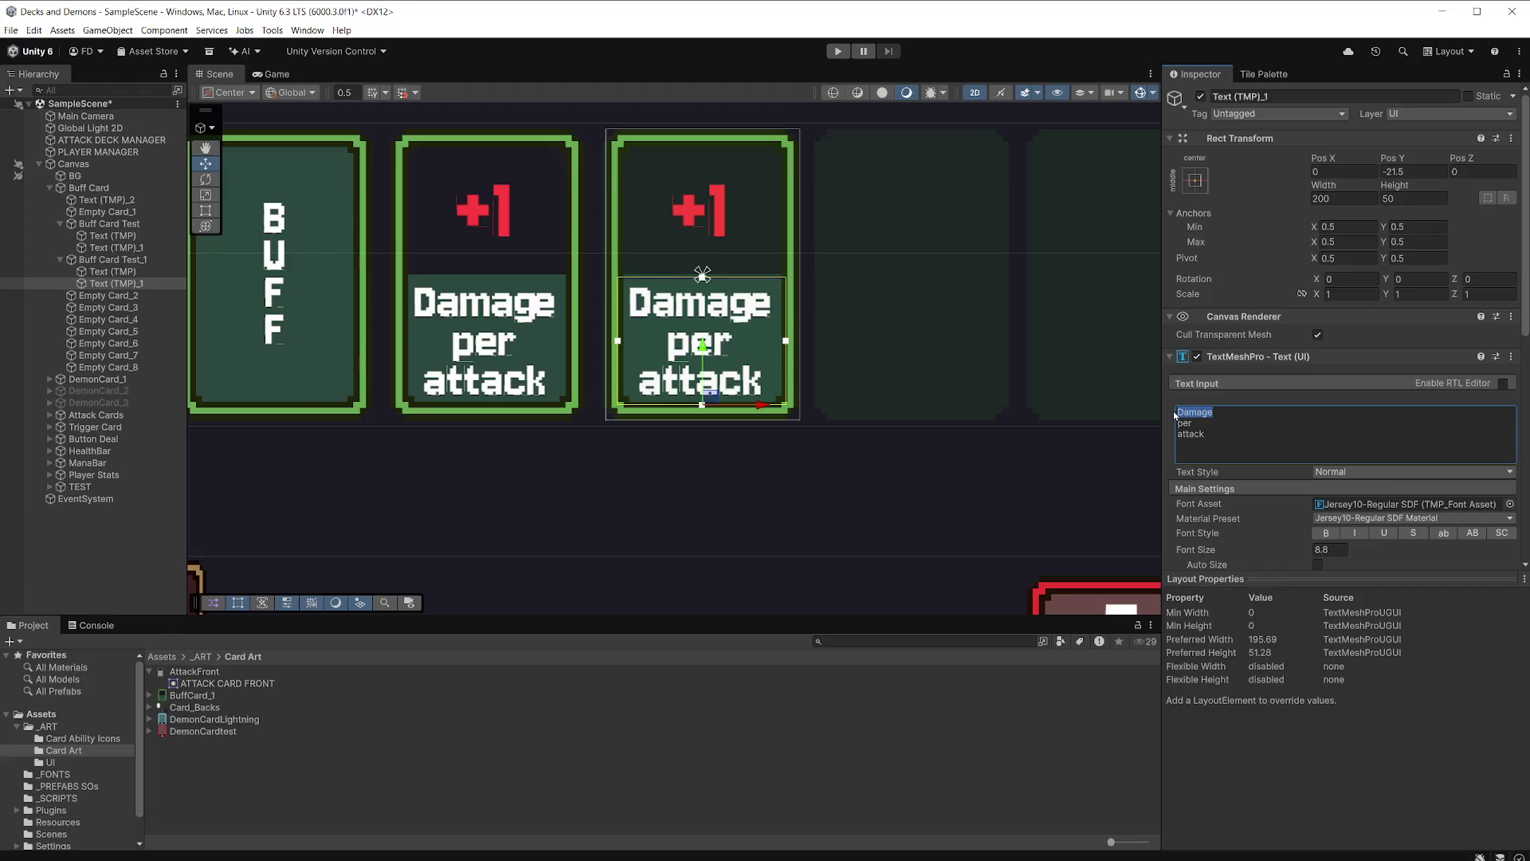
Change the third card's texts to 'Mana' and '+5' so it reads +5 Mana per attack.
{"action": "type", "text": "Mana"}
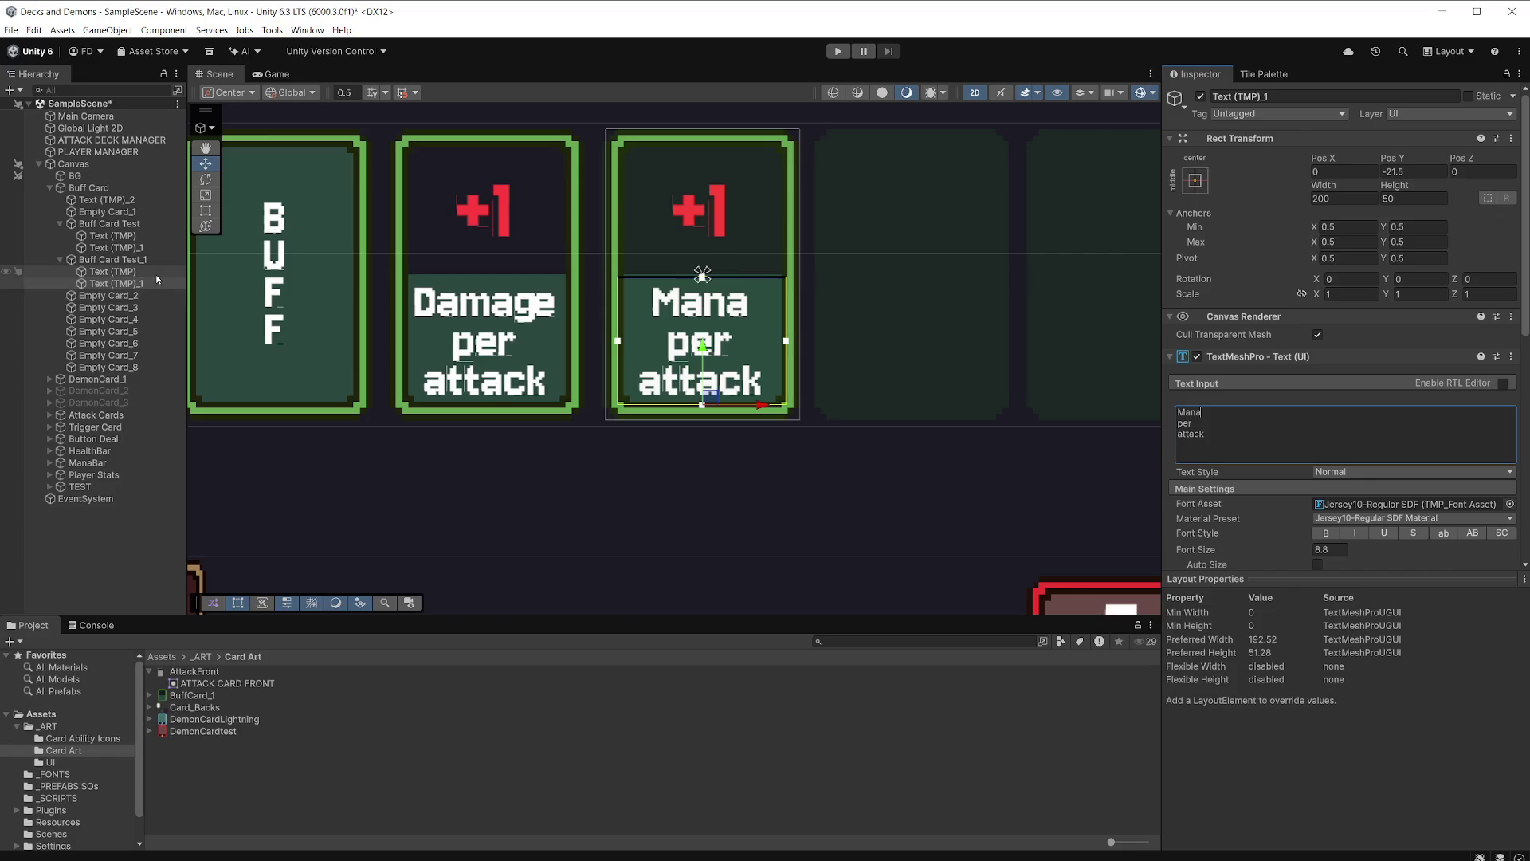
{"action": "left_click", "coordinate": [112, 271]}
{"action": "left_click", "coordinate": [1218, 417]}
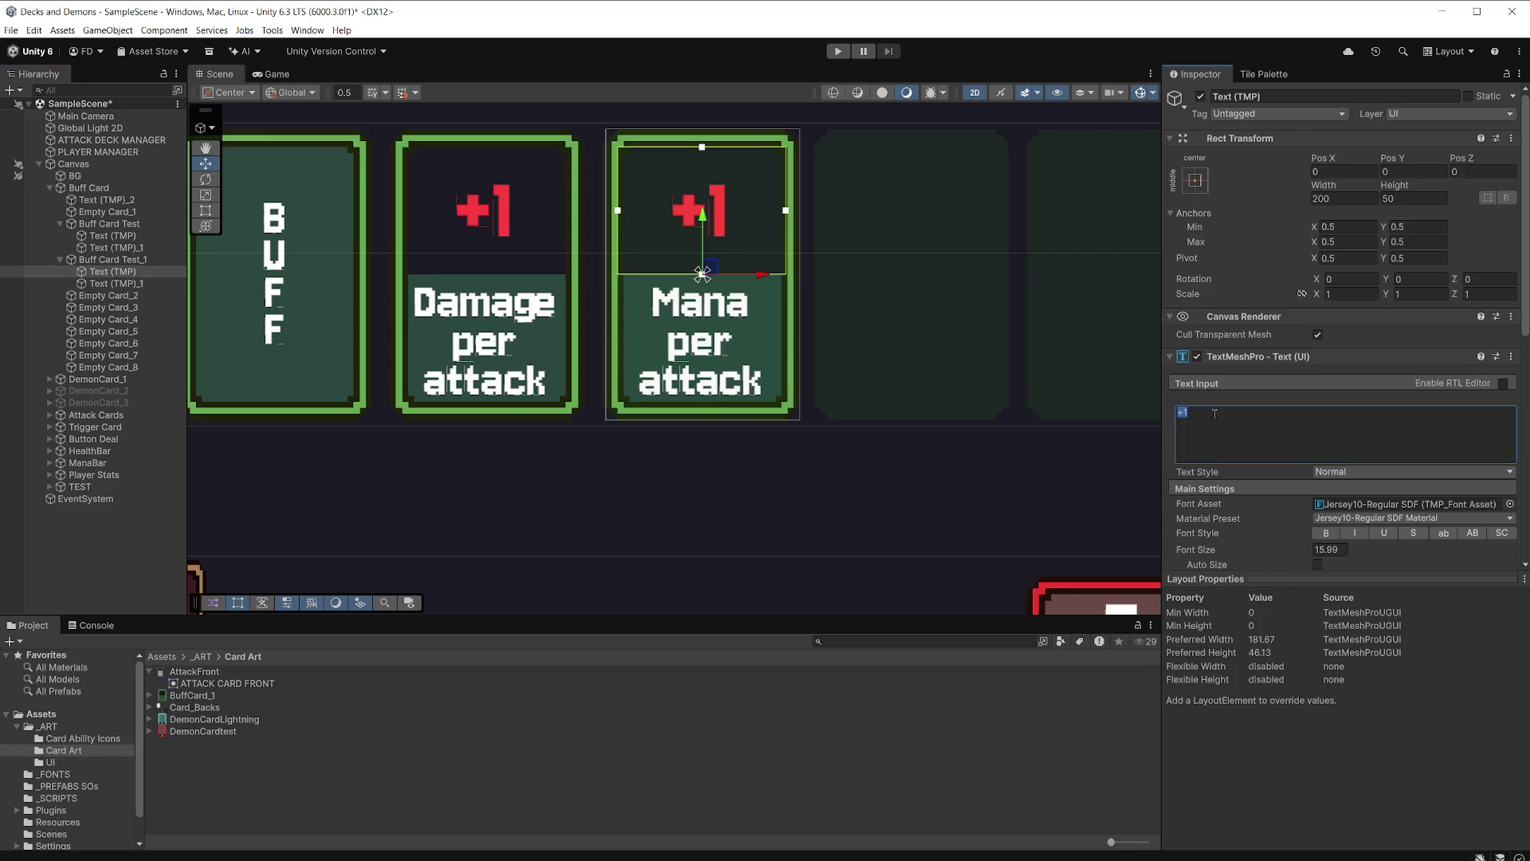
{"action": "type", "text": "+5"}
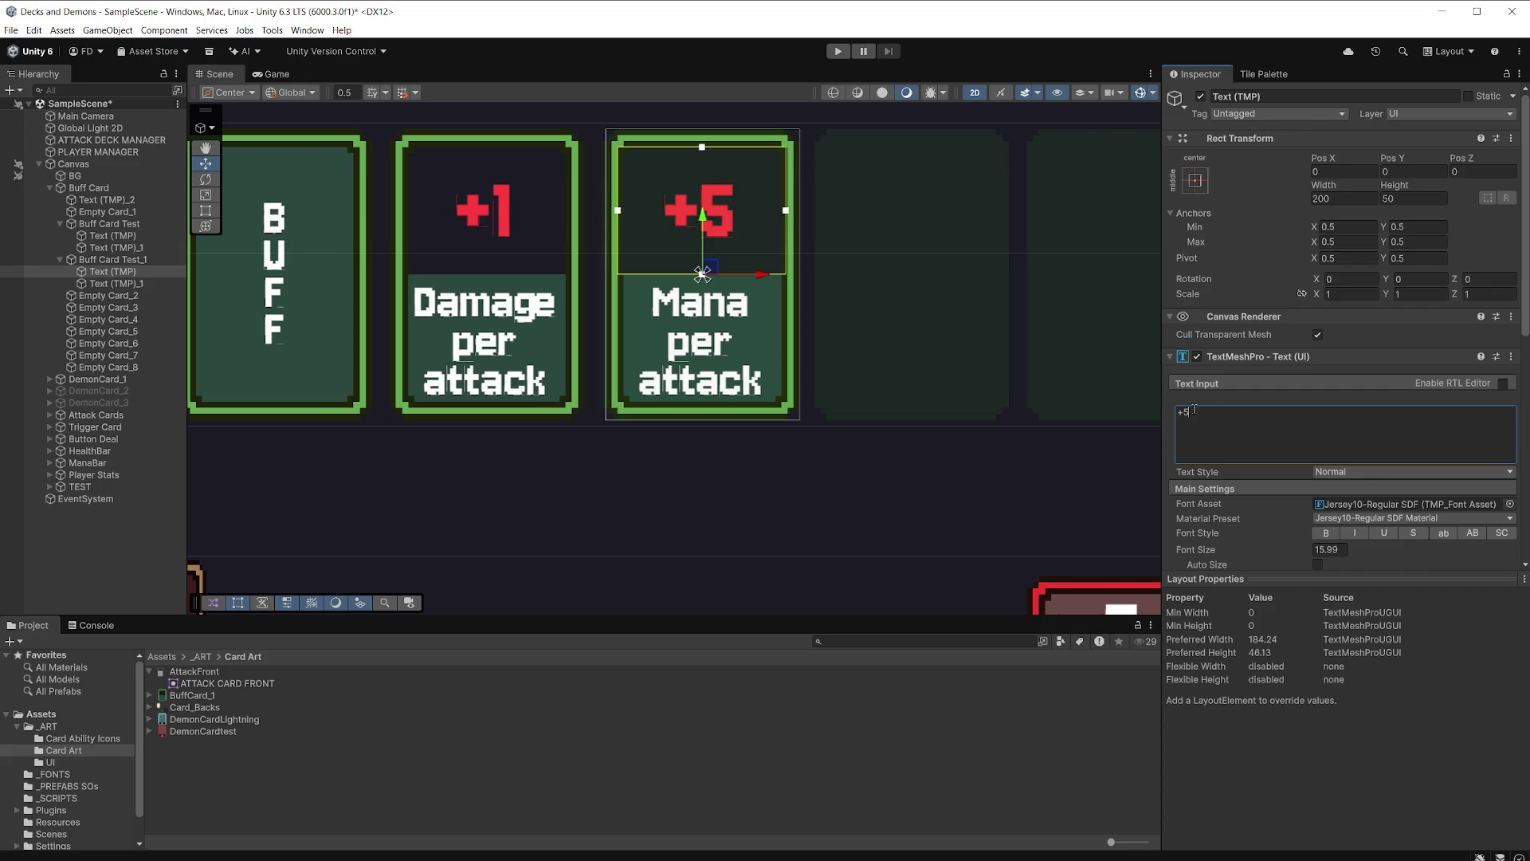
{"action": "scroll", "coordinate": [973, 314], "scroll_direction": "down", "scroll_amount": 3}
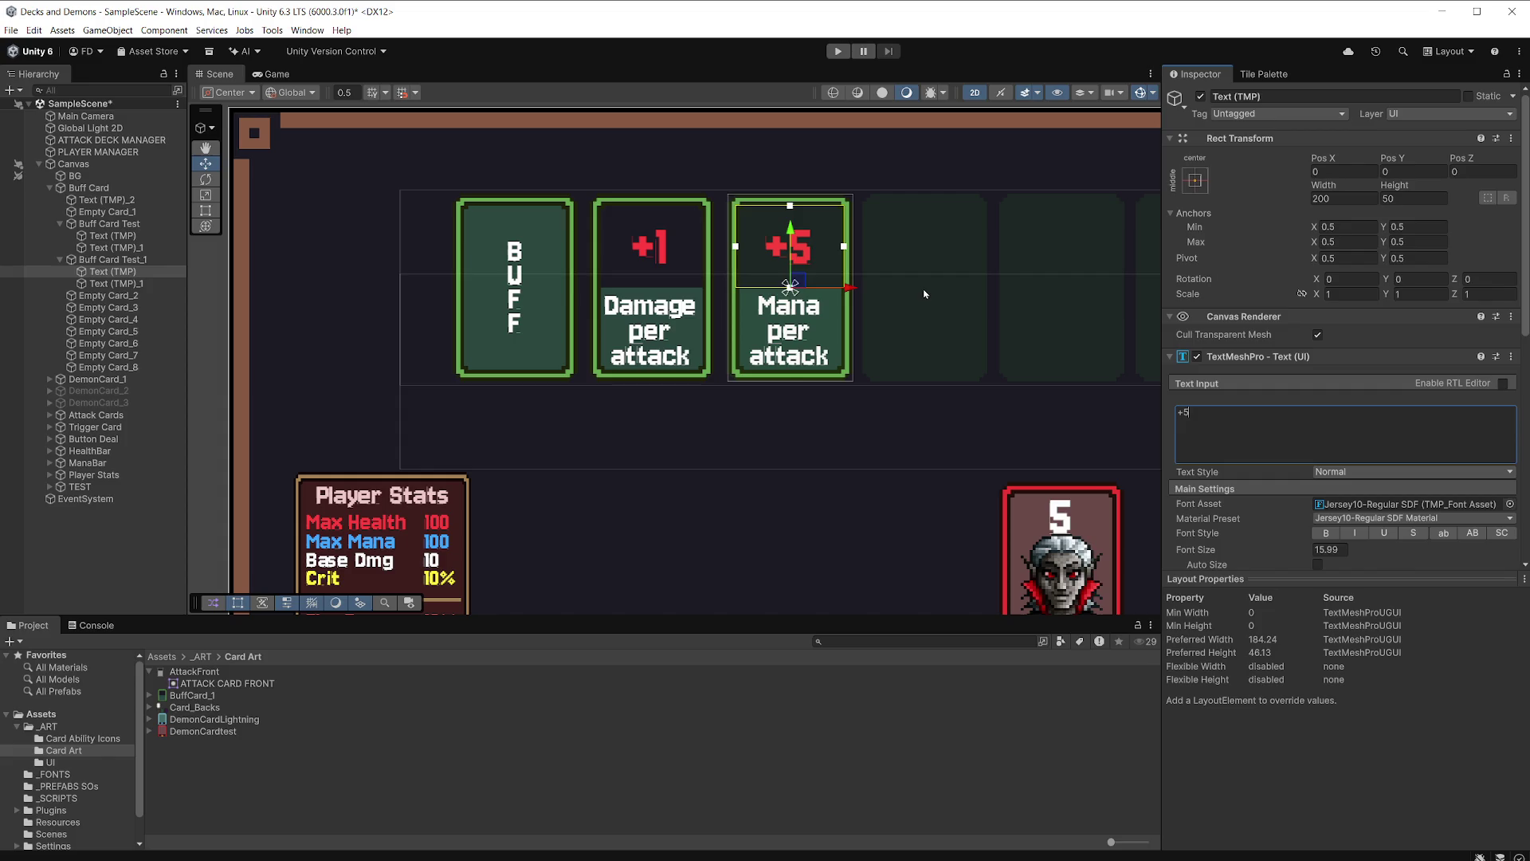
{"action": "scroll", "coordinate": [912, 290], "scroll_direction": "up", "scroll_amount": 1}
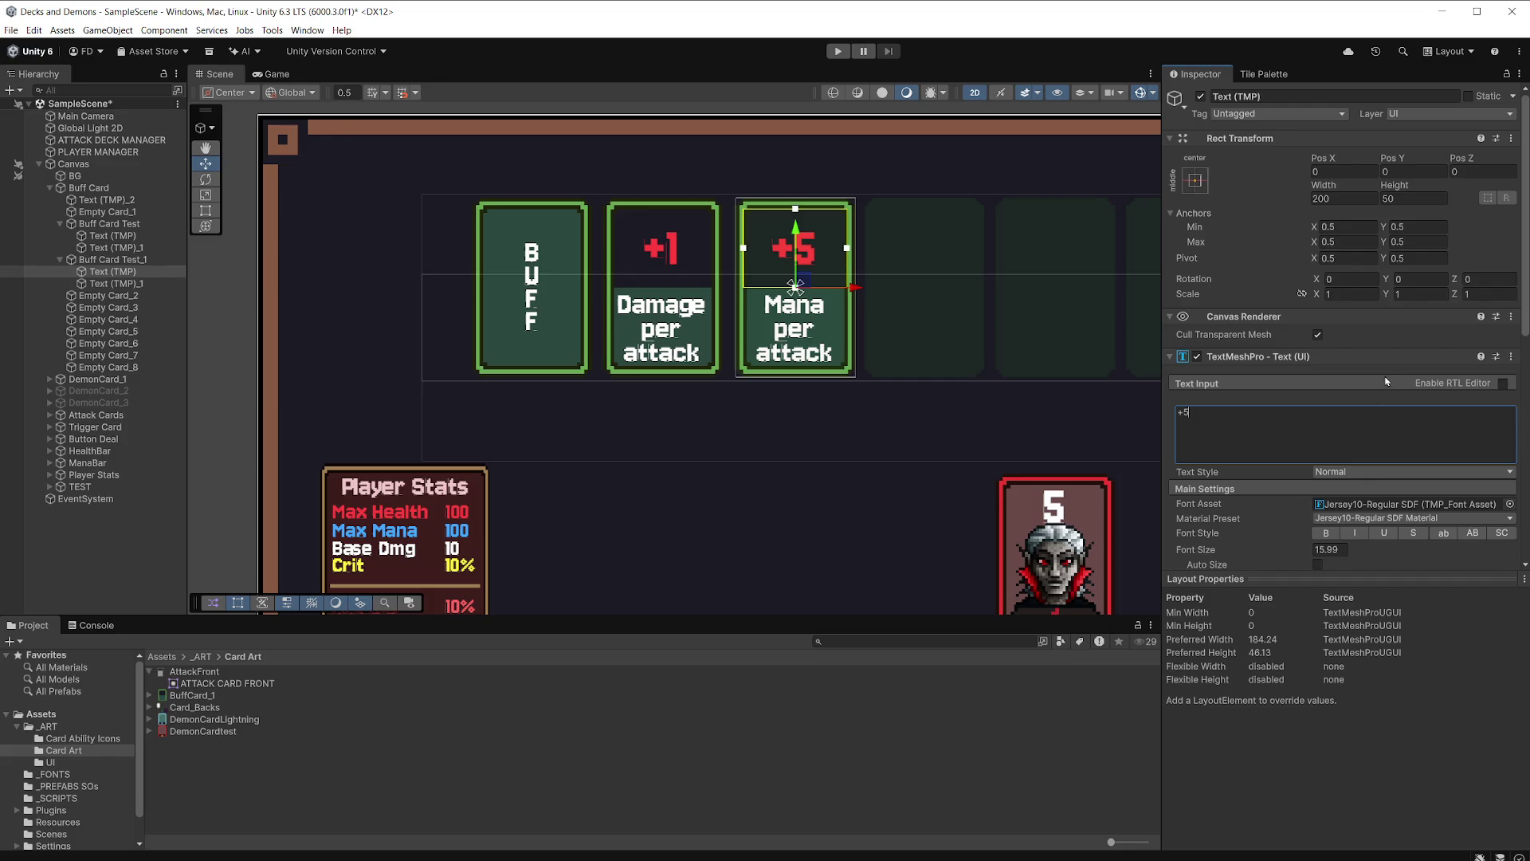
{"action": "scroll", "coordinate": [964, 341], "scroll_direction": "down", "scroll_amount": 3}
{"action": "scroll", "coordinate": [1355, 391], "scroll_direction": "down", "scroll_amount": 5}
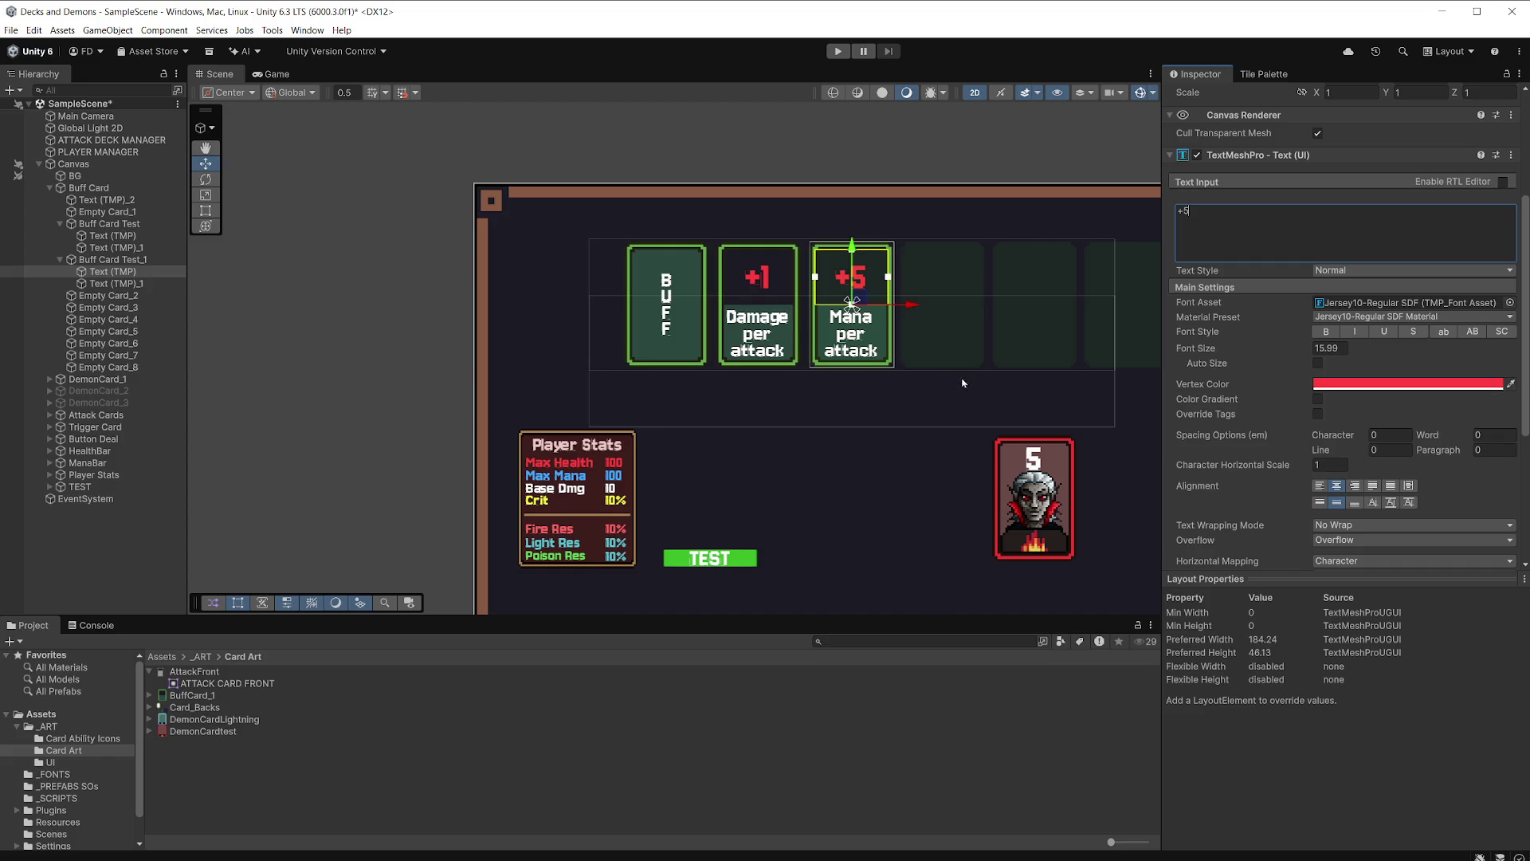
Colour the card's +5 text with the blue sampled from the Max Mana value.
{"action": "left_click_drag", "start_coordinate": [951, 371], "coordinate": [730, 252]}
{"action": "scroll", "coordinate": [885, 383], "scroll_direction": "down", "scroll_amount": 1}
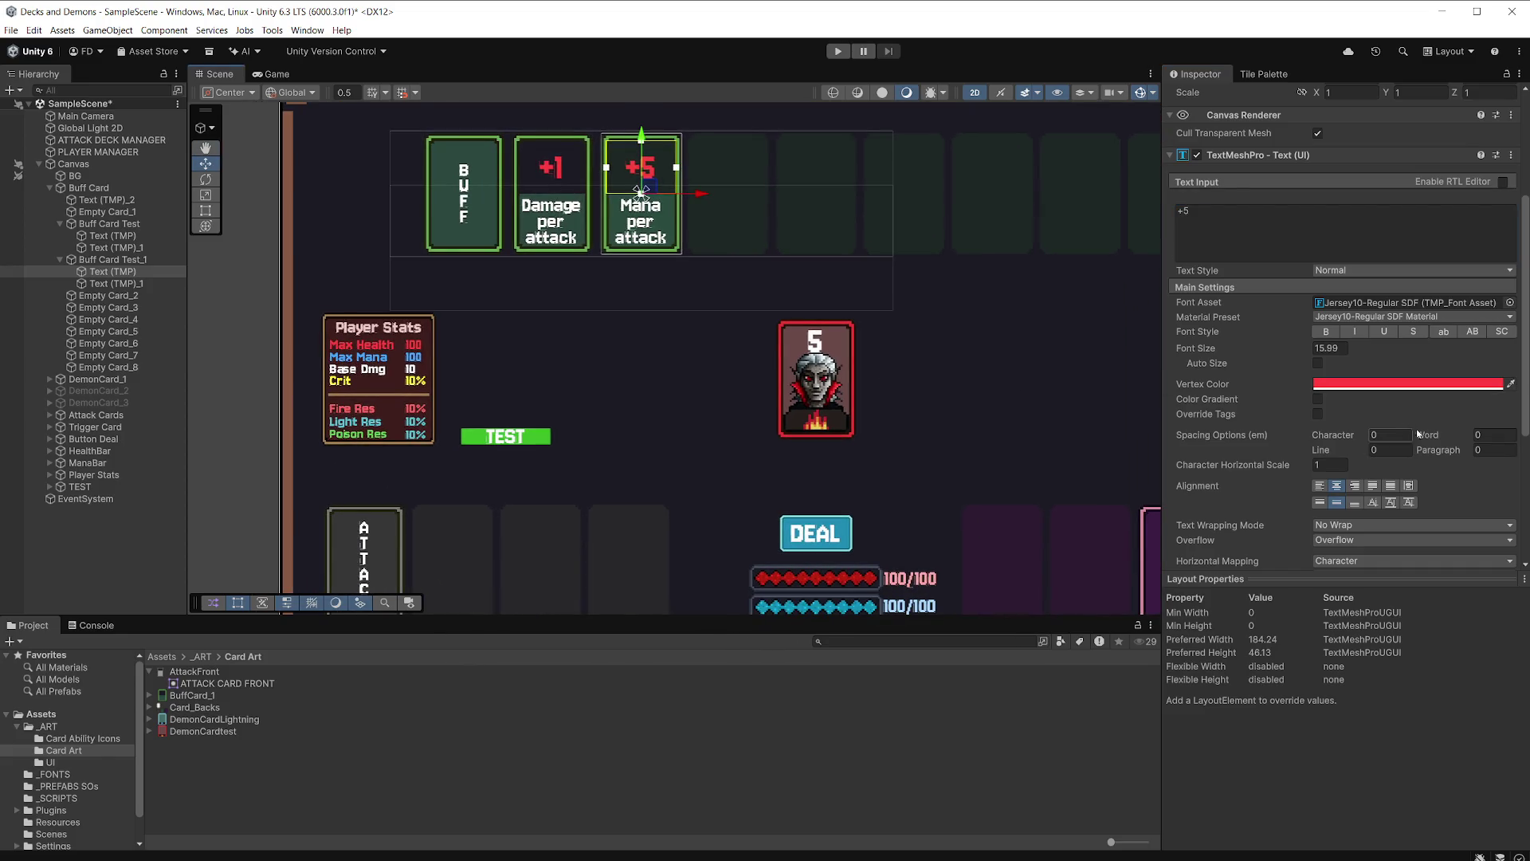
{"action": "left_click", "coordinate": [1510, 384]}
{"action": "left_click", "coordinate": [418, 359]}
{"action": "left_click", "coordinate": [417, 359]}
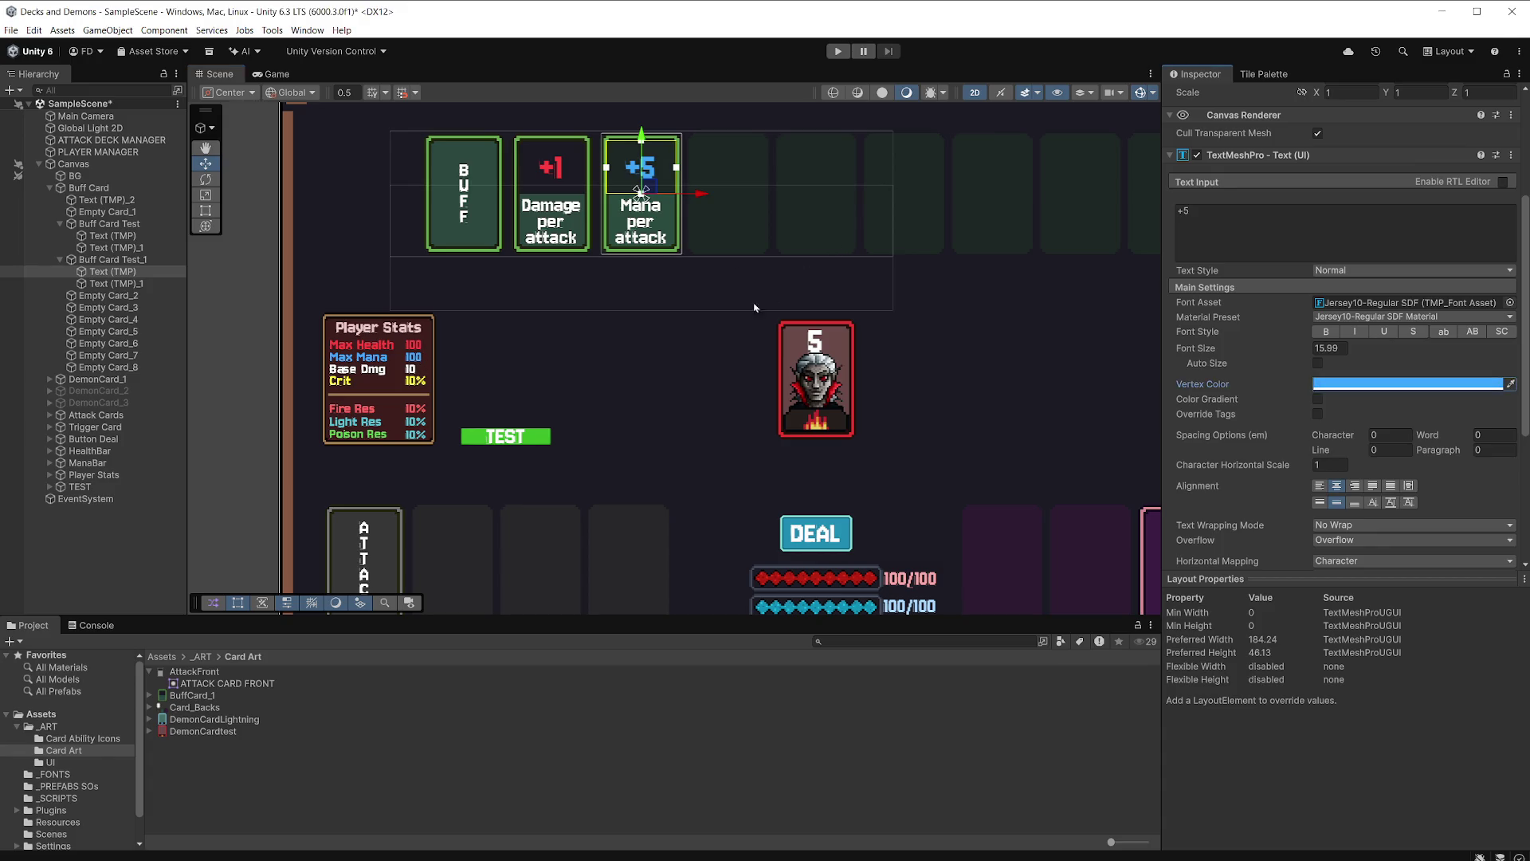
Save the scene and preview it in the Game view.
{"action": "left_click", "coordinate": [1004, 300]}
{"action": "key", "text": "ctrl+s"}
{"action": "left_click", "coordinate": [273, 74]}
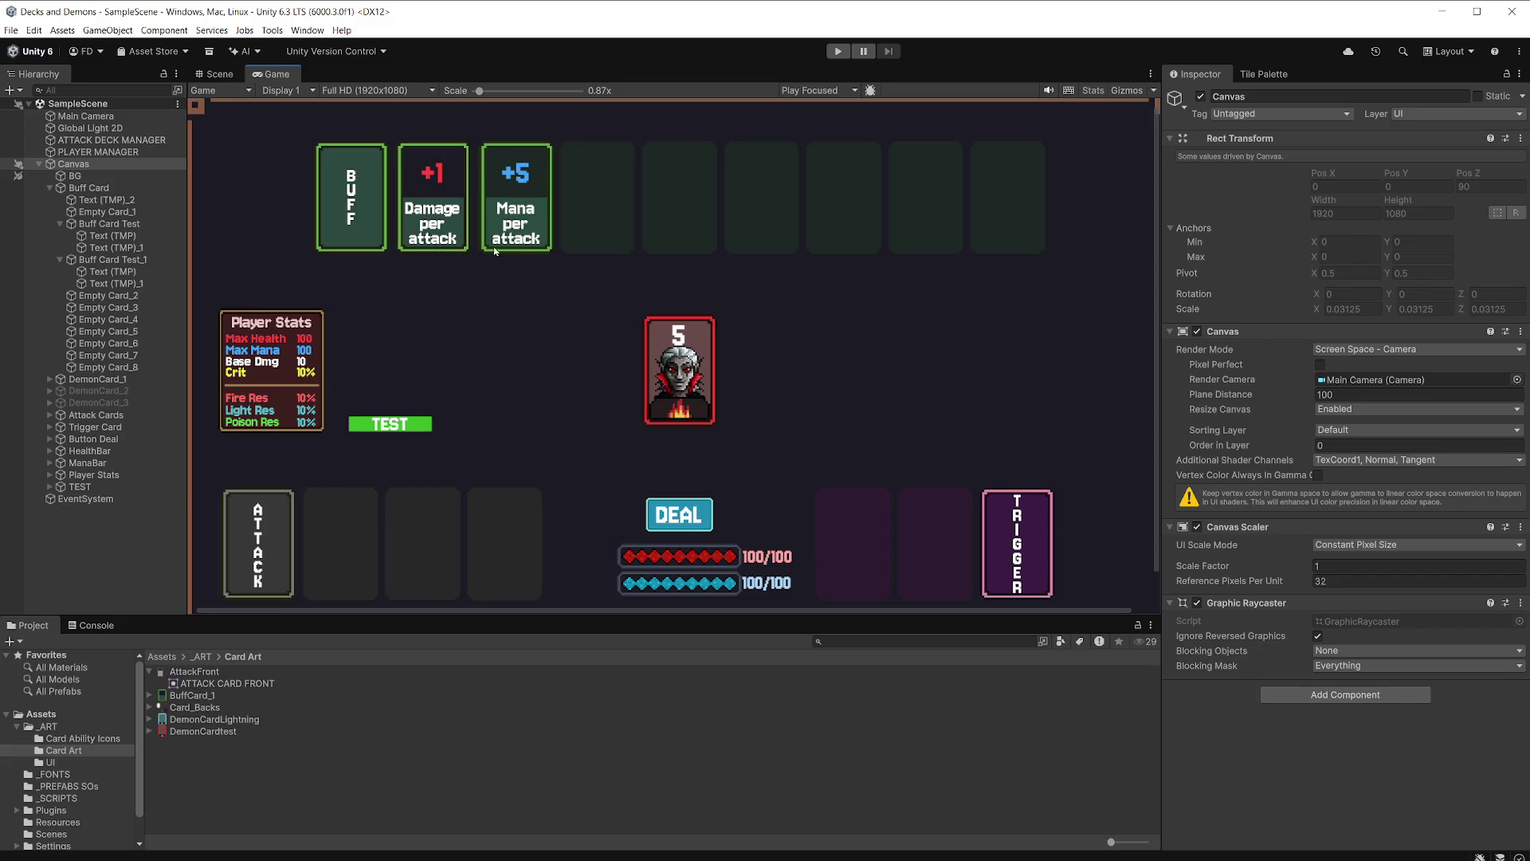
Set both cards' Text (TMP)_1 line spacing from -34.1 to -27.83 and save.
{"action": "left_click", "coordinate": [117, 247]}
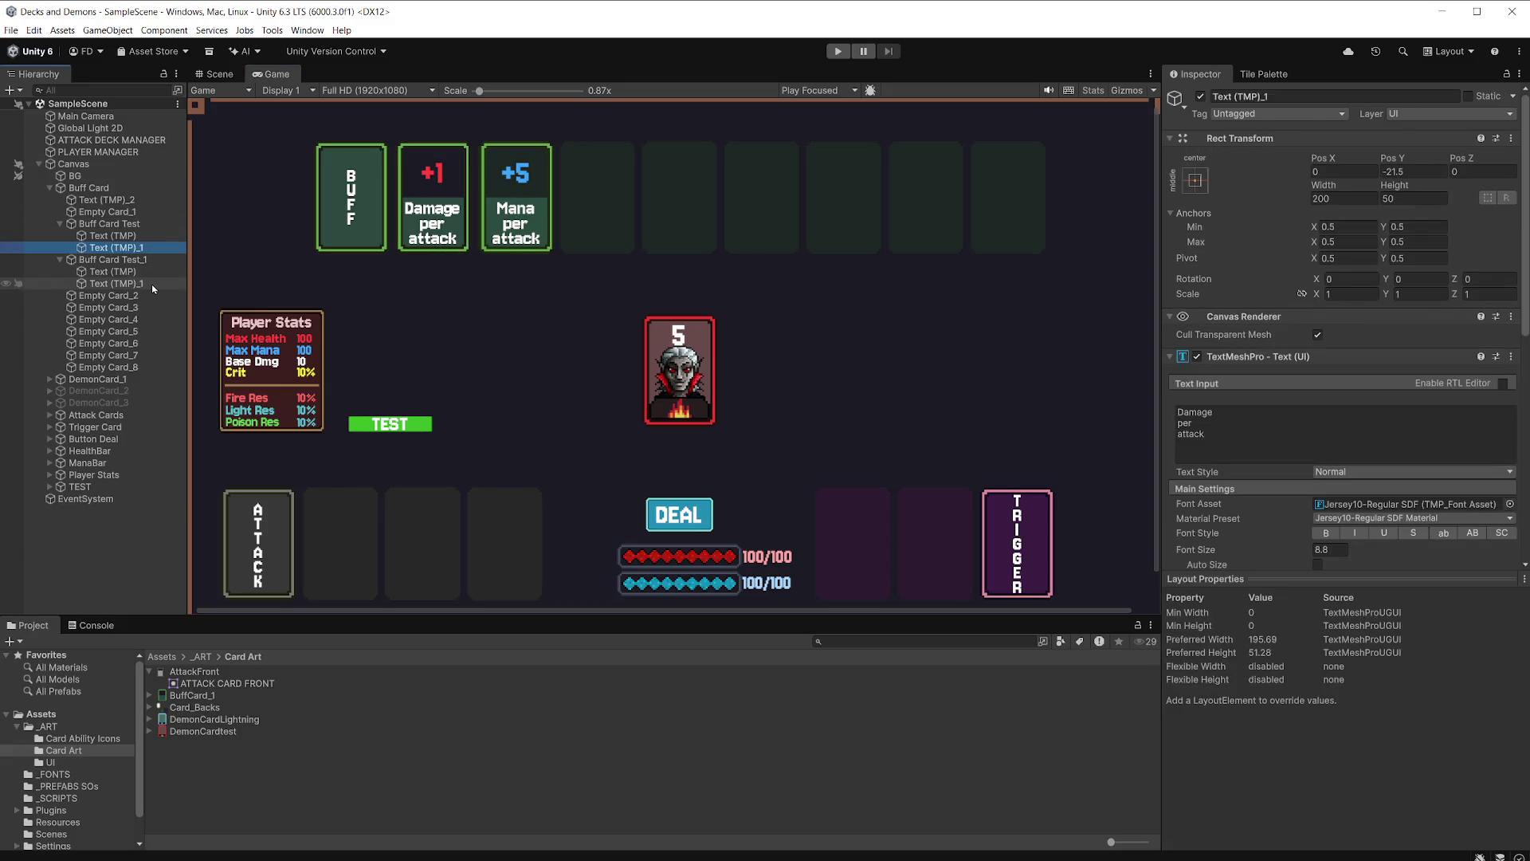
{"action": "left_click", "coordinate": [117, 283], "text": "ctrl"}
{"action": "scroll", "coordinate": [1327, 472], "scroll_direction": "down", "scroll_amount": 7}
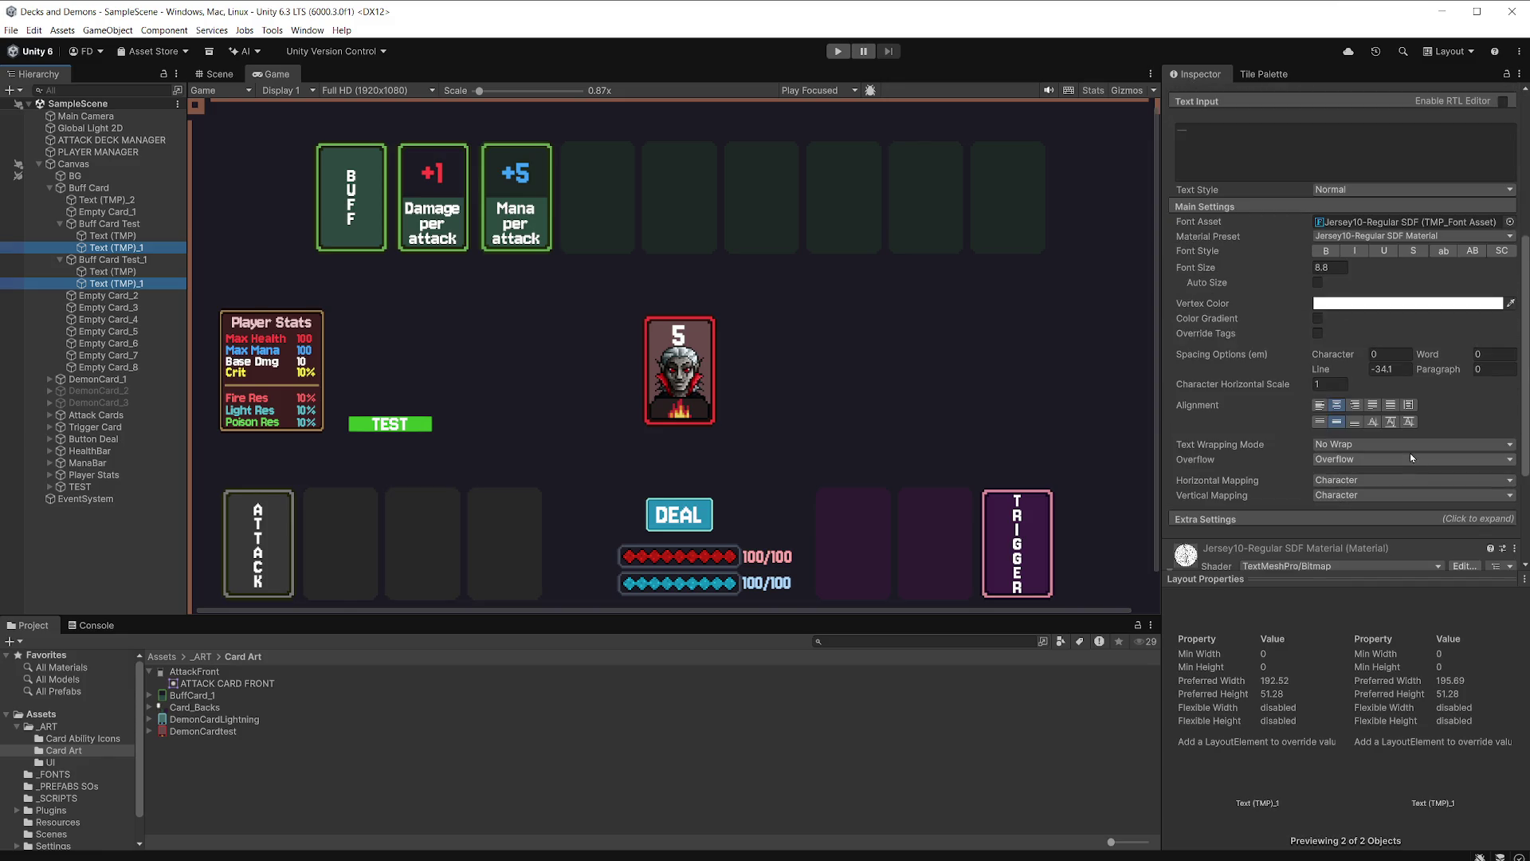
{"action": "left_click_drag", "start_coordinate": [1320, 375], "coordinate": [1484, 377]}
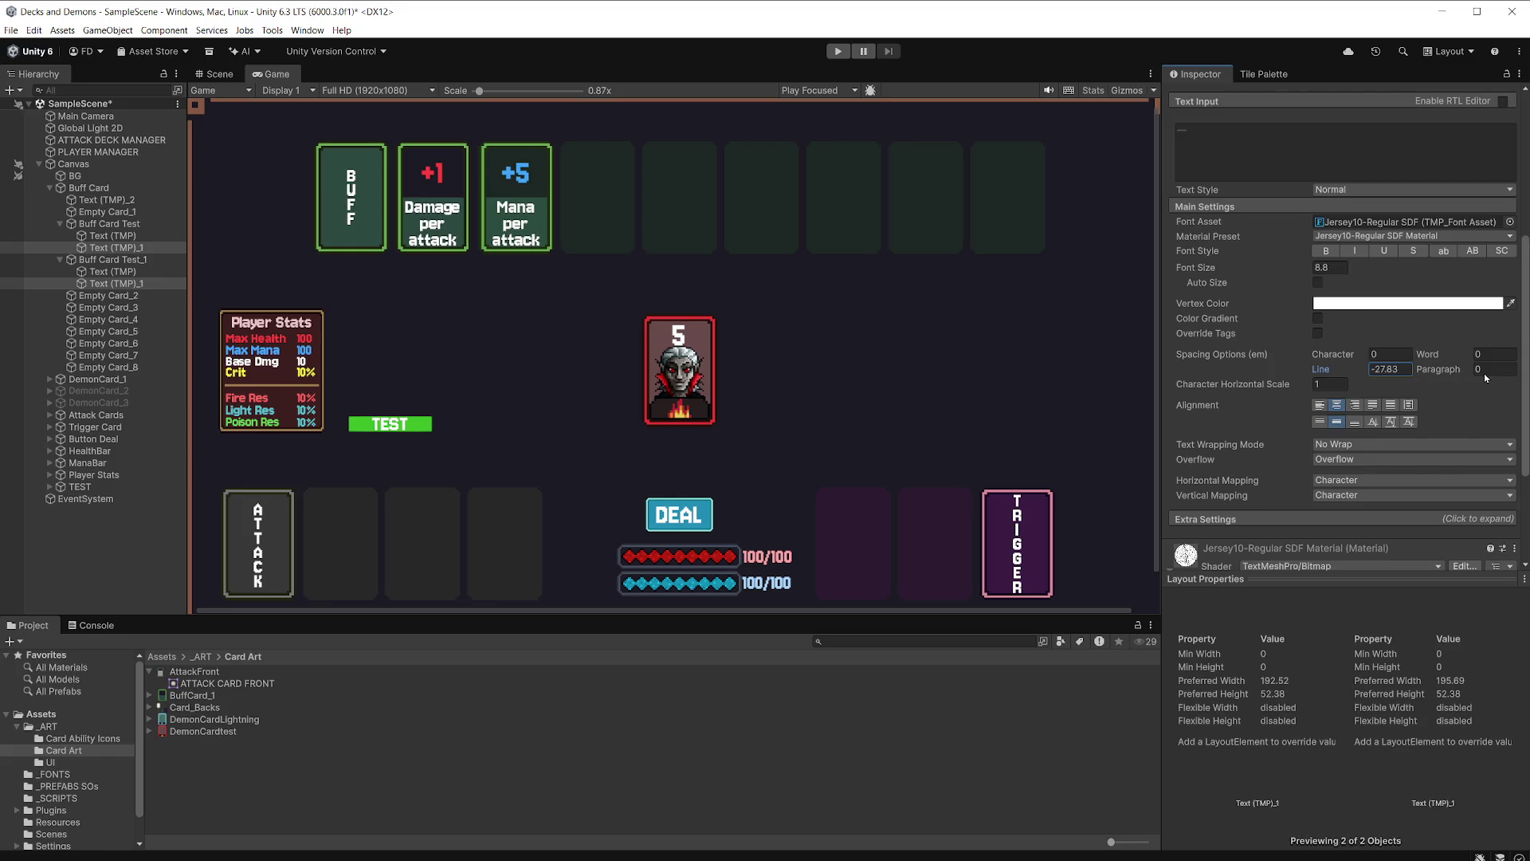
{"action": "key", "text": "ctrl+s"}
{"action": "left_click", "coordinate": [113, 225]}
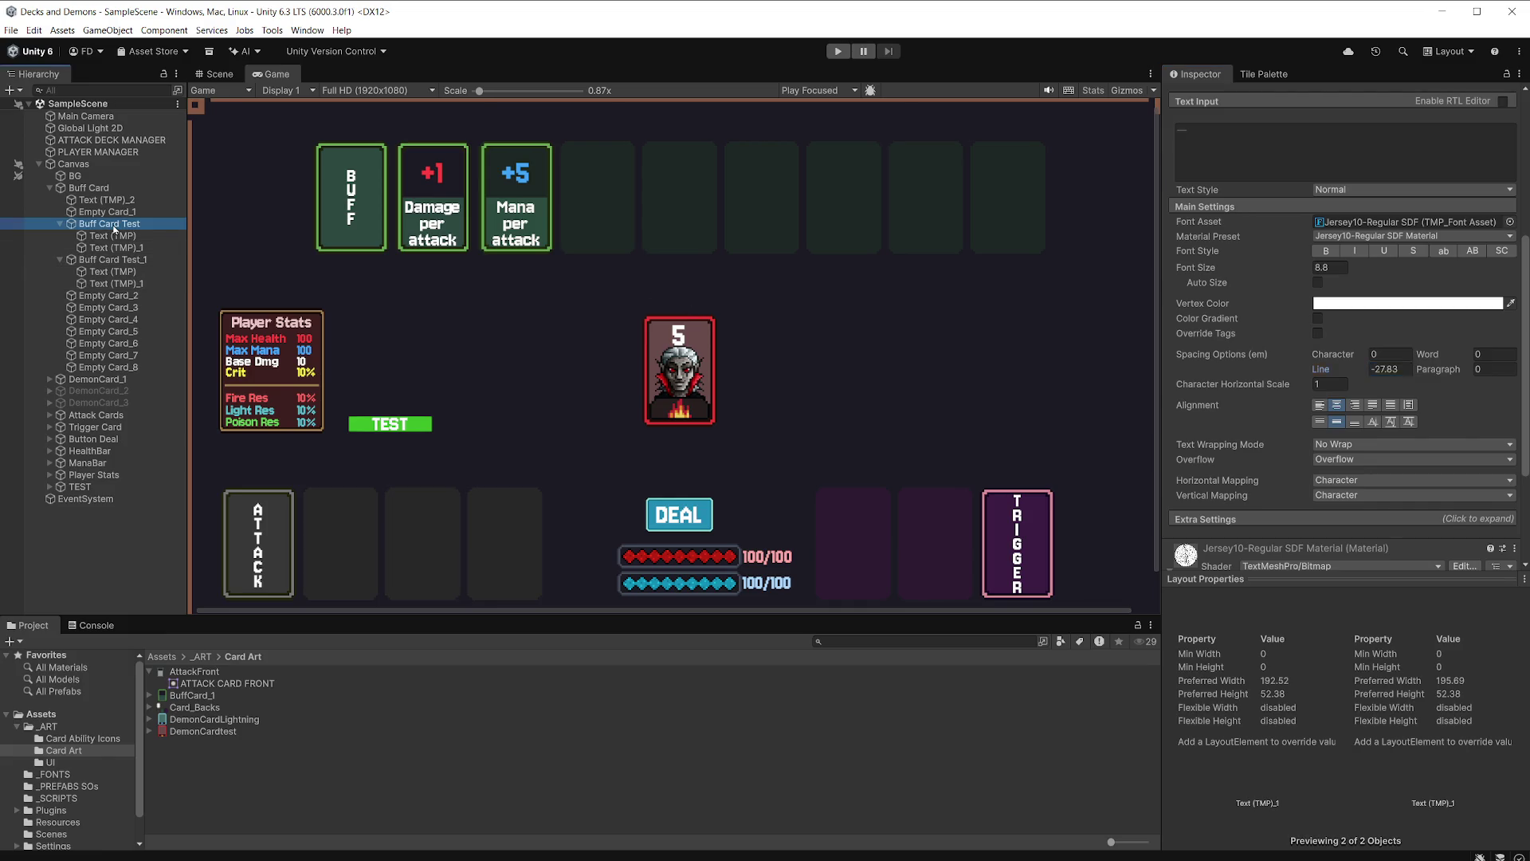
Duplicate Buff Card Test_1 with Ctrl+D to create Buff Card Test_2, then return to Scene view.
{"action": "left_click", "coordinate": [61, 227]}
{"action": "left_click", "coordinate": [106, 236]}
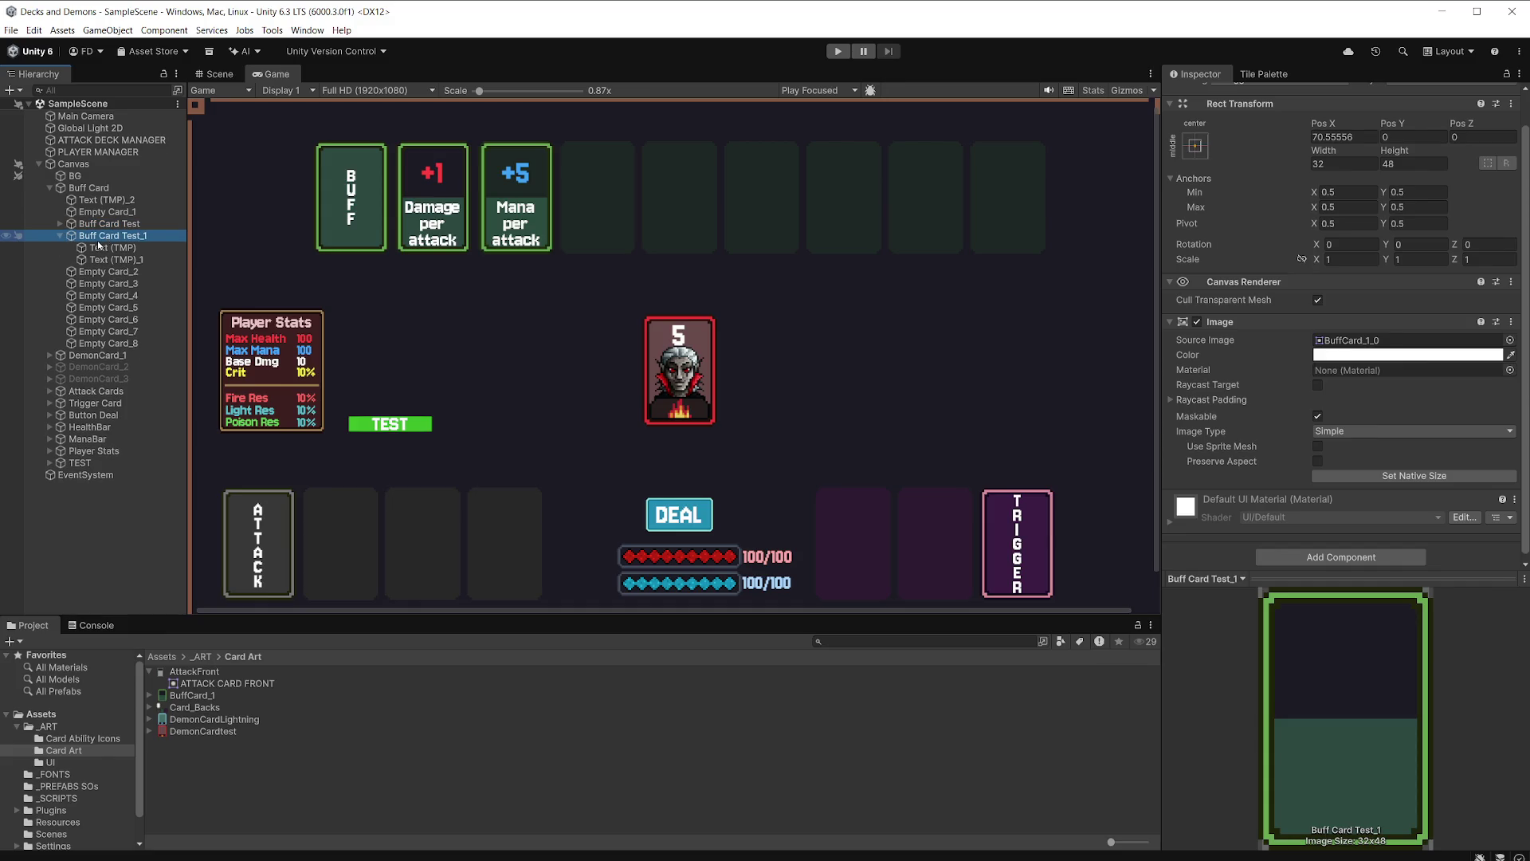
{"action": "left_click", "coordinate": [61, 236]}
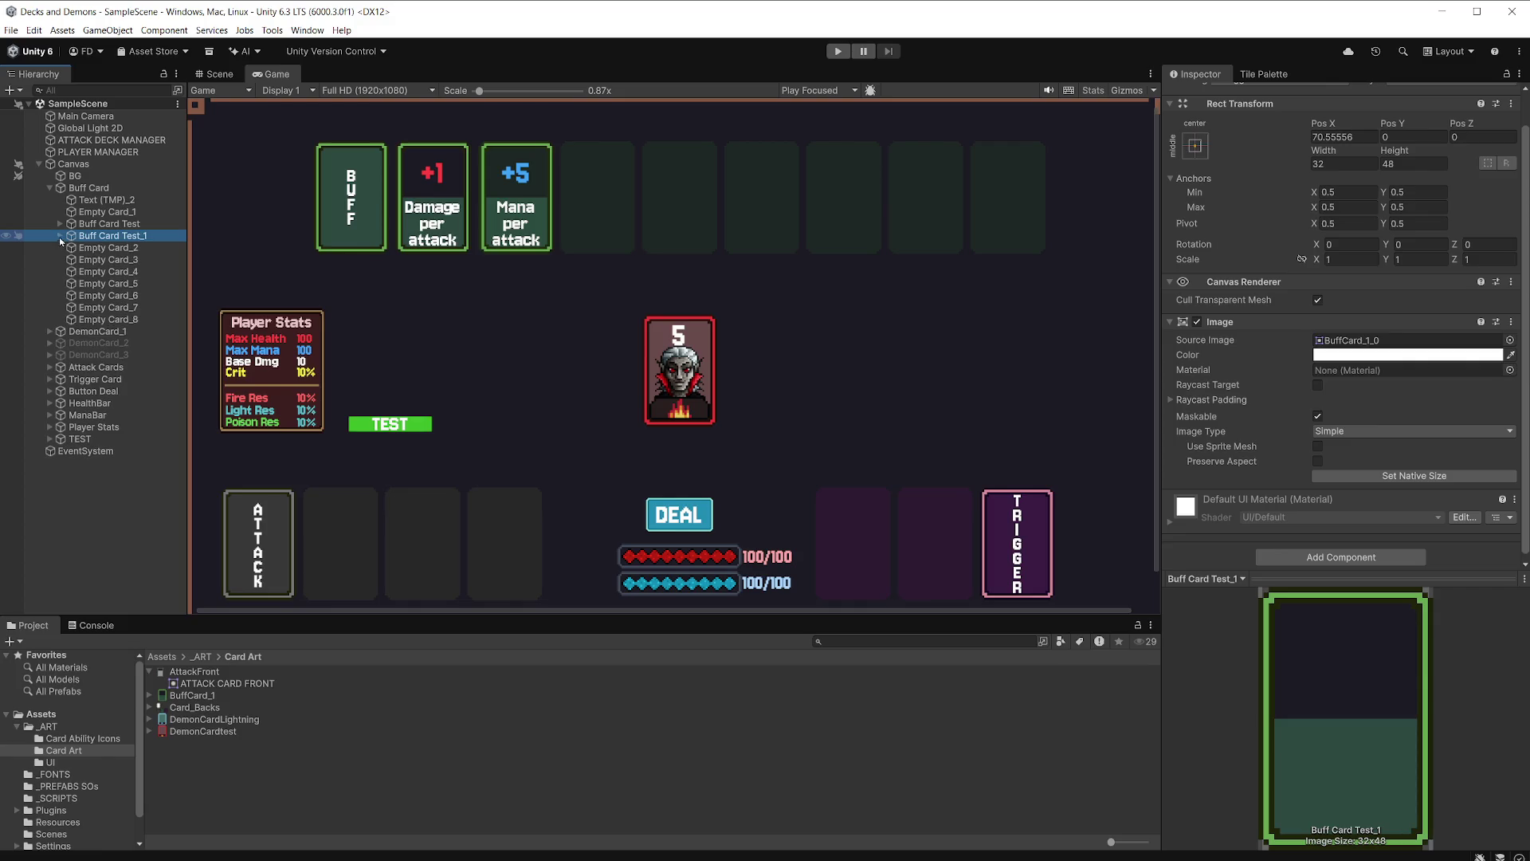
{"action": "left_click", "coordinate": [123, 238]}
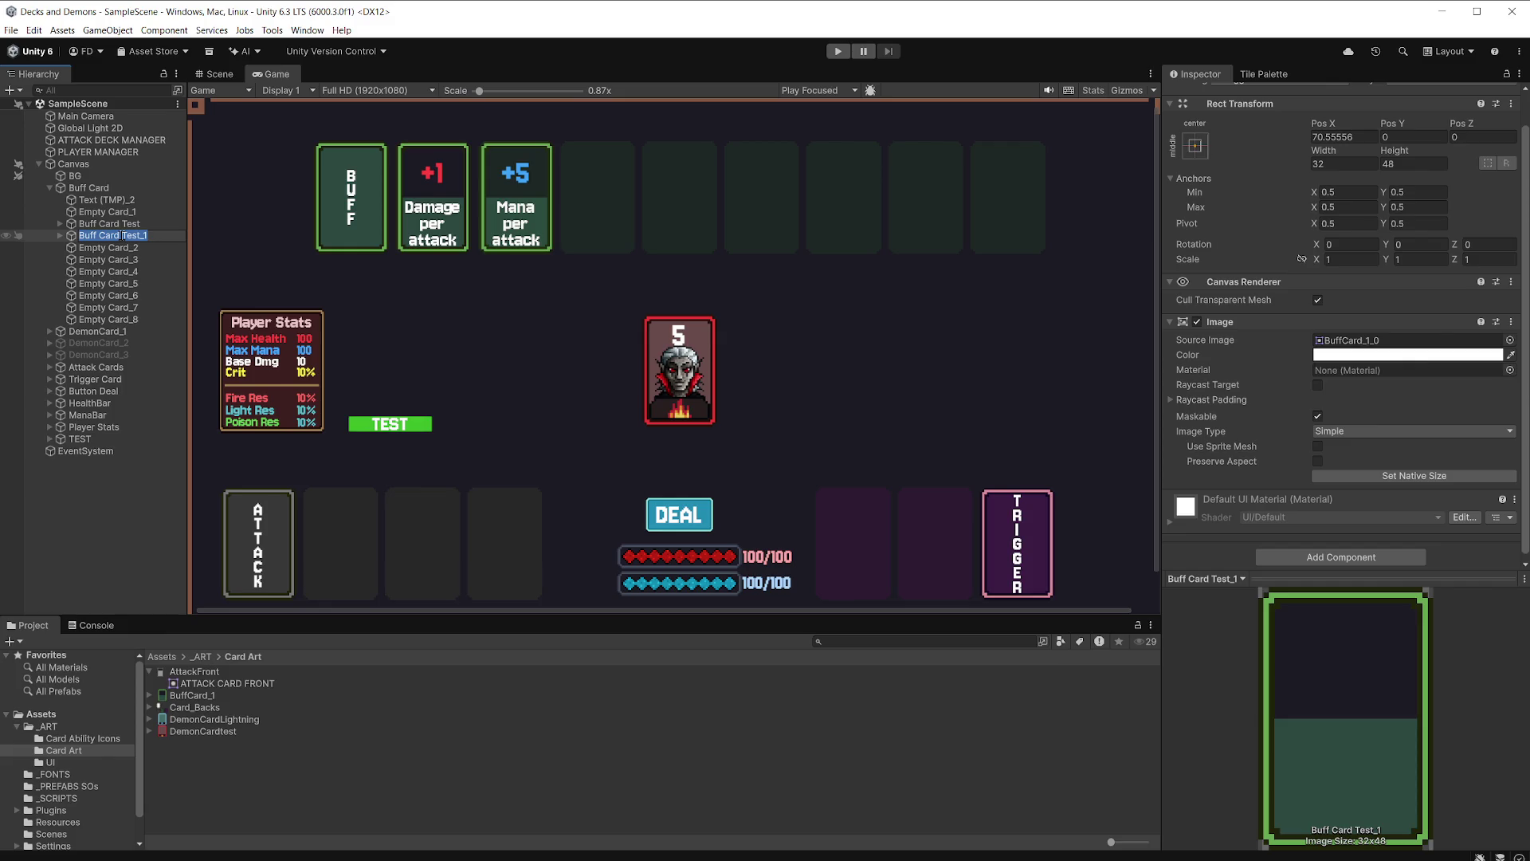
{"action": "left_click", "coordinate": [140, 247]}
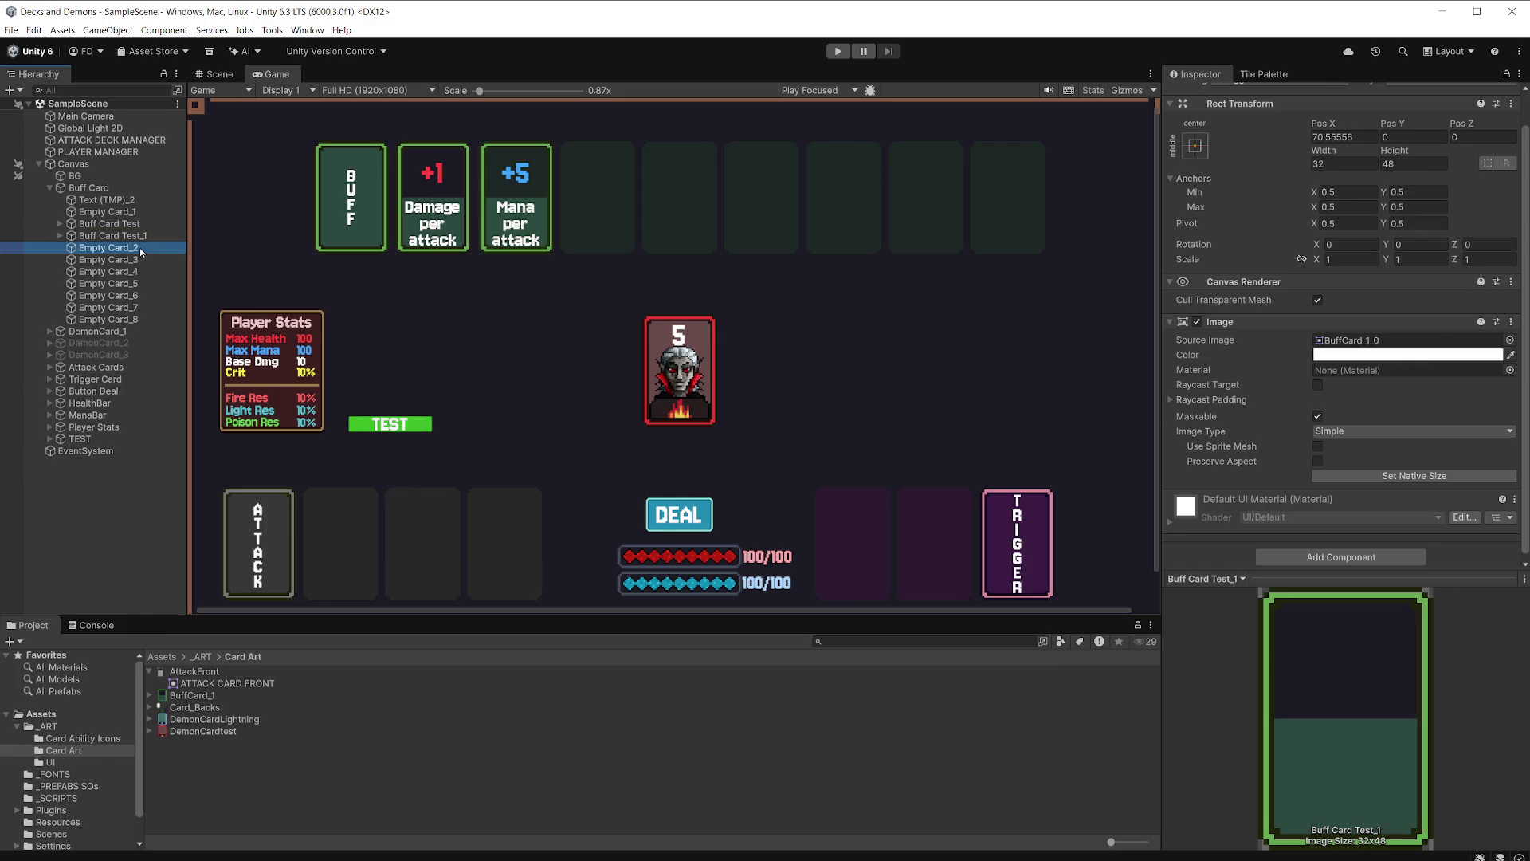
{"action": "left_click", "coordinate": [140, 237]}
{"action": "key", "text": "ctrl+d"}
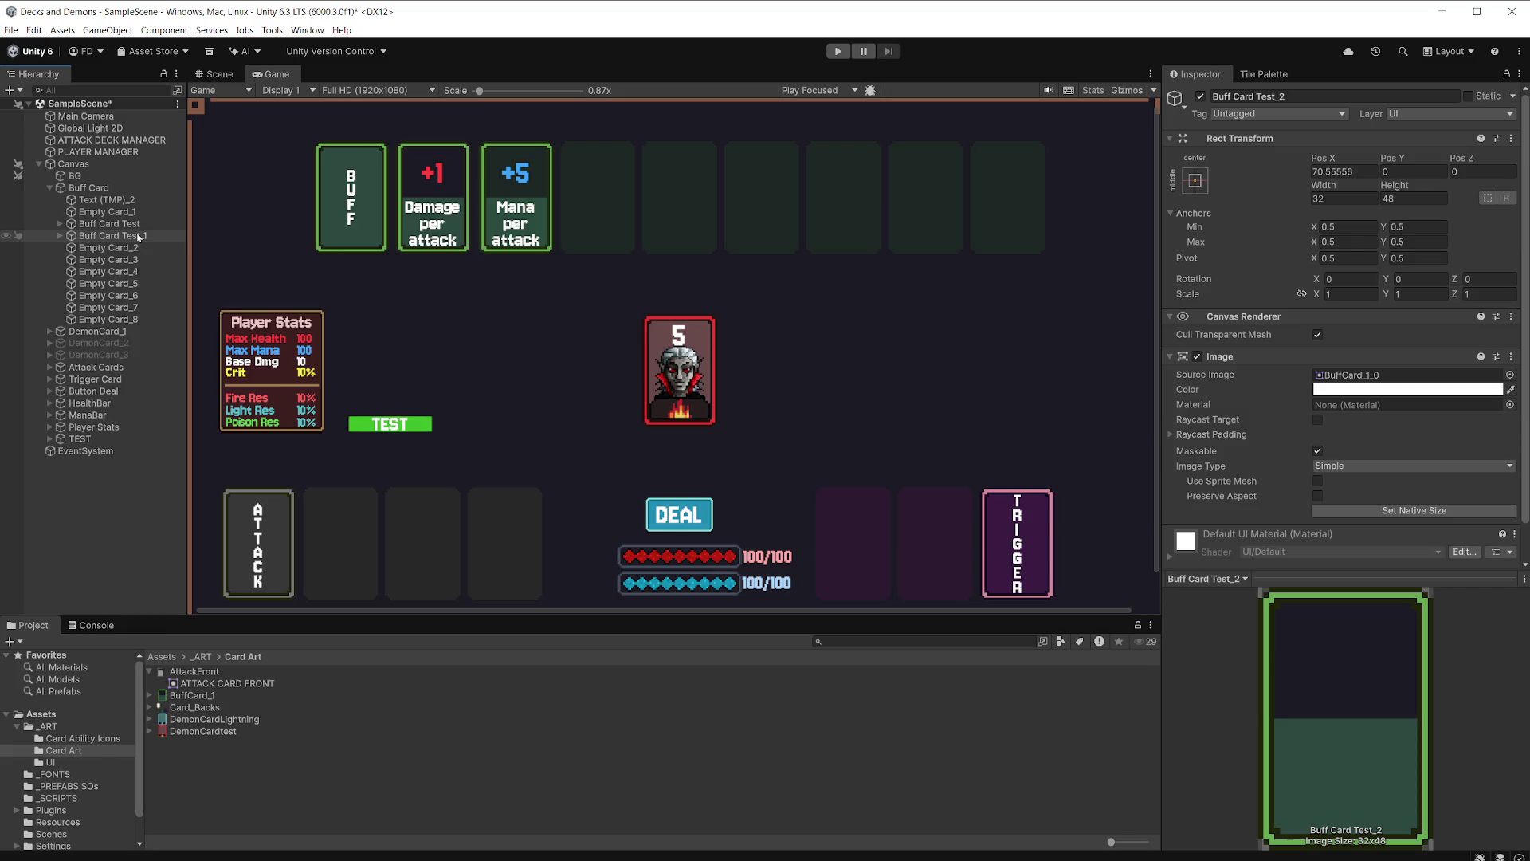
{"action": "left_click", "coordinate": [213, 75]}
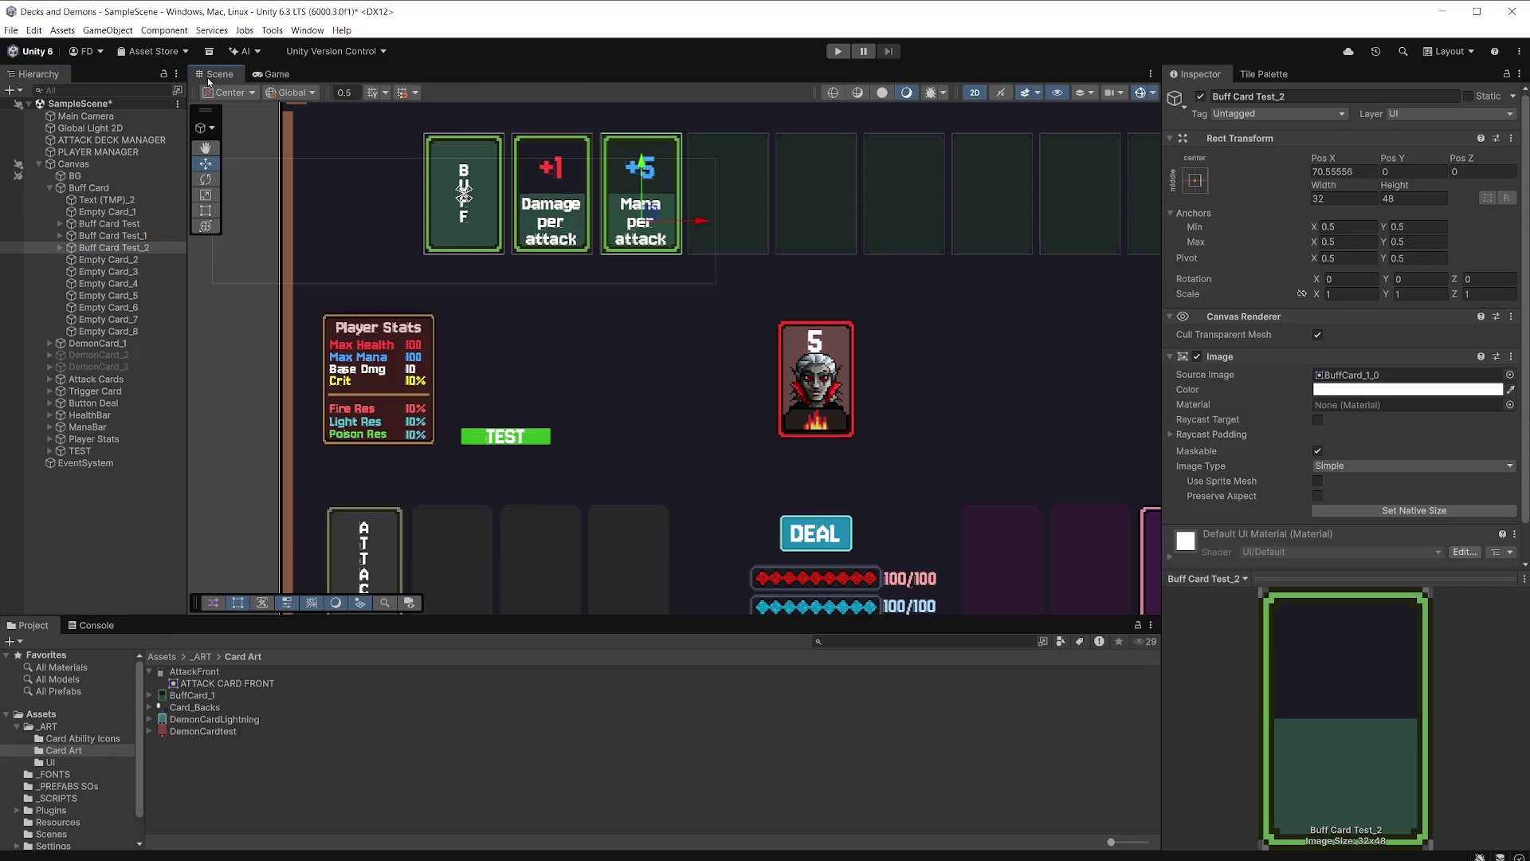
Slide the duplicate card into the next slot and change its value text to +10%.
{"action": "left_click_drag", "start_coordinate": [701, 223], "coordinate": [787, 223]}
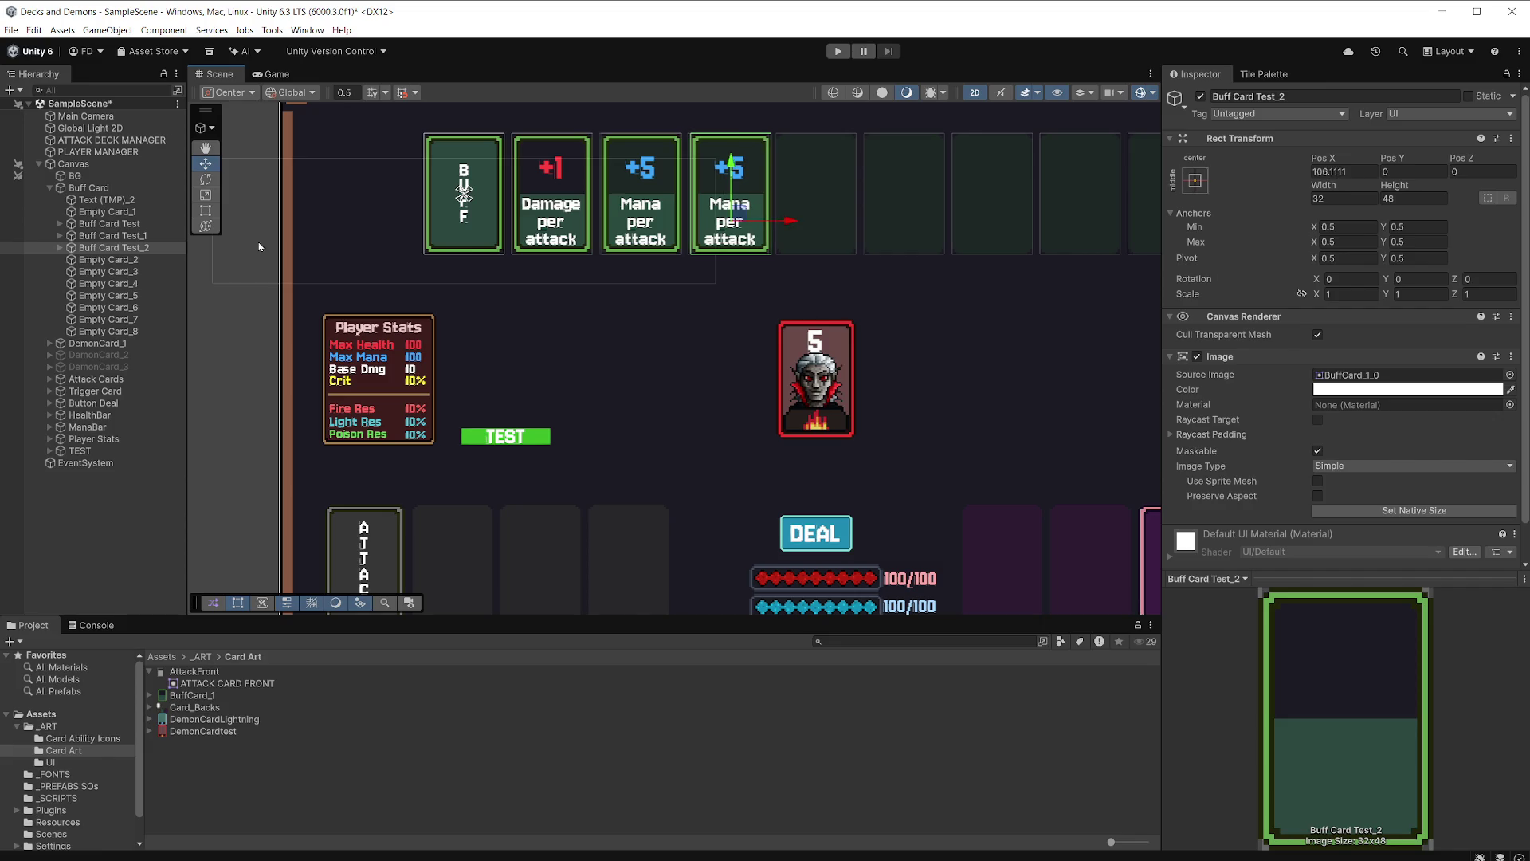
{"action": "left_click", "coordinate": [60, 247]}
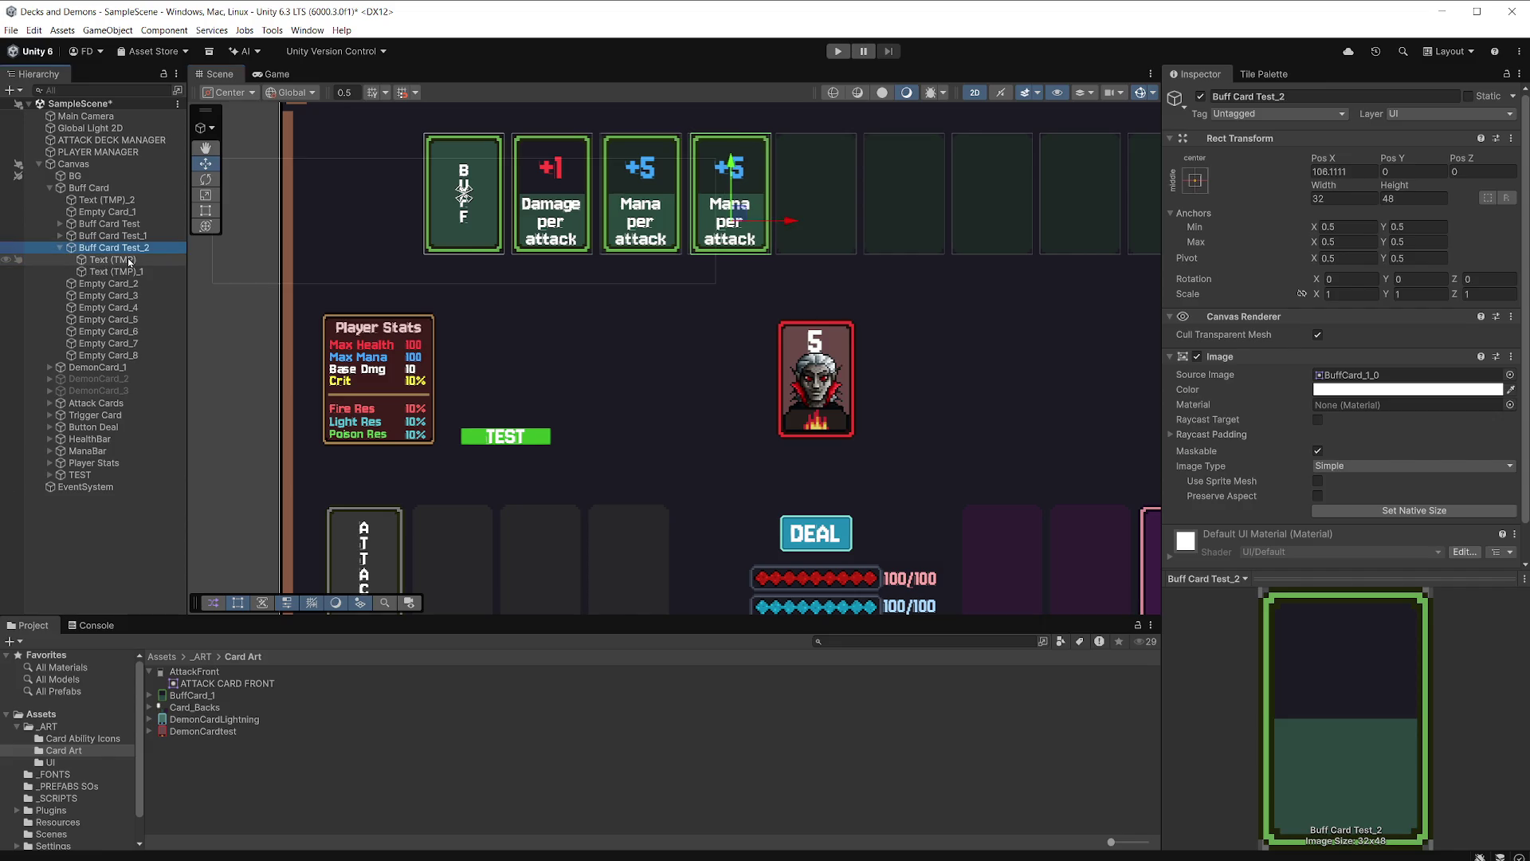
{"action": "left_click", "coordinate": [130, 261]}
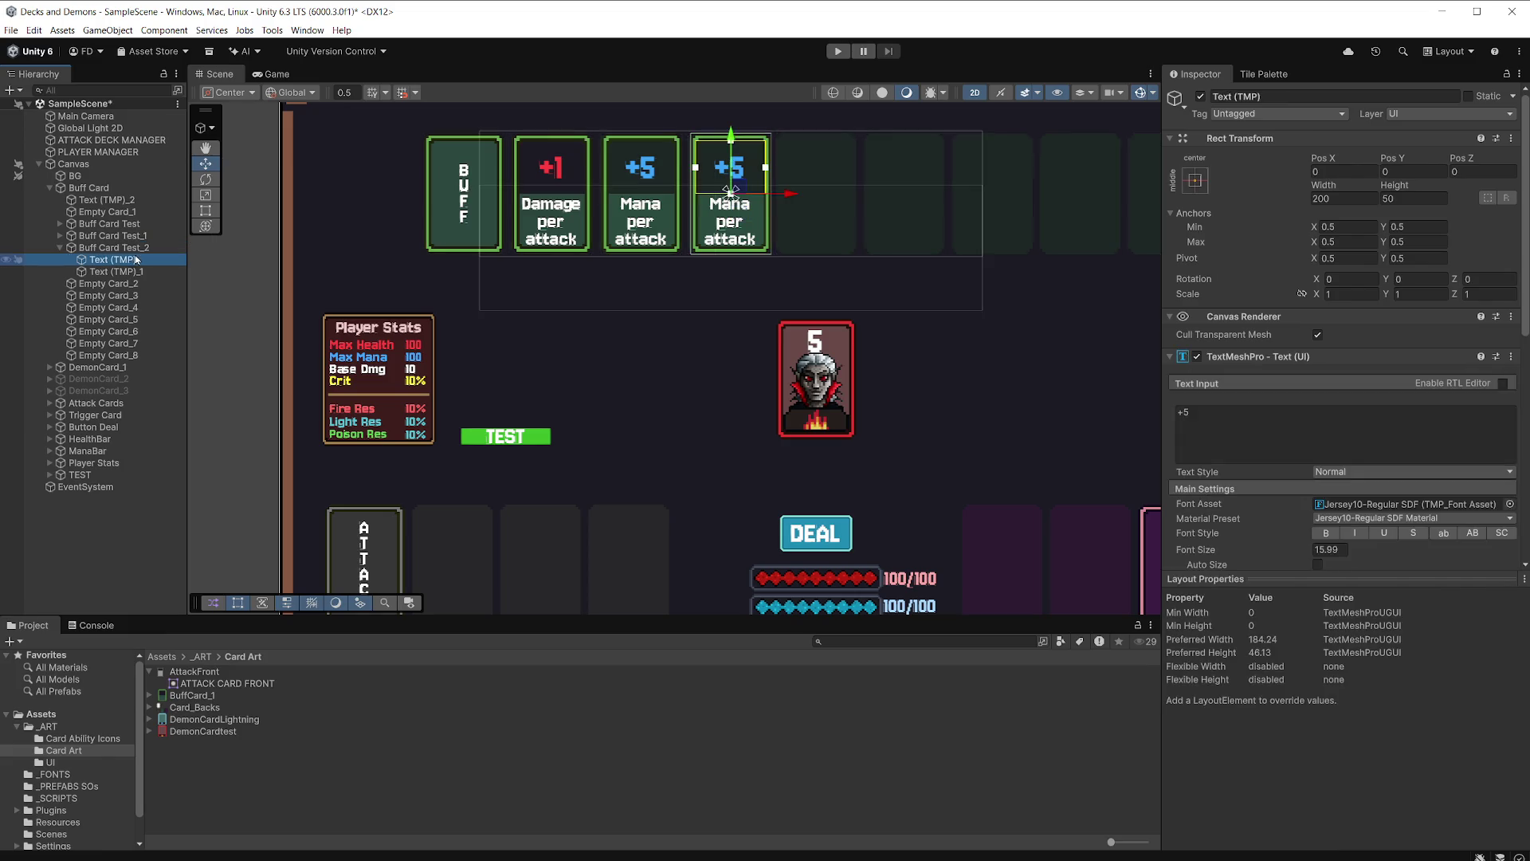
{"action": "left_click", "coordinate": [1203, 410]}
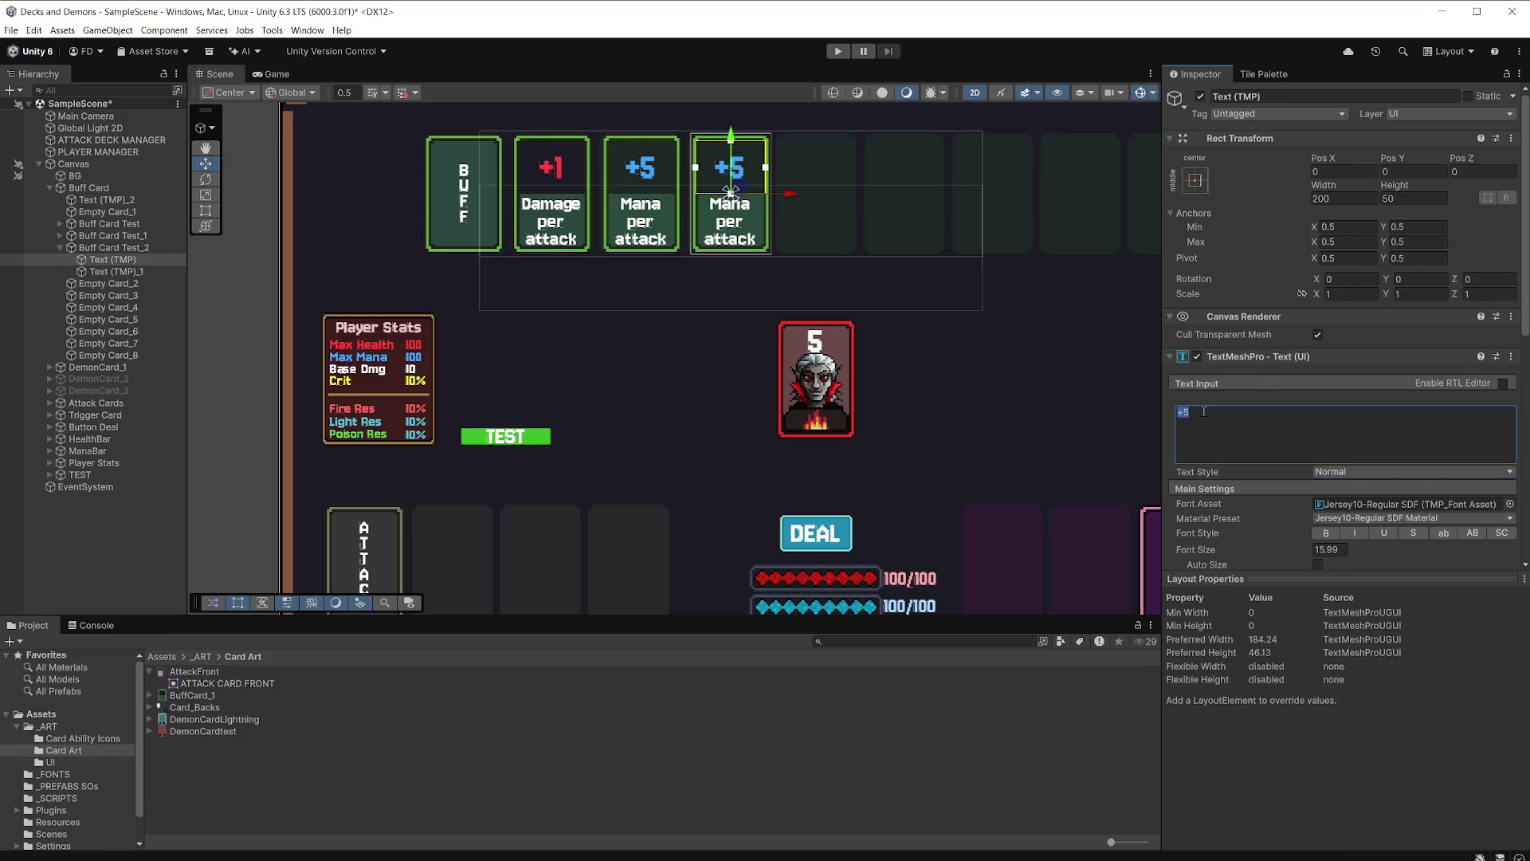
{"action": "type", "text": "+10"}
{"action": "type", "text": "%"}
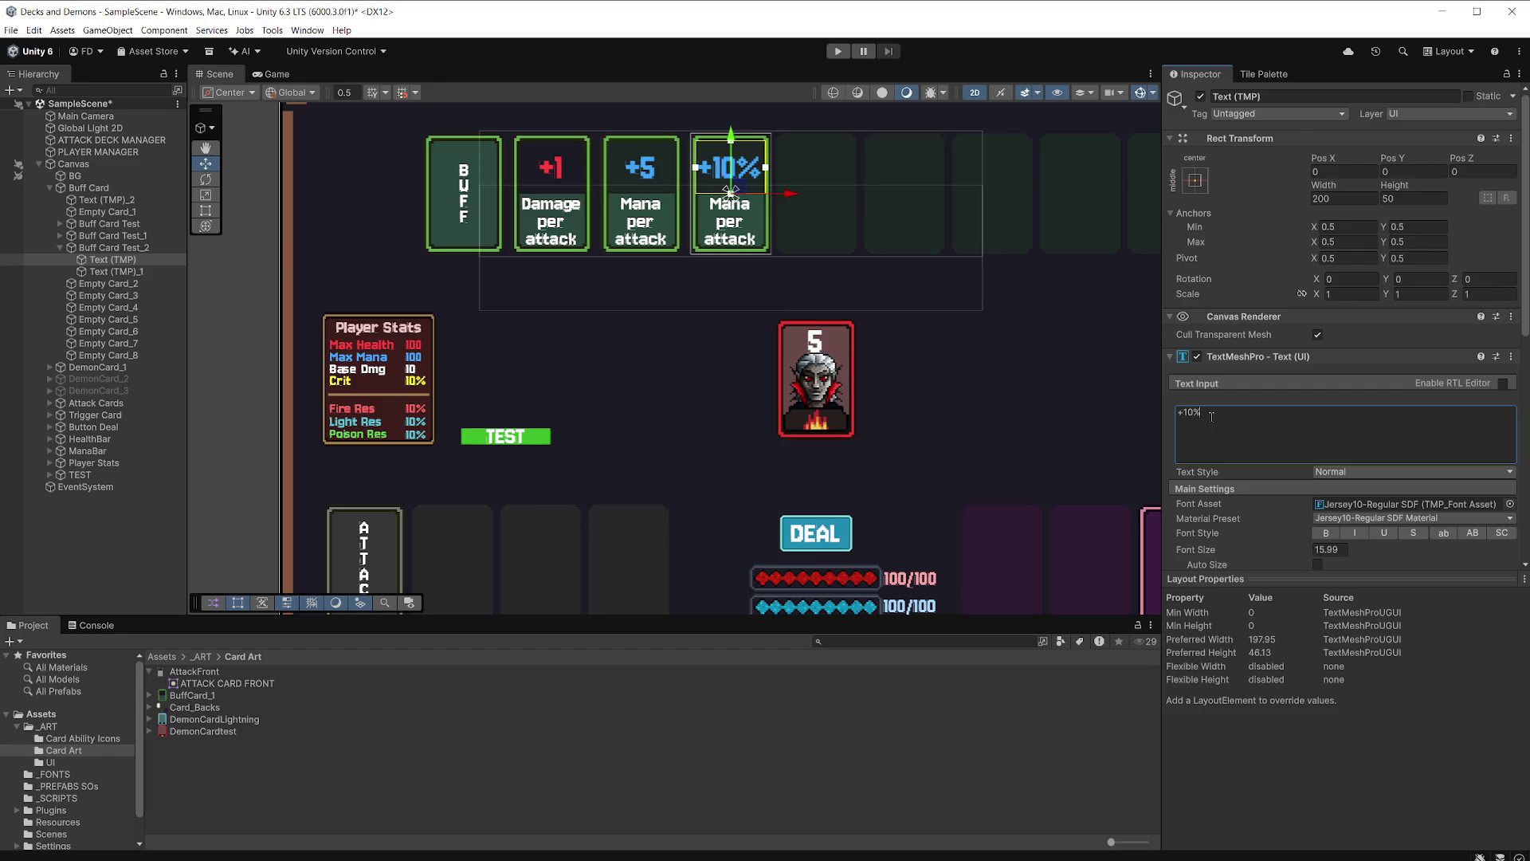
Replace the duplicate card's description with 'Crit' and 'Chance' on two lines.
{"action": "left_click", "coordinate": [116, 271]}
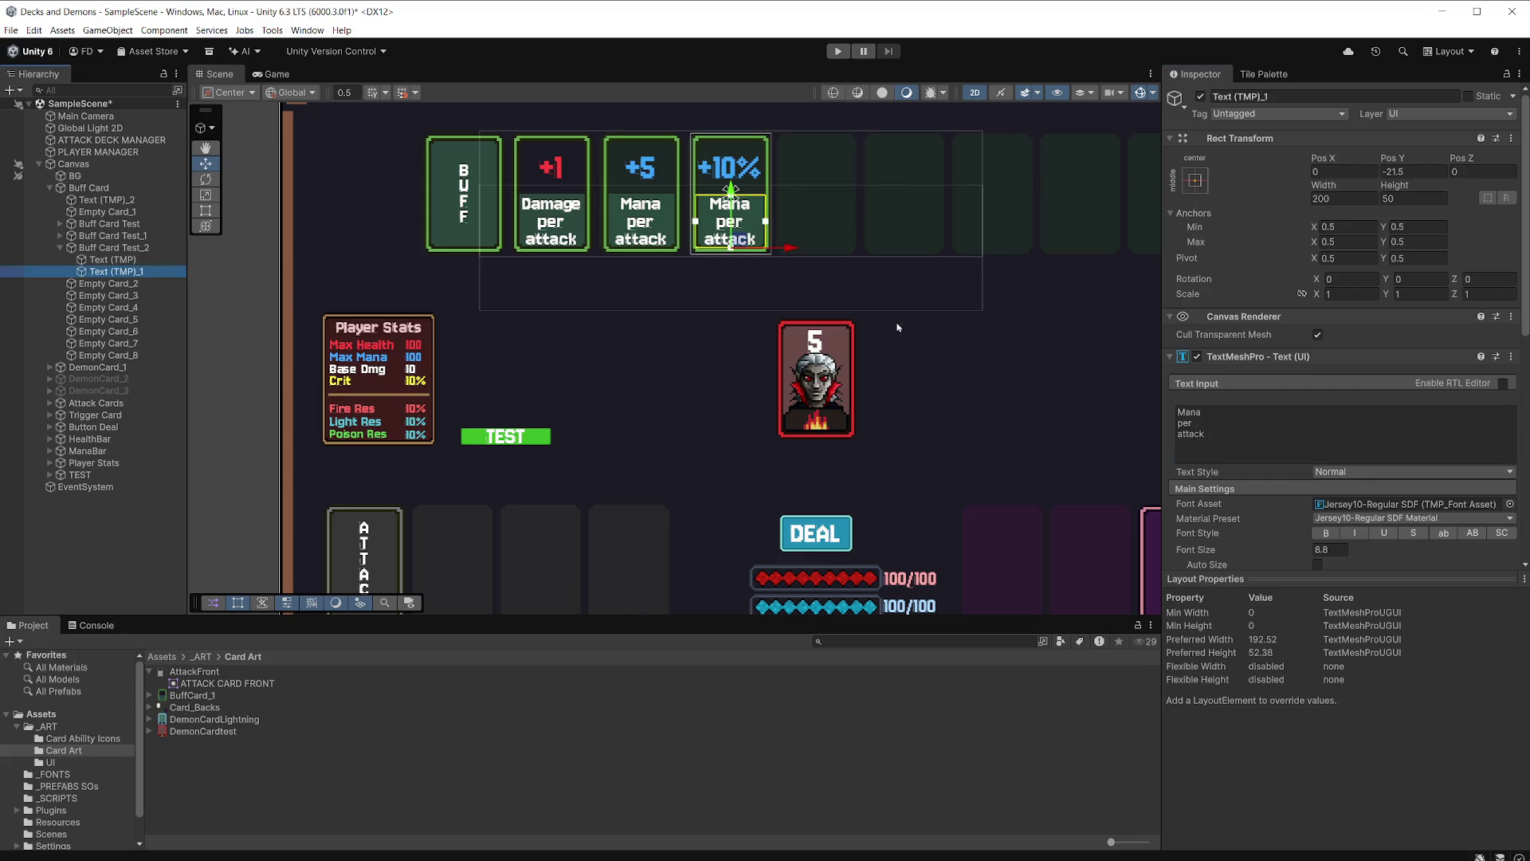
{"action": "left_click", "coordinate": [1188, 428]}
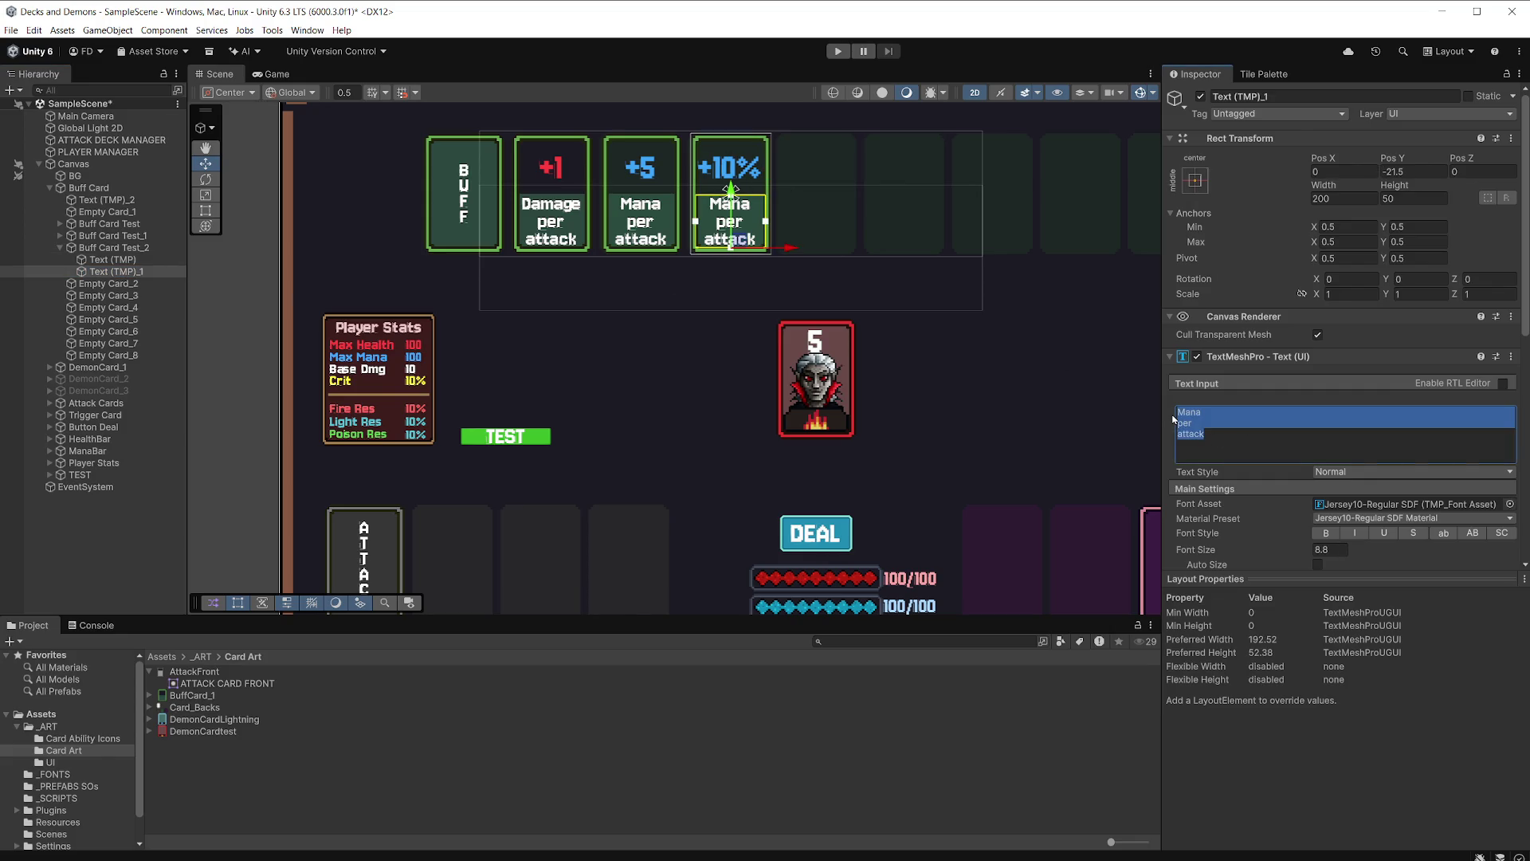
{"action": "type", "text": "Crit"}
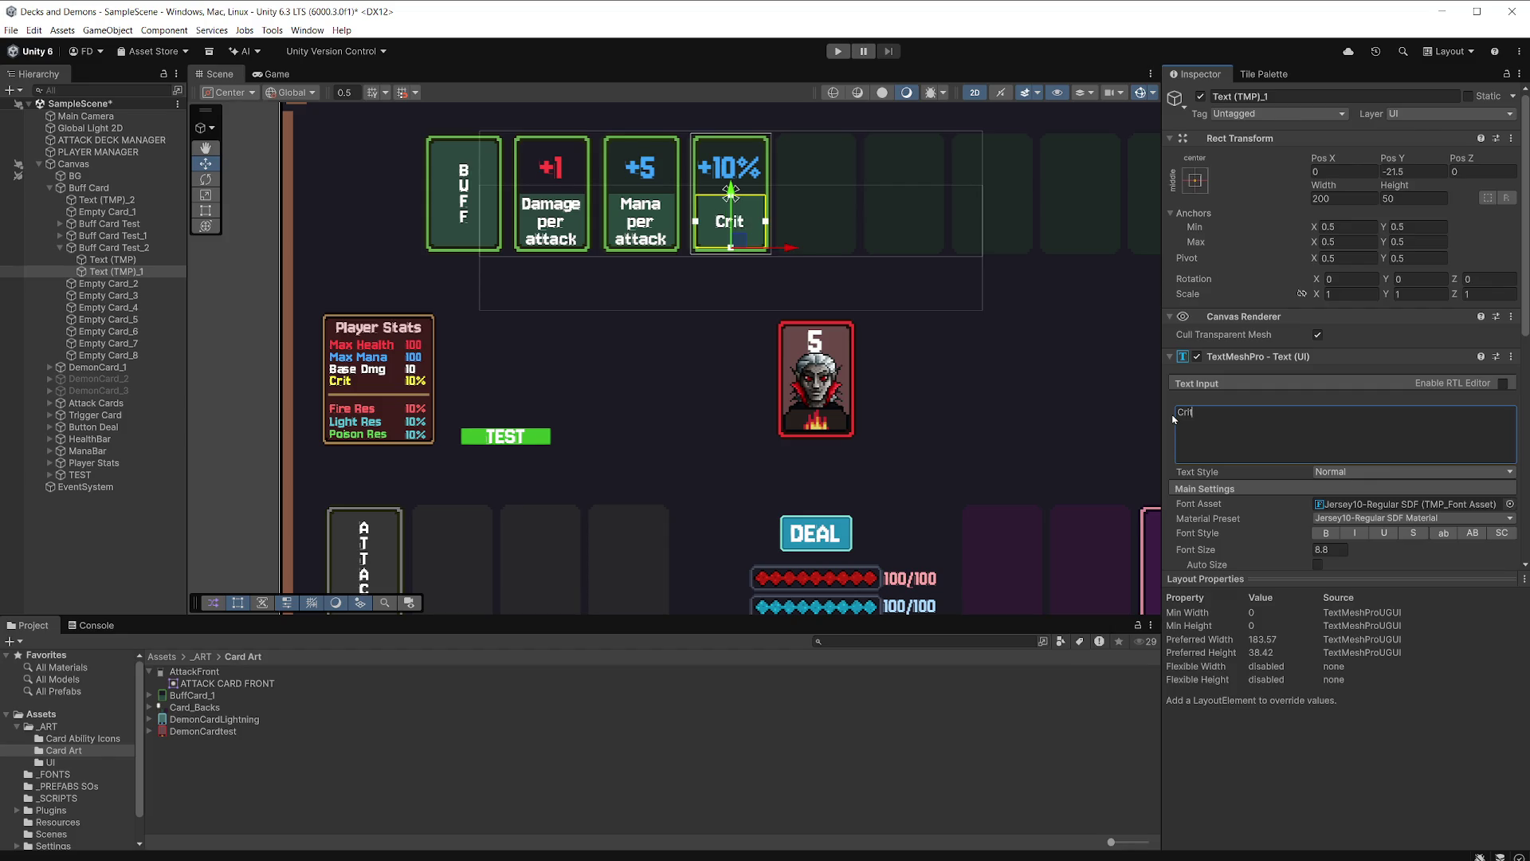
{"action": "key", "text": "Return"}
{"action": "type", "text": "Chance"}
{"action": "left_click", "coordinate": [145, 261]}
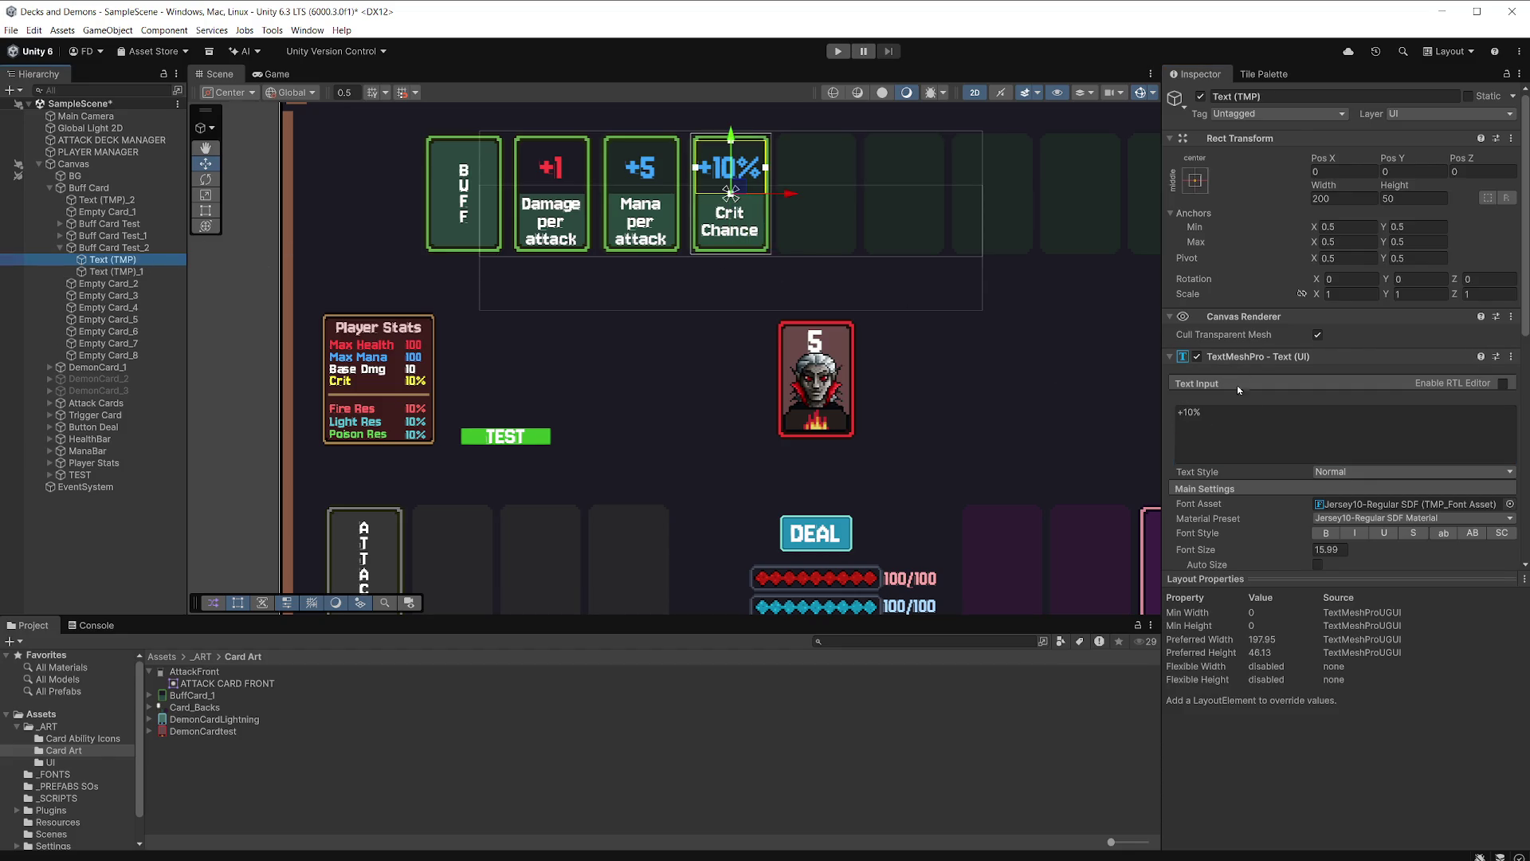
{"action": "scroll", "coordinate": [1342, 434], "scroll_direction": "down", "scroll_amount": 5}
Colour +10% with the Crit stat's yellow, preview in the Game view, and save.
{"action": "left_click", "coordinate": [1510, 344]}
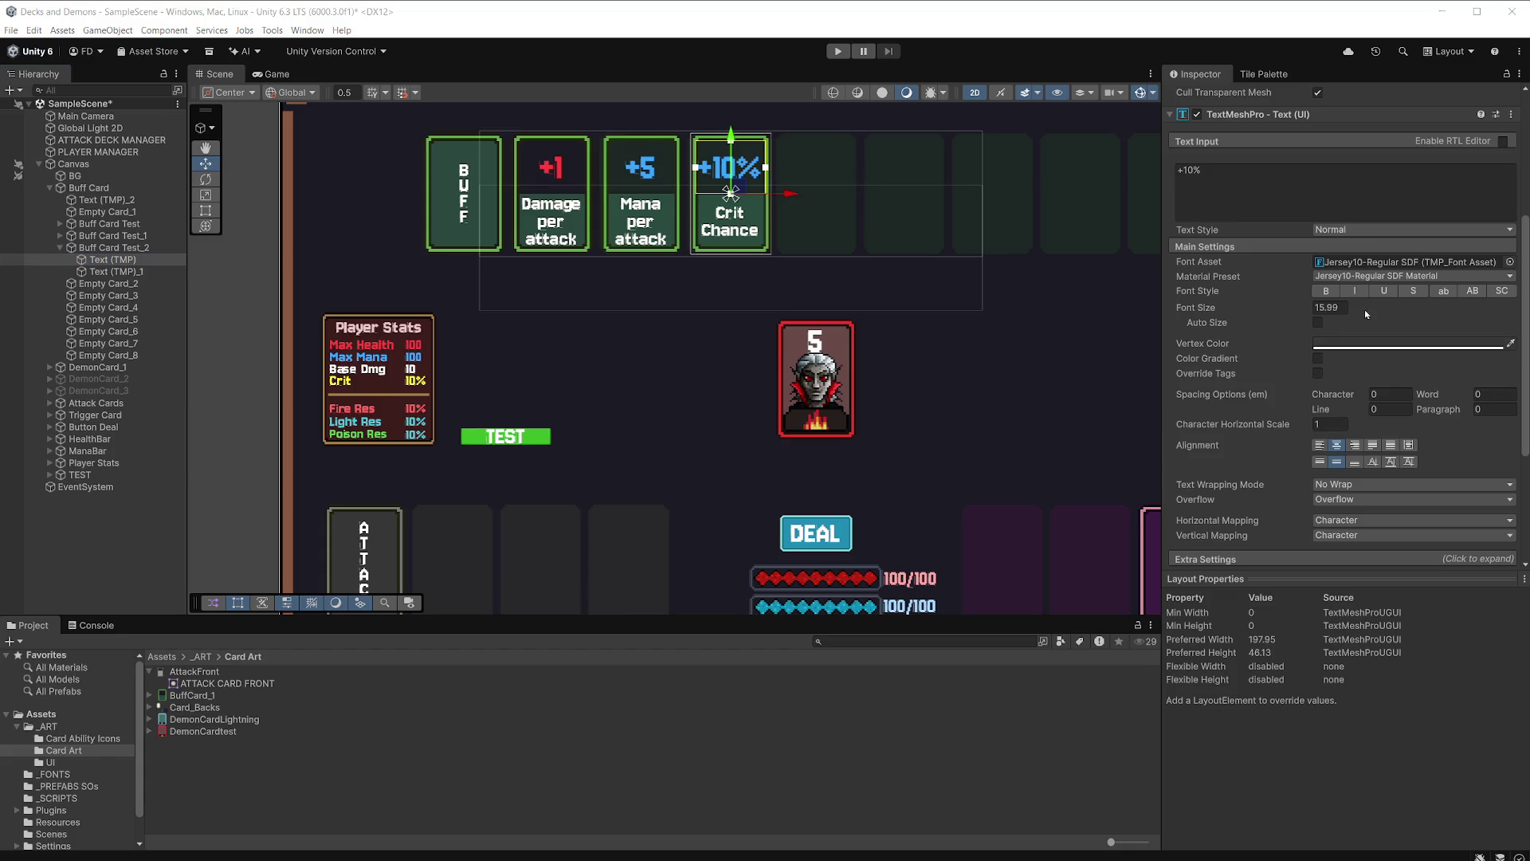
{"action": "left_click", "coordinate": [415, 382]}
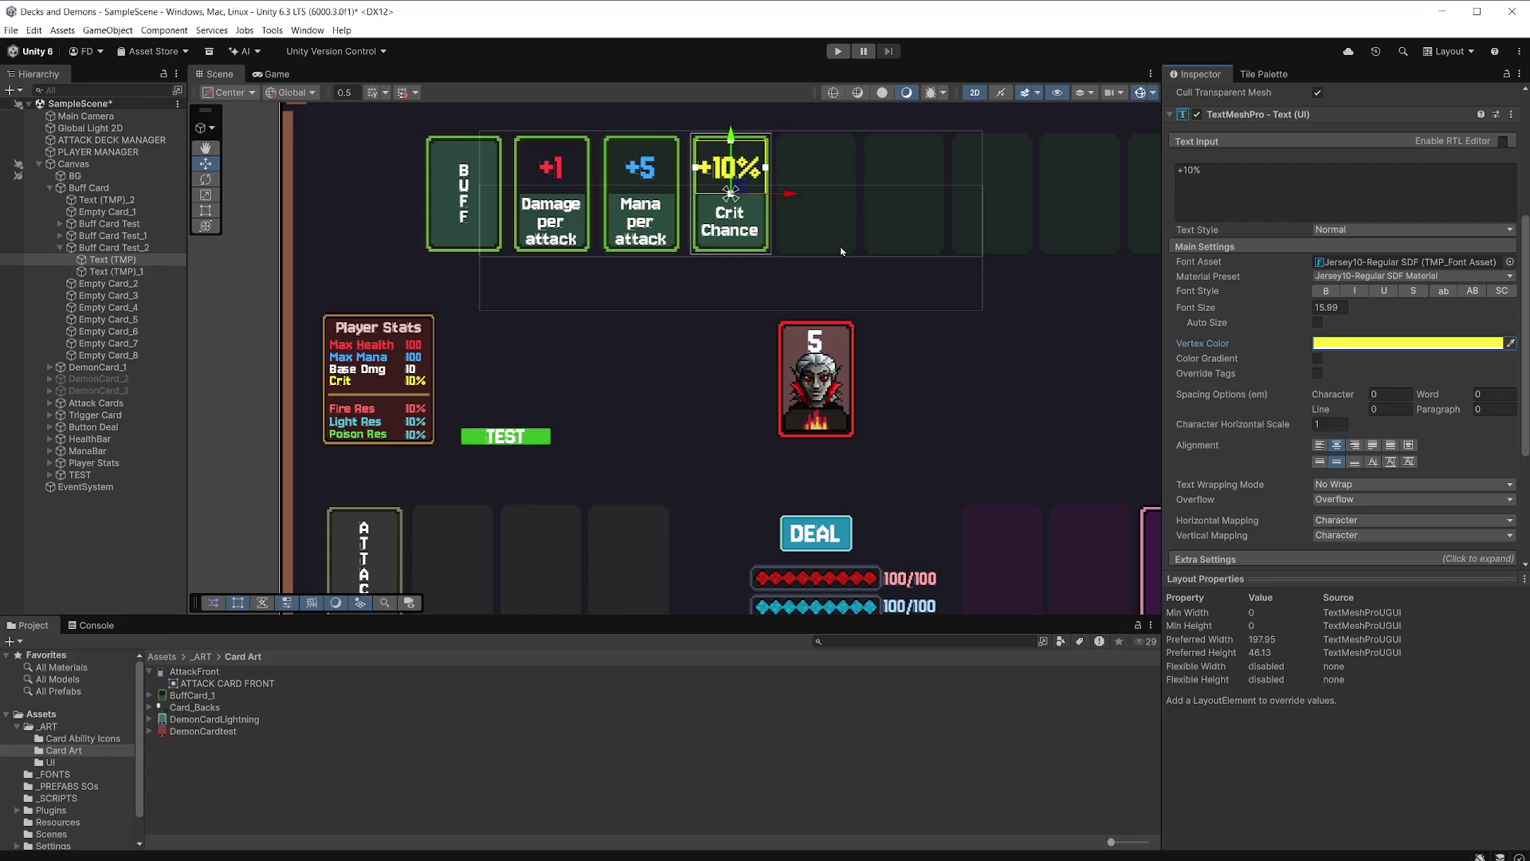
{"action": "left_click", "coordinate": [271, 73]}
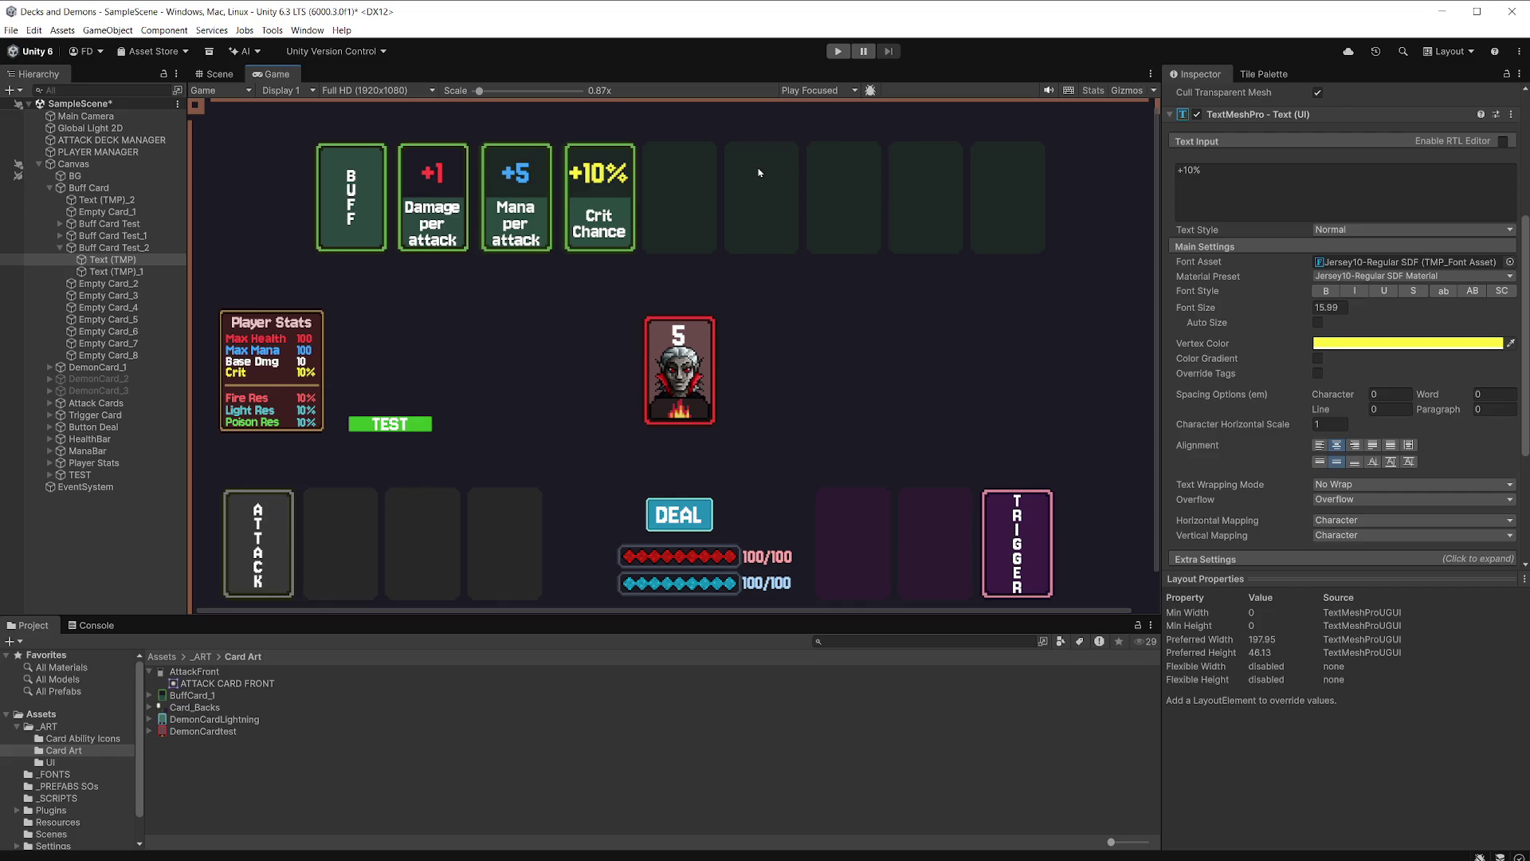
{"action": "key", "text": "ctrl+s"}
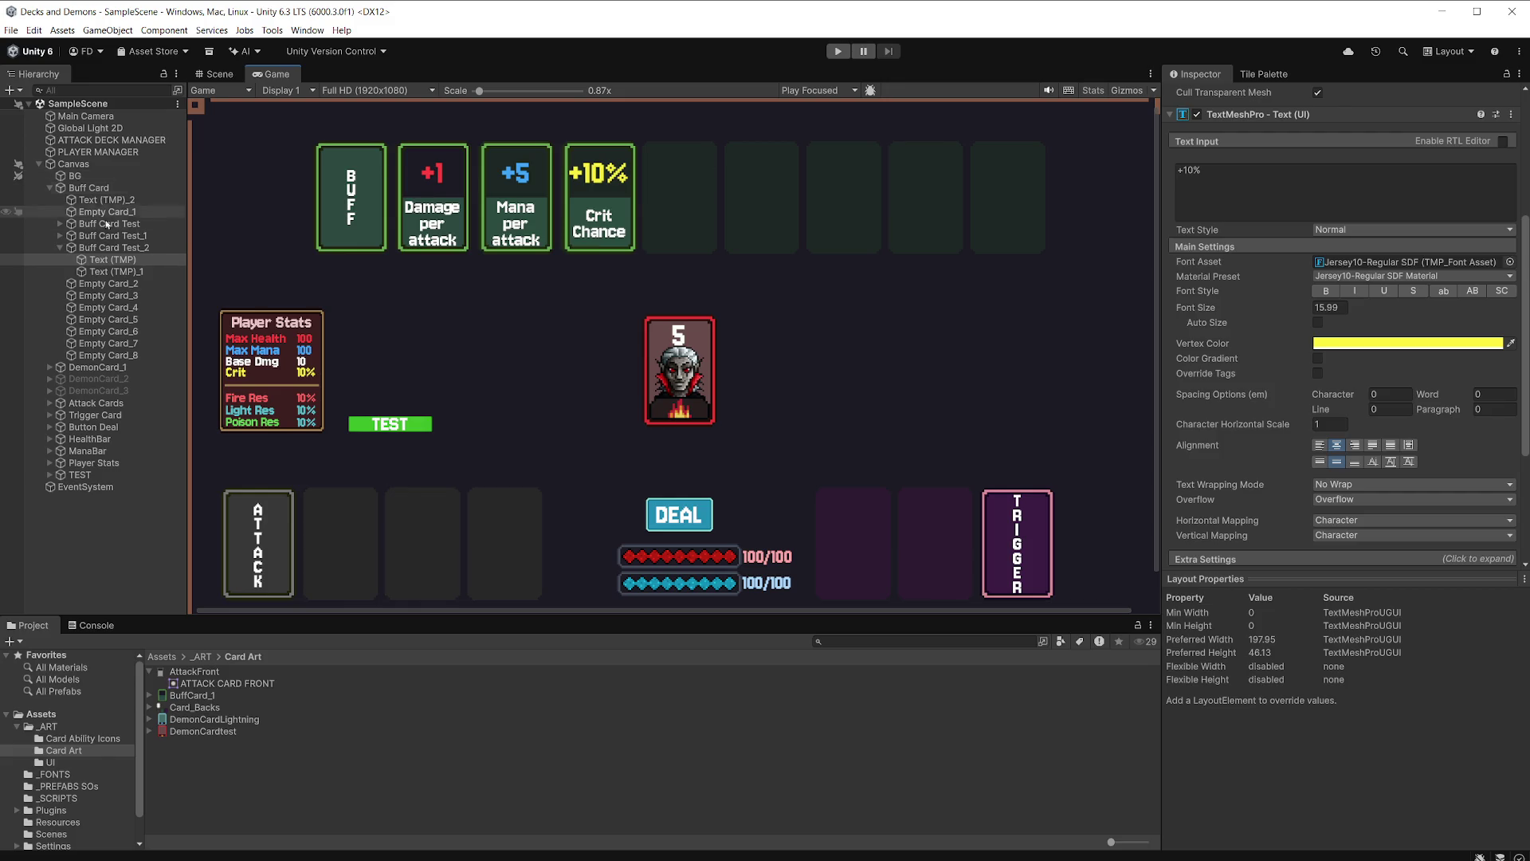
Duplicate Buff Card Test and slide the copy into the fifth card slot.
{"action": "left_click", "coordinate": [60, 248]}
{"action": "left_click", "coordinate": [104, 224]}
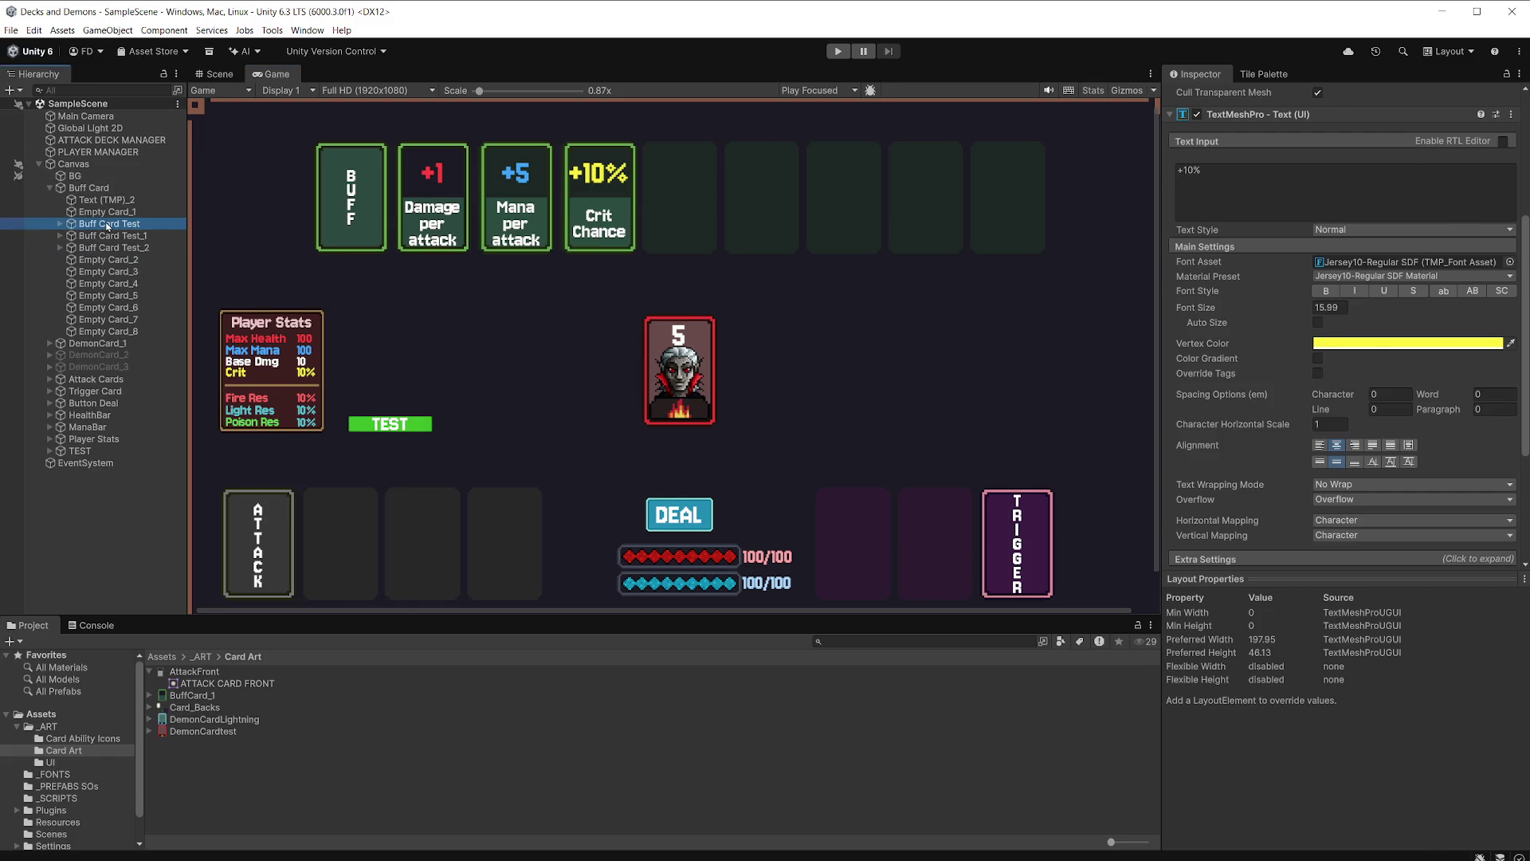
{"action": "left_click", "coordinate": [217, 73]}
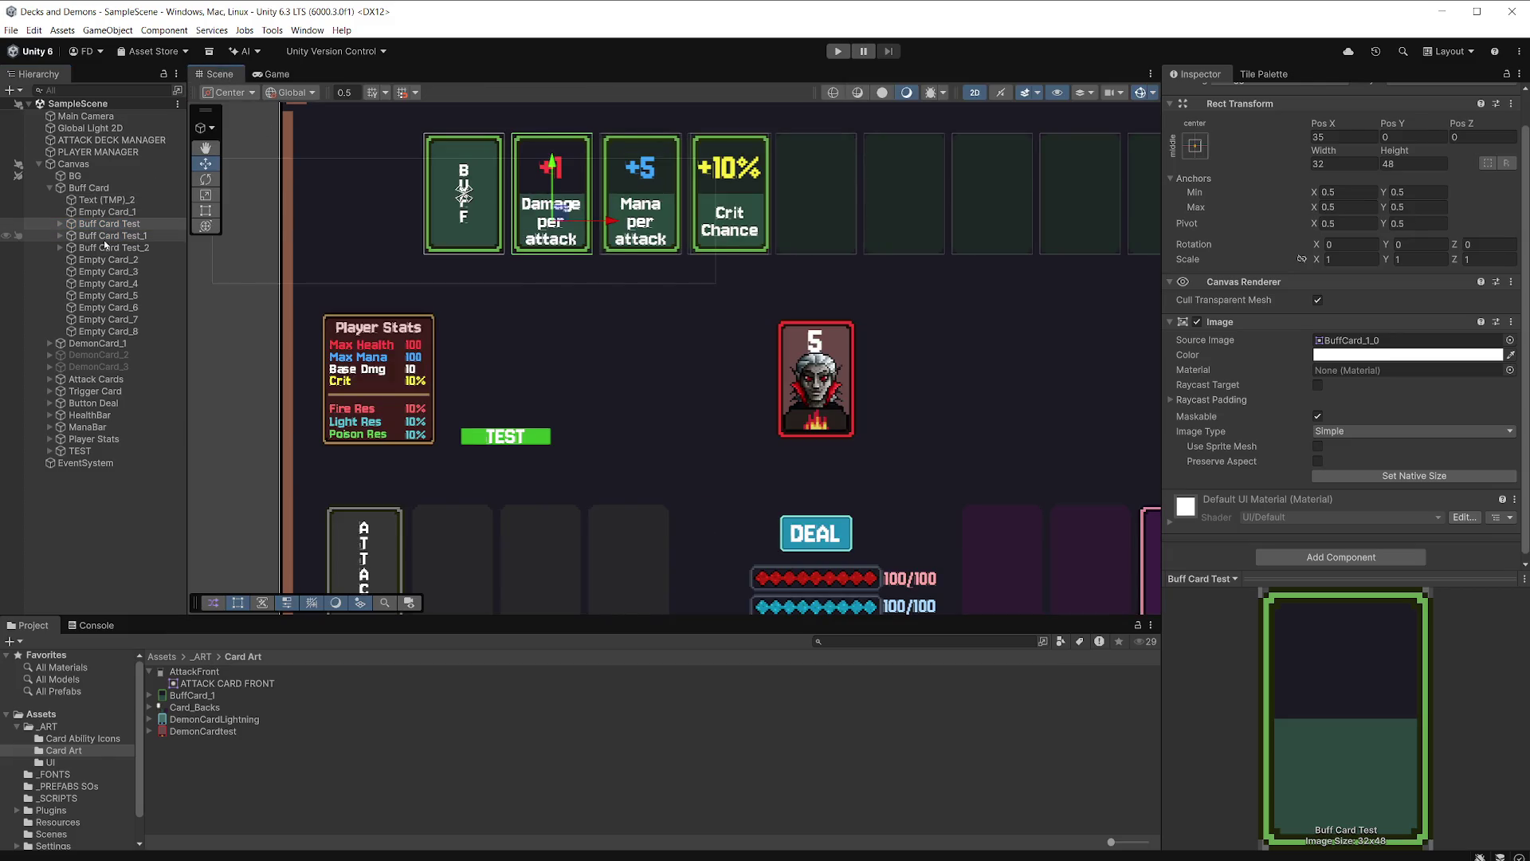
{"action": "key", "text": "ctrl+d"}
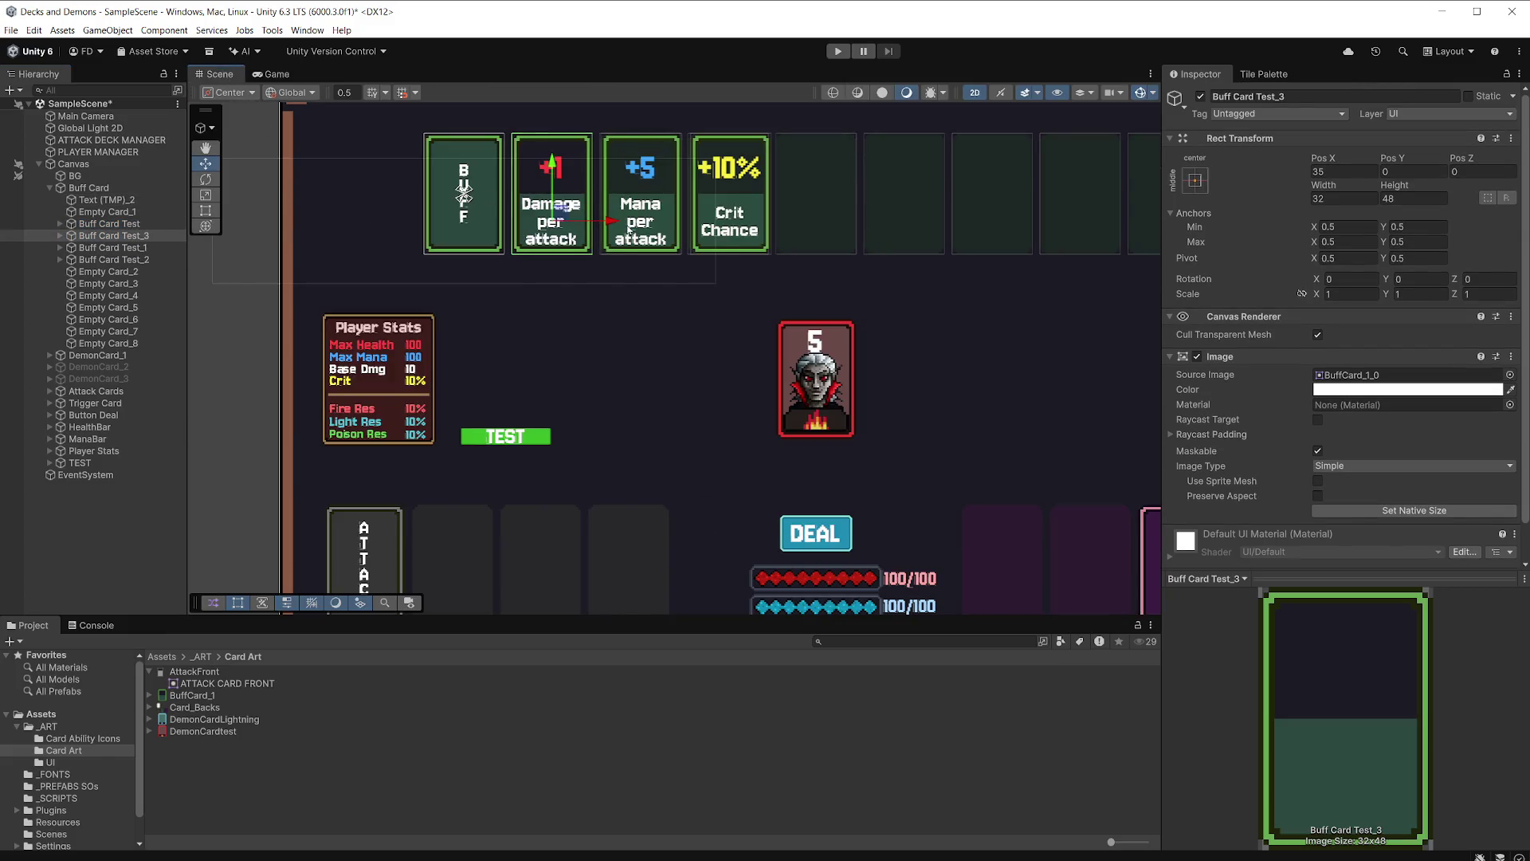
{"action": "left_click_drag", "start_coordinate": [632, 229], "coordinate": [878, 225]}
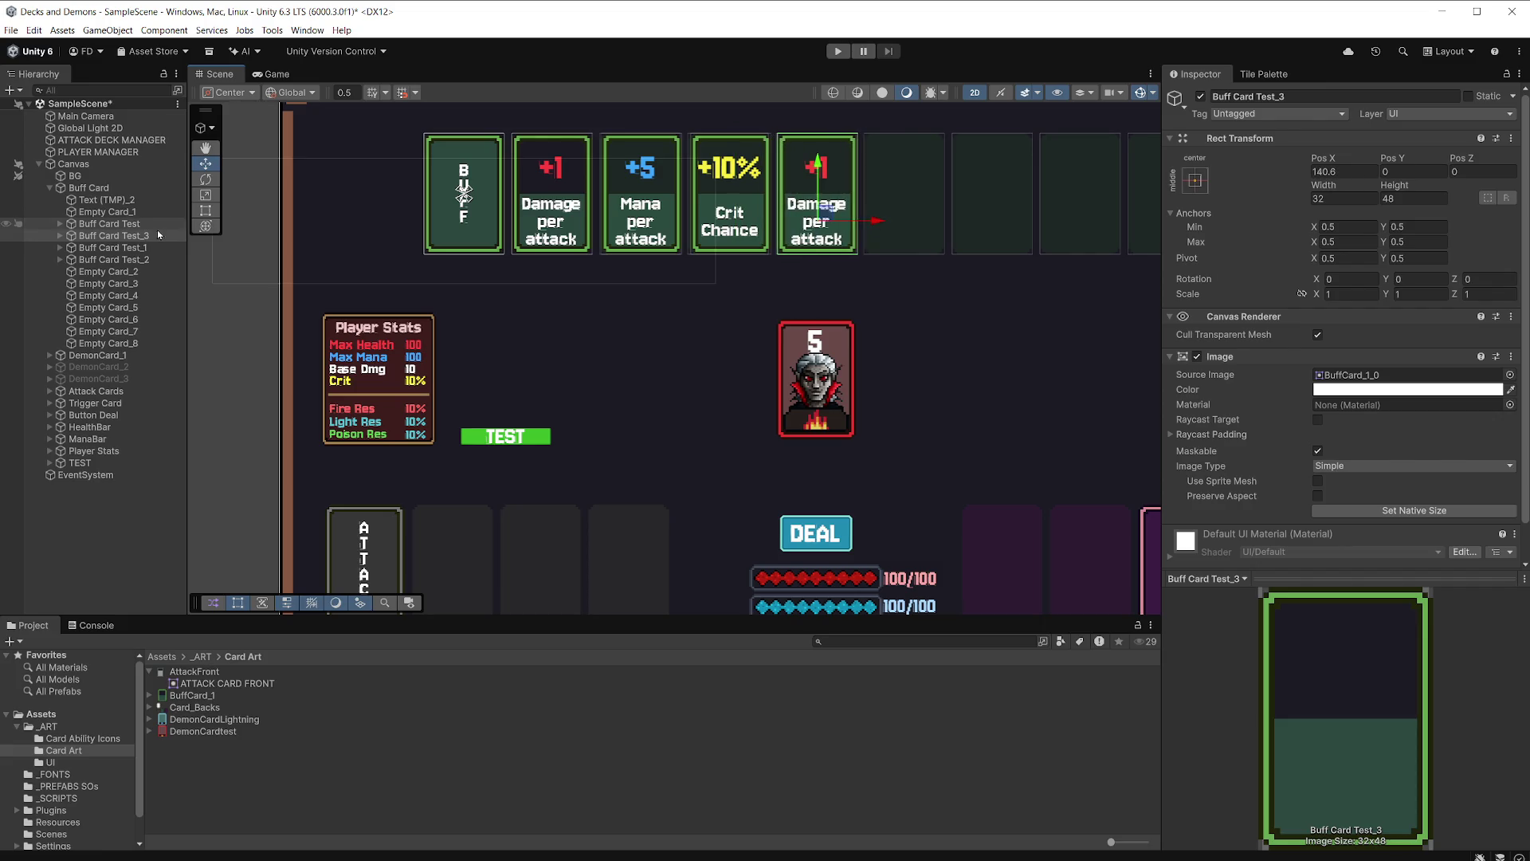
Change Buff Card Test_3's number from +1 to +4 and check it in the Game view.
{"action": "left_click", "coordinate": [62, 236]}
{"action": "left_click", "coordinate": [817, 192]}
{"action": "left_click", "coordinate": [1201, 412]}
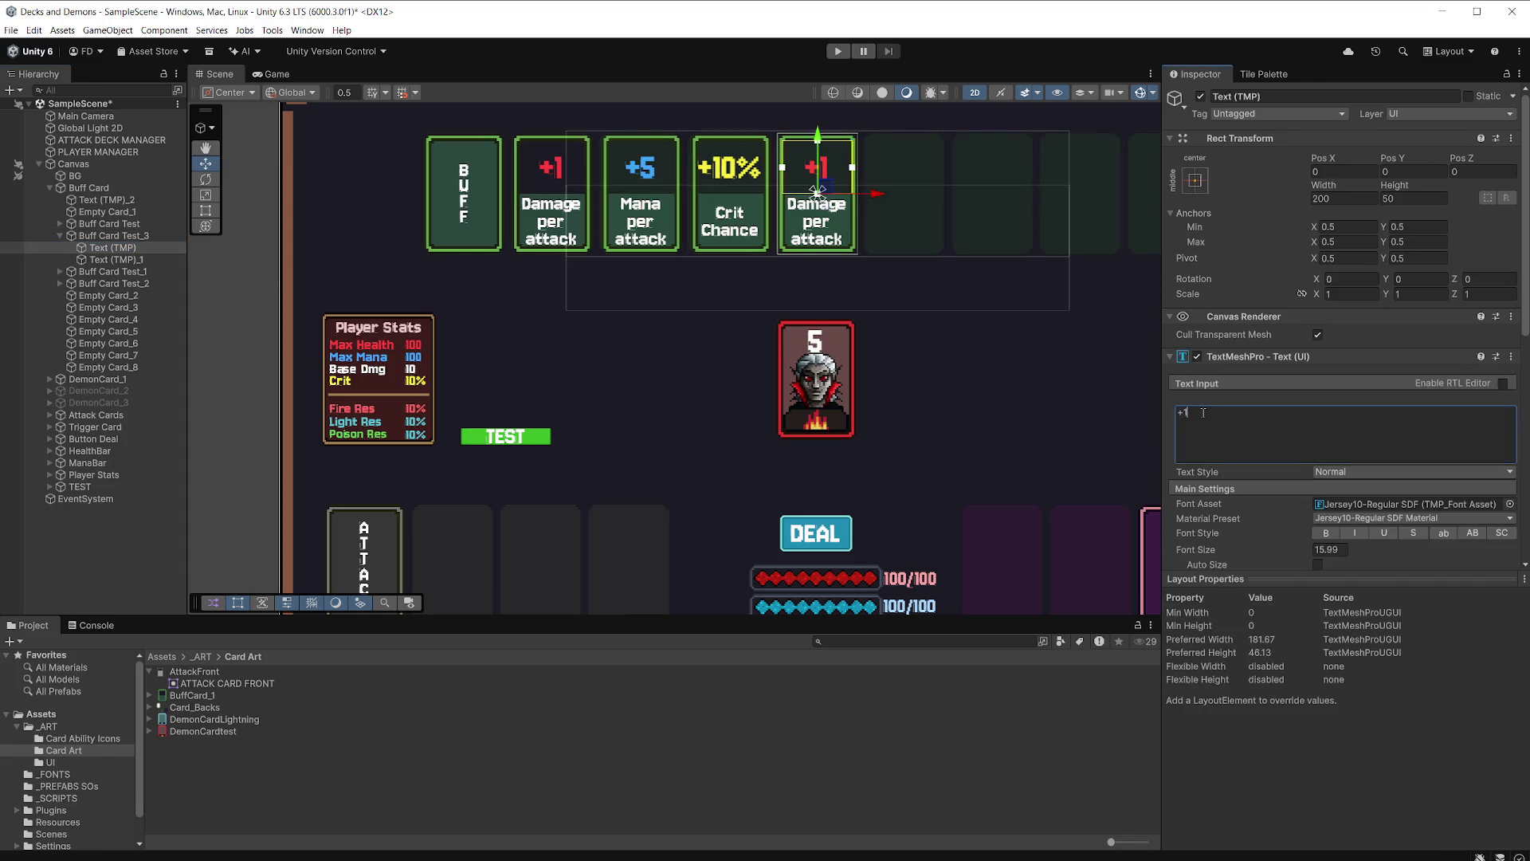
{"action": "key", "text": "BackSpace"}
{"action": "type", "text": "4"}
{"action": "left_click", "coordinate": [274, 73]}
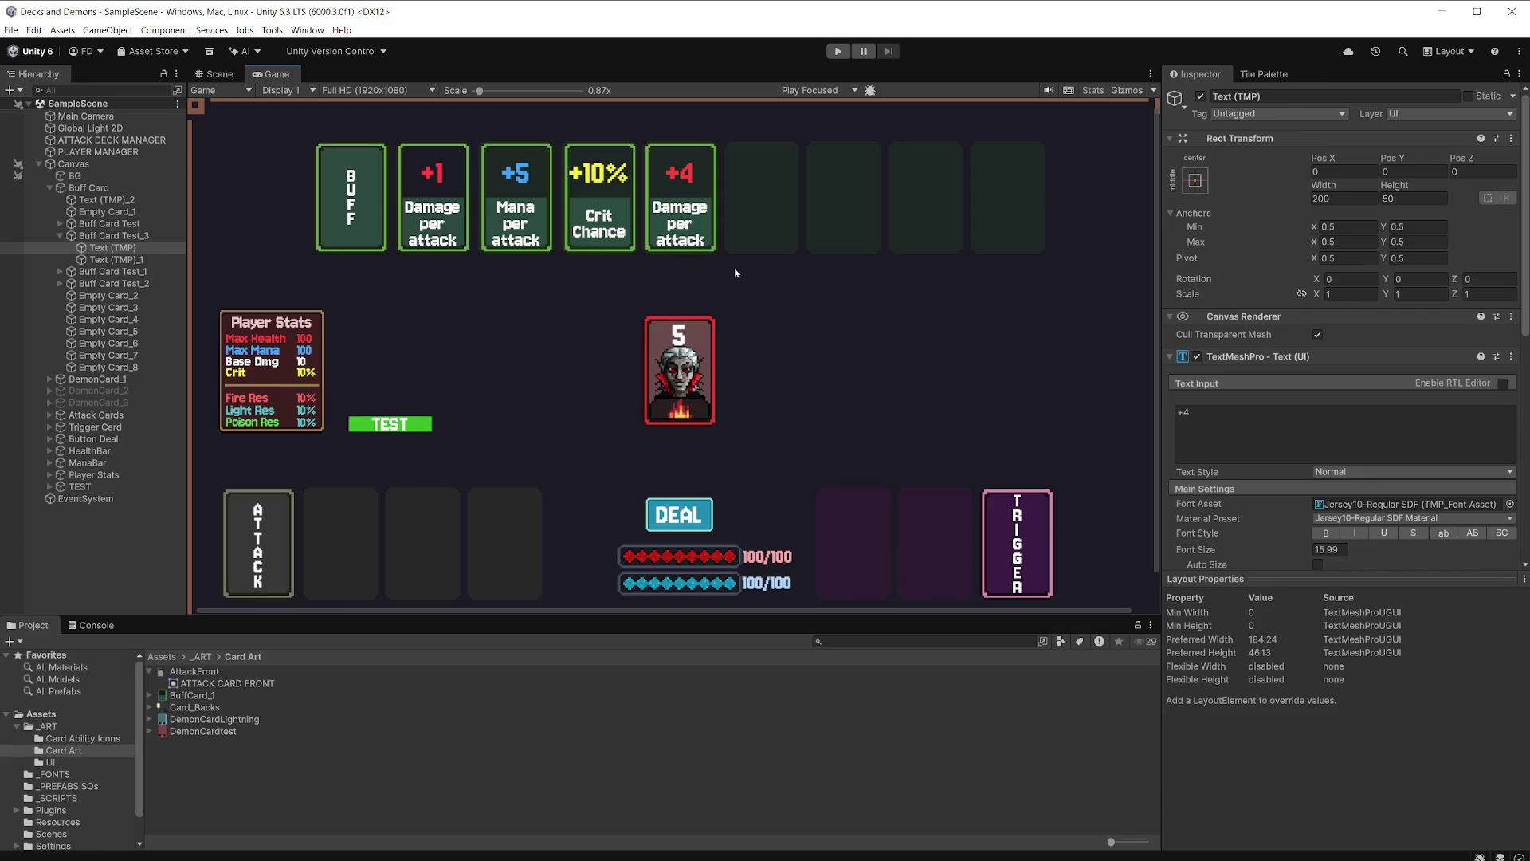
{"action": "left_click", "coordinate": [61, 237]}
Move Buff Card Test_3 below Buff Card Test_2, then duplicate it into the sixth slot.
{"action": "left_click", "coordinate": [112, 259]}
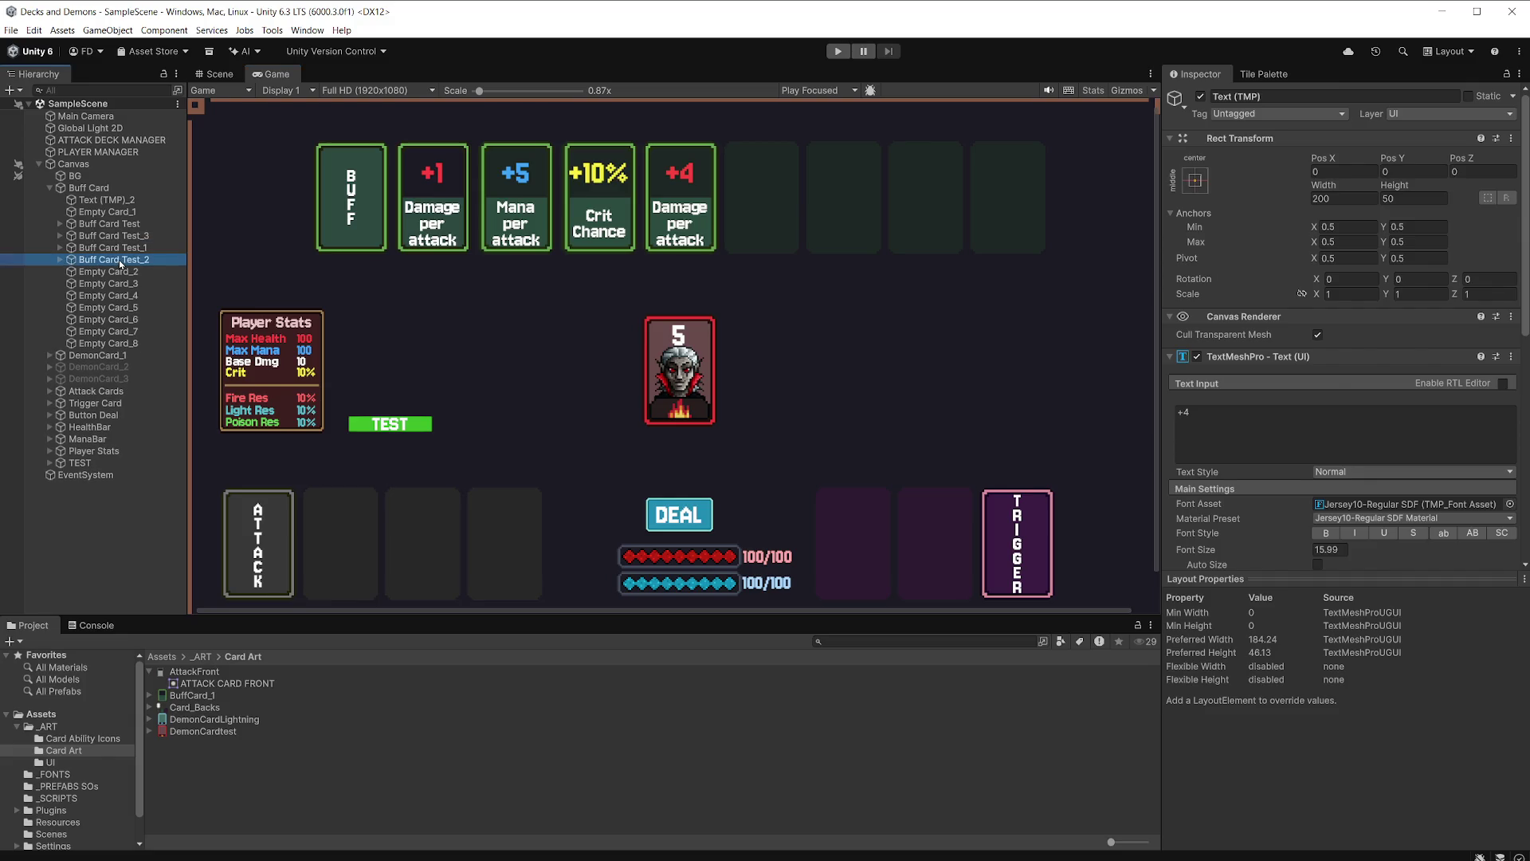
{"action": "left_click", "coordinate": [227, 74]}
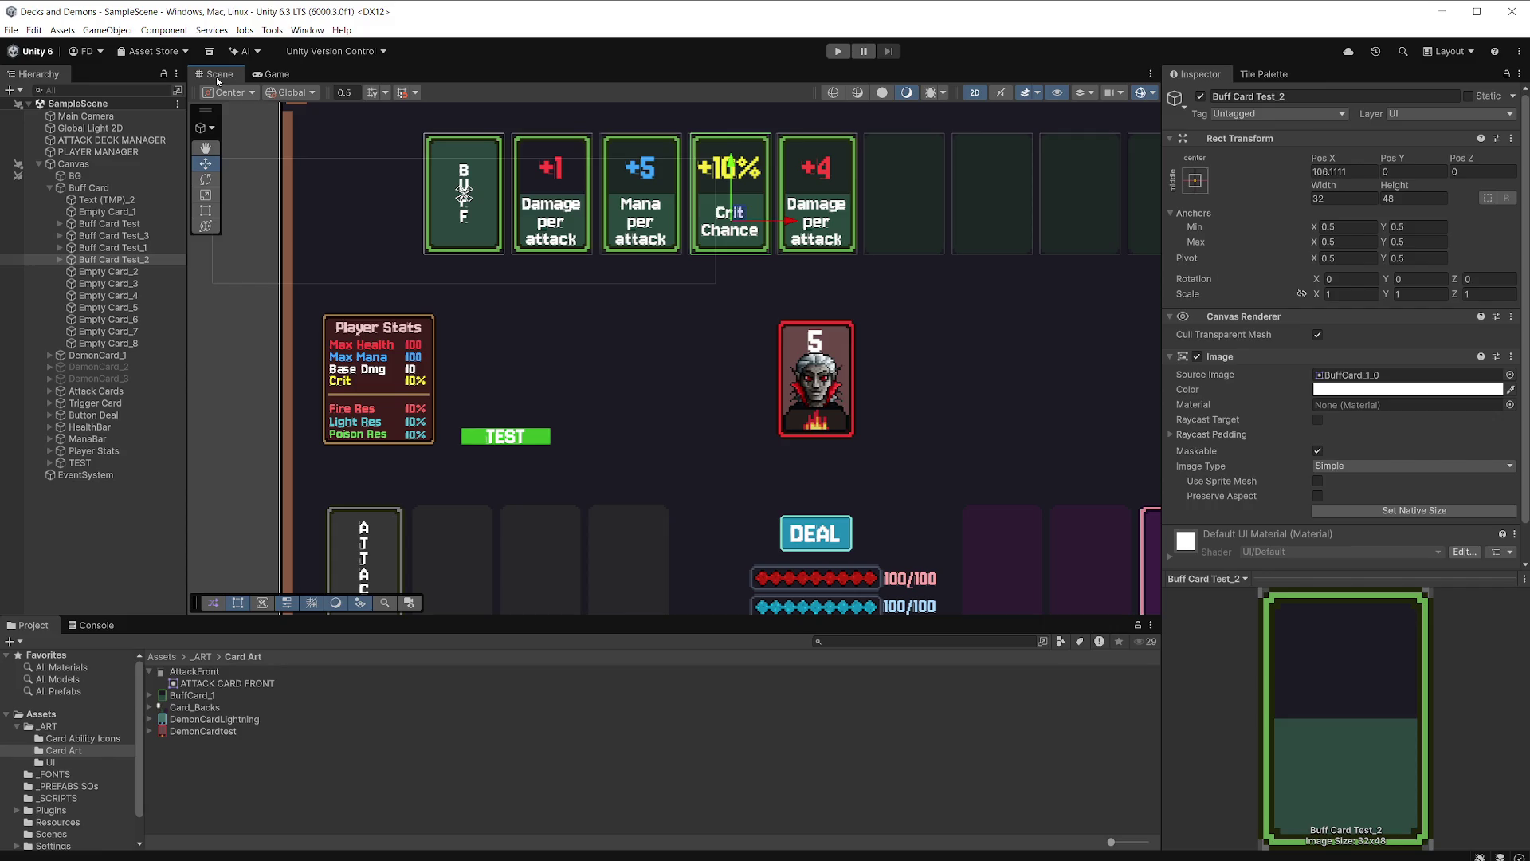
{"action": "left_click_drag", "start_coordinate": [139, 237], "coordinate": [148, 272]}
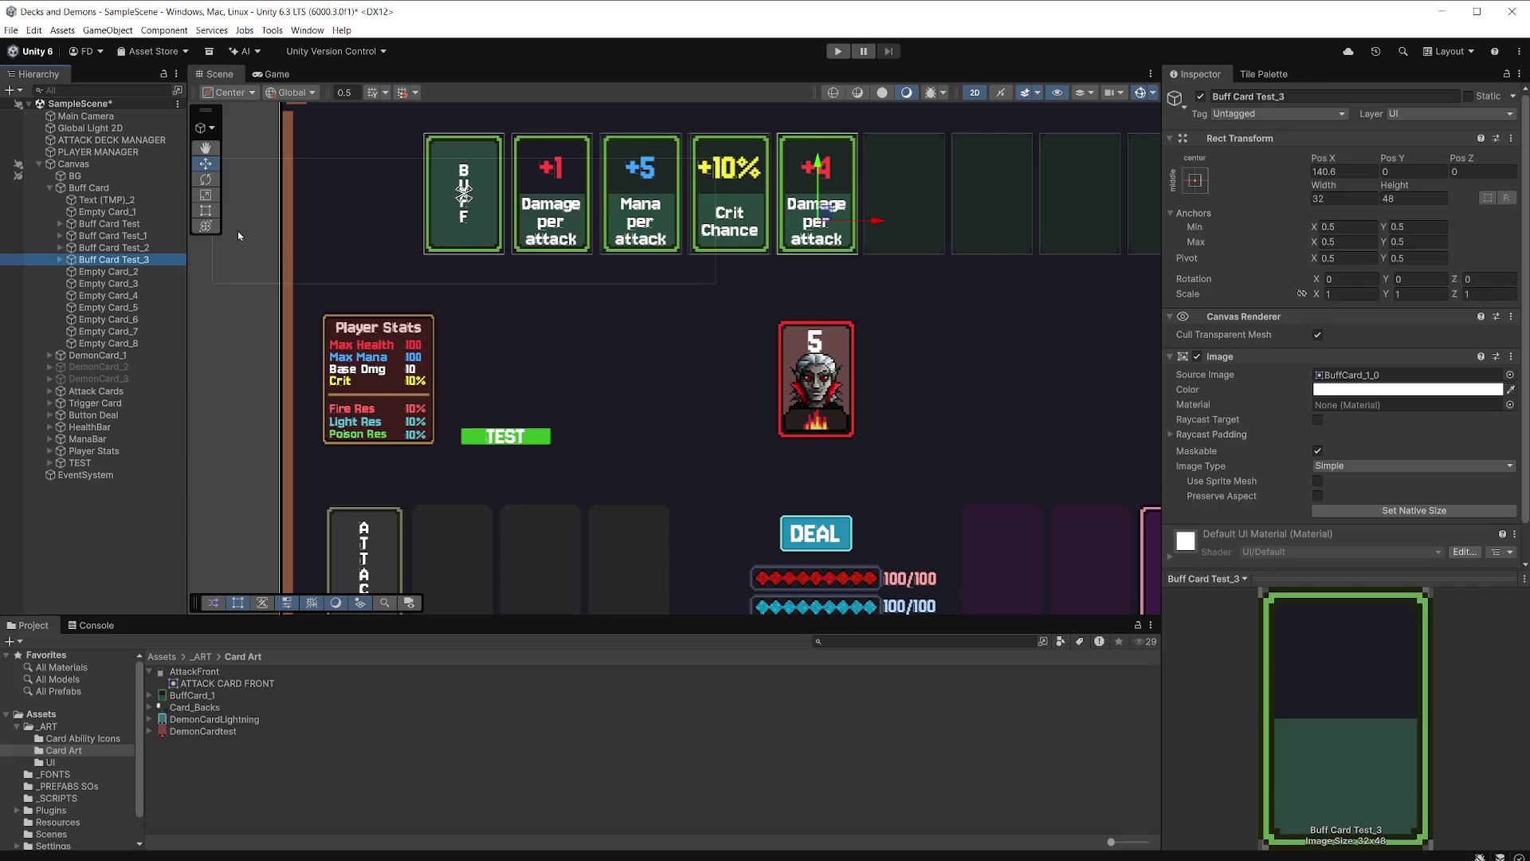
{"action": "key", "text": "ctrl+d"}
{"action": "left_click_drag", "start_coordinate": [878, 225], "coordinate": [963, 222]}
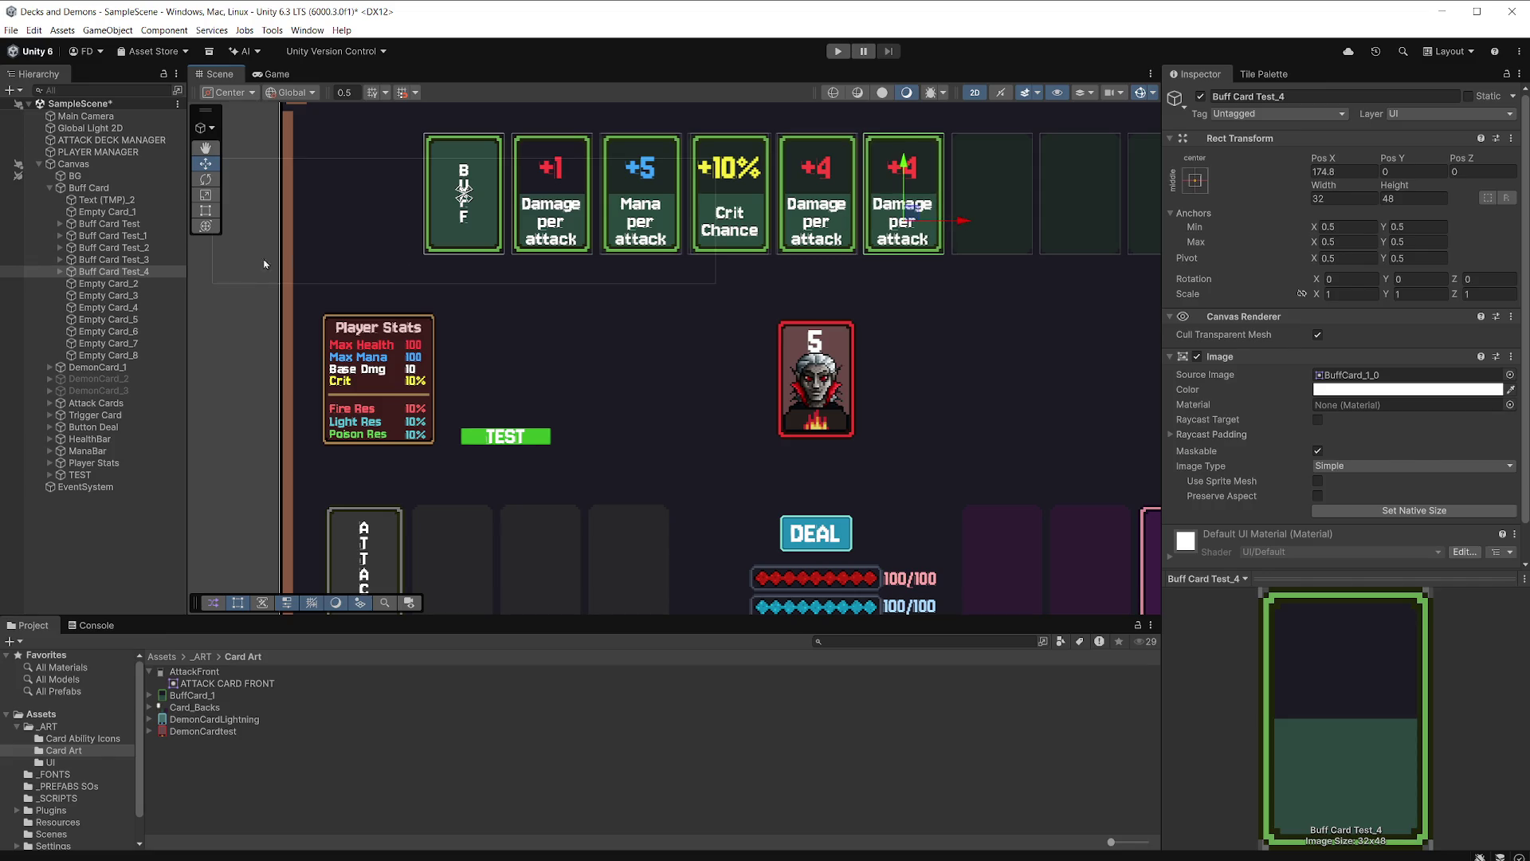
Set Buff Card Test_4's number text to x3.
{"action": "left_click", "coordinate": [60, 272]}
{"action": "left_click", "coordinate": [112, 284]}
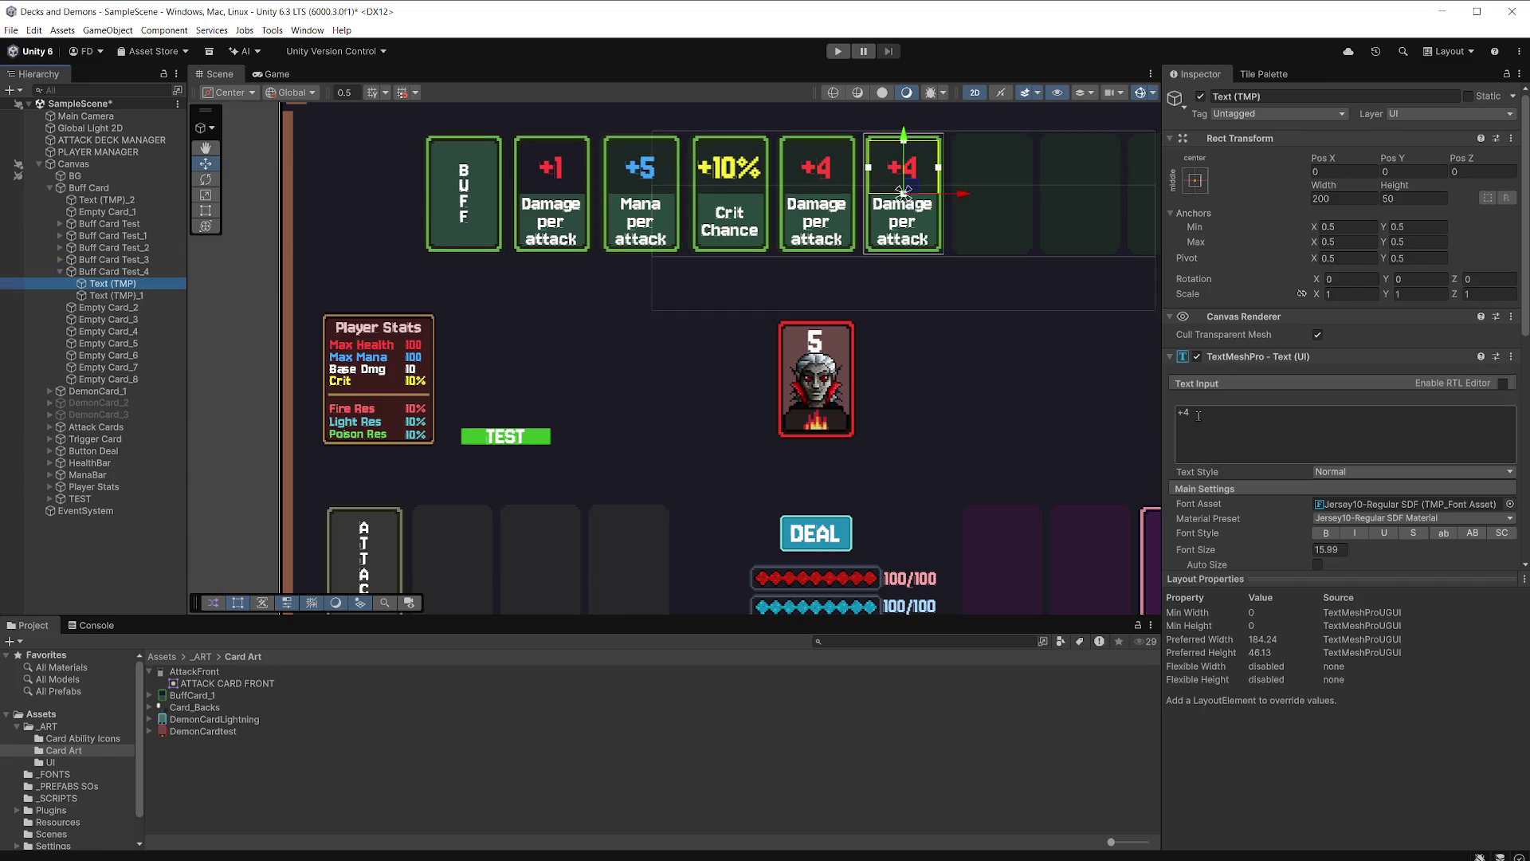
{"action": "left_click", "coordinate": [1198, 415]}
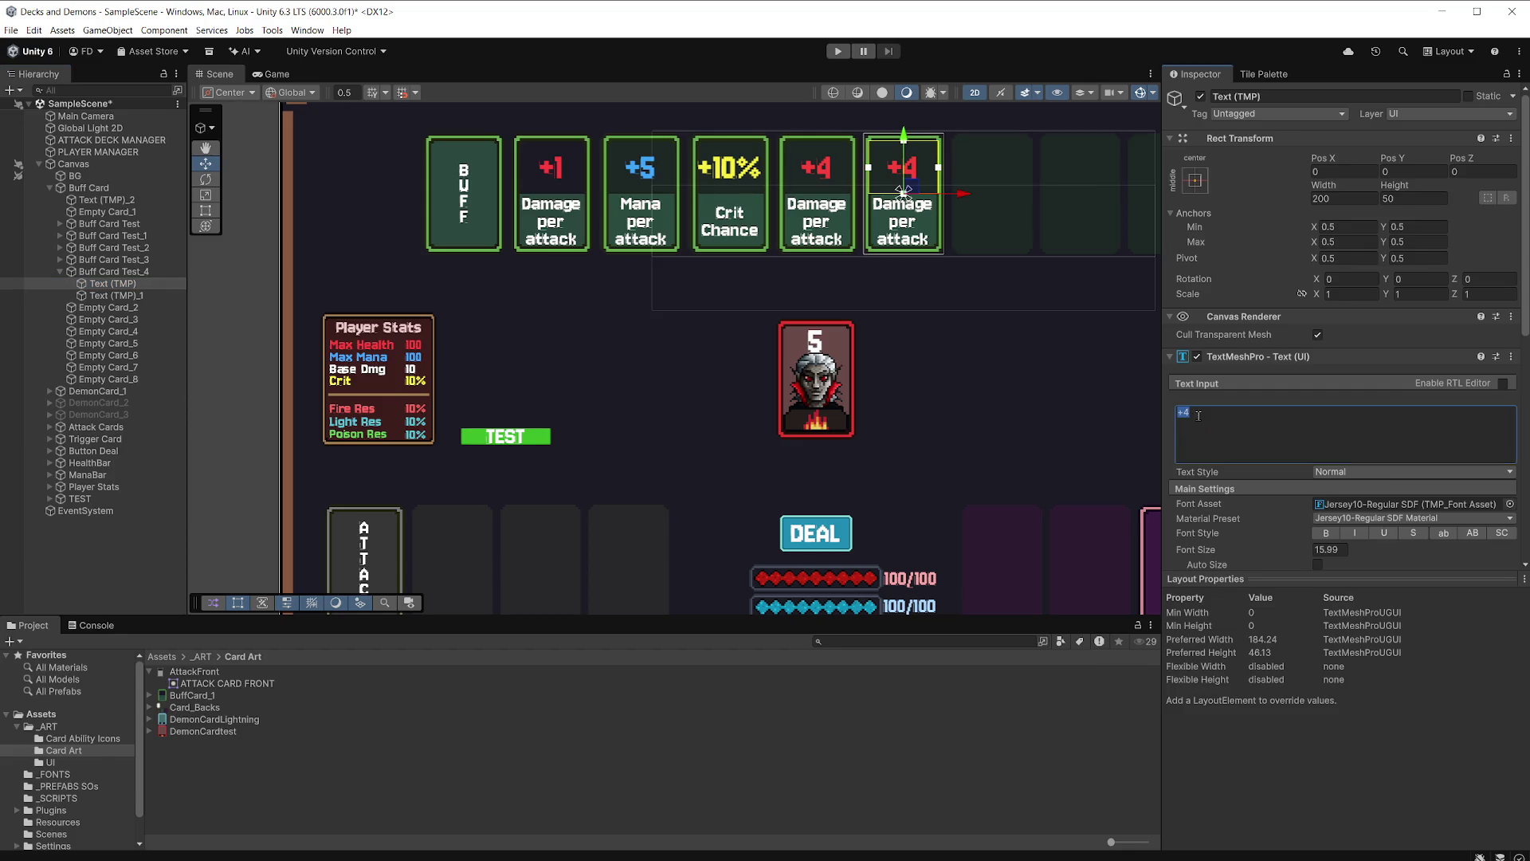
{"action": "type", "text": "x"}
{"action": "type", "text": "3"}
Replace its description with 'Damage Multi' and view it in the Game view.
{"action": "left_click", "coordinate": [140, 295]}
{"action": "left_click", "coordinate": [1226, 423]}
{"action": "key", "text": "ctrl+a"}
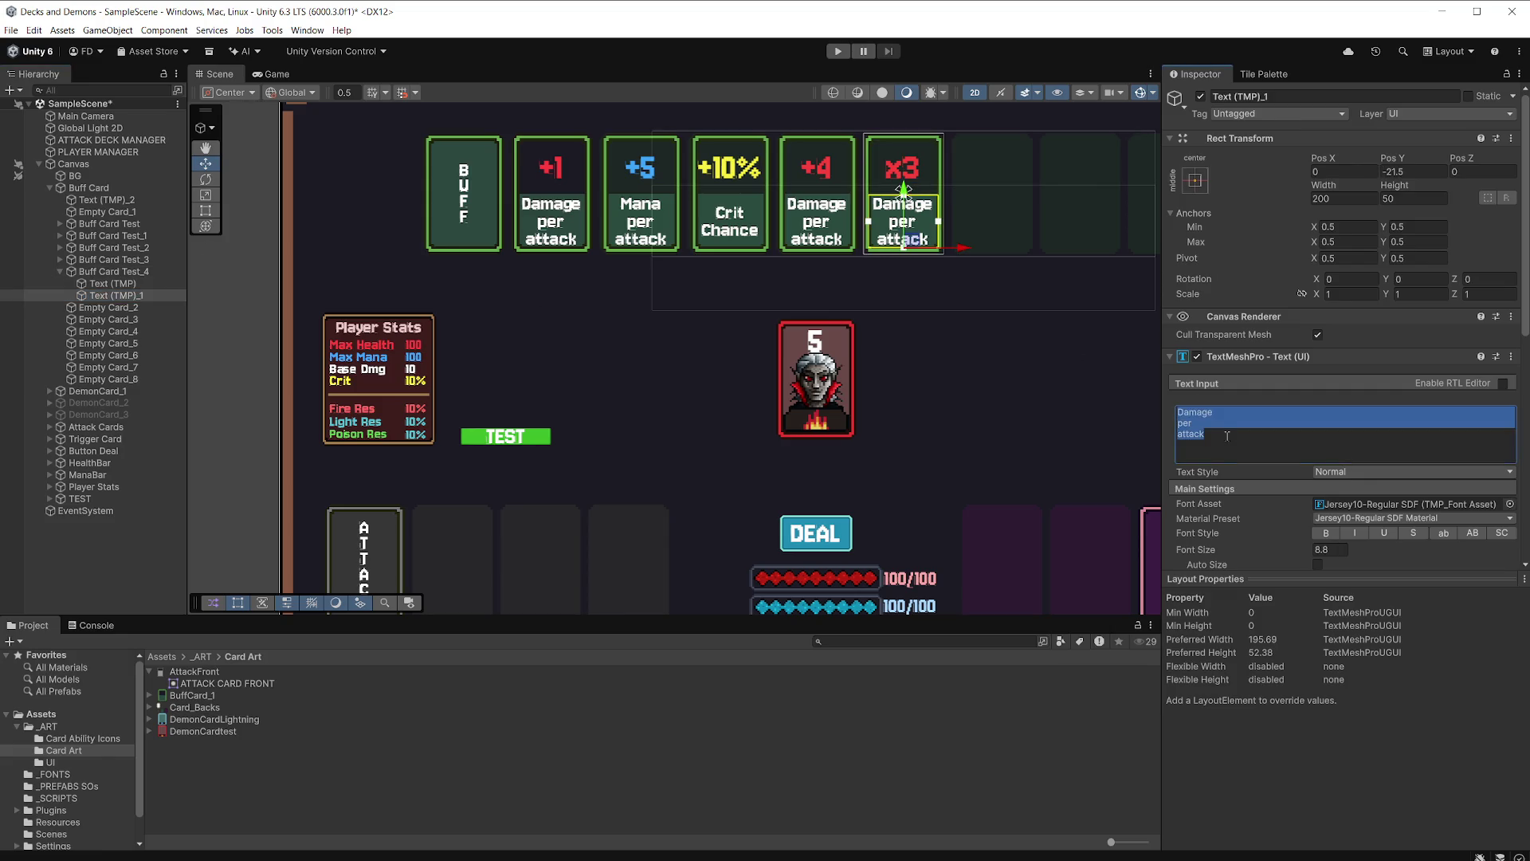
{"action": "type", "text": "Damage "}
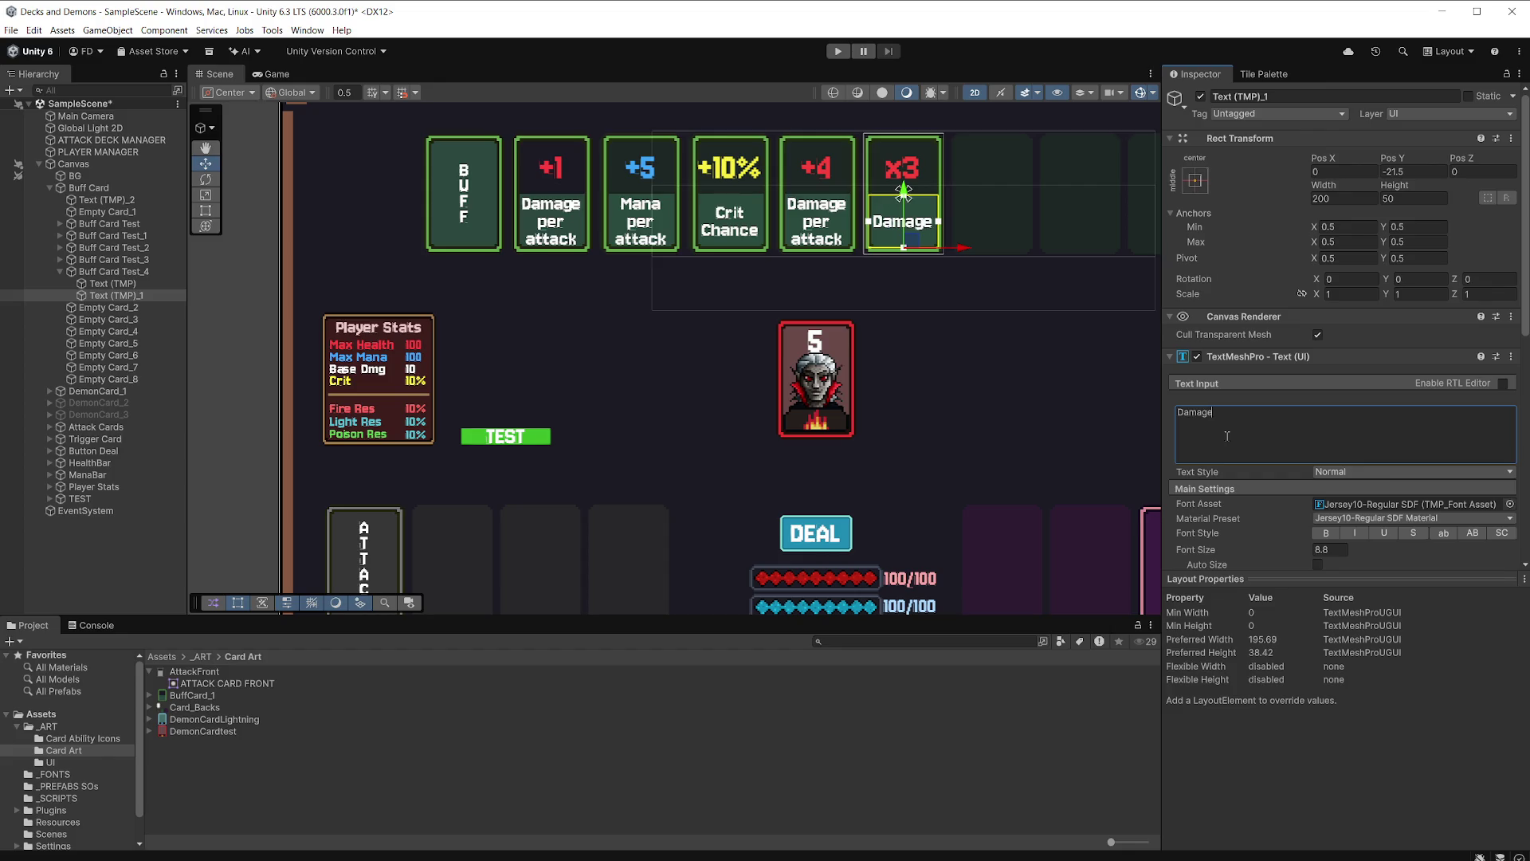
{"action": "type", "text": "M"}
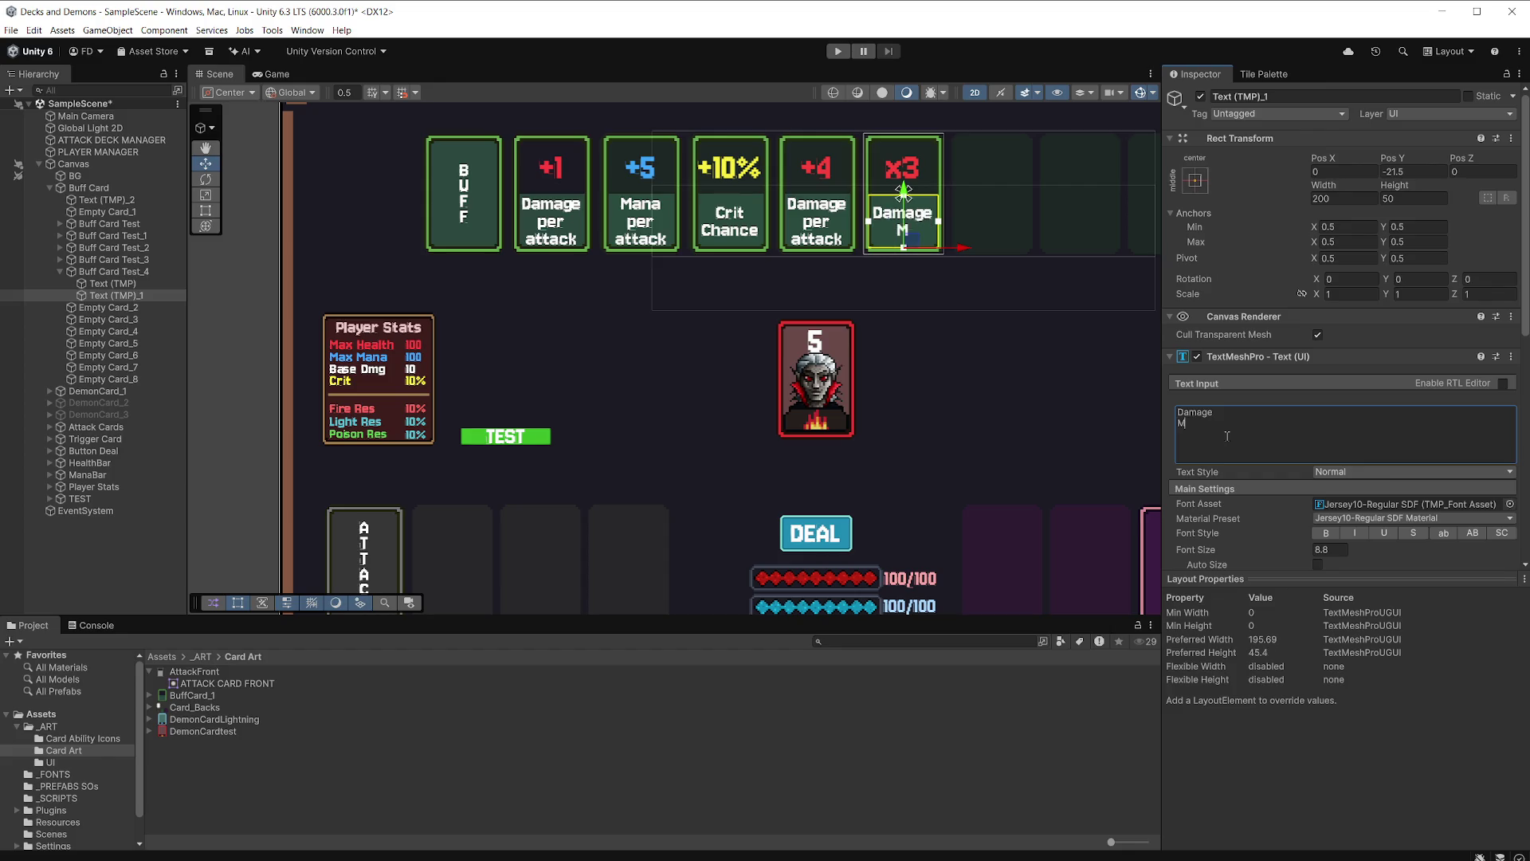
{"action": "type", "text": "ulti"}
{"action": "left_click", "coordinate": [284, 75]}
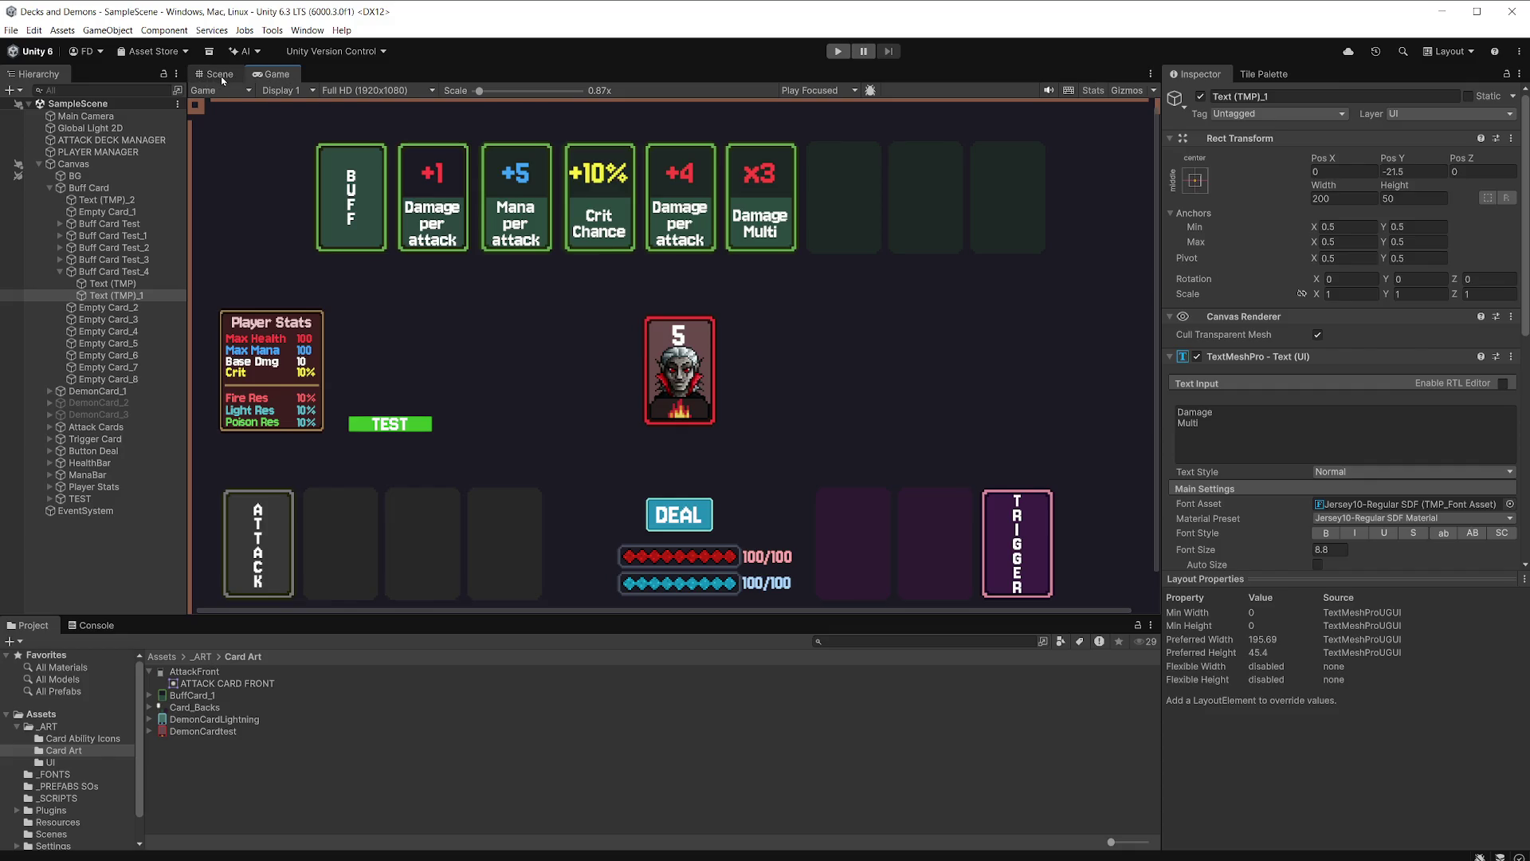
Colour x3 with the TRIGGER card's purple, brightened to A949BE in the colour picker.
{"action": "left_click", "coordinate": [139, 284]}
{"action": "scroll", "coordinate": [1416, 427], "scroll_direction": "down", "scroll_amount": 4}
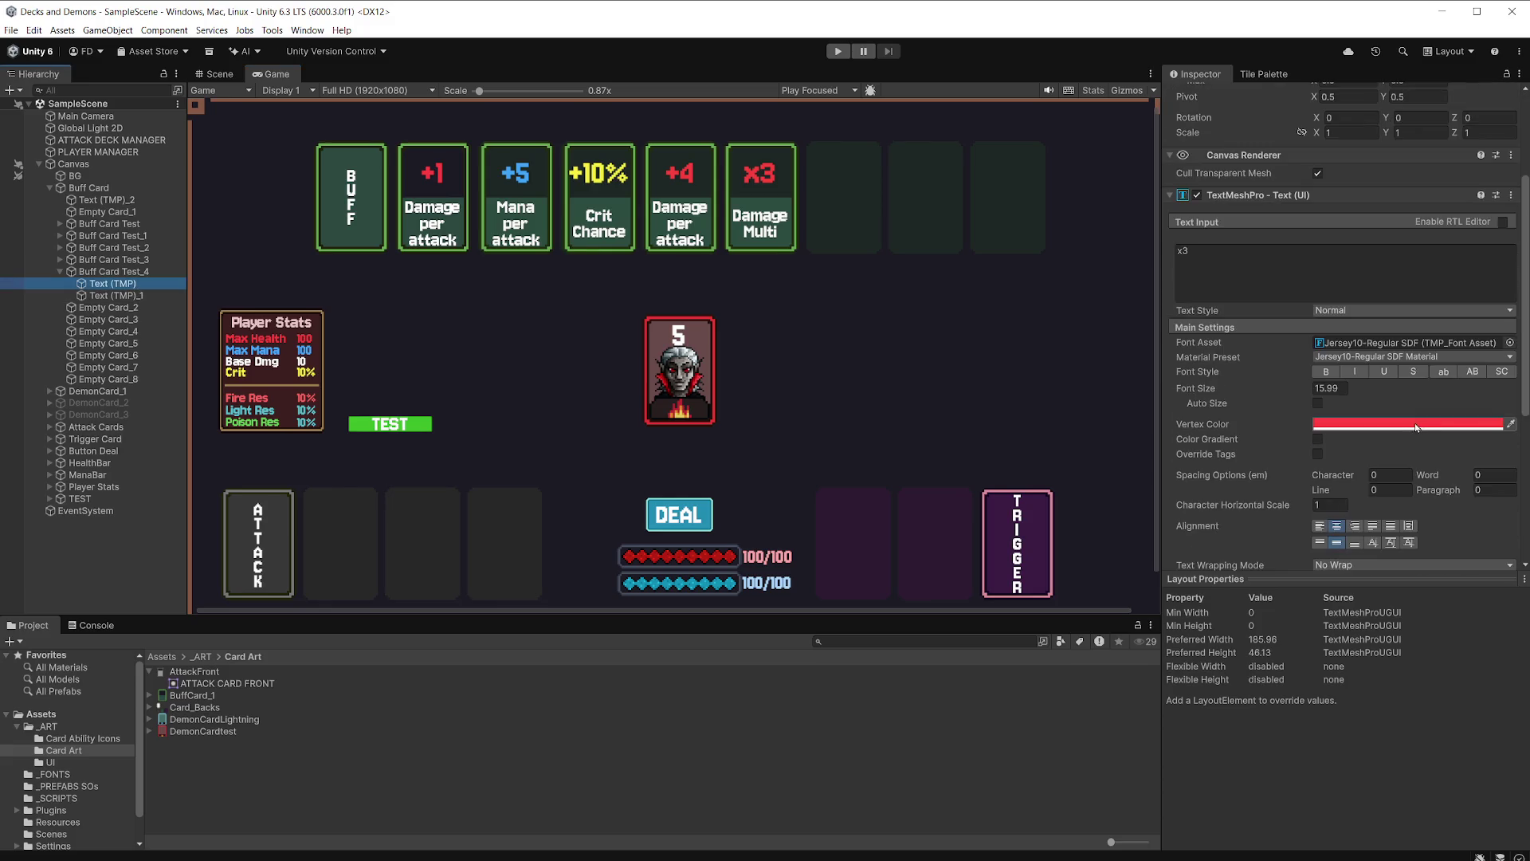
{"action": "left_click", "coordinate": [1508, 428]}
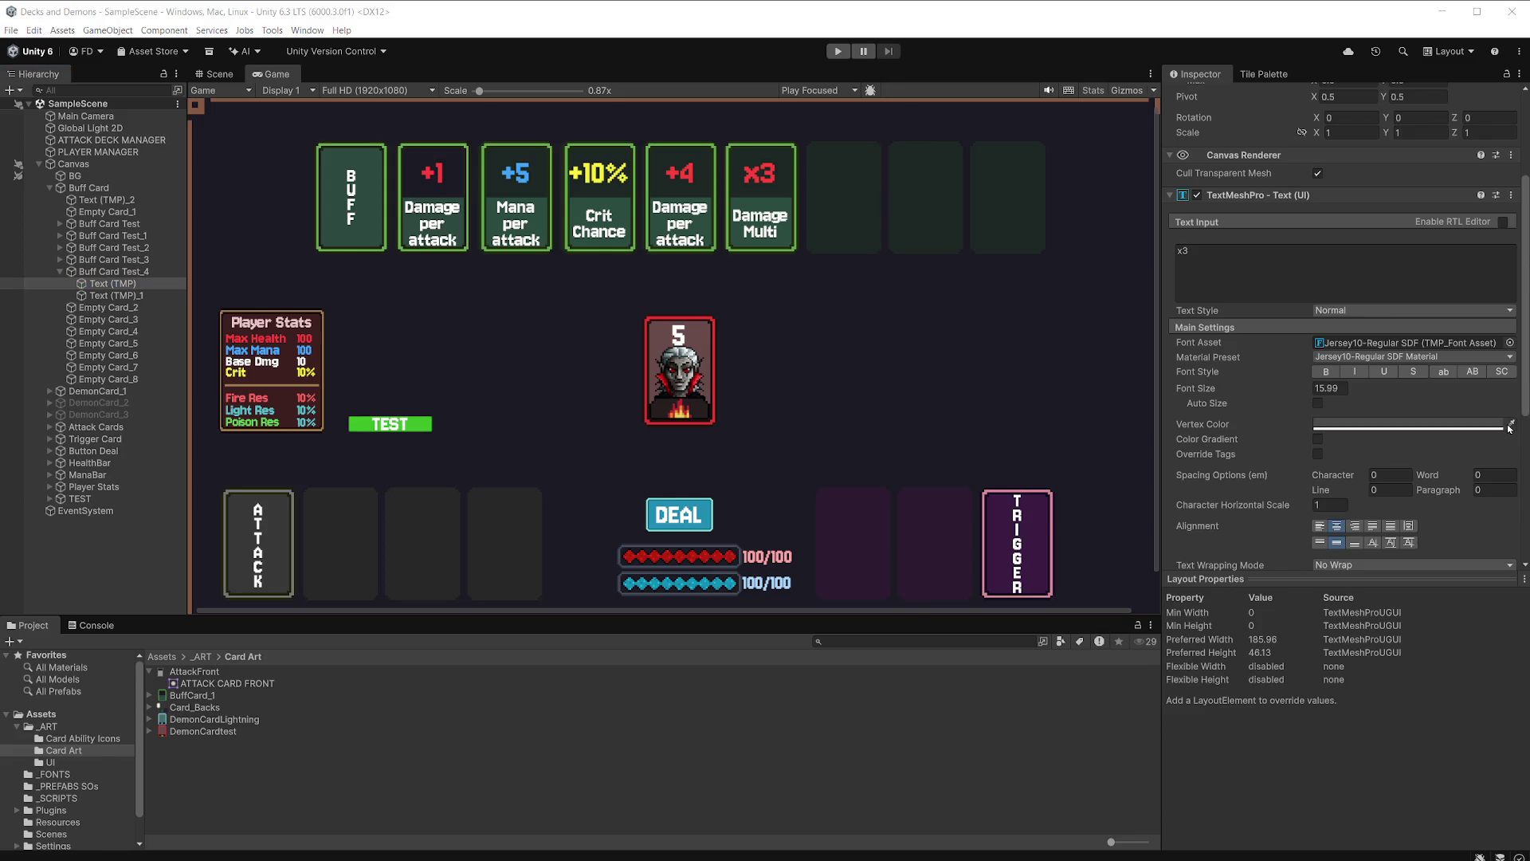
{"action": "left_click", "coordinate": [1037, 539]}
{"action": "left_click", "coordinate": [1387, 425]}
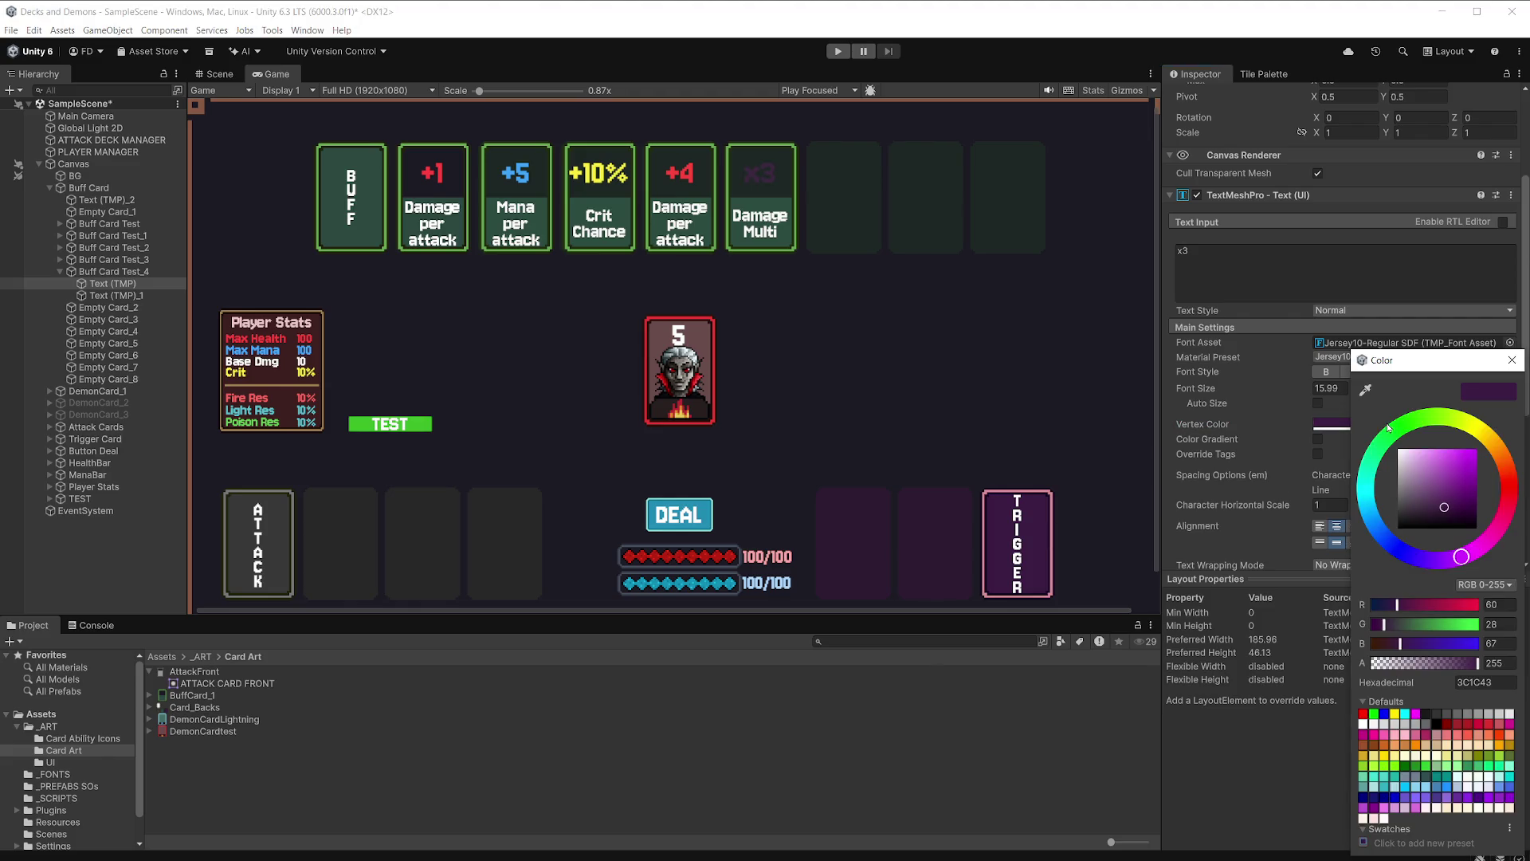
{"action": "left_click_drag", "start_coordinate": [1439, 472], "coordinate": [1448, 475]}
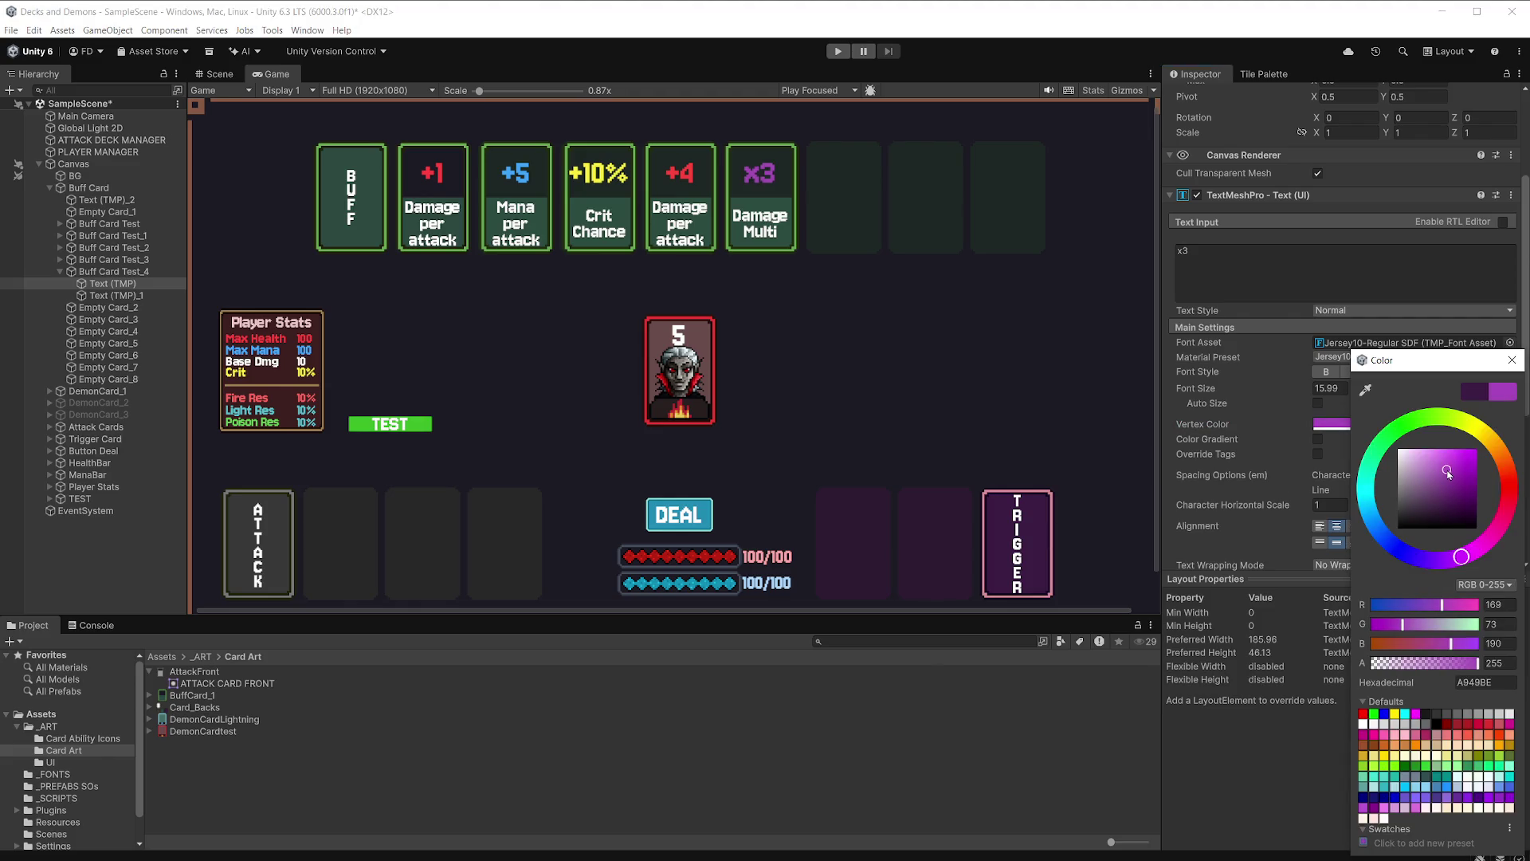
{"action": "left_click", "coordinate": [1512, 360]}
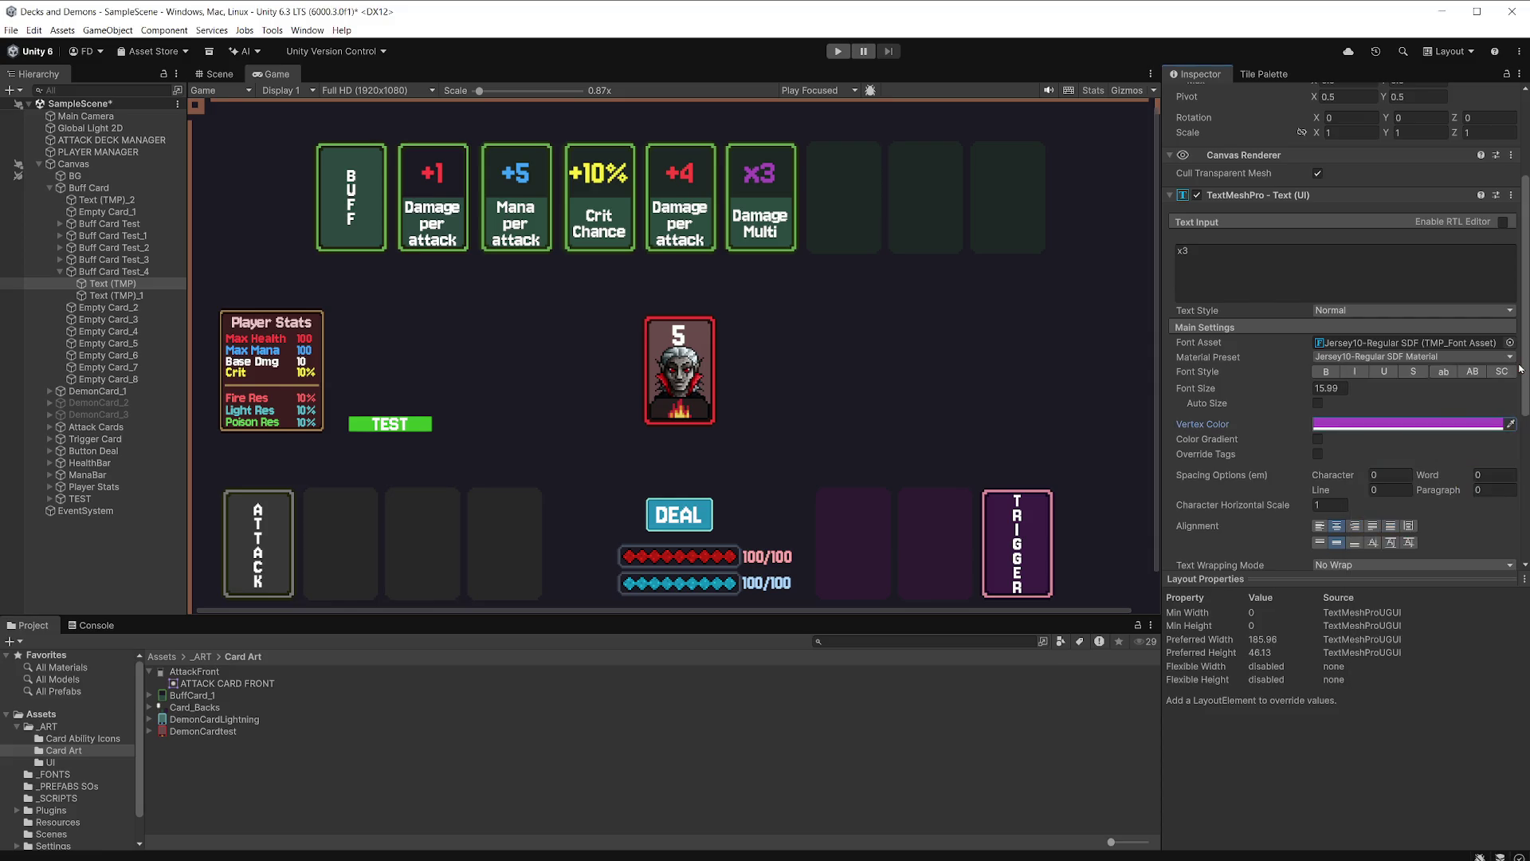
Save the scene and collapse the Buff Card group in the Hierarchy.
{"action": "key", "text": "ctrl+s"}
{"action": "left_click", "coordinate": [60, 271]}
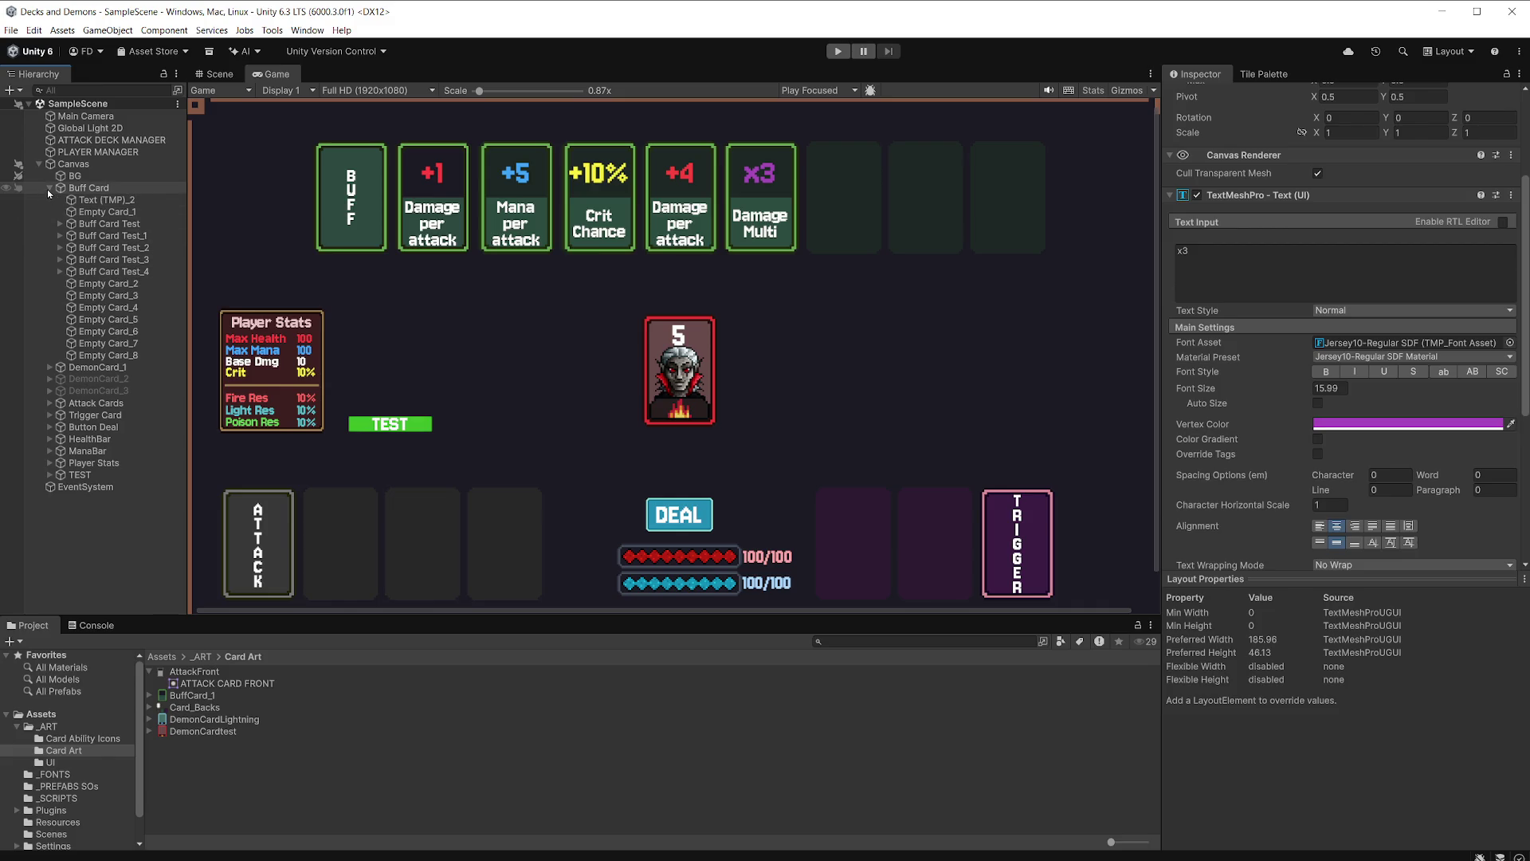
{"action": "left_click", "coordinate": [49, 188]}
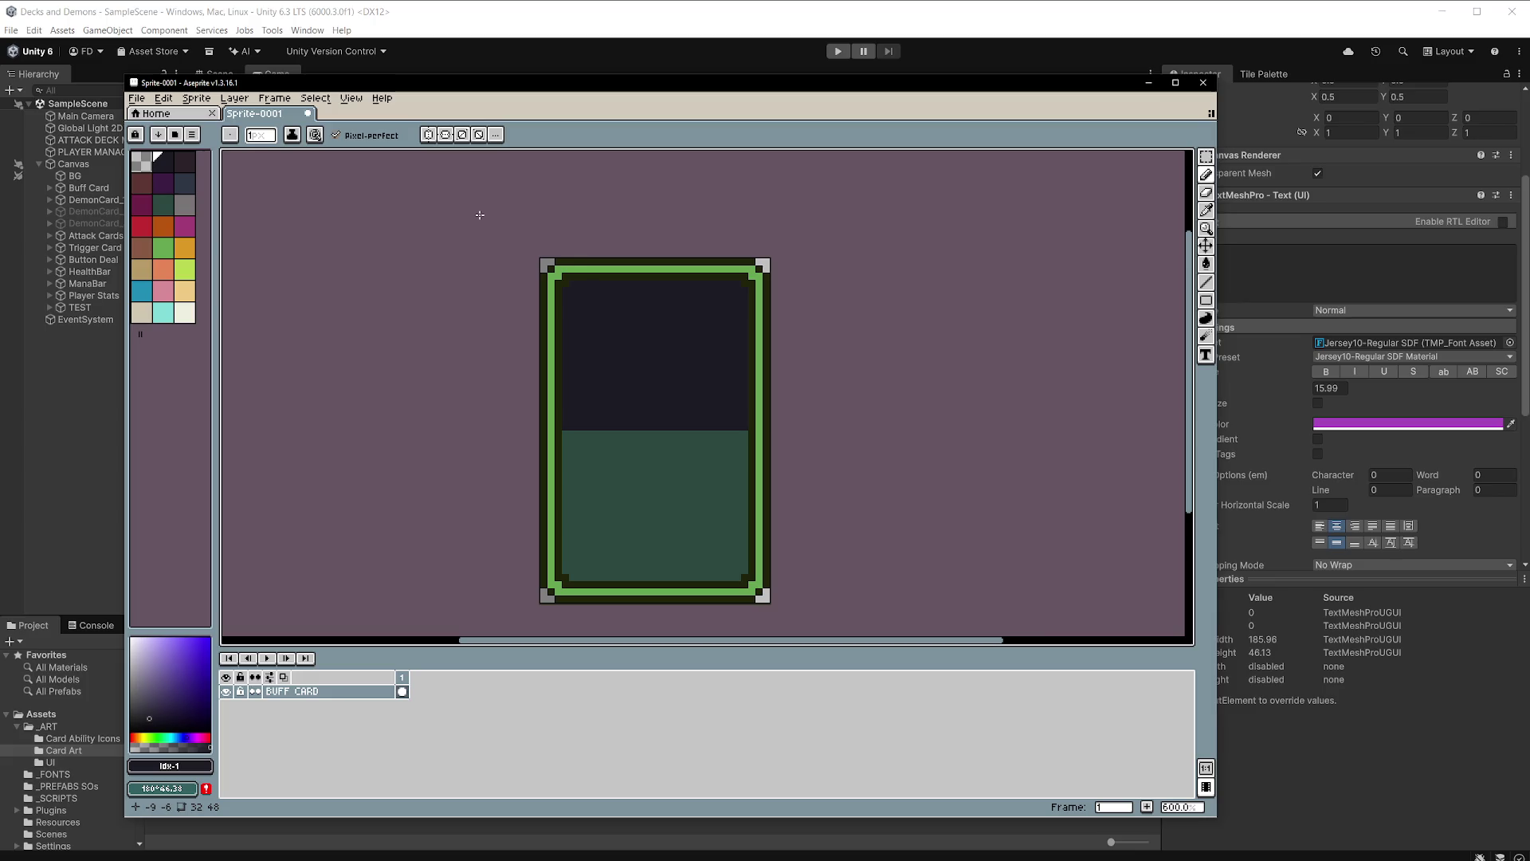
Close the untitled Sprite-0001 without saving and reopen the recent Card_Backs.aseprite.
{"action": "left_click", "coordinate": [316, 118]}
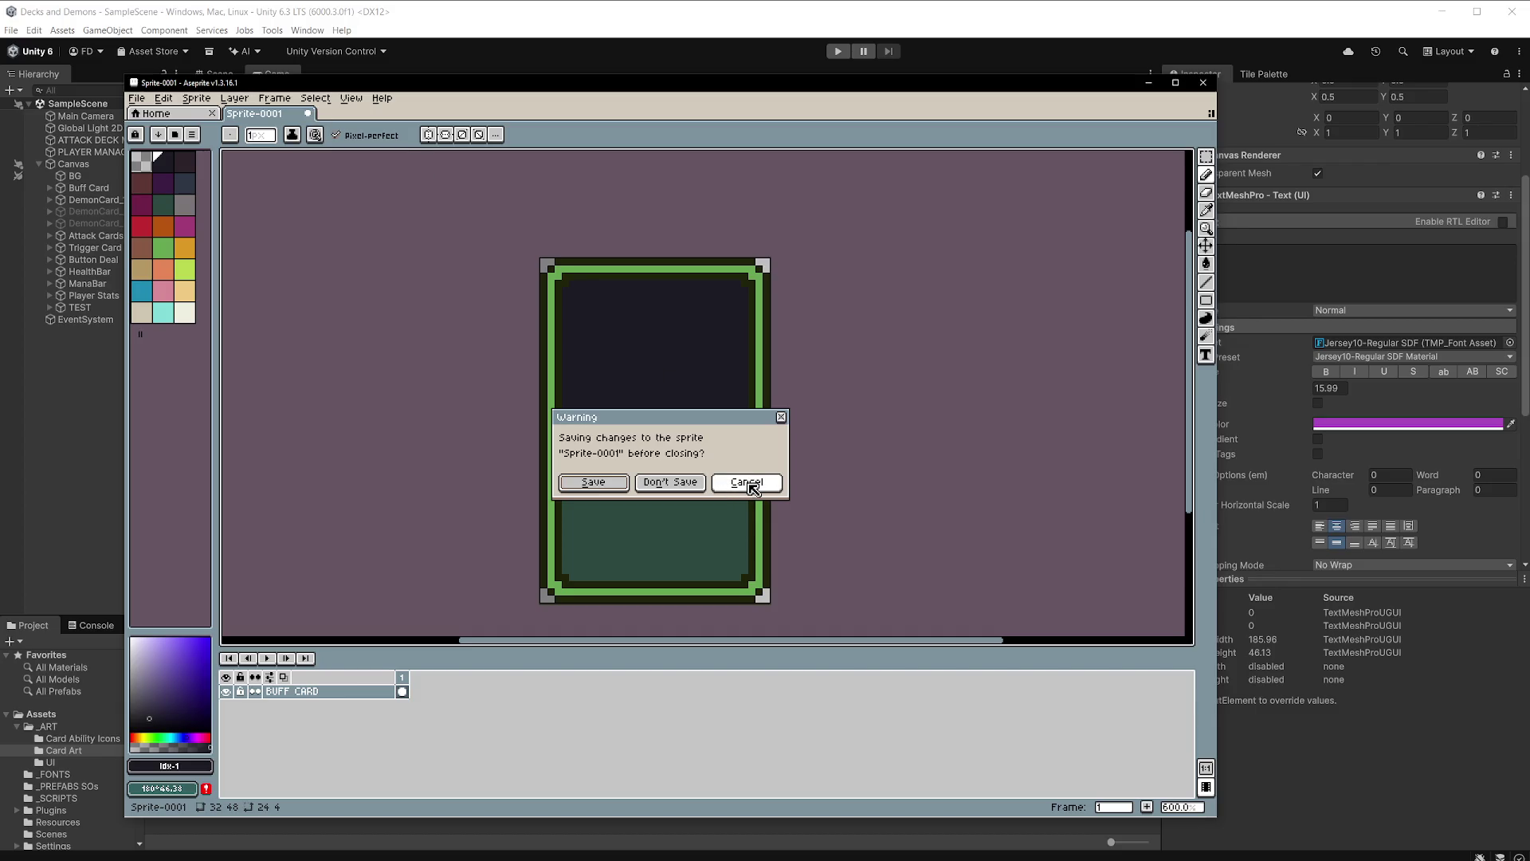
{"action": "left_click", "coordinate": [670, 482]}
{"action": "left_click", "coordinate": [139, 99]}
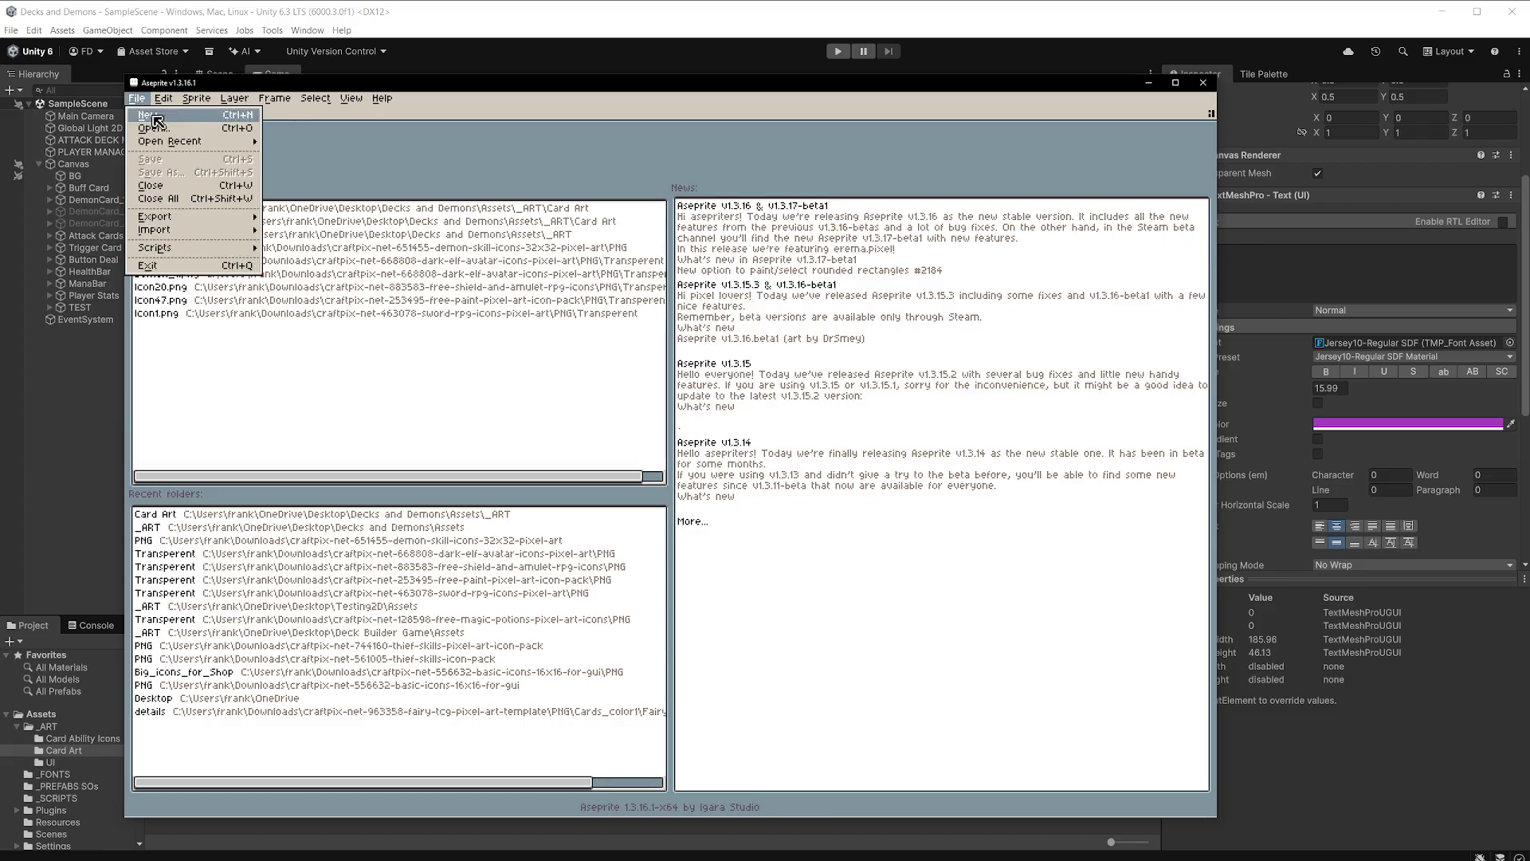
{"action": "mouse_move", "coordinate": [175, 142]}
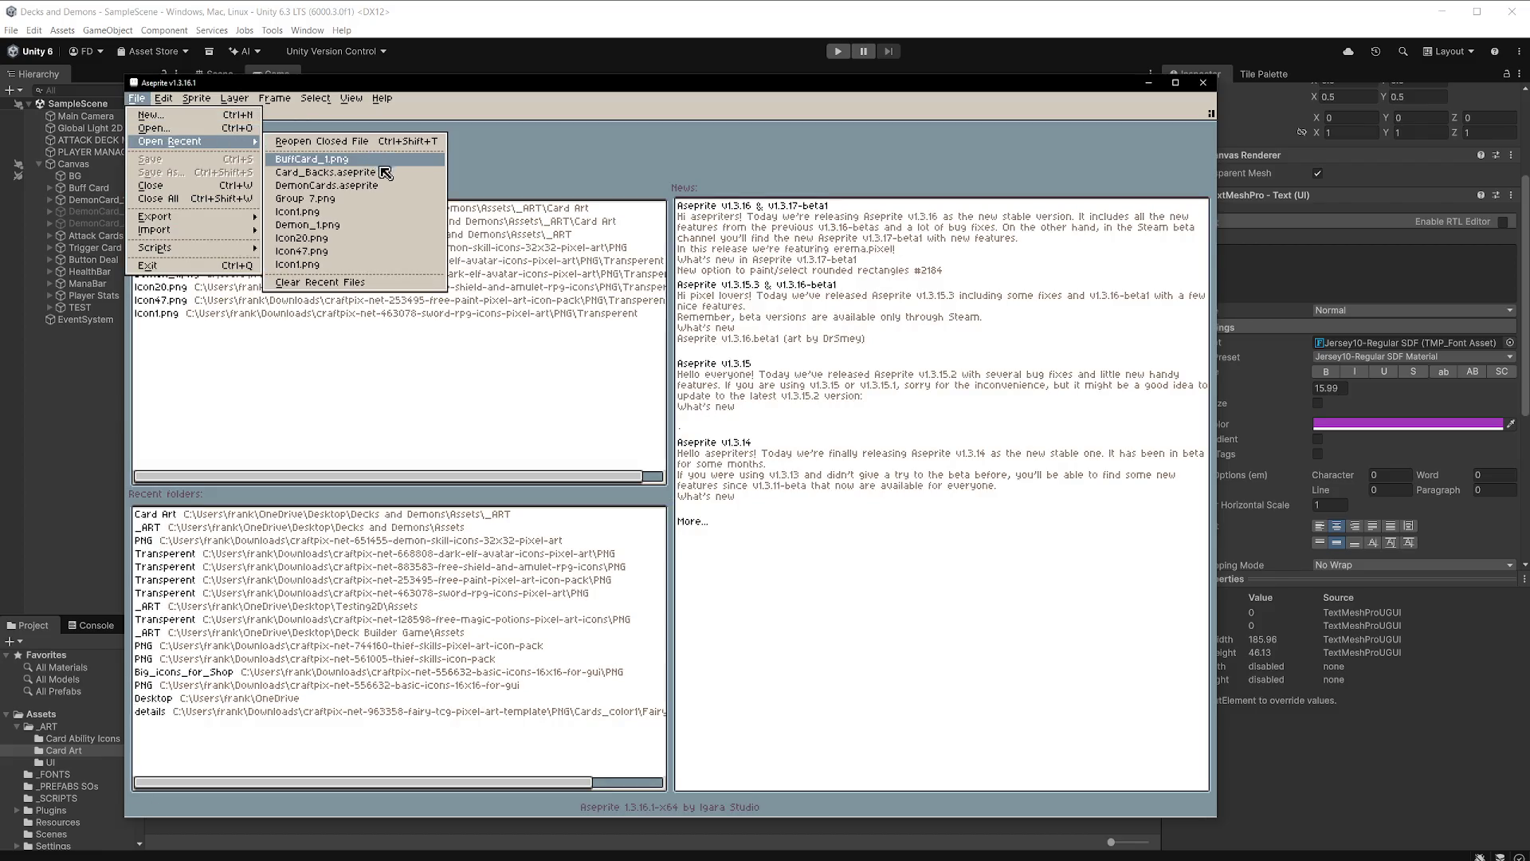
{"action": "left_click", "coordinate": [384, 173]}
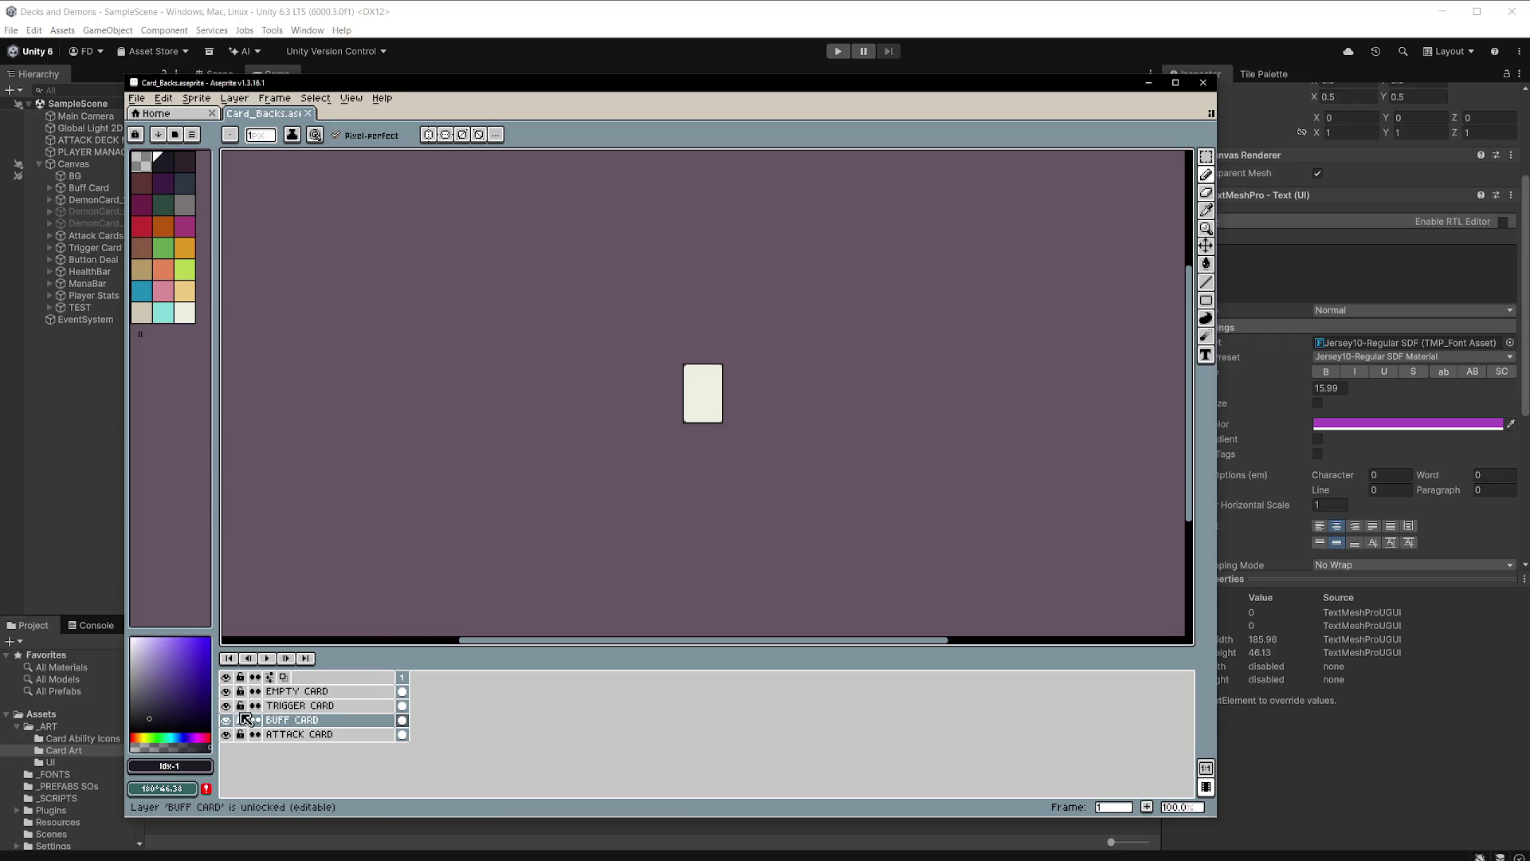
Hide the EMPTY CARD layer and select all of the TRIGGER CARD layer.
{"action": "left_click", "coordinate": [226, 691]}
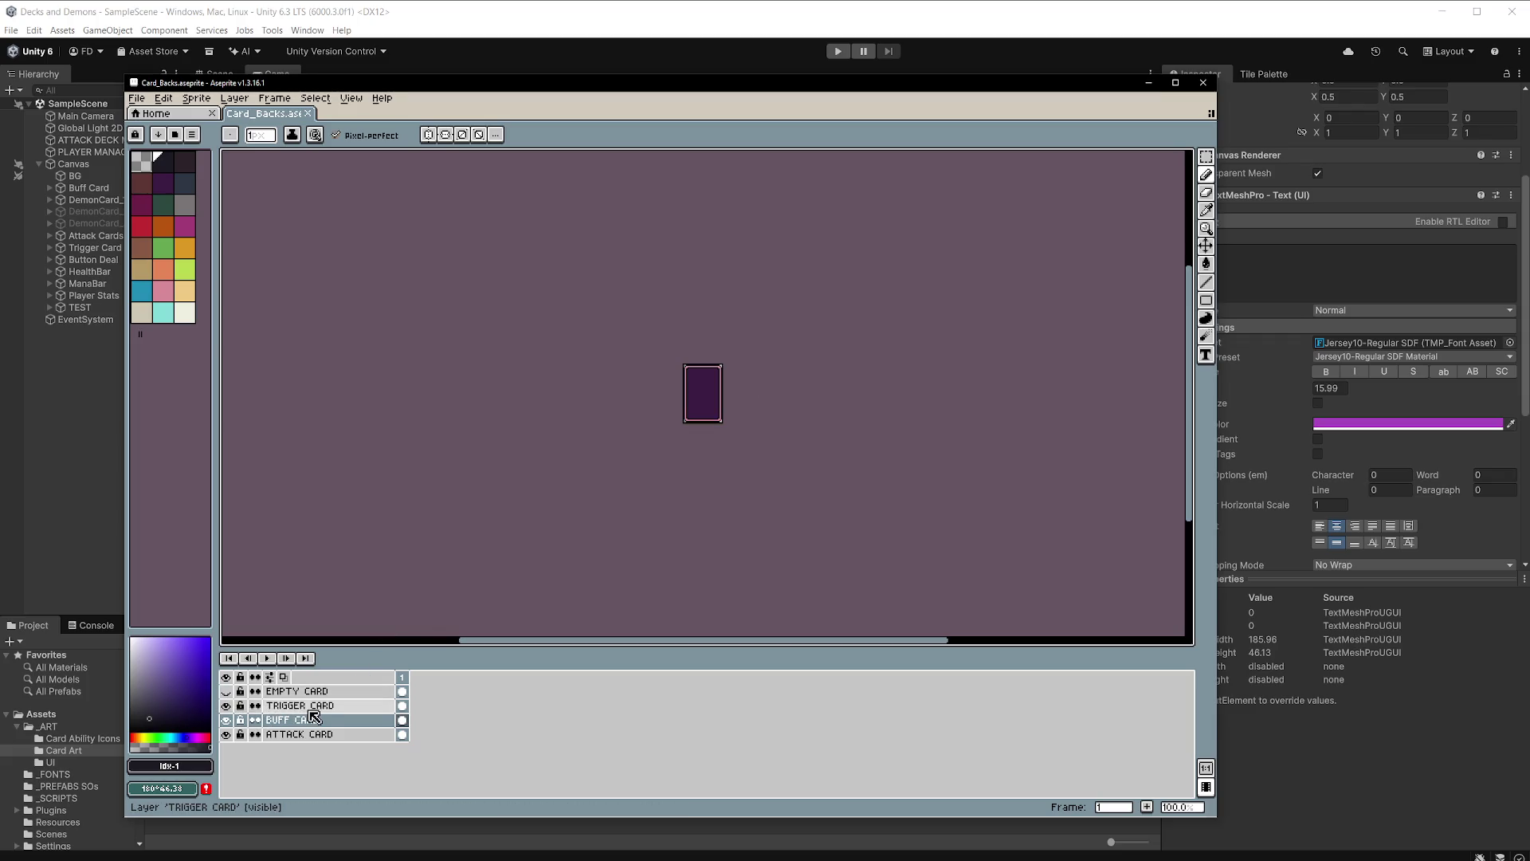
{"action": "left_click", "coordinate": [311, 709]}
{"action": "scroll", "coordinate": [731, 422], "scroll_direction": "up", "scroll_amount": 2}
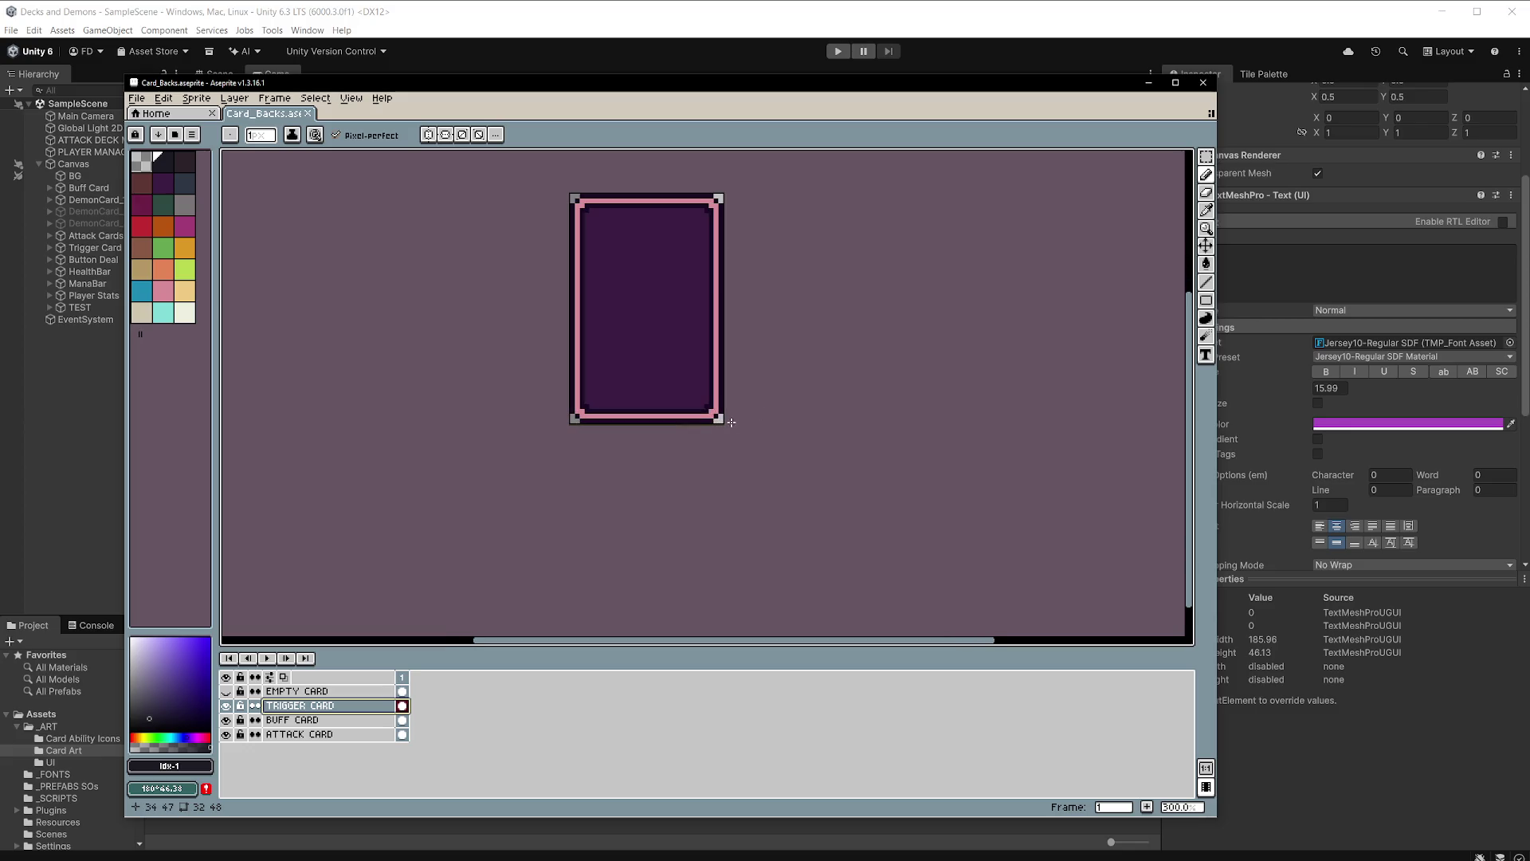
{"action": "key", "text": "v"}
{"action": "key", "text": "ctrl+a"}
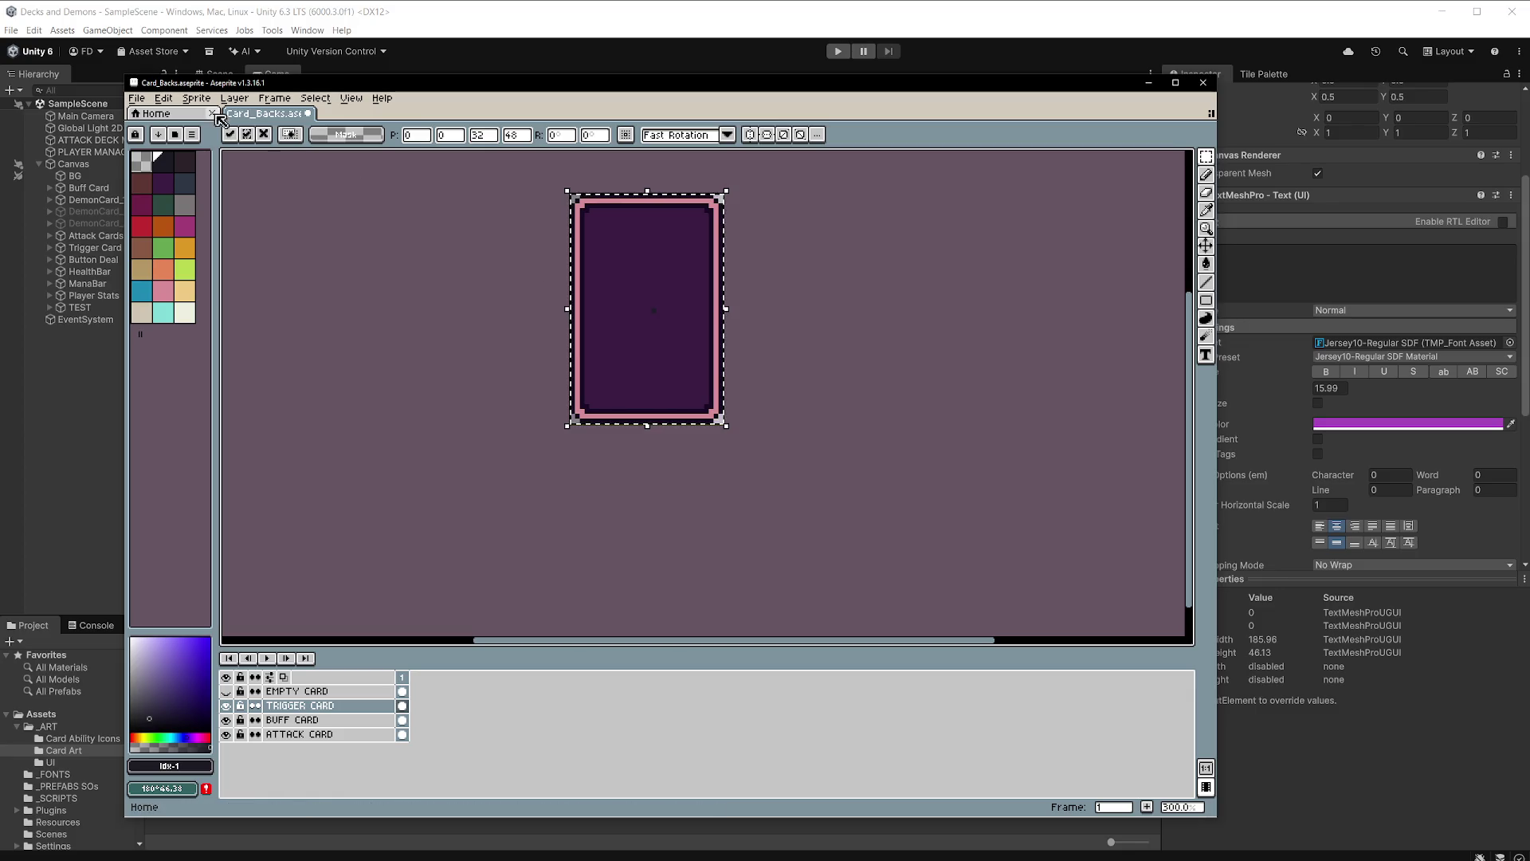
Create a new 32x48 sprite and paste the trigger card art into it.
{"action": "left_click", "coordinate": [137, 98]}
{"action": "left_click", "coordinate": [153, 114]}
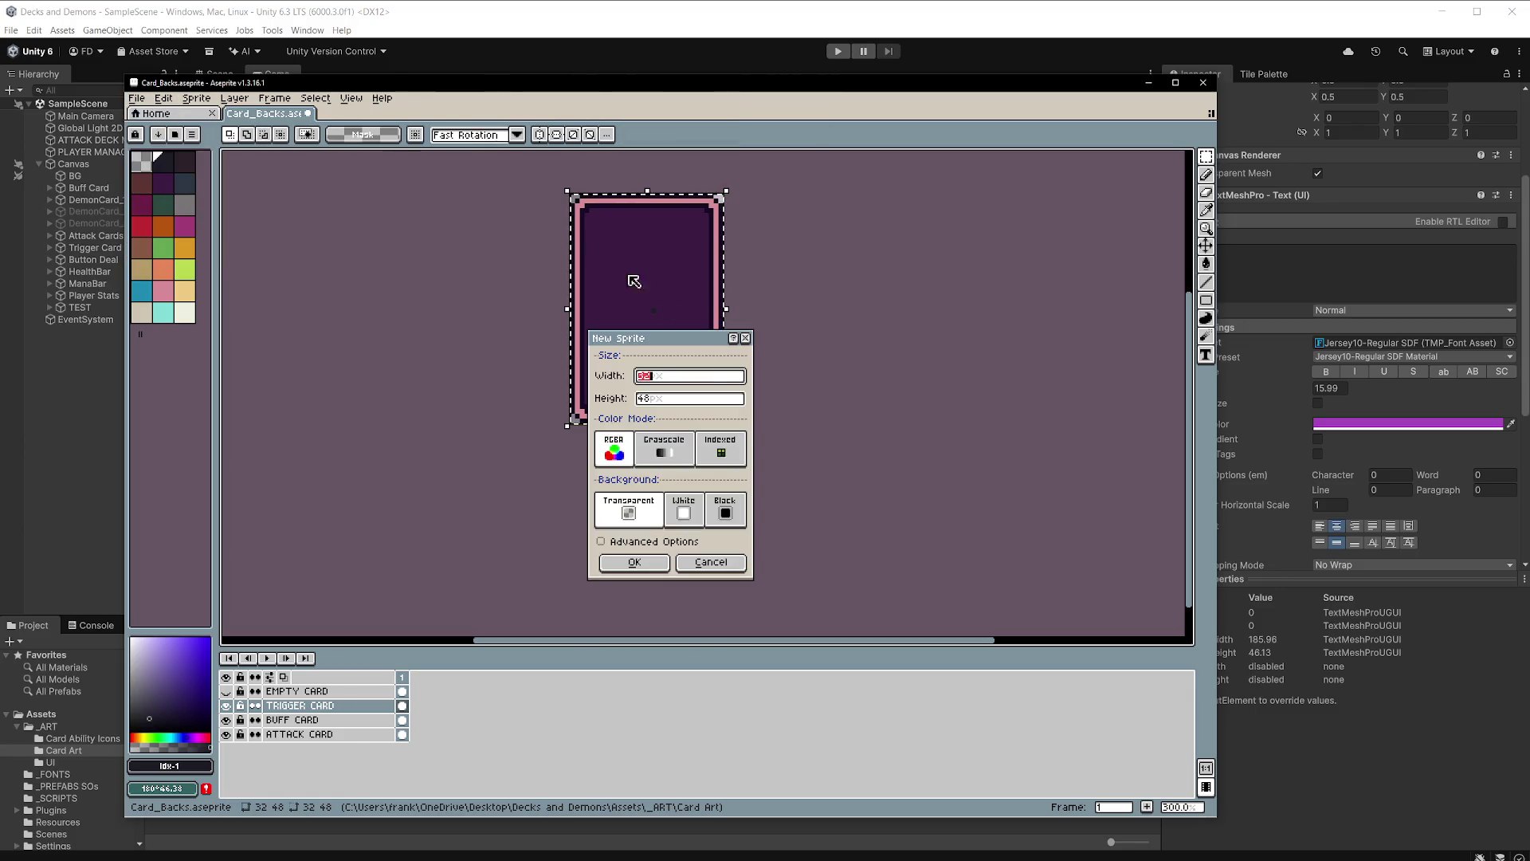
{"action": "left_click", "coordinate": [664, 567]}
{"action": "key", "text": "ctrl+v"}
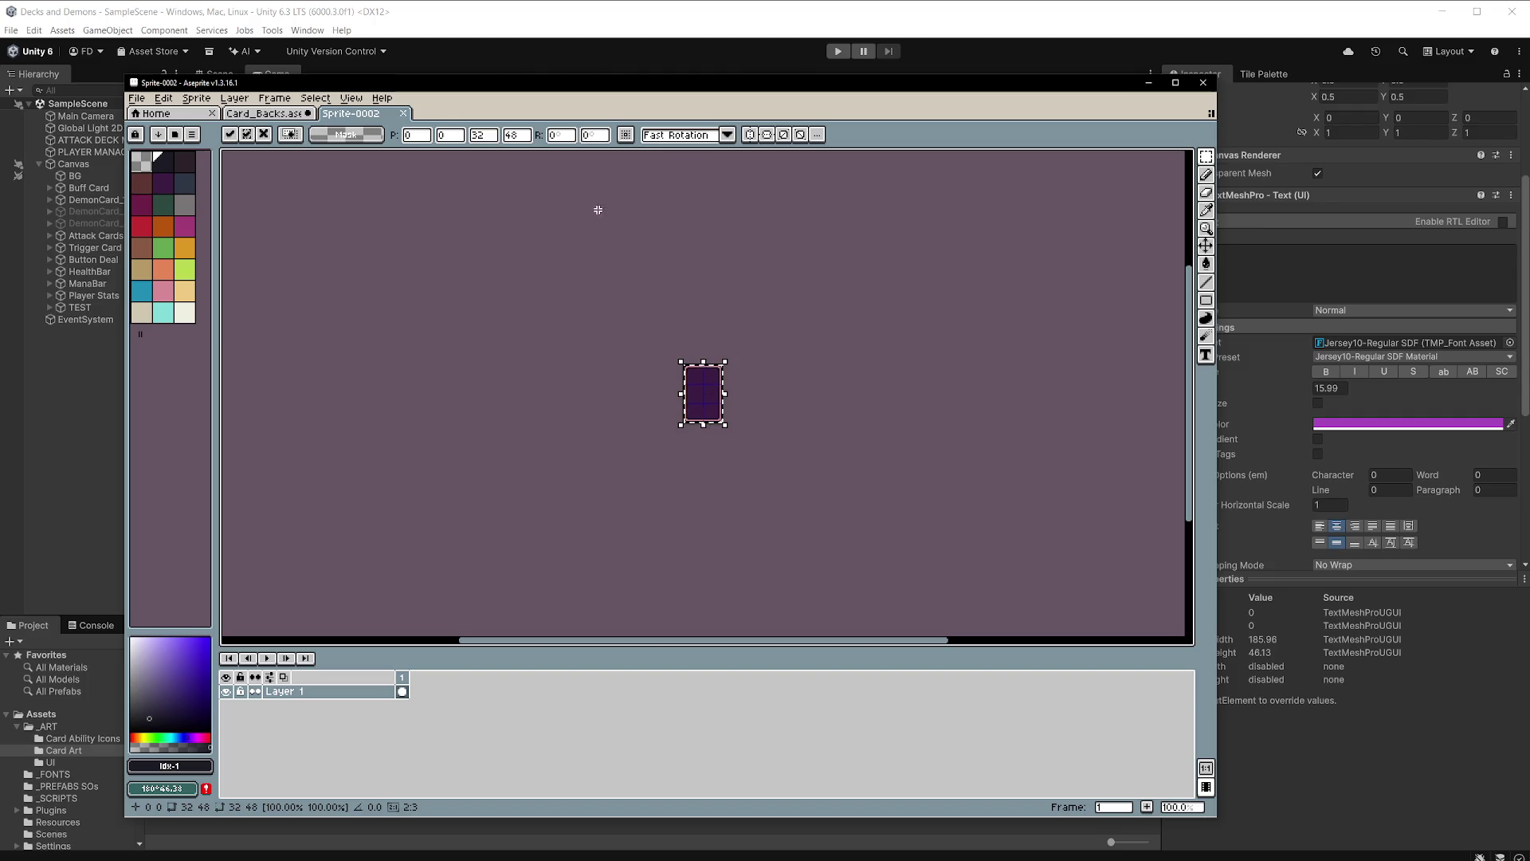
Close Card_Backs without saving and go back to Unity's game view.
{"action": "left_click", "coordinate": [309, 114]}
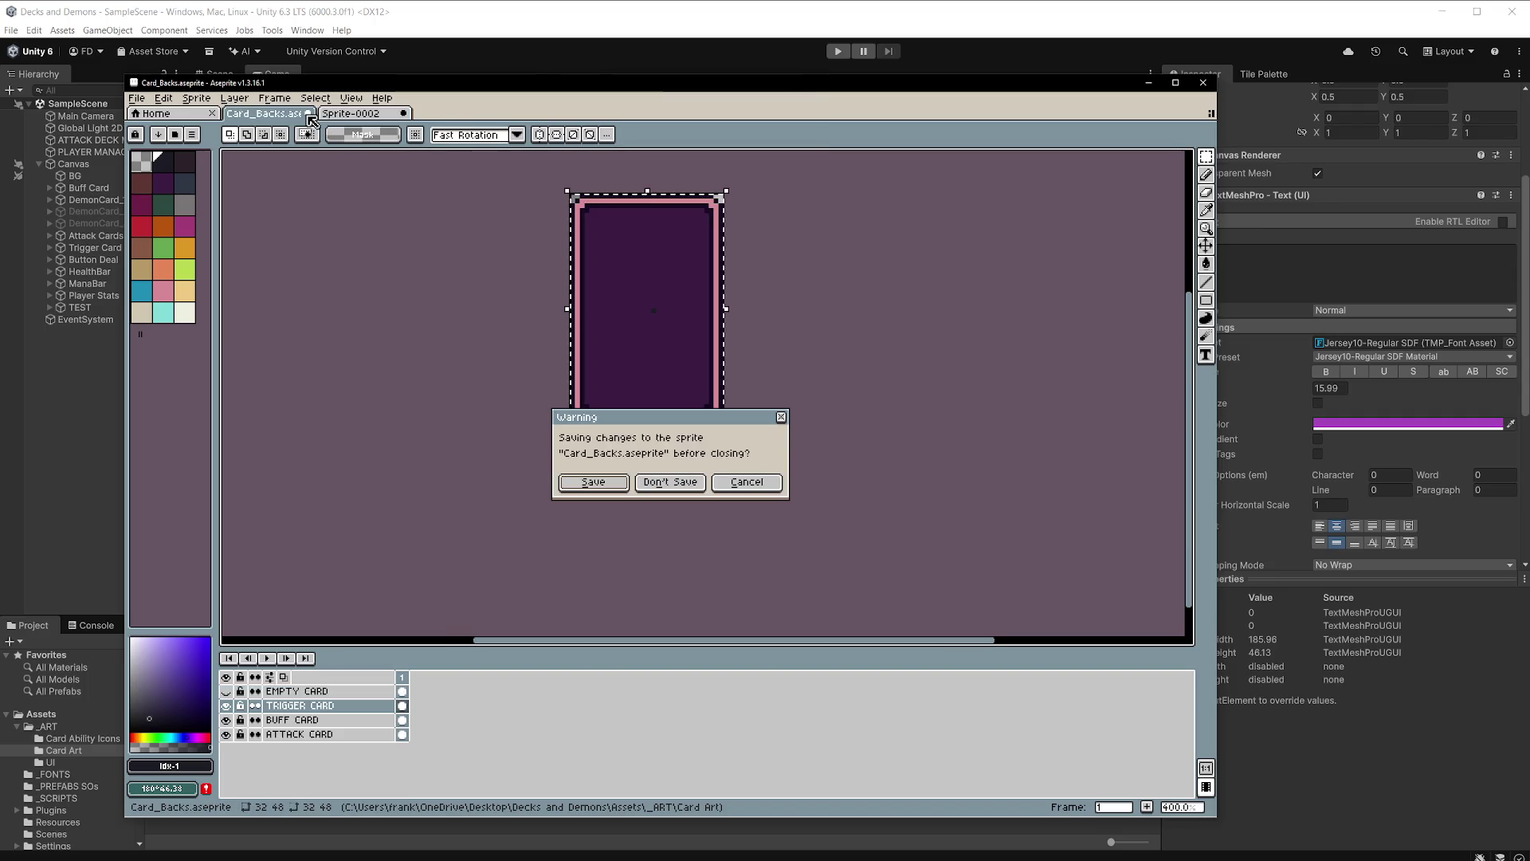
{"action": "left_click", "coordinate": [670, 481]}
{"action": "scroll", "coordinate": [743, 396], "scroll_direction": "up", "scroll_amount": 4}
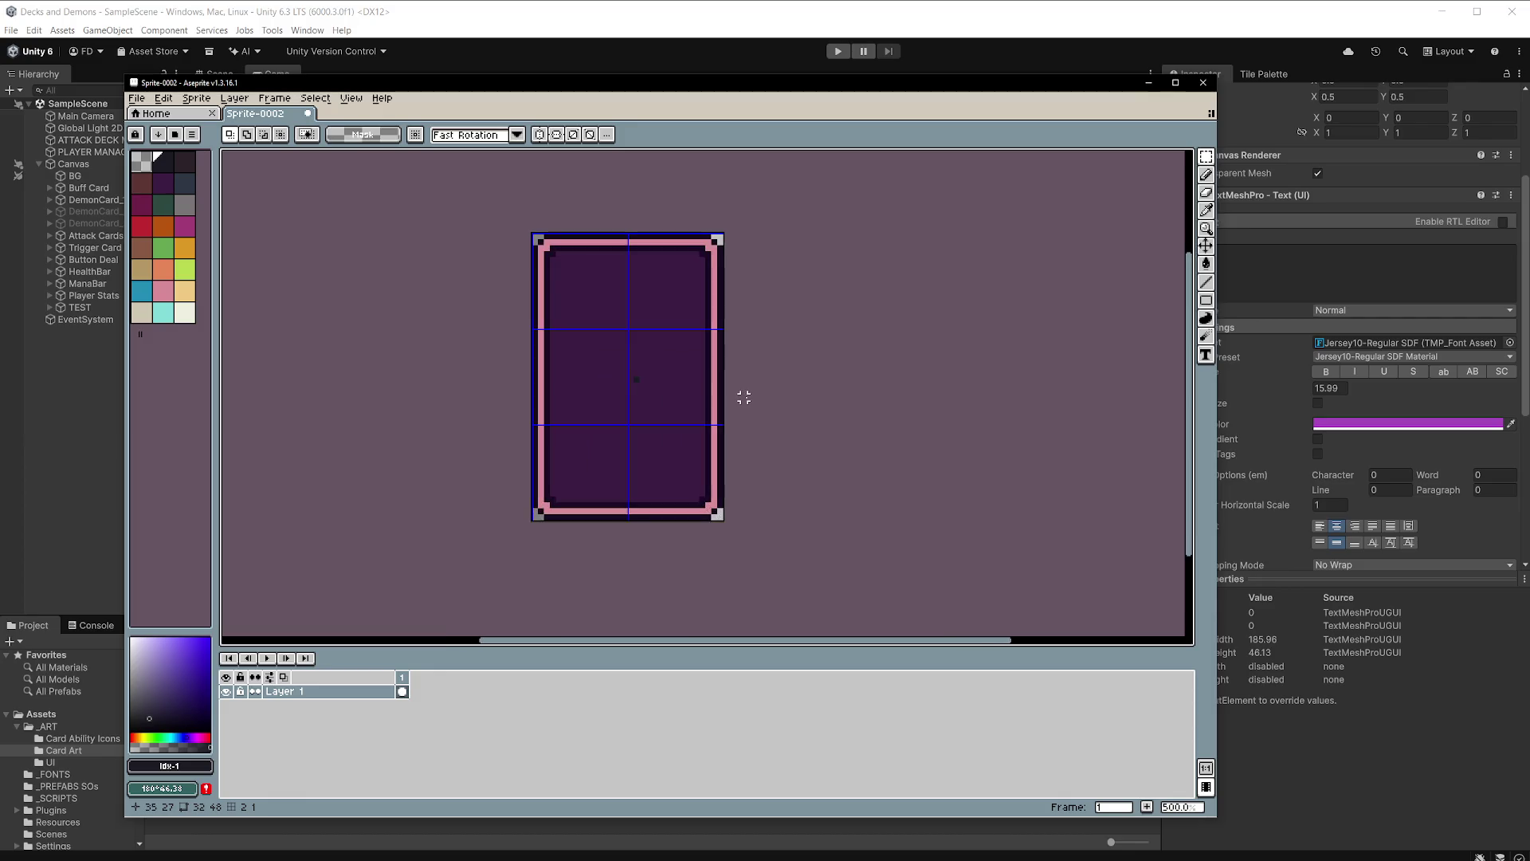
{"action": "scroll", "coordinate": [726, 397], "scroll_direction": "up", "scroll_amount": 1}
{"action": "scroll", "coordinate": [727, 397], "scroll_direction": "up", "scroll_amount": 1}
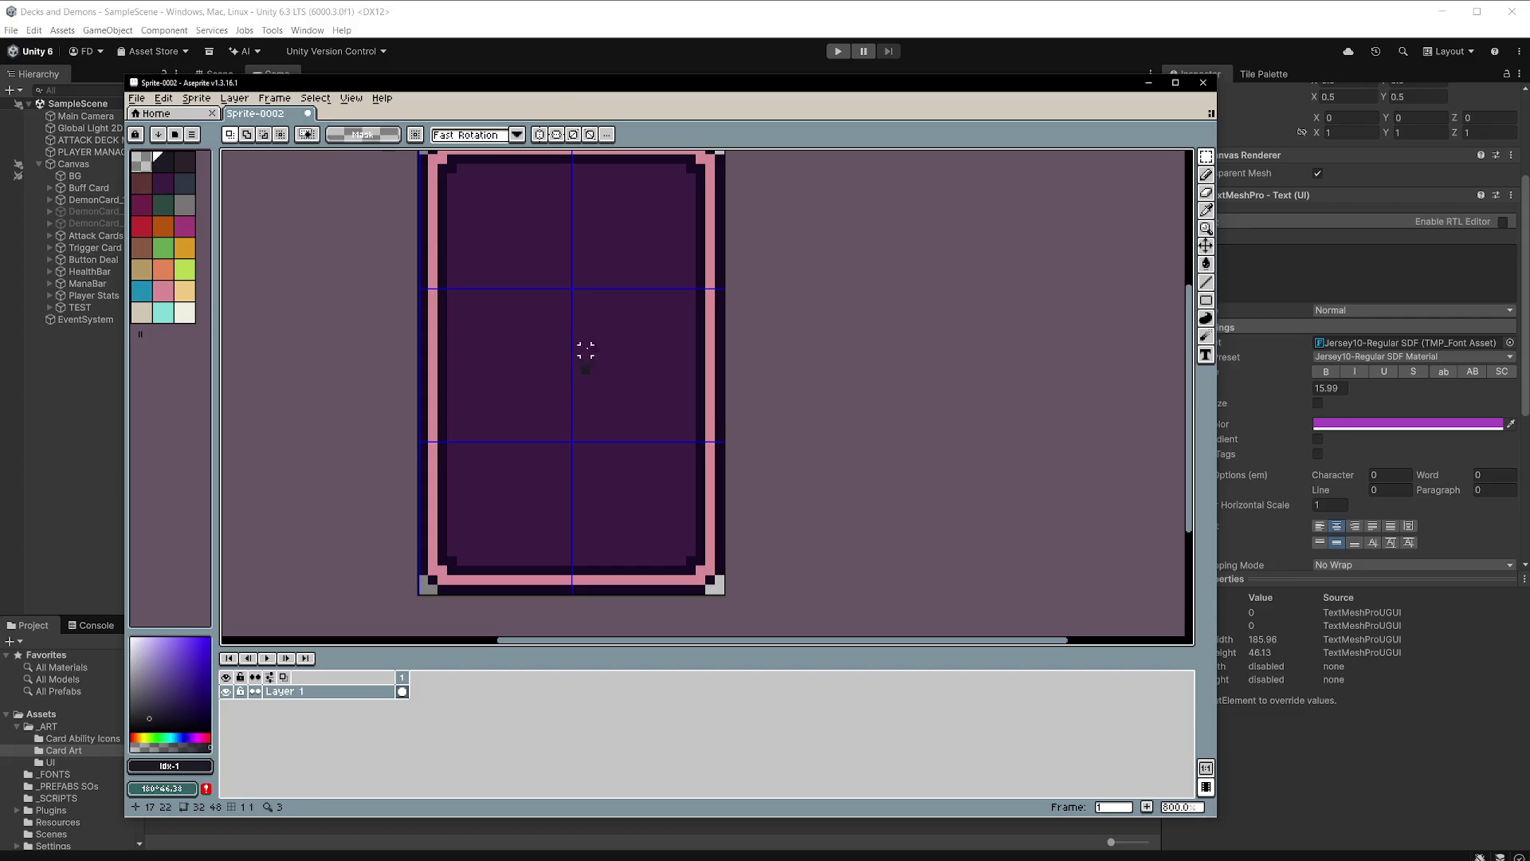
{"action": "left_click", "coordinate": [480, 17]}
{"action": "scroll", "coordinate": [1038, 553], "scroll_direction": "up", "scroll_amount": 5}
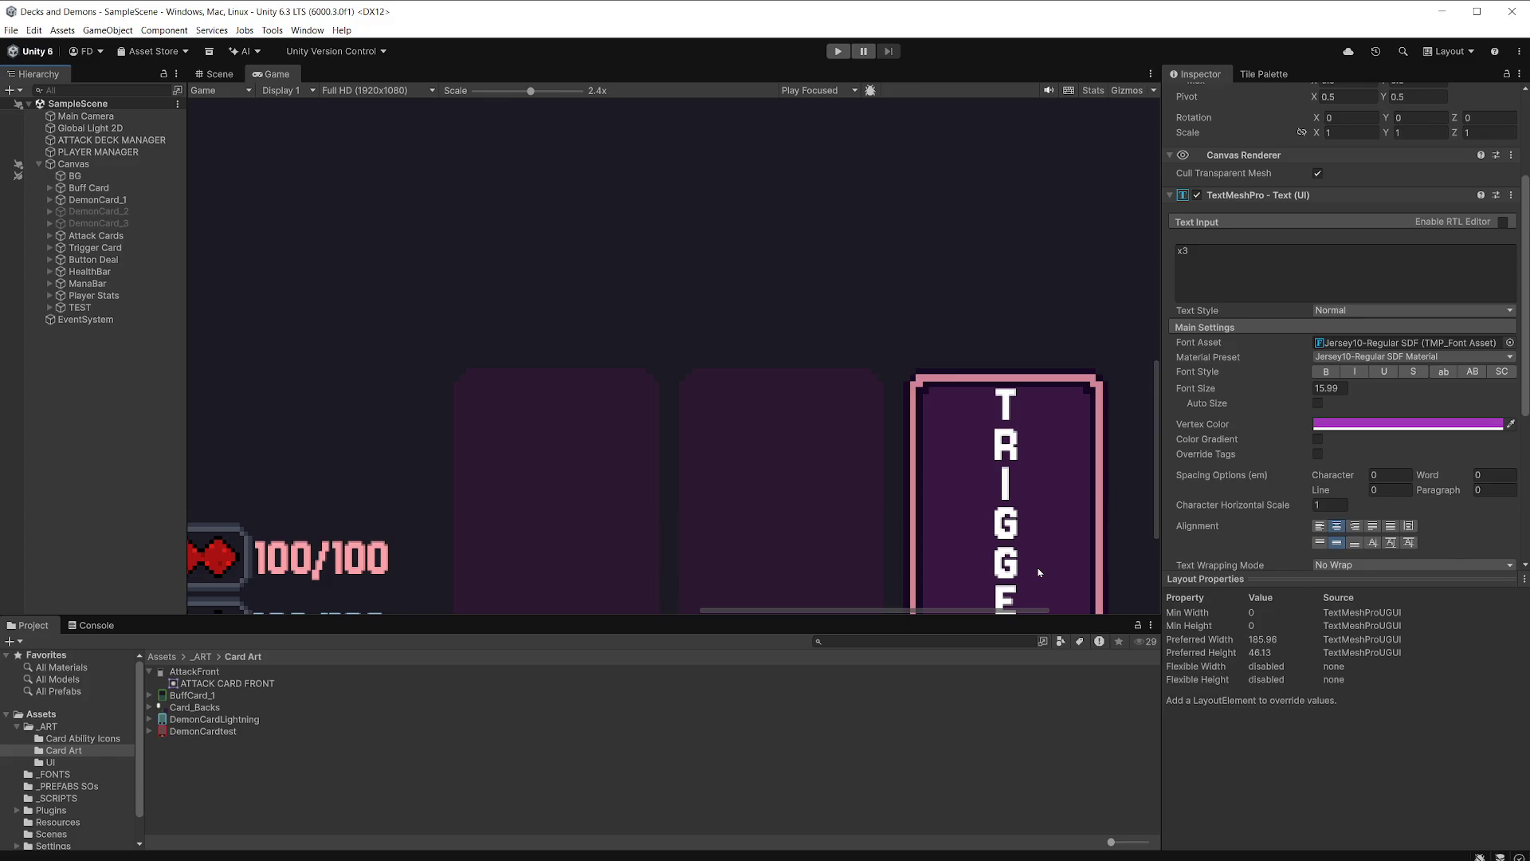
Zoom the Game view to see the buff cards, Player Stats, DEAL and slots, then return to Sprite-0002.
{"action": "scroll", "coordinate": [1038, 572], "scroll_direction": "down", "scroll_amount": 8}
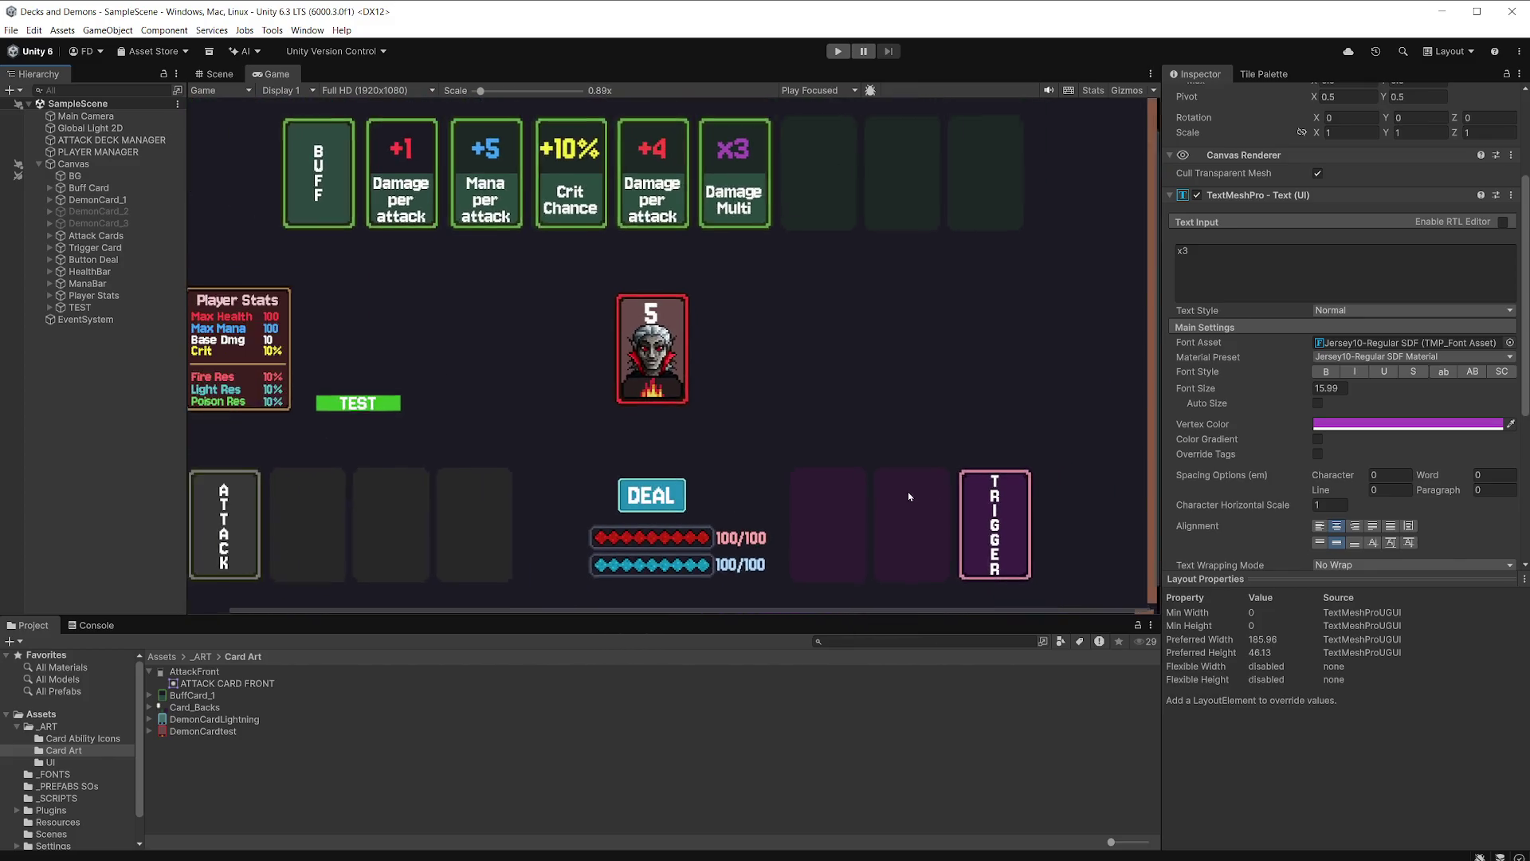
{"action": "scroll", "coordinate": [892, 487], "scroll_direction": "down", "scroll_amount": 1}
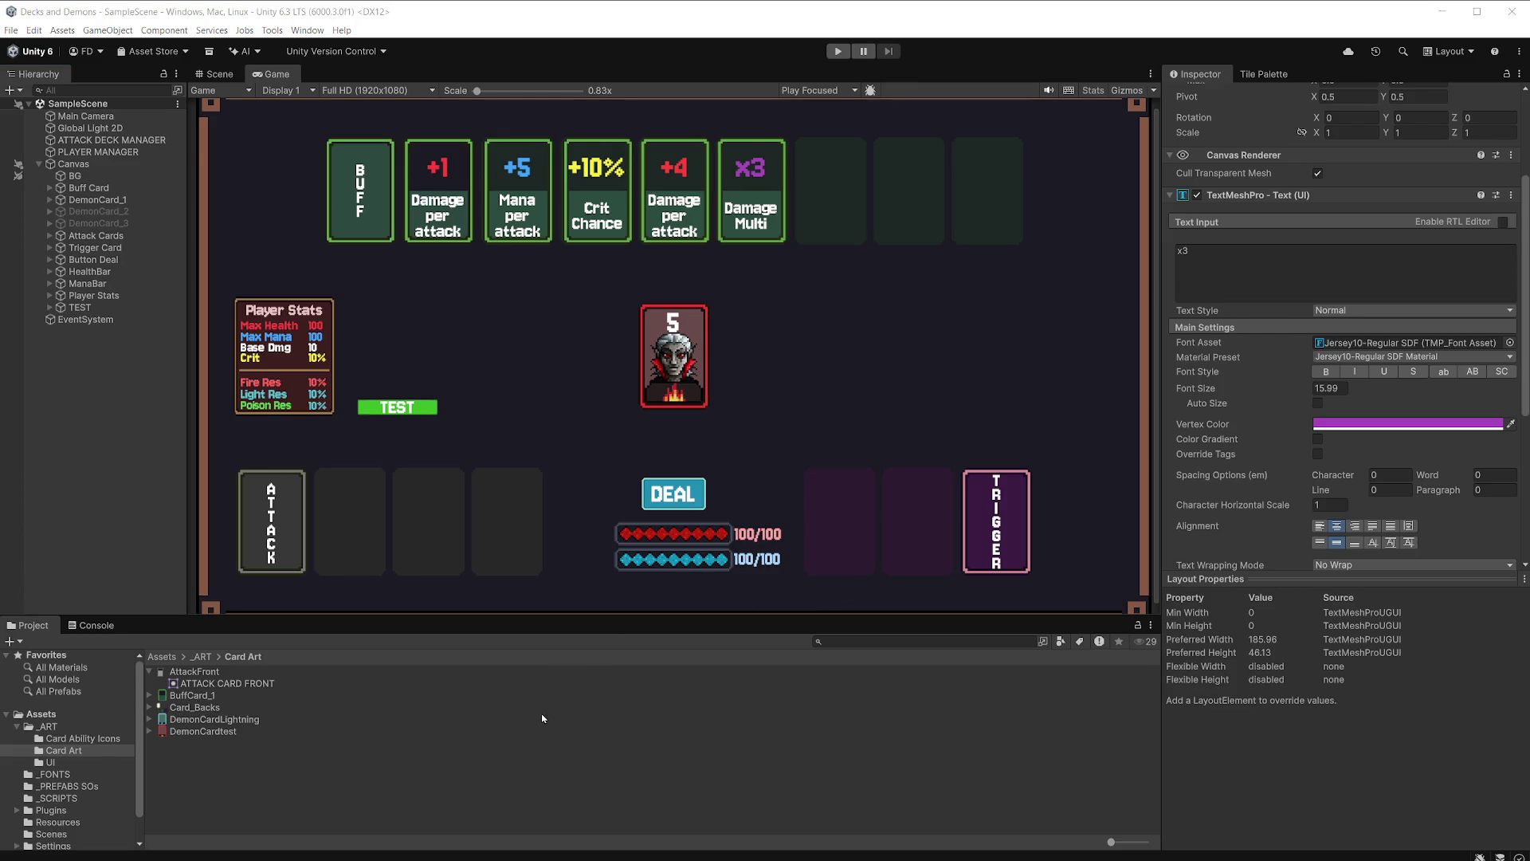
{"action": "key", "text": "alt+Tab"}
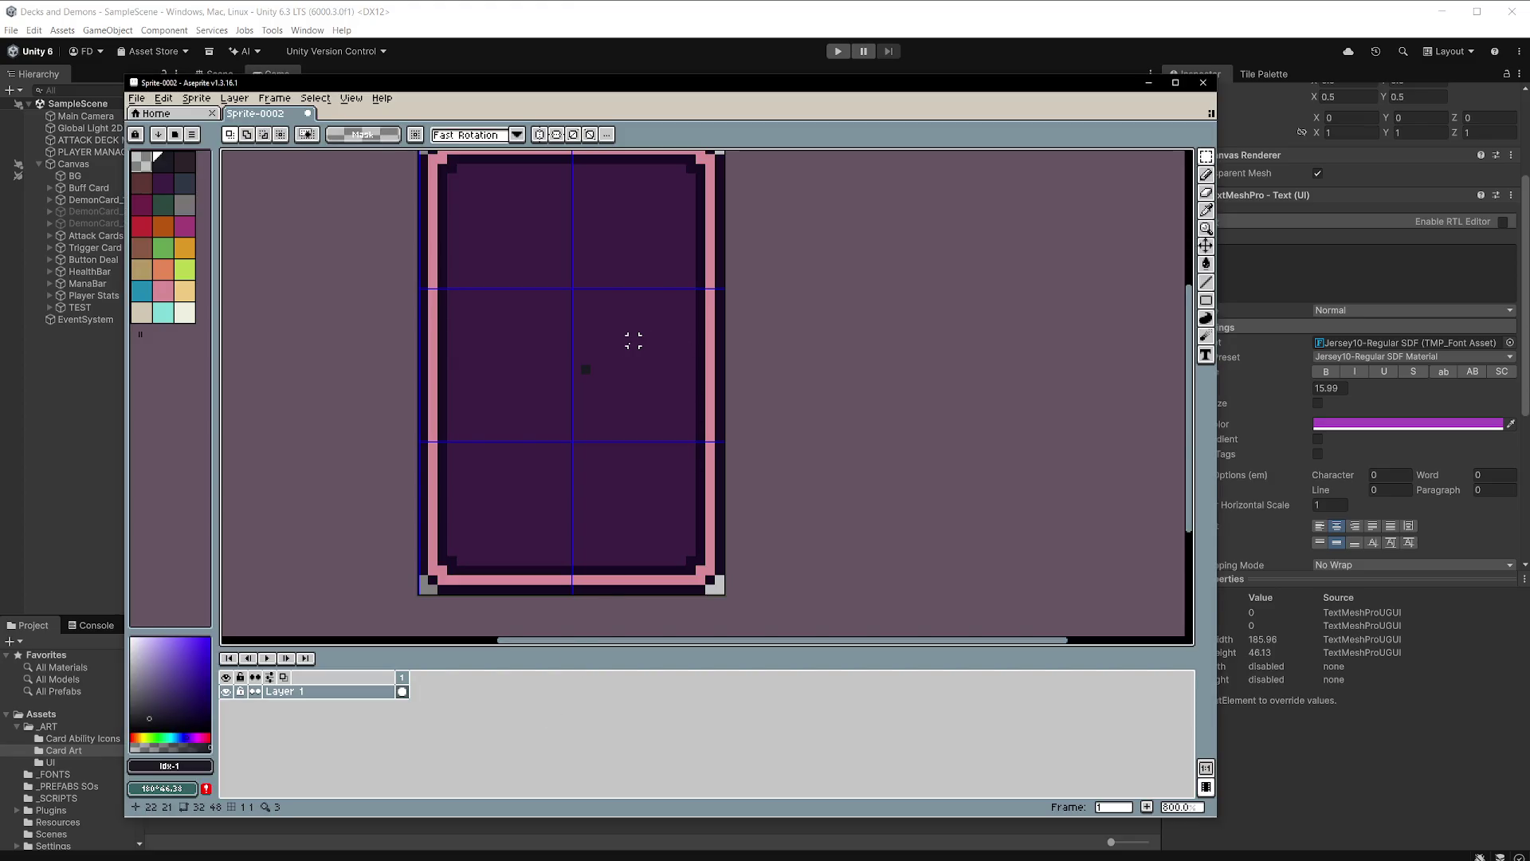
With the Pencil active, sample the card interior's purple #3c1c43 as the drawing colour.
{"action": "key", "text": "b"}
{"action": "left_click", "coordinate": [614, 349], "text": "alt"}
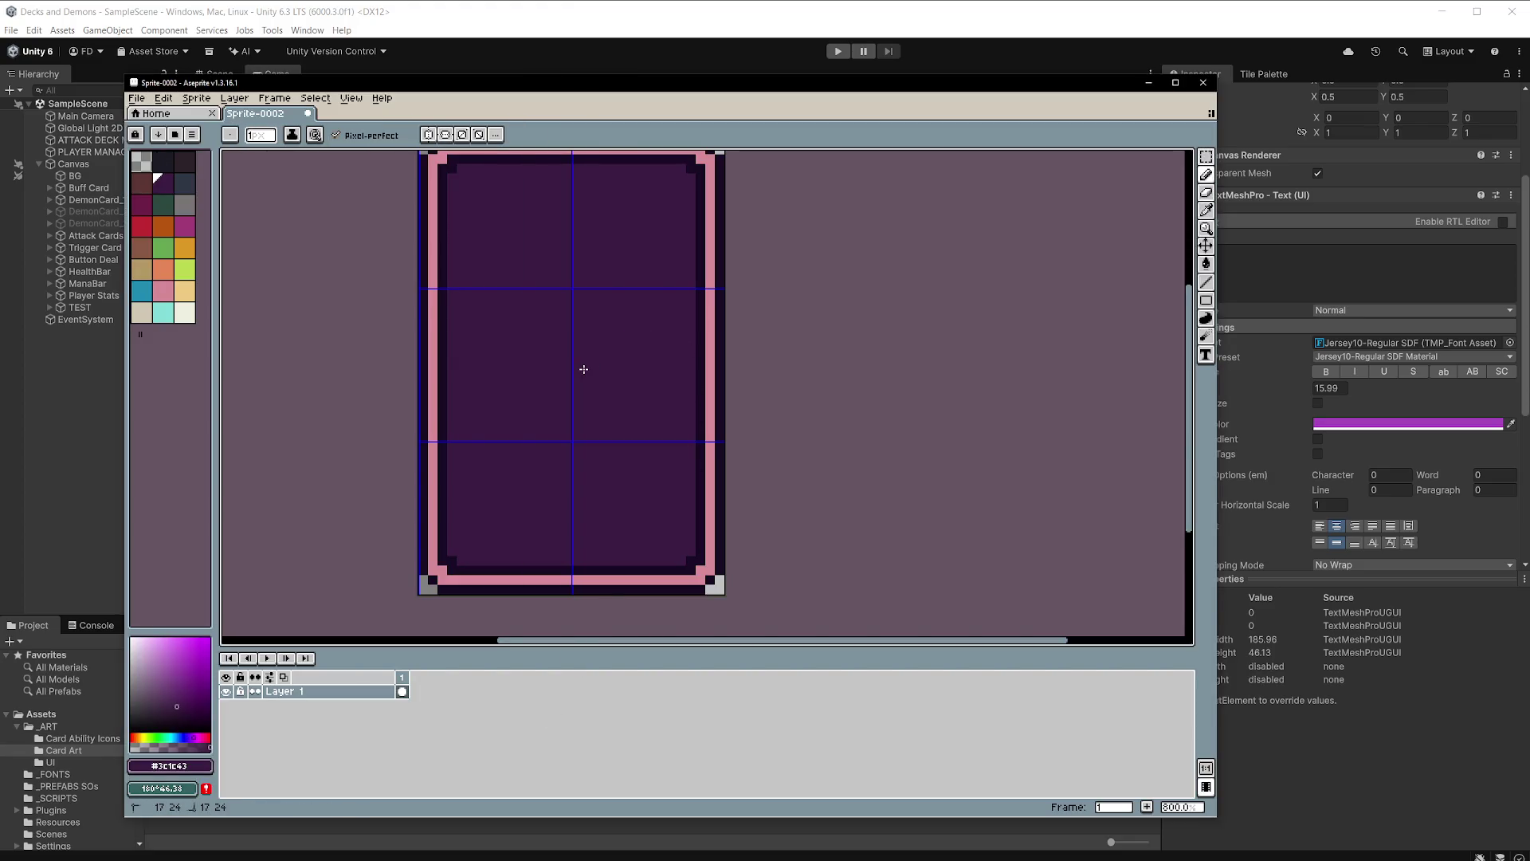
{"action": "scroll", "coordinate": [700, 340], "scroll_direction": "down", "scroll_amount": 1}
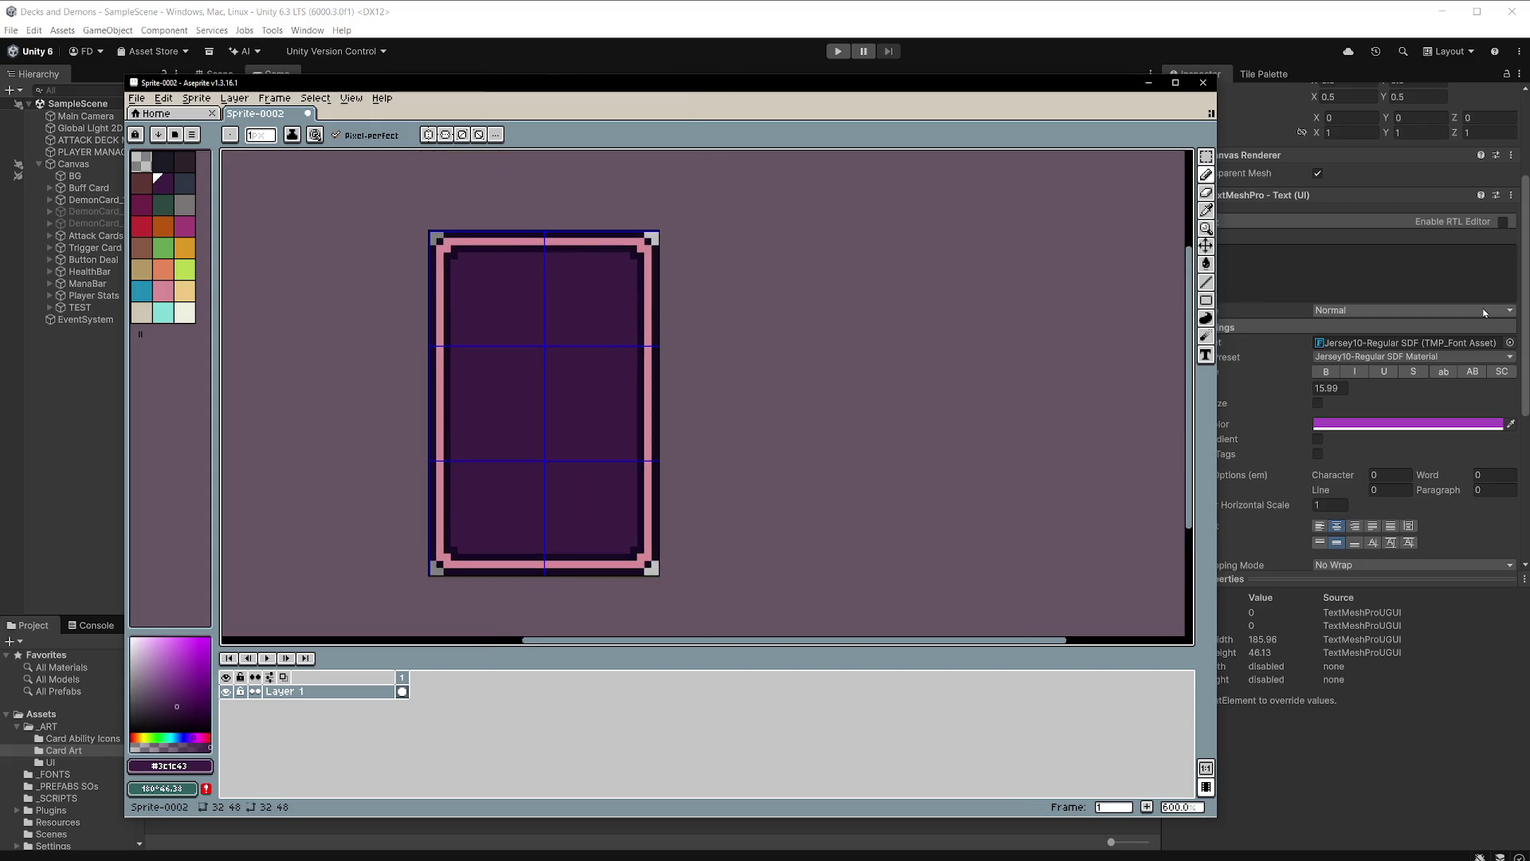
{"action": "left_click_drag", "start_coordinate": [574, 338], "coordinate": [624, 327]}
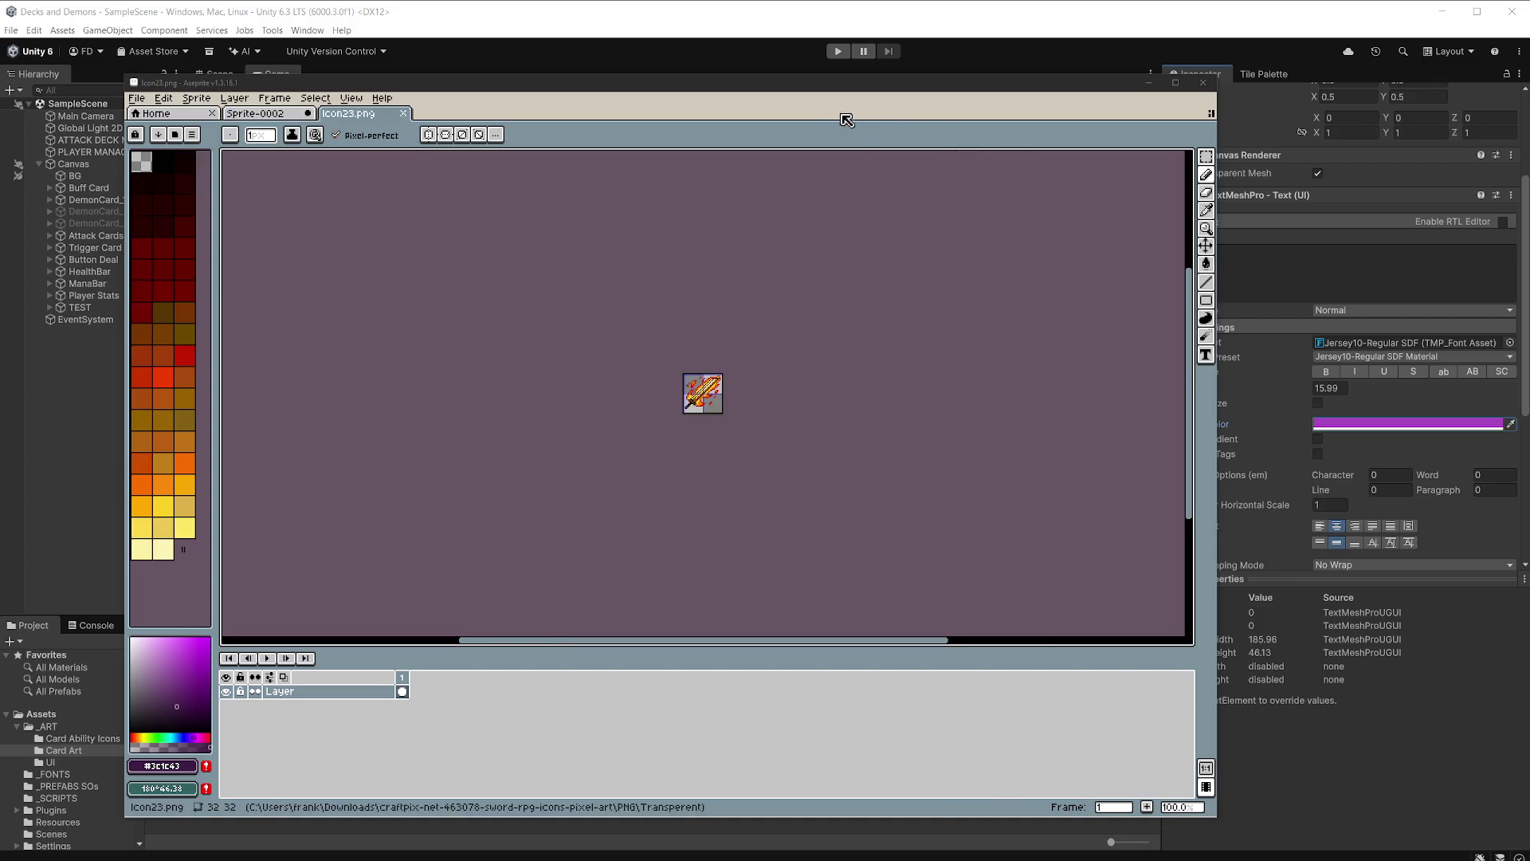
Copy the sword icon onto the card, nudge it down about 4 pixels, then discard it.
{"action": "scroll", "coordinate": [721, 394], "scroll_direction": "up", "scroll_amount": 4}
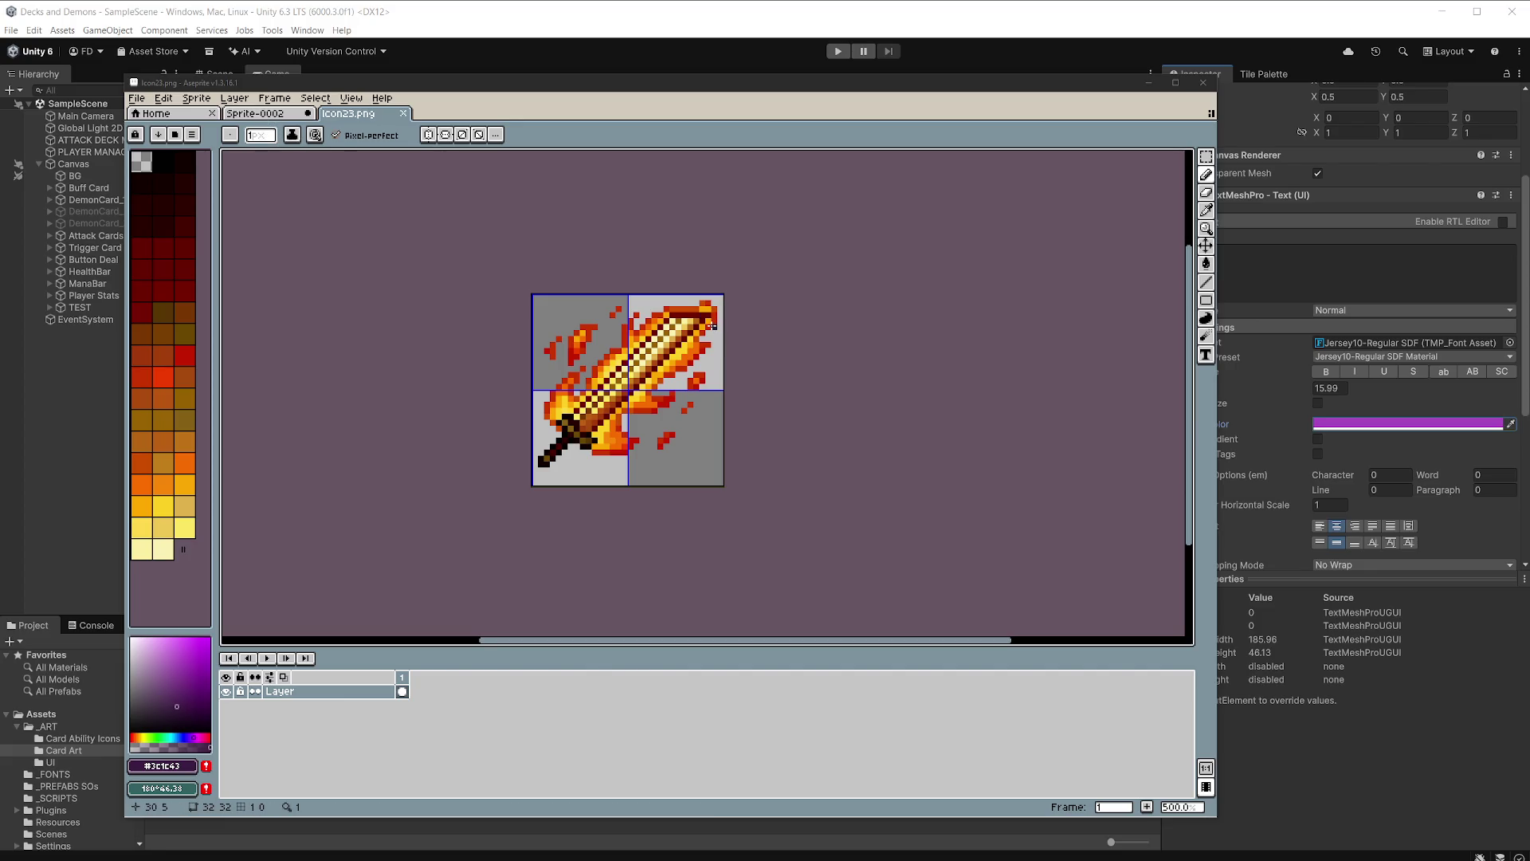
{"action": "left_click", "coordinate": [365, 120]}
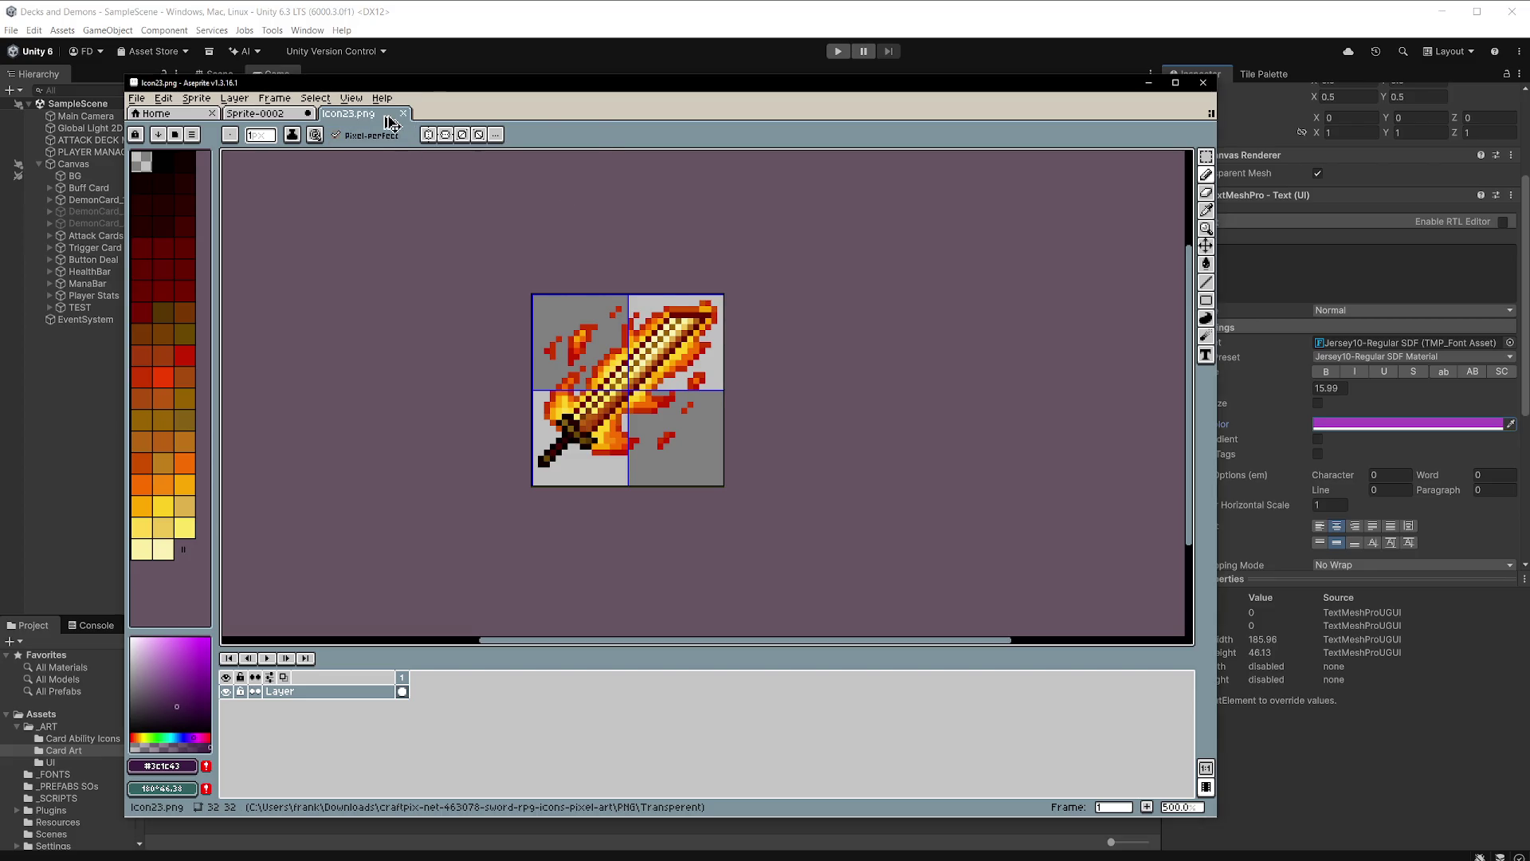
{"action": "key", "text": "m"}
{"action": "key", "text": "ctrl+a"}
{"action": "key", "text": "ctrl+c"}
{"action": "key", "text": "ctrl+Tab"}
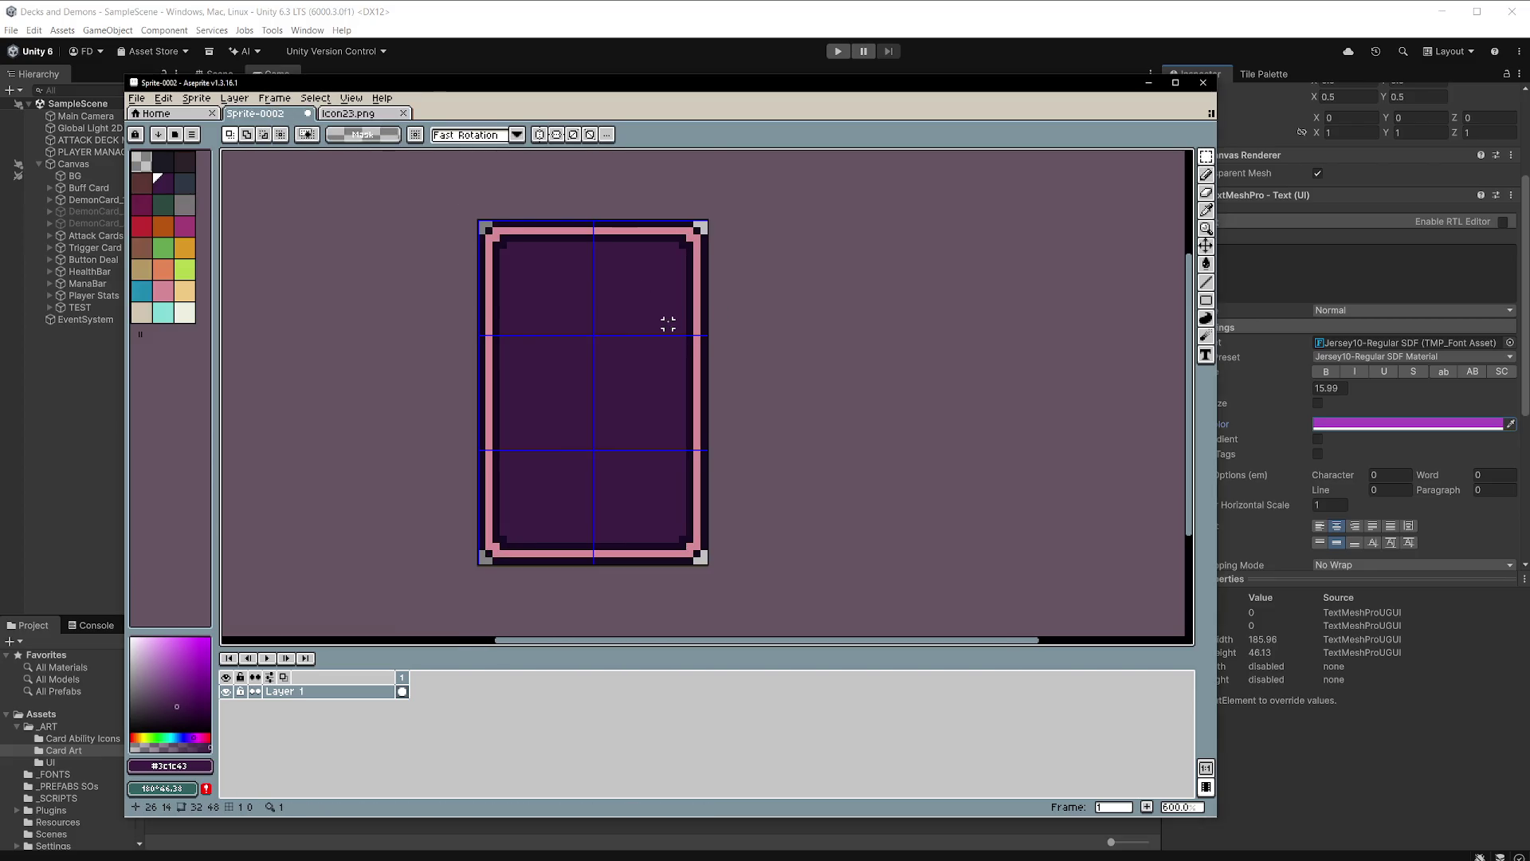
{"action": "key", "text": "ctrl+v"}
{"action": "left_click_drag", "start_coordinate": [626, 315], "coordinate": [627, 346]}
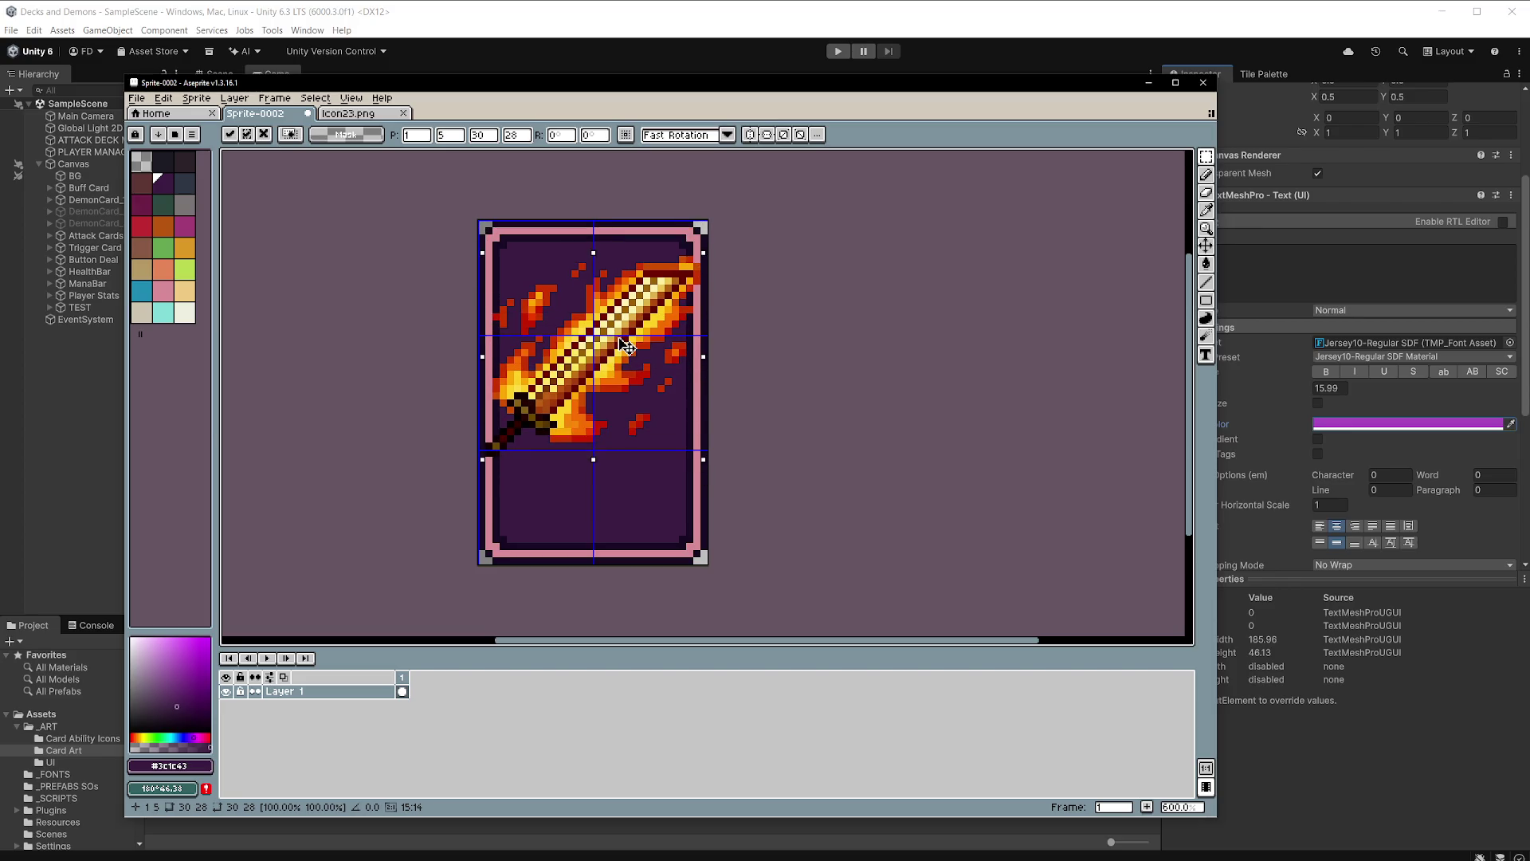
{"action": "key", "text": "Escape"}
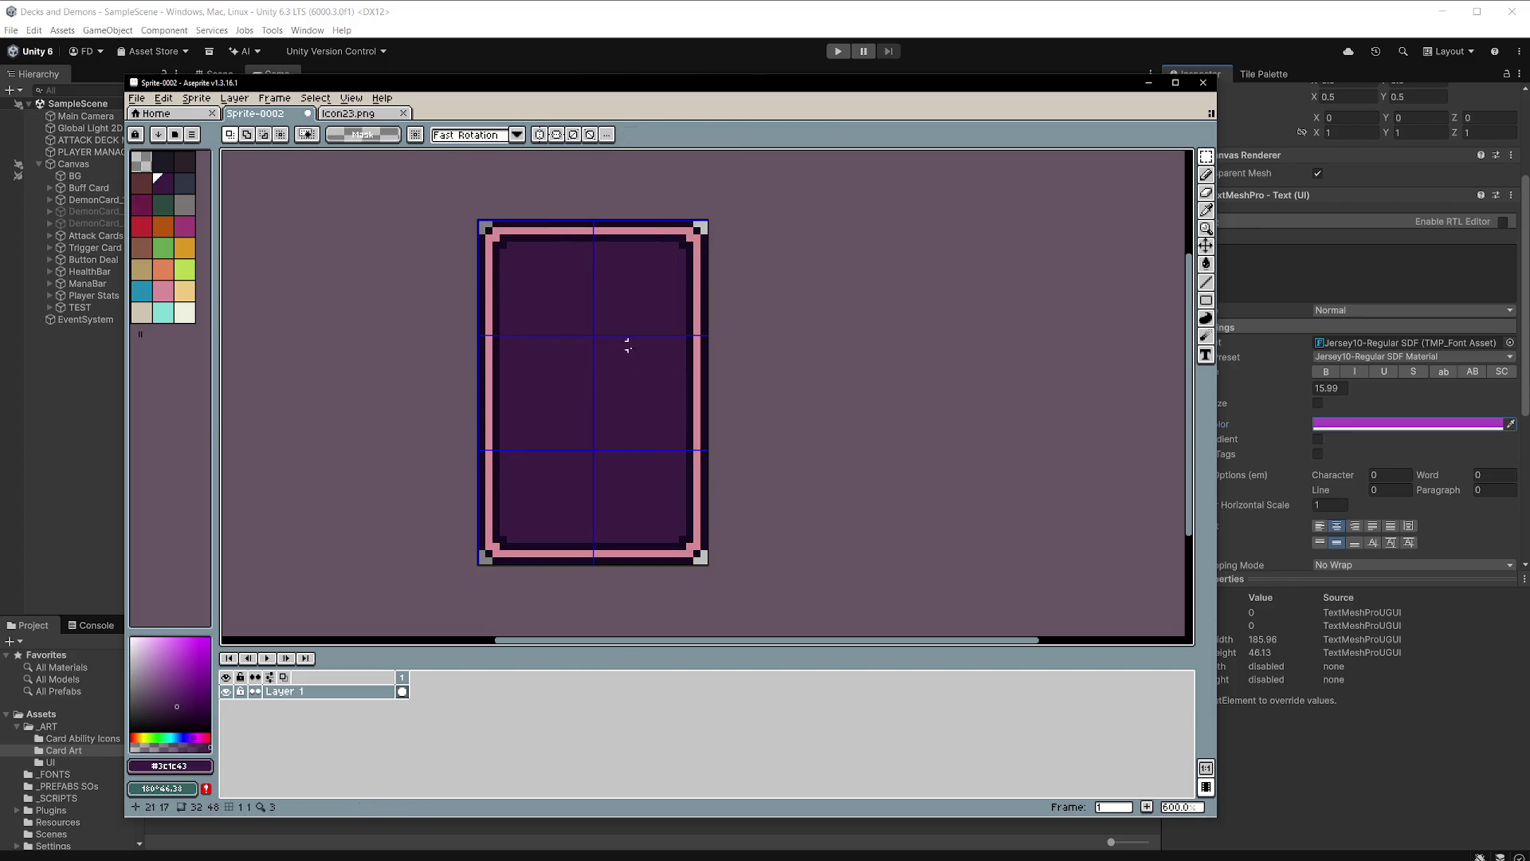
Draw a rectangular selection over the card's lower interior.
{"action": "scroll", "coordinate": [613, 358], "scroll_direction": "up", "scroll_amount": 1}
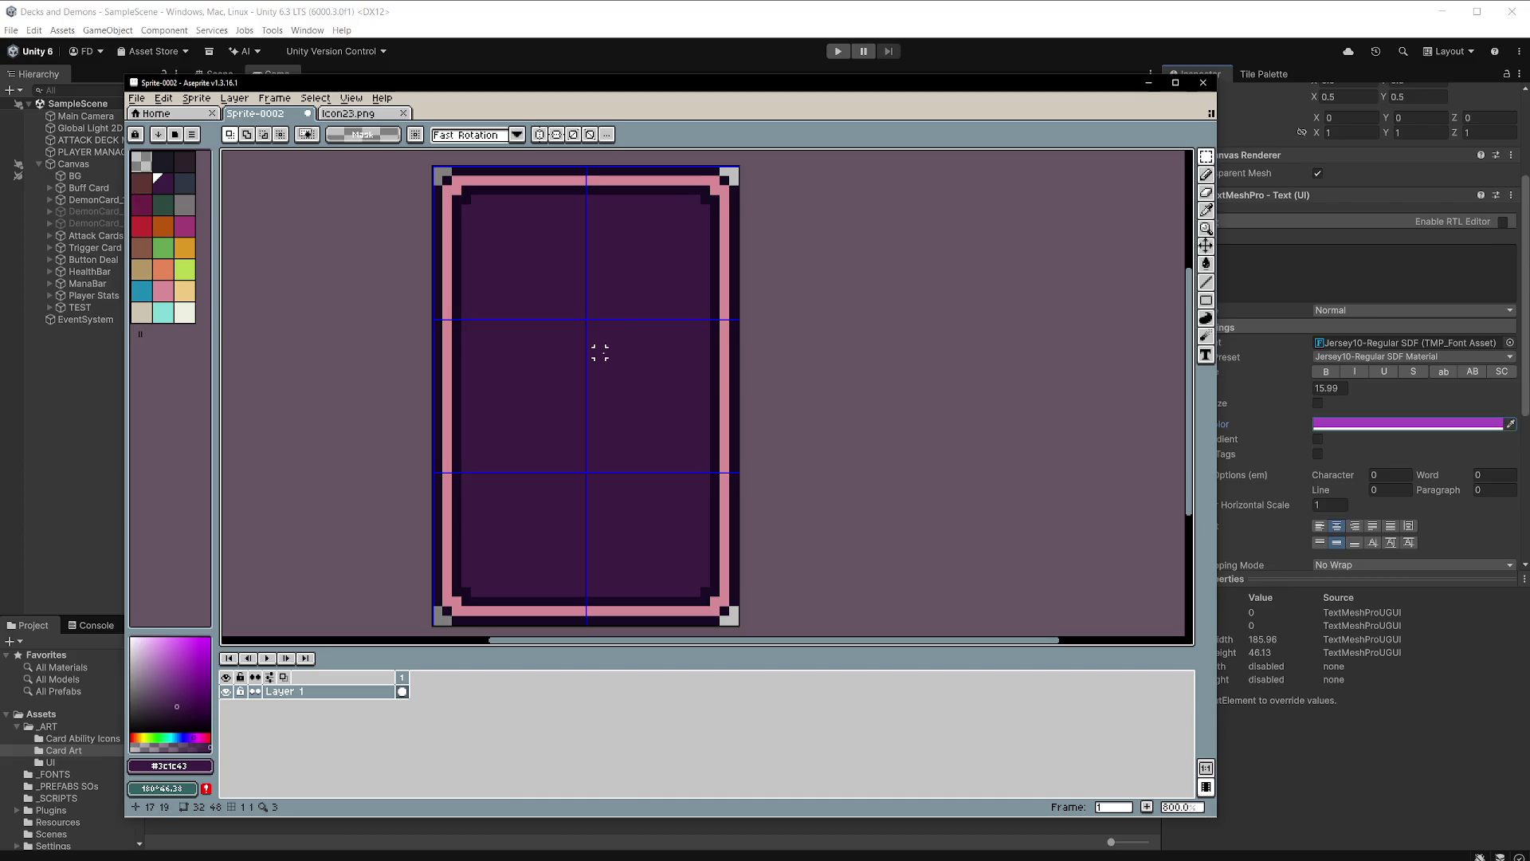
{"action": "scroll", "coordinate": [542, 286], "scroll_direction": "down", "scroll_amount": 1}
{"action": "scroll", "coordinate": [543, 285], "scroll_direction": "up", "scroll_amount": 1}
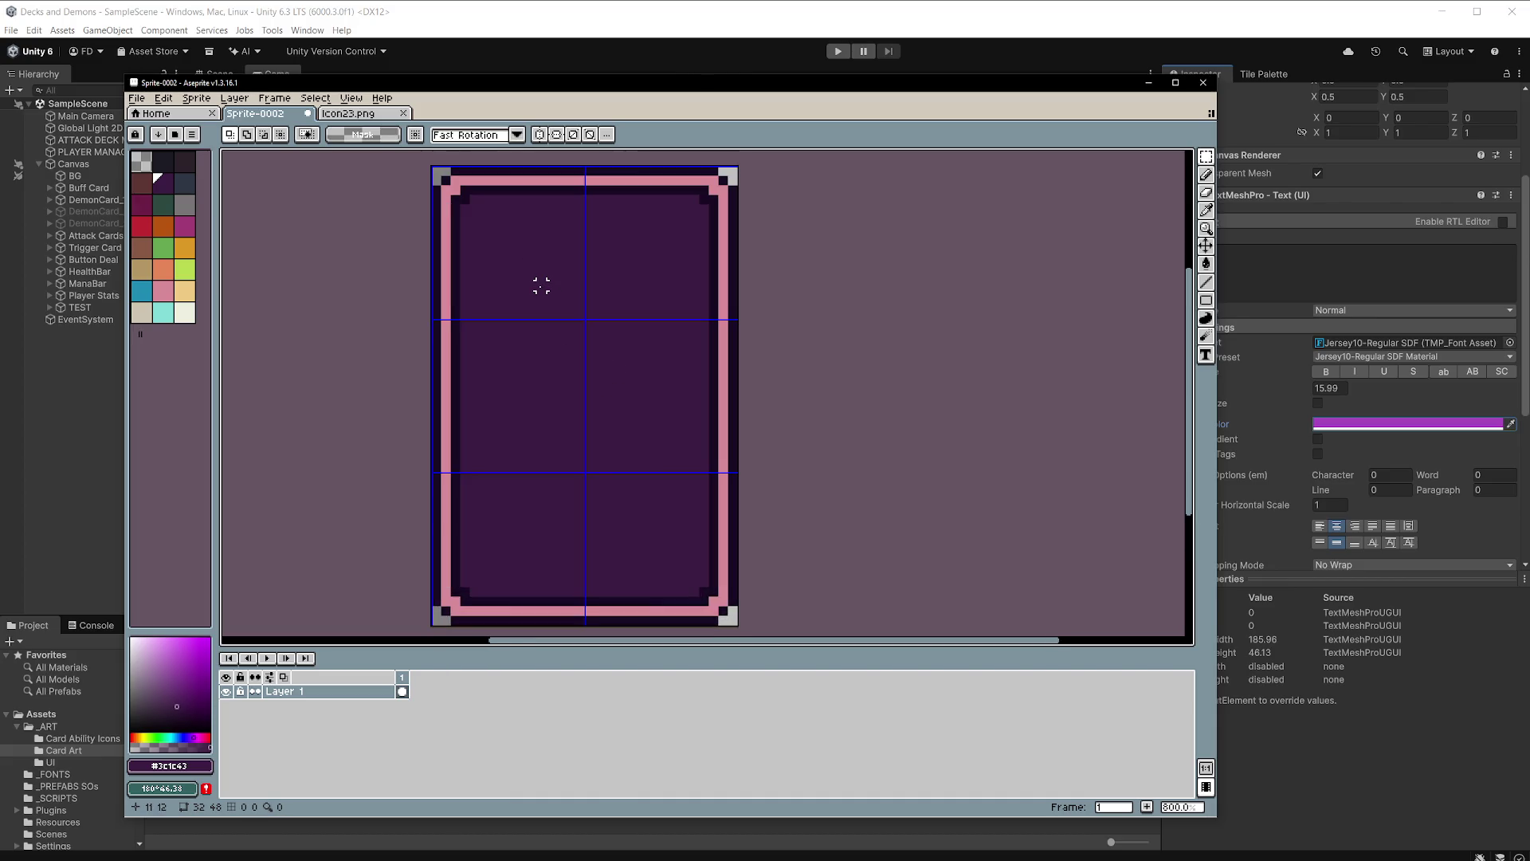
{"action": "scroll", "coordinate": [541, 286], "scroll_direction": "down", "scroll_amount": 1}
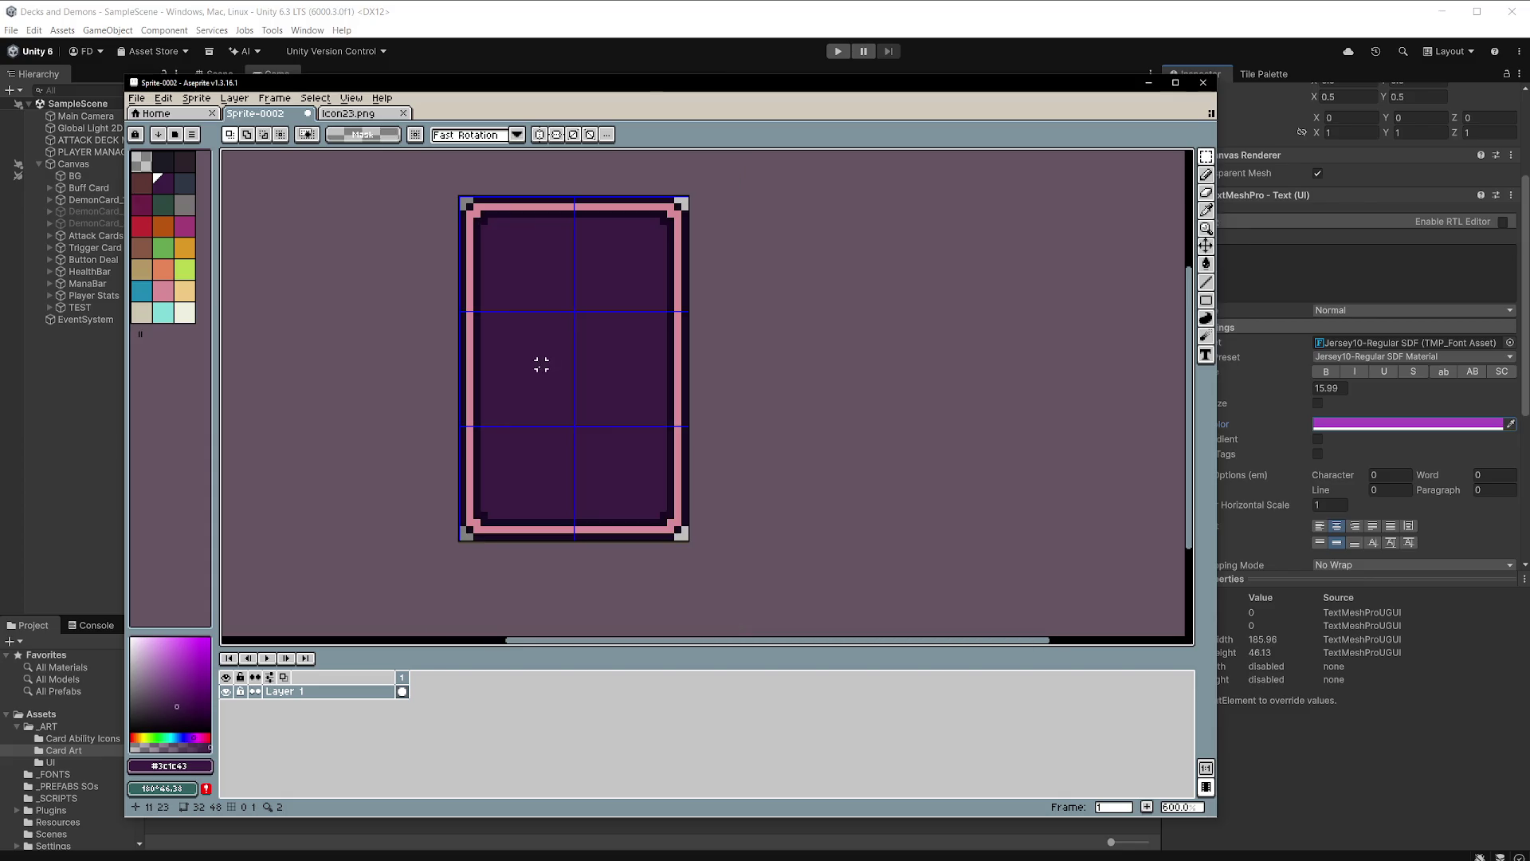
{"action": "scroll", "coordinate": [541, 380], "scroll_direction": "up", "scroll_amount": 1}
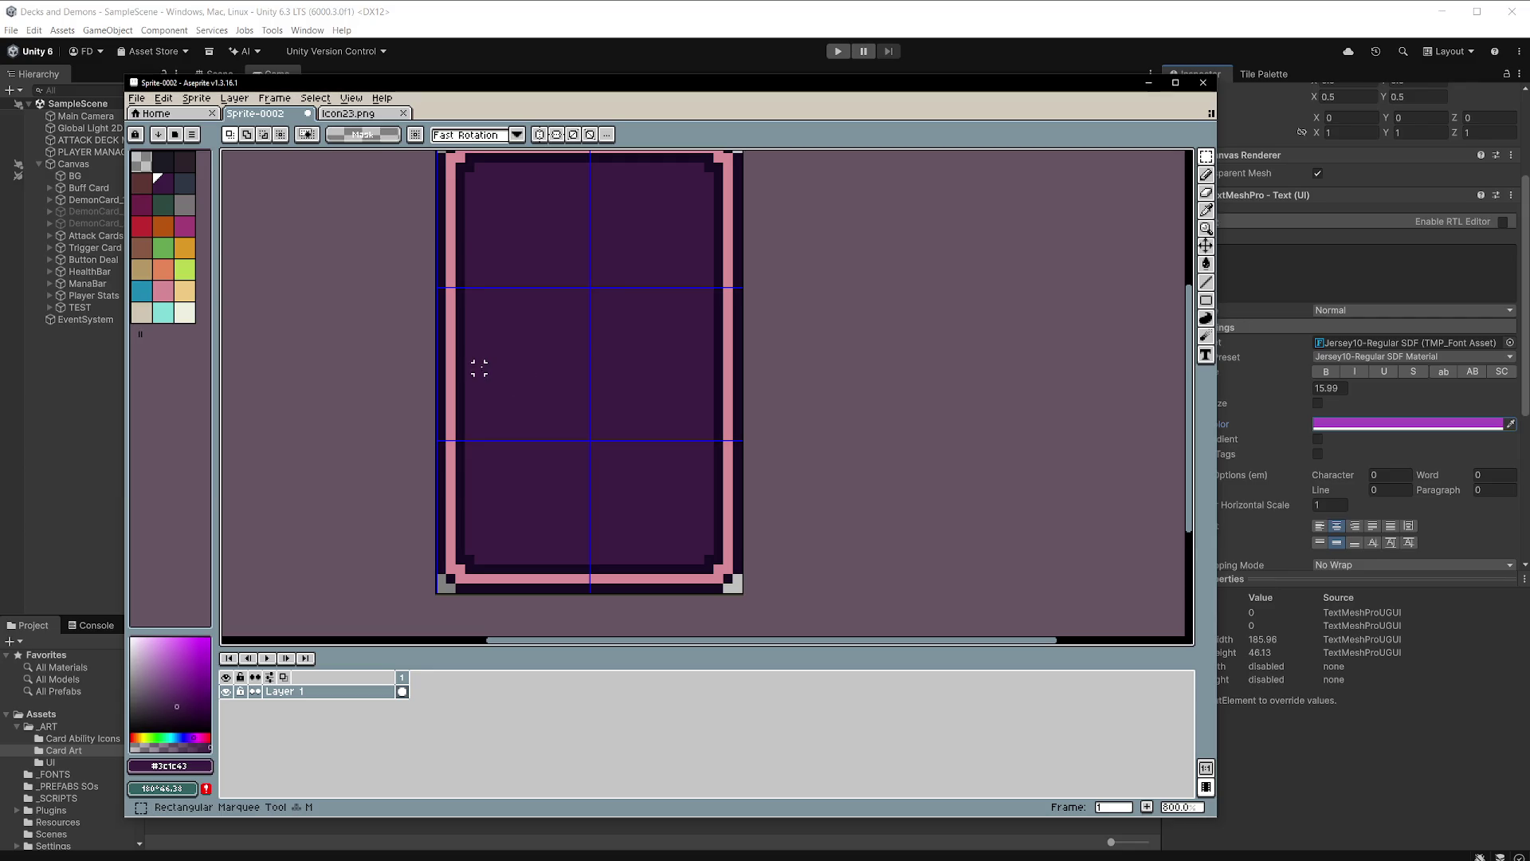
{"action": "mouse_move", "coordinate": [469, 338]}
{"action": "left_mouse_down"}
{"action": "mouse_move", "coordinate": [659, 465]}
{"action": "mouse_move", "coordinate": [708, 552]}
{"action": "left_mouse_up"}
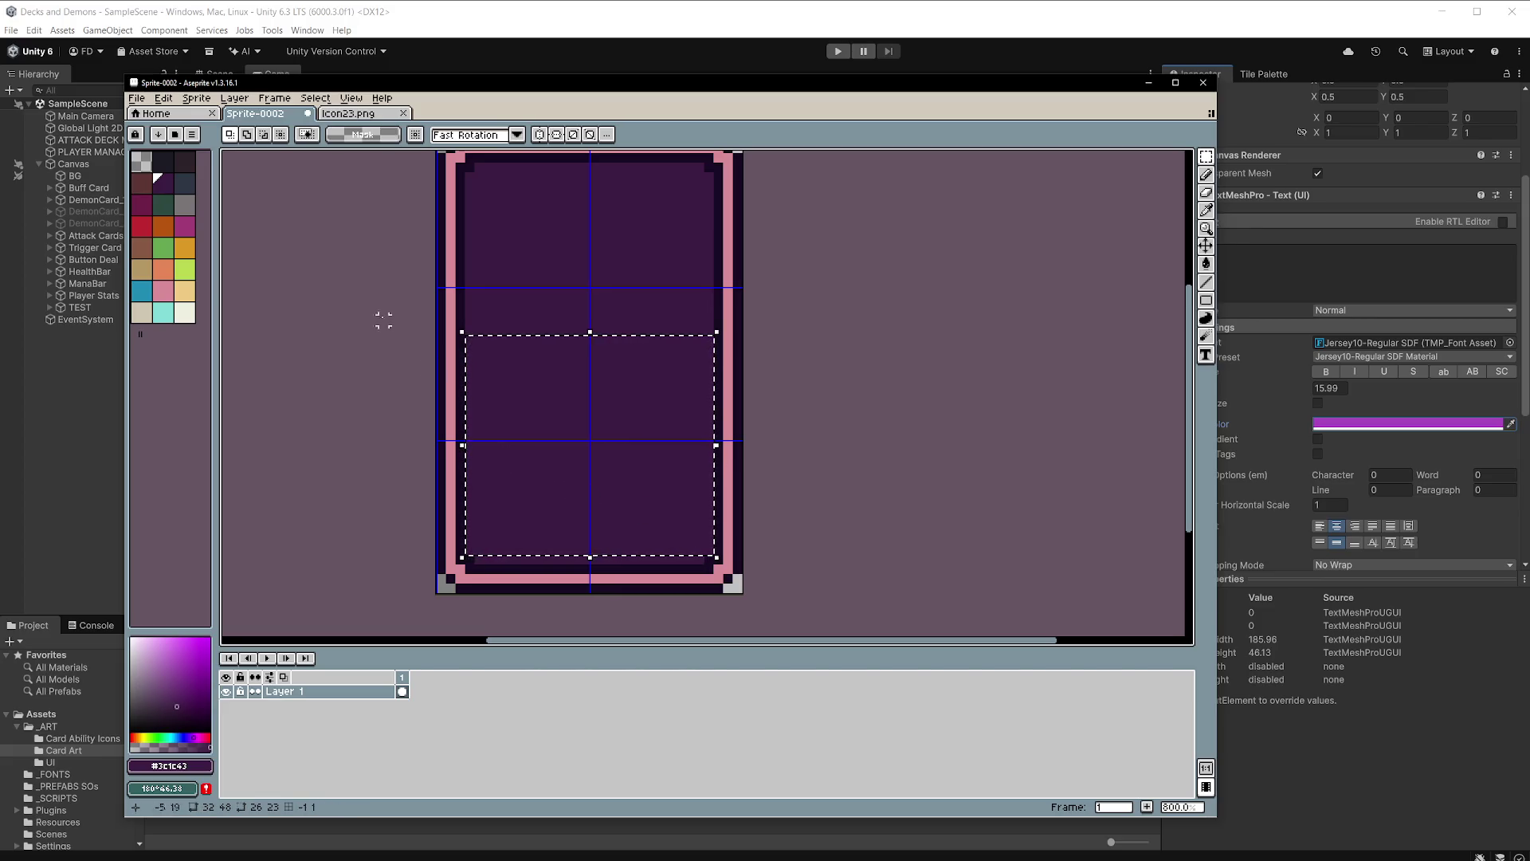
Fill the selected lower interior with the dark border colour #180a24 and tidy the bottom strip.
{"action": "left_click", "coordinate": [462, 233], "text": "alt"}
{"action": "key", "text": "f"}
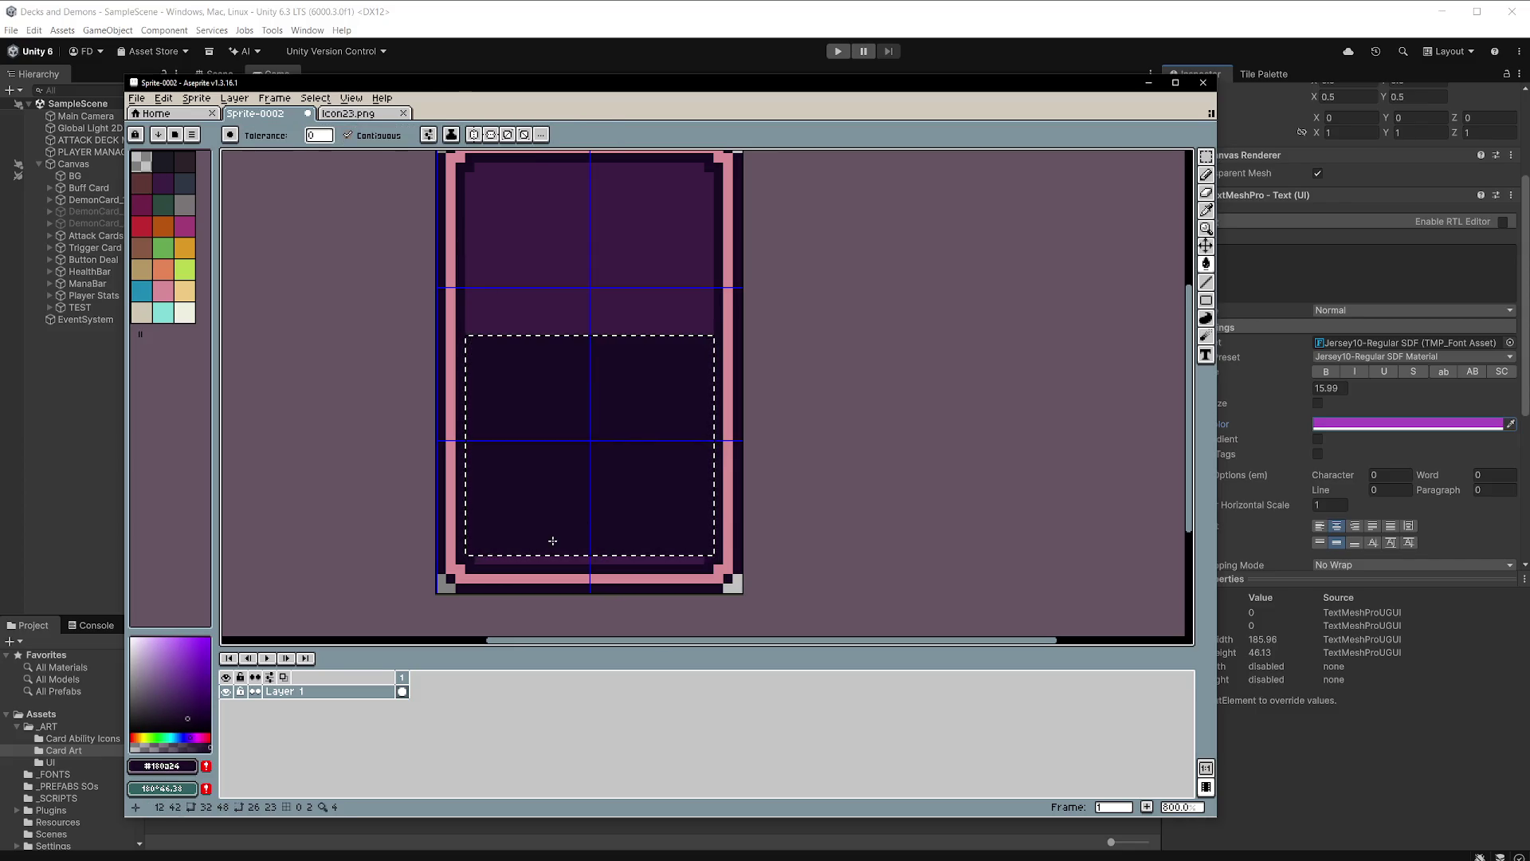
{"action": "scroll", "coordinate": [555, 550], "scroll_direction": "up", "scroll_amount": 2}
{"action": "key", "text": "b"}
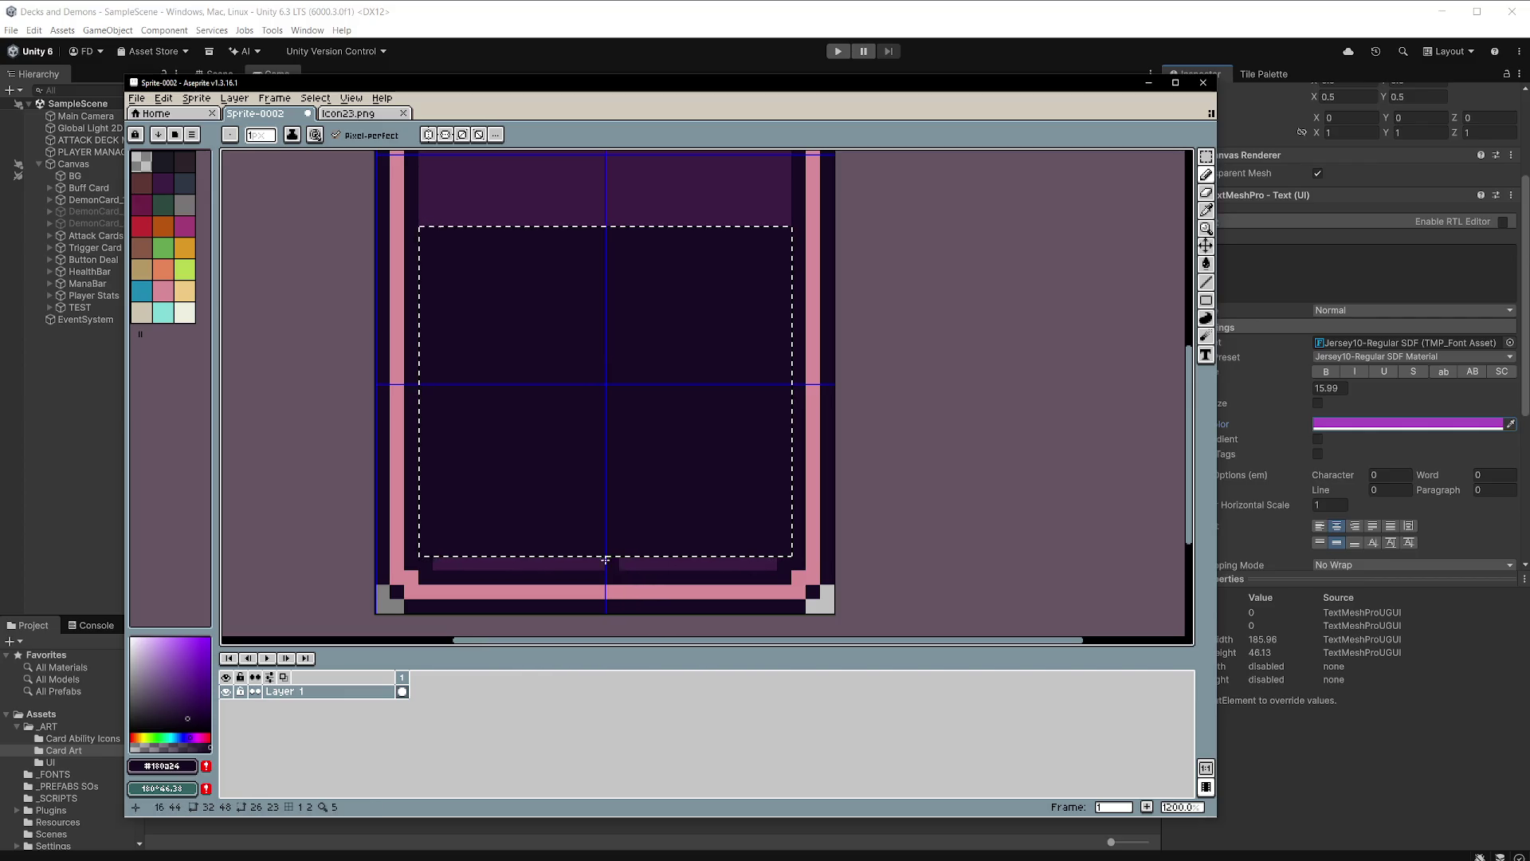
{"action": "key", "text": "ctrl+d"}
{"action": "left_click", "coordinate": [684, 564]}
{"action": "key", "text": "ctrl+z"}
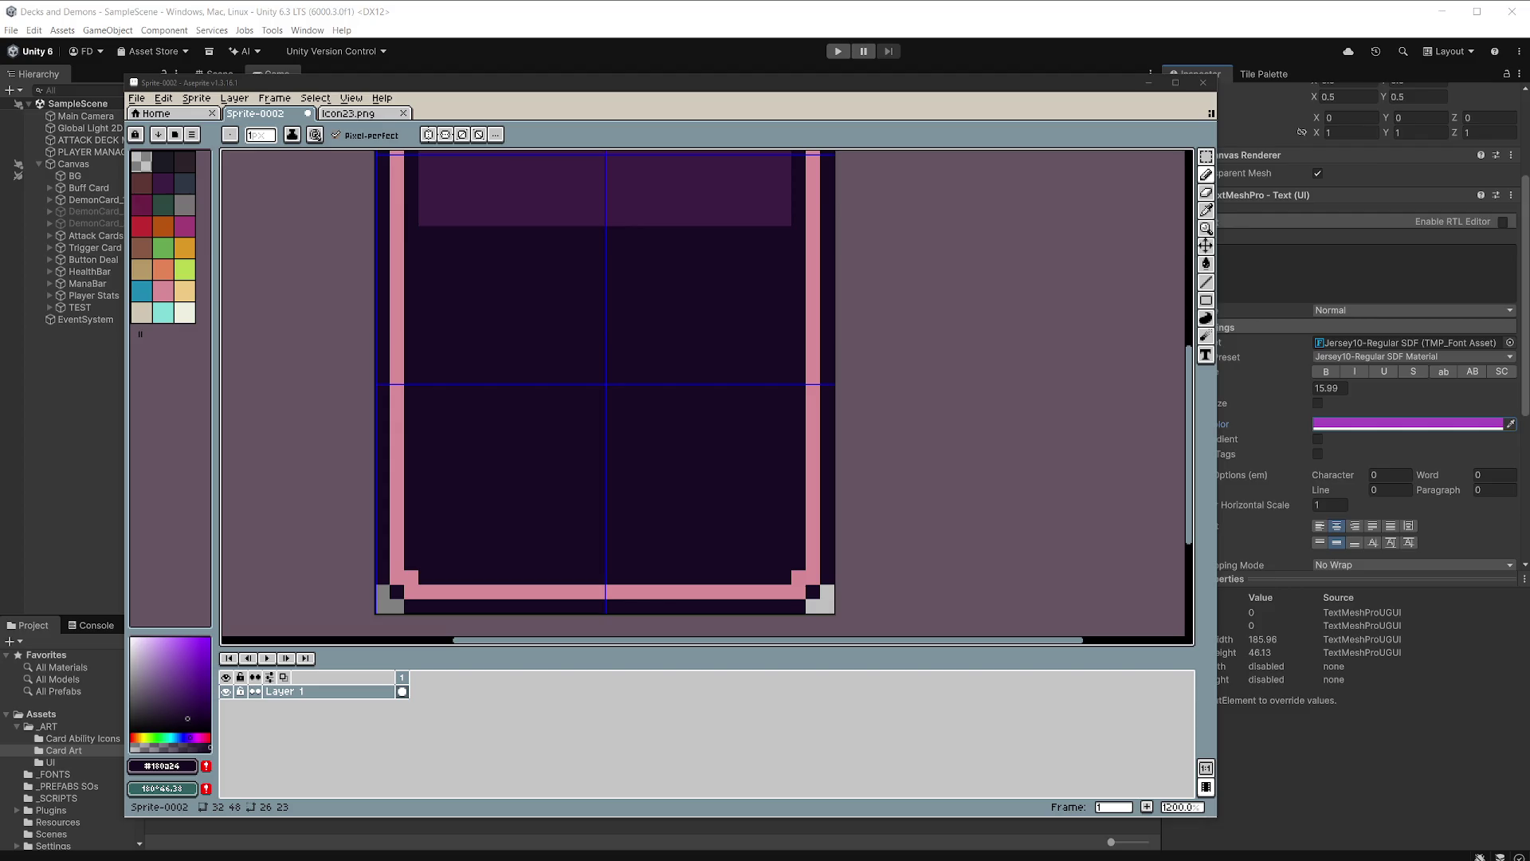
{"action": "scroll", "coordinate": [758, 310], "scroll_direction": "down", "scroll_amount": 5}
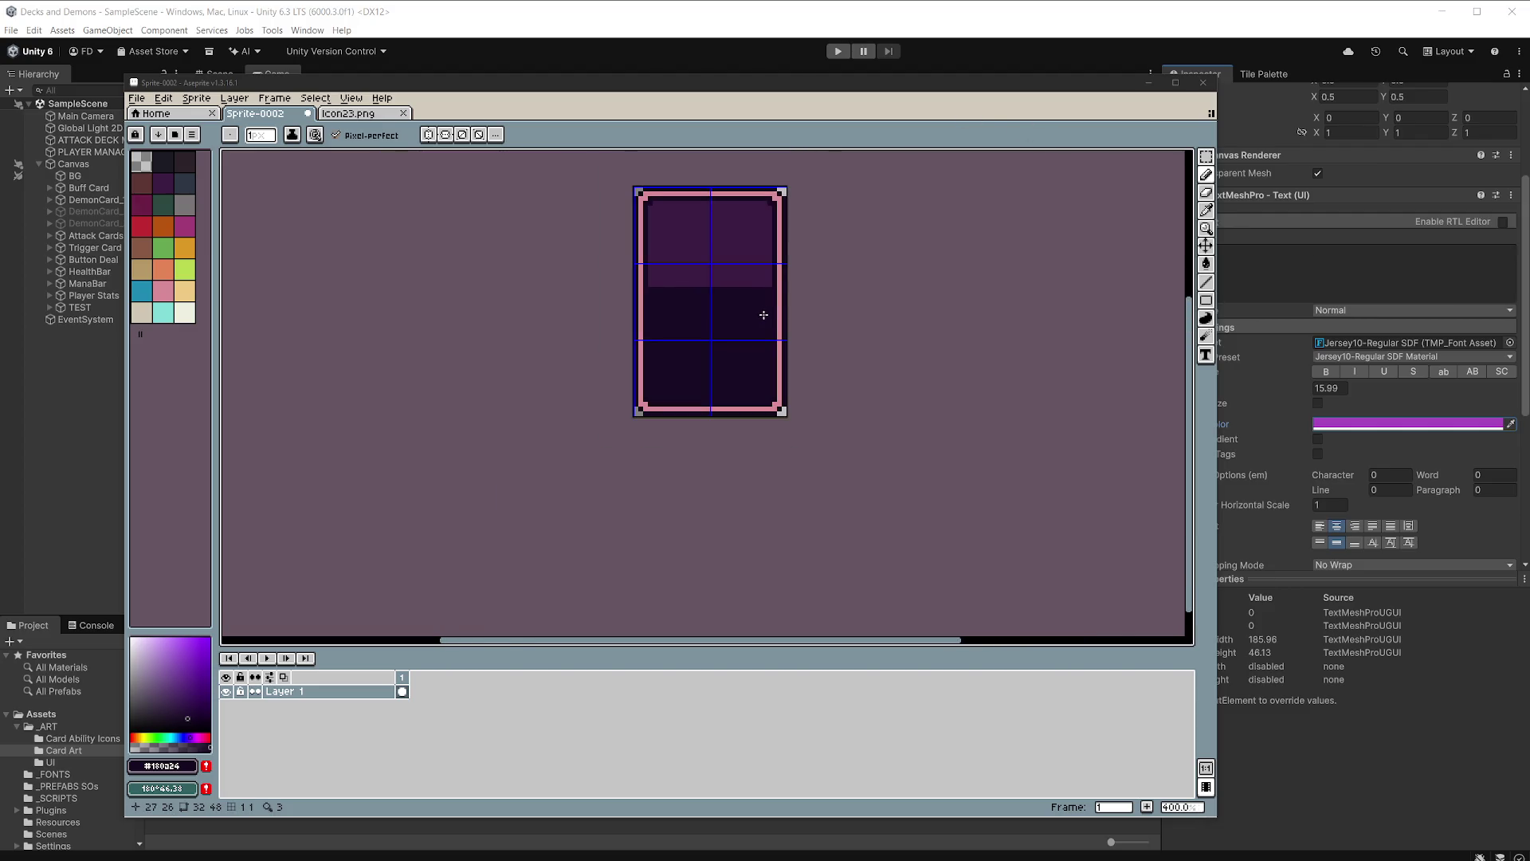
{"action": "left_click_drag", "start_coordinate": [756, 304], "coordinate": [699, 344]}
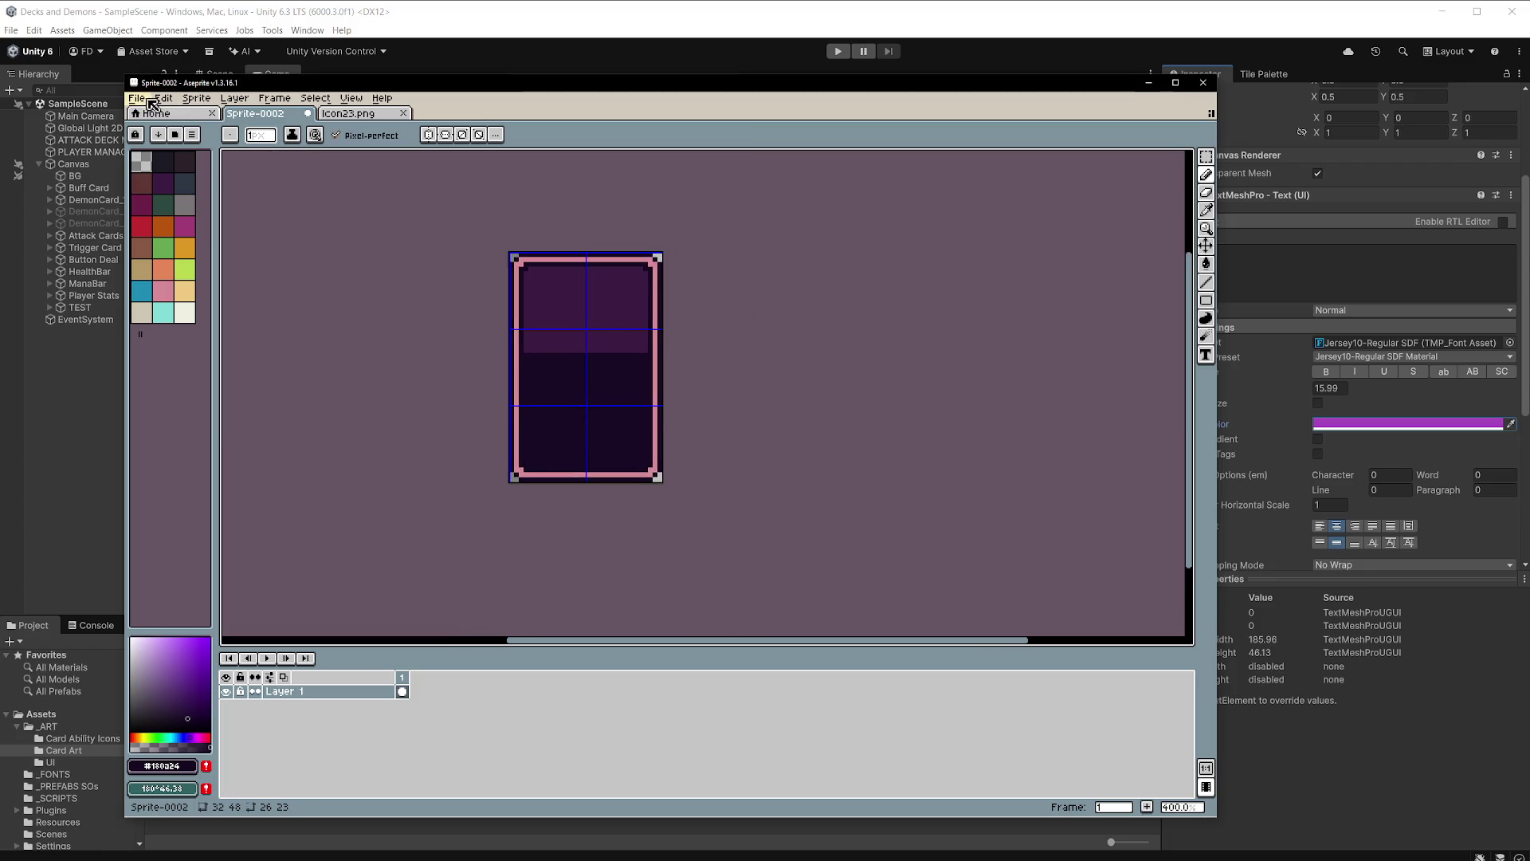
Start exporting the card to Decks and Demons/Assets/_ART/Card Art as a PNG.
{"action": "left_click", "coordinate": [136, 98]}
{"action": "mouse_move", "coordinate": [201, 215]}
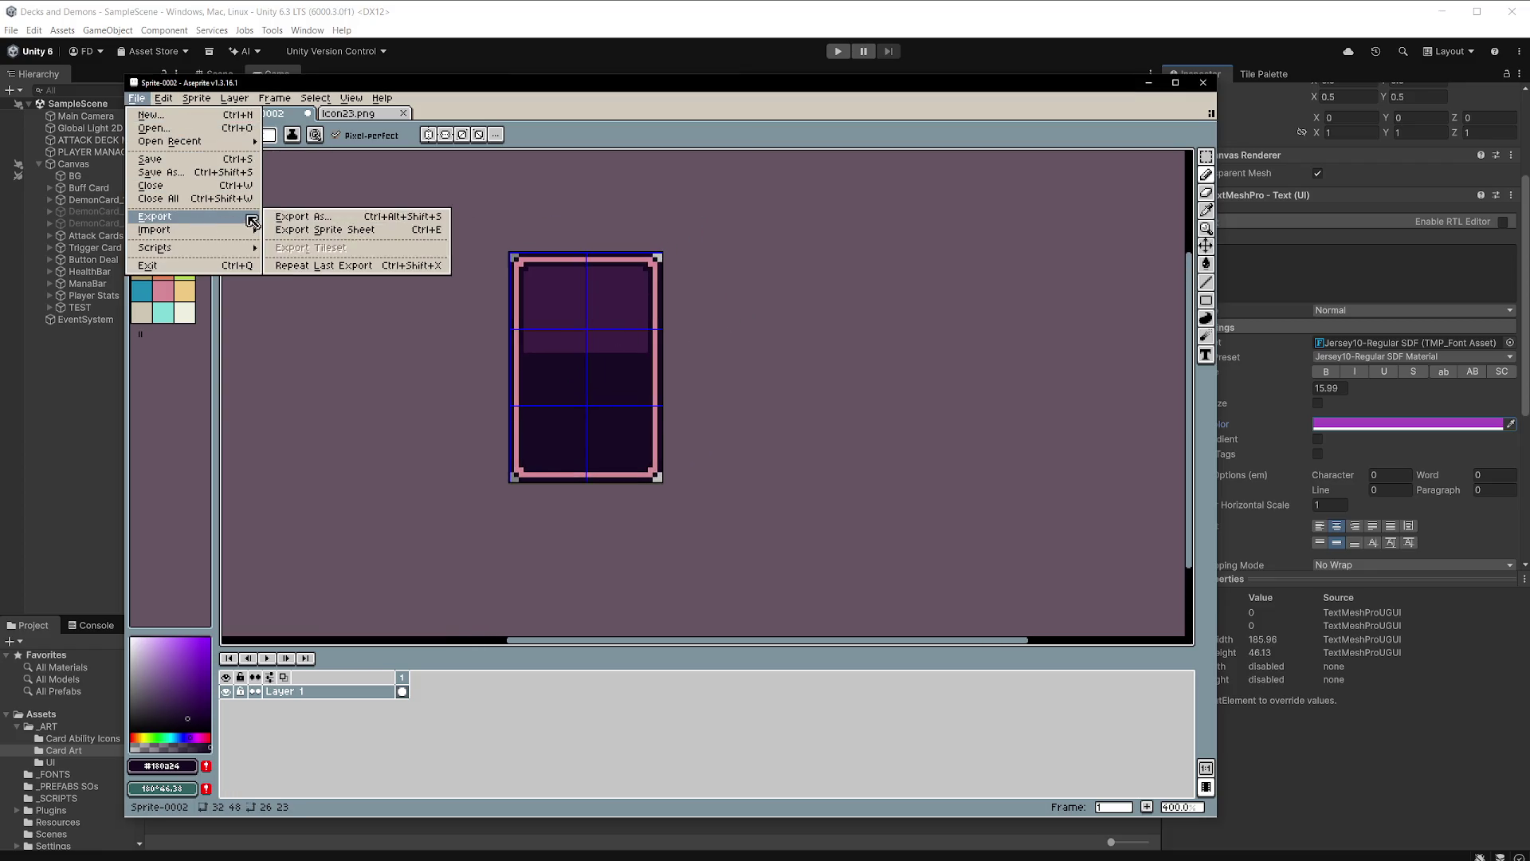
{"action": "left_click", "coordinate": [292, 219]}
{"action": "left_click", "coordinate": [389, 125]}
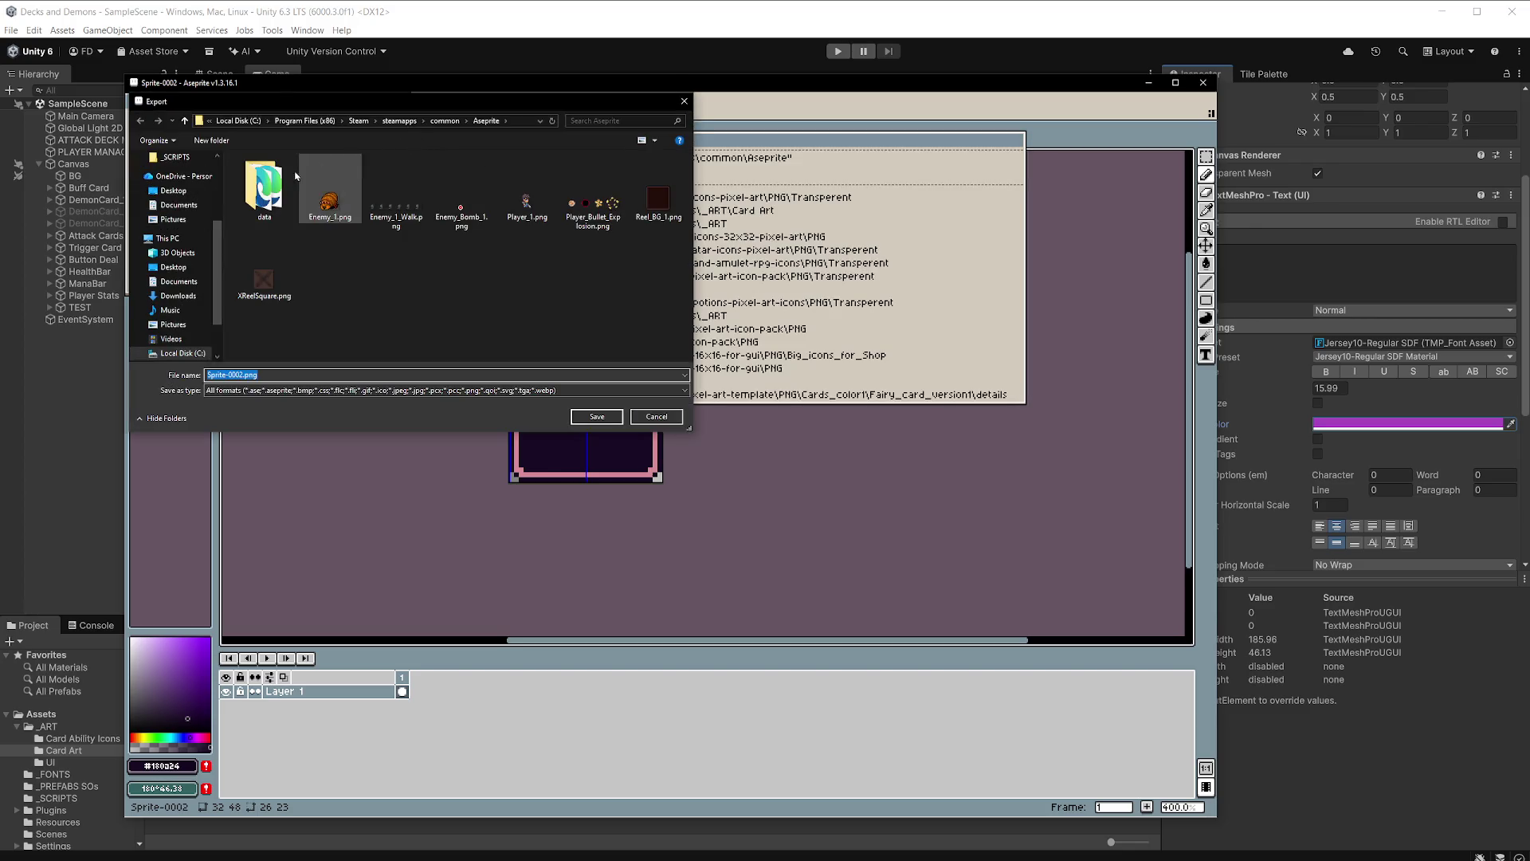
{"action": "left_click", "coordinate": [172, 267]}
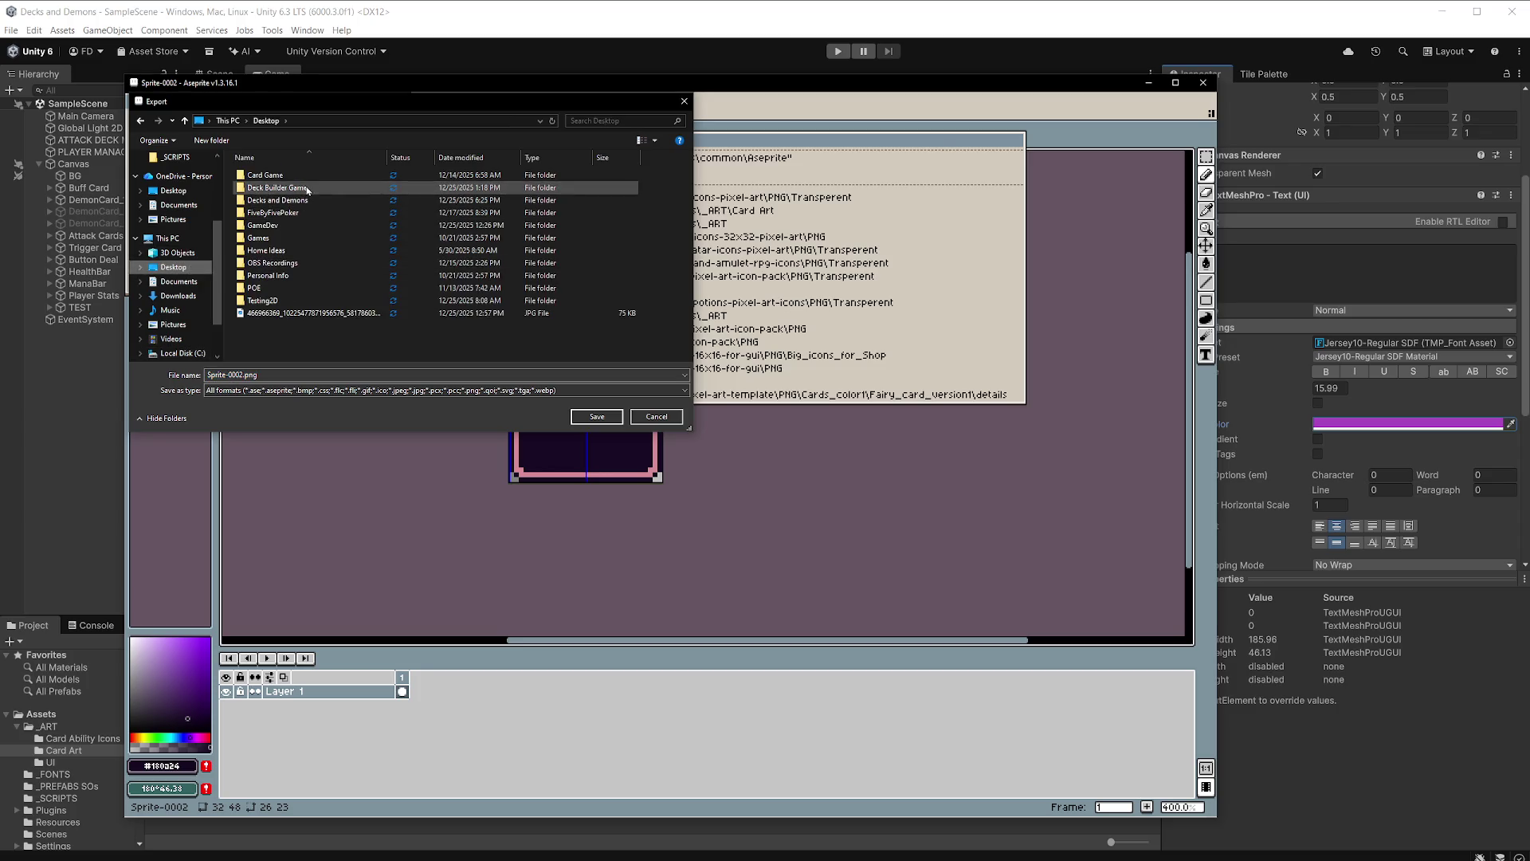
{"action": "double_click", "coordinate": [305, 199]}
{"action": "double_click", "coordinate": [275, 199]}
{"action": "double_click", "coordinate": [284, 178]}
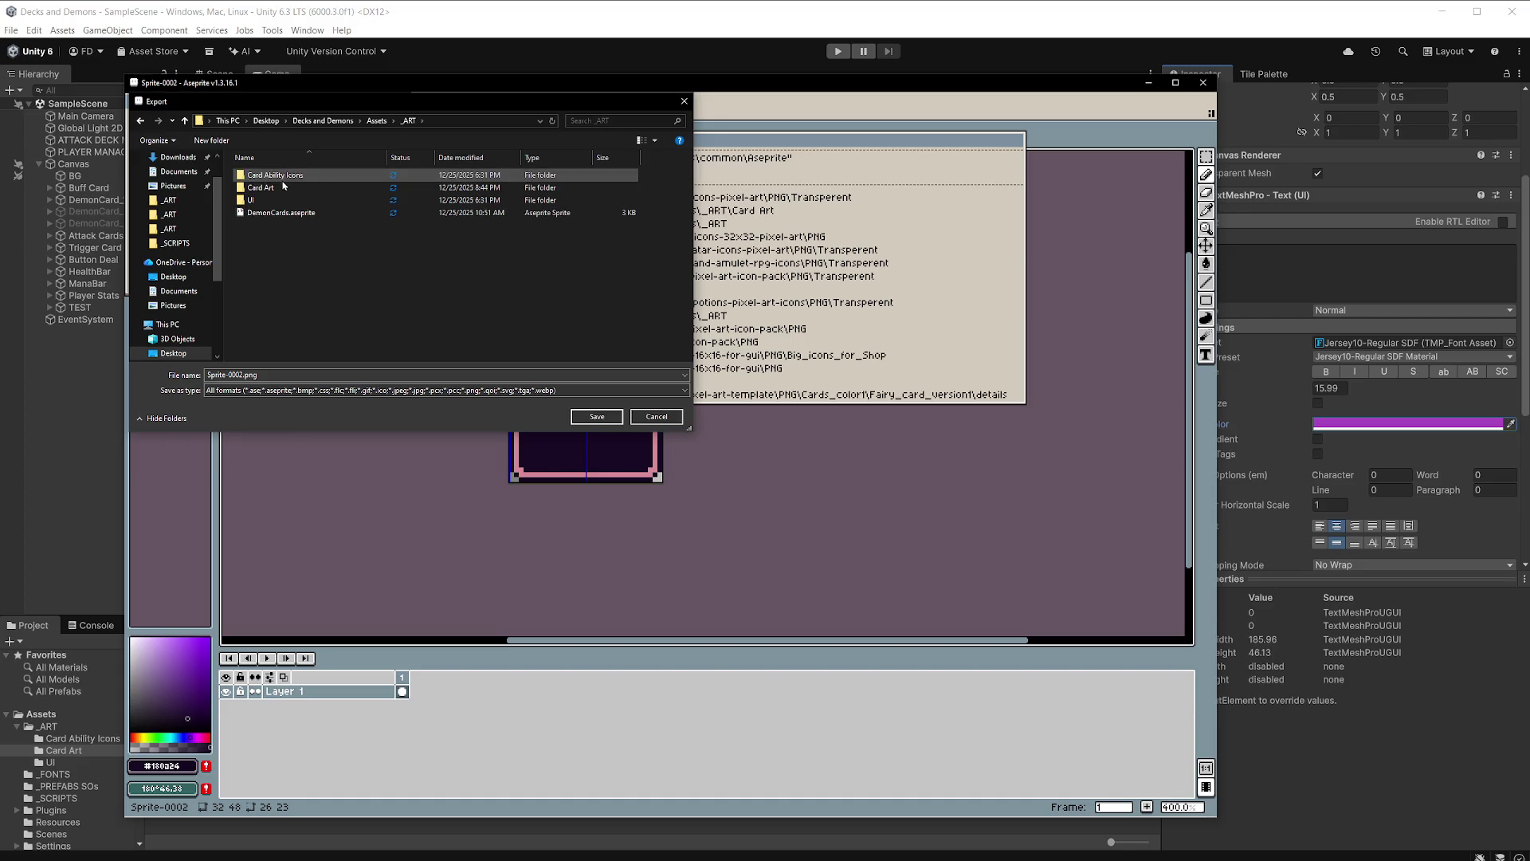
{"action": "double_click", "coordinate": [281, 188]}
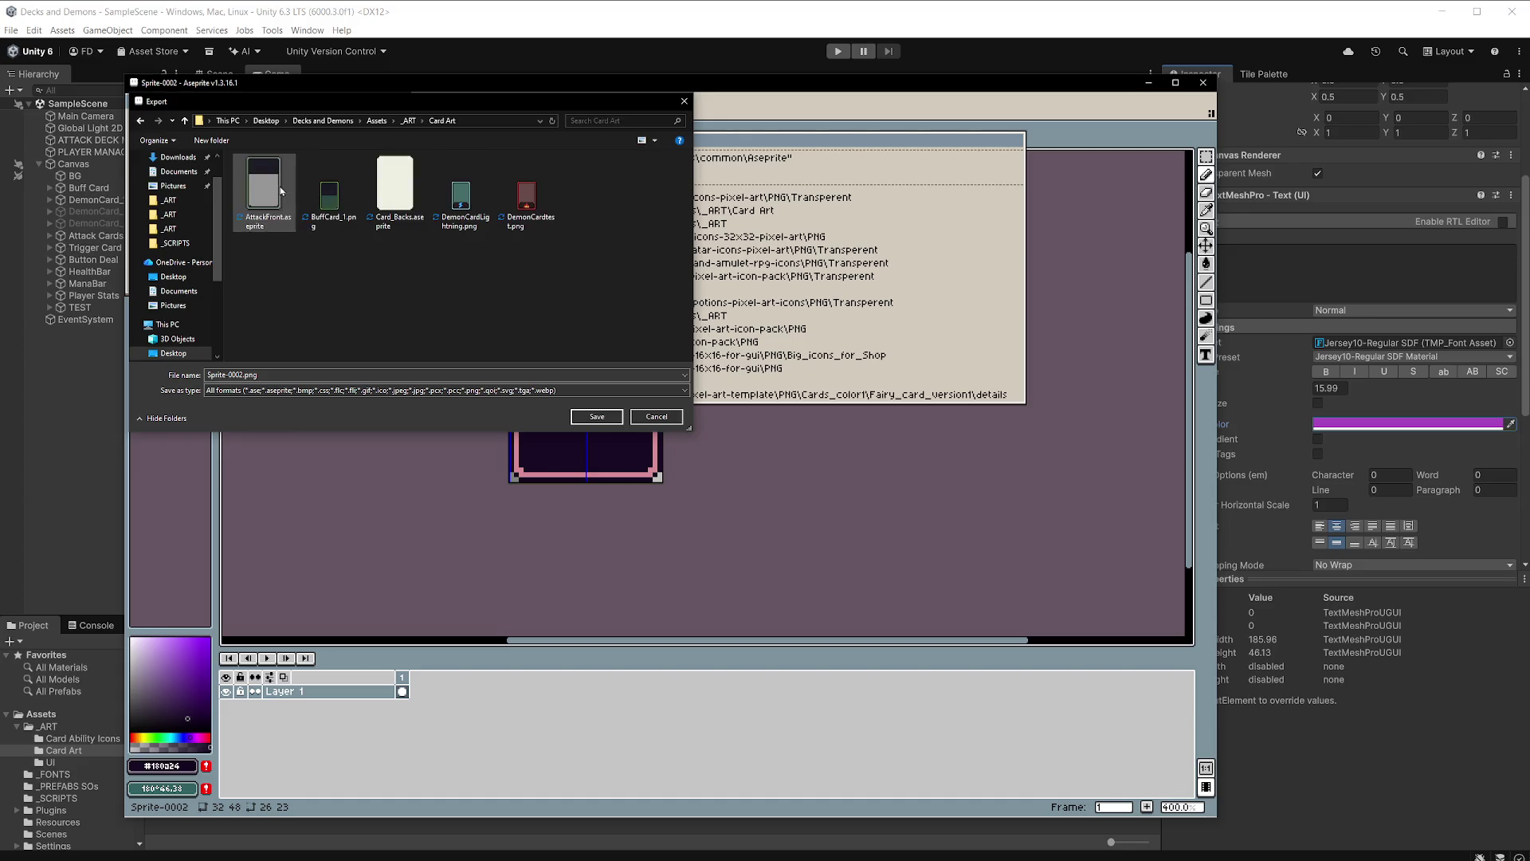
{"action": "left_click", "coordinate": [385, 392]}
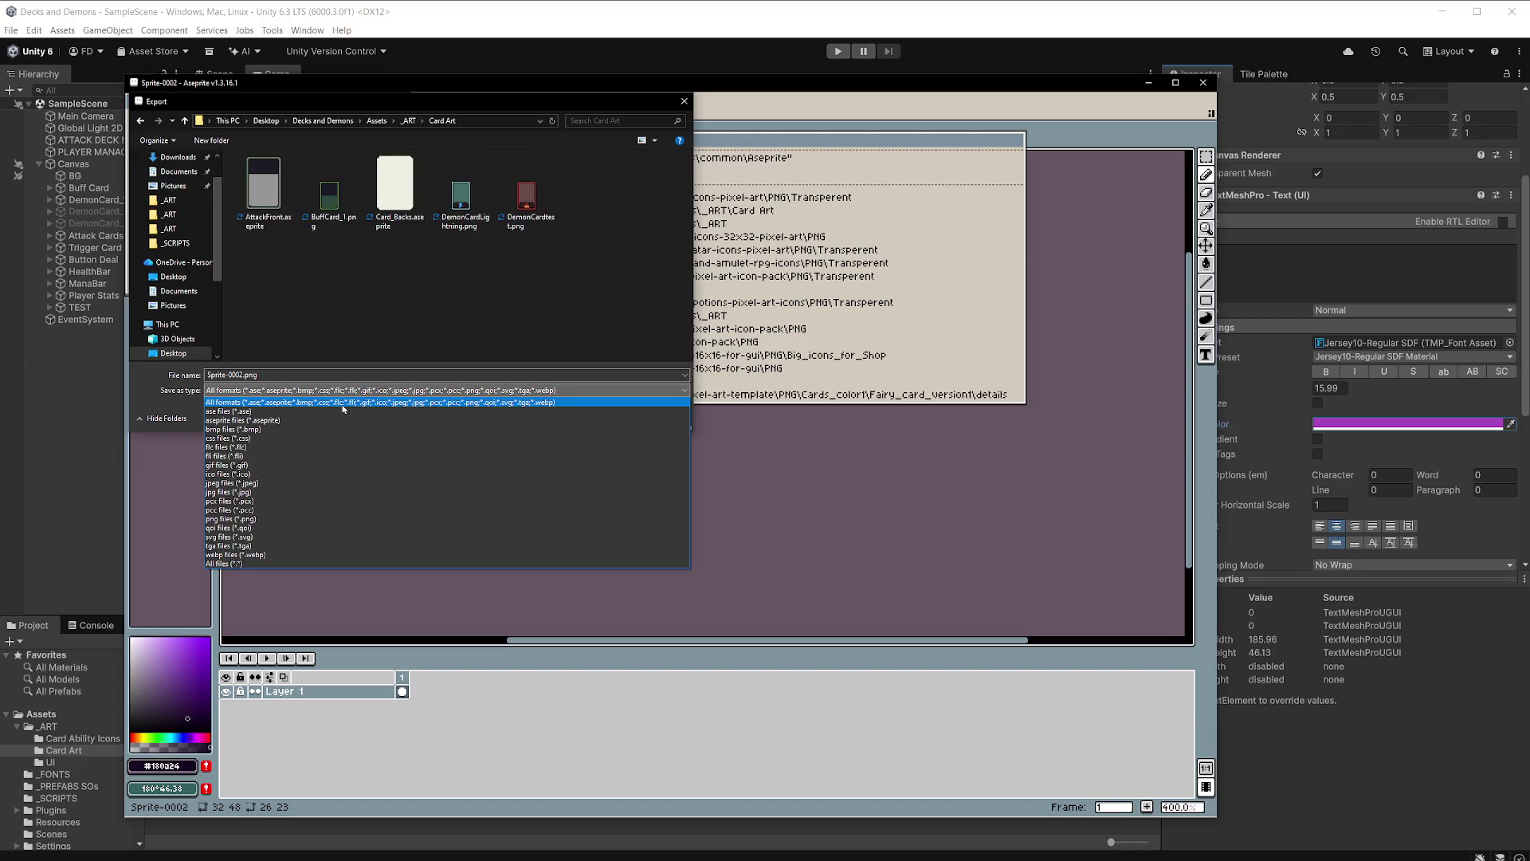
{"action": "left_click", "coordinate": [247, 515]}
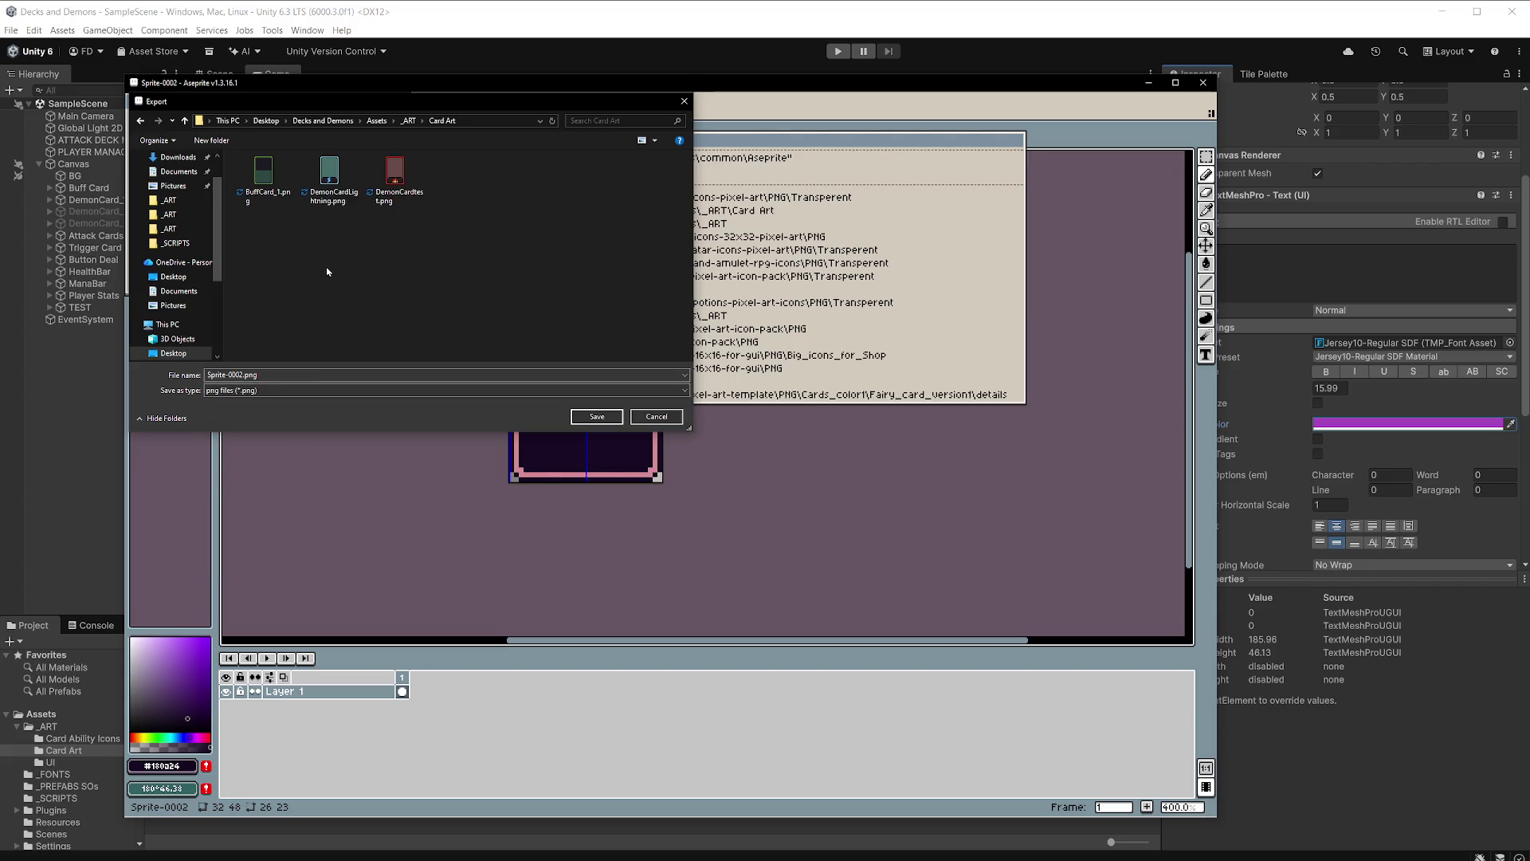
Name the export TriggerCard_1.png, based on BuffCard_1.png, and finish the export.
{"action": "left_click", "coordinate": [261, 171]}
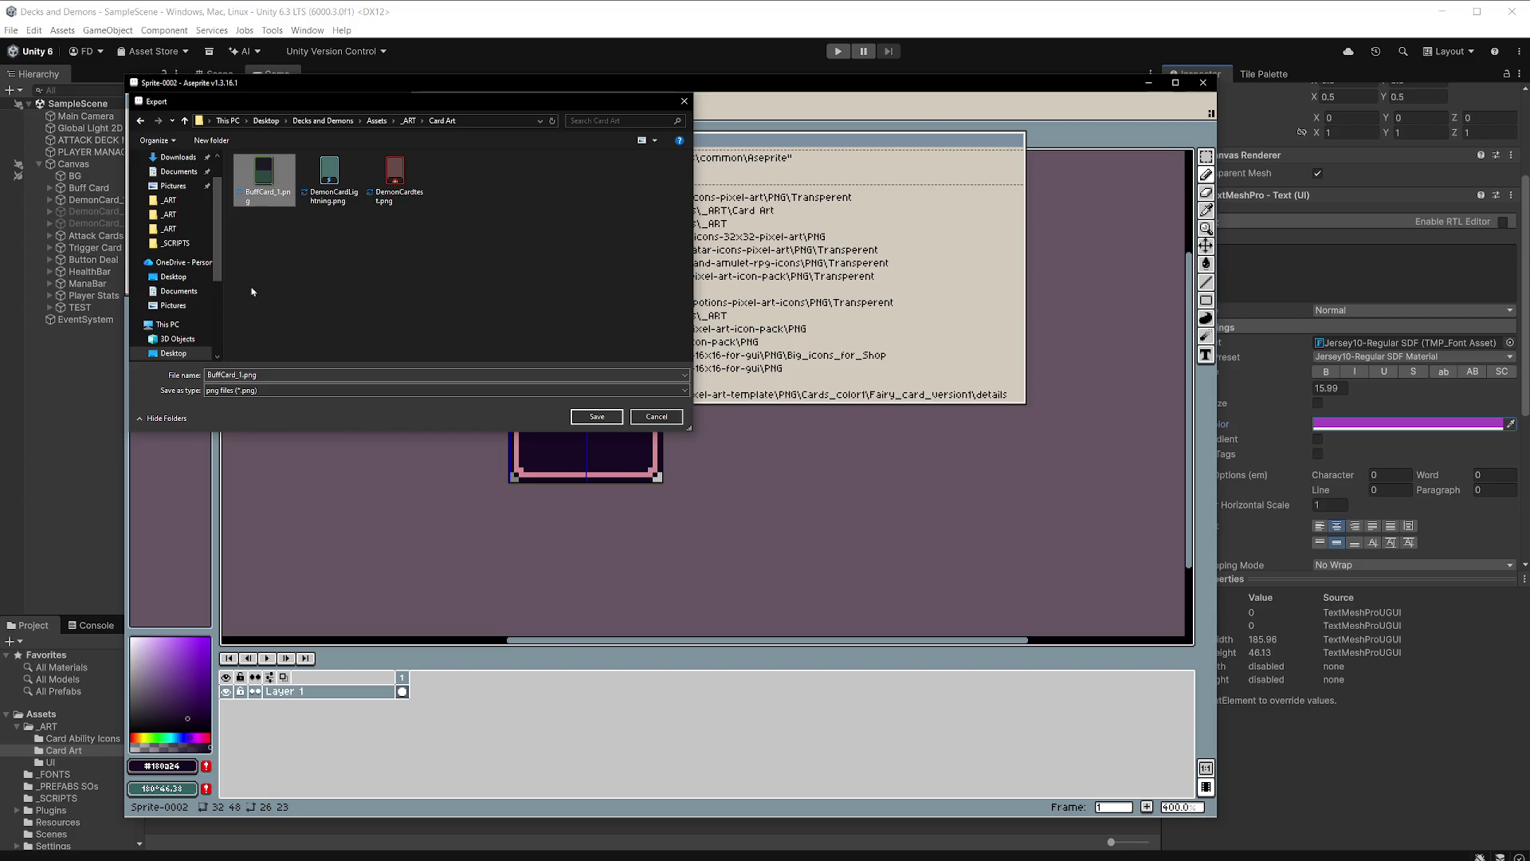
{"action": "double_click", "coordinate": [246, 376]}
{"action": "left_click", "coordinate": [236, 374]}
{"action": "left_click_drag", "start_coordinate": [237, 375], "coordinate": [199, 376]}
{"action": "type", "text": "TriggerC"}
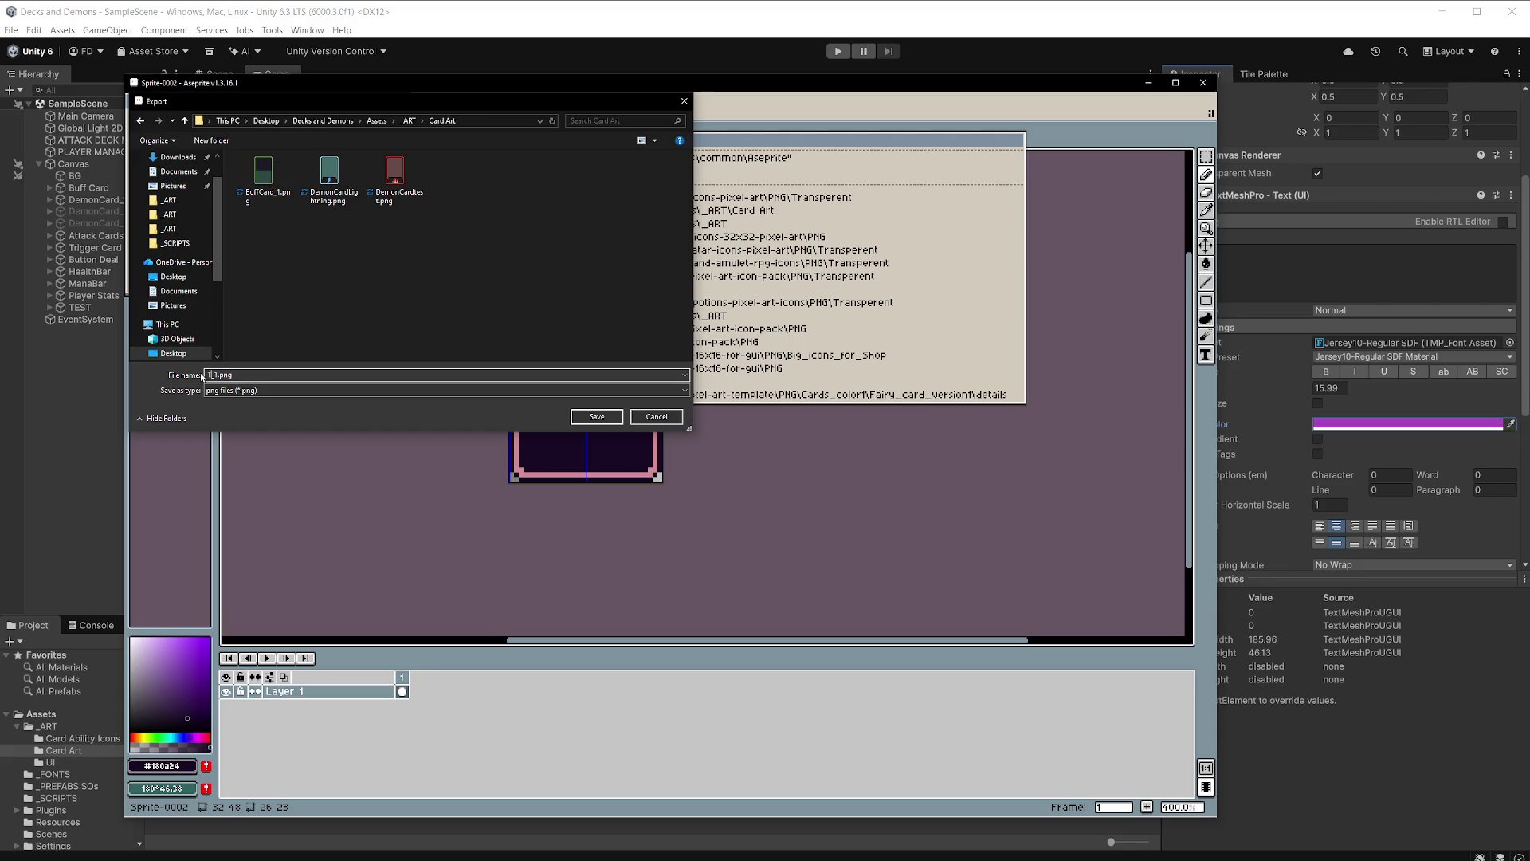
{"action": "type", "text": "ard"}
{"action": "key", "text": "Return"}
{"action": "left_click", "coordinate": [292, 278]}
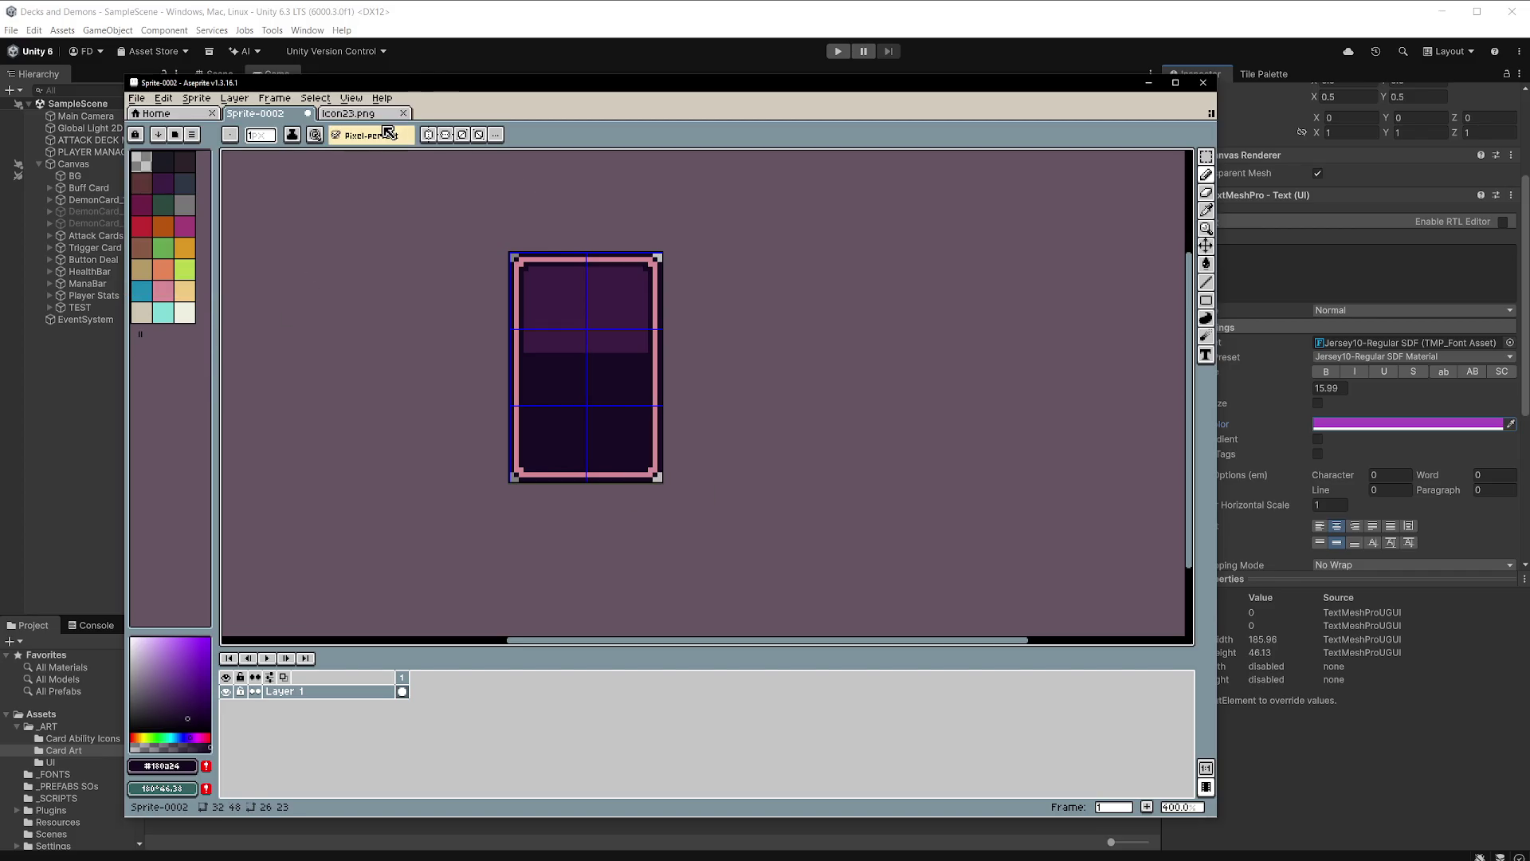
{"action": "left_click", "coordinate": [364, 116]}
Deselect the sword and set its export location to Assets/_ART/Card Ability Icons.
{"action": "key", "text": "ctrl+d"}
{"action": "left_click", "coordinate": [141, 98]}
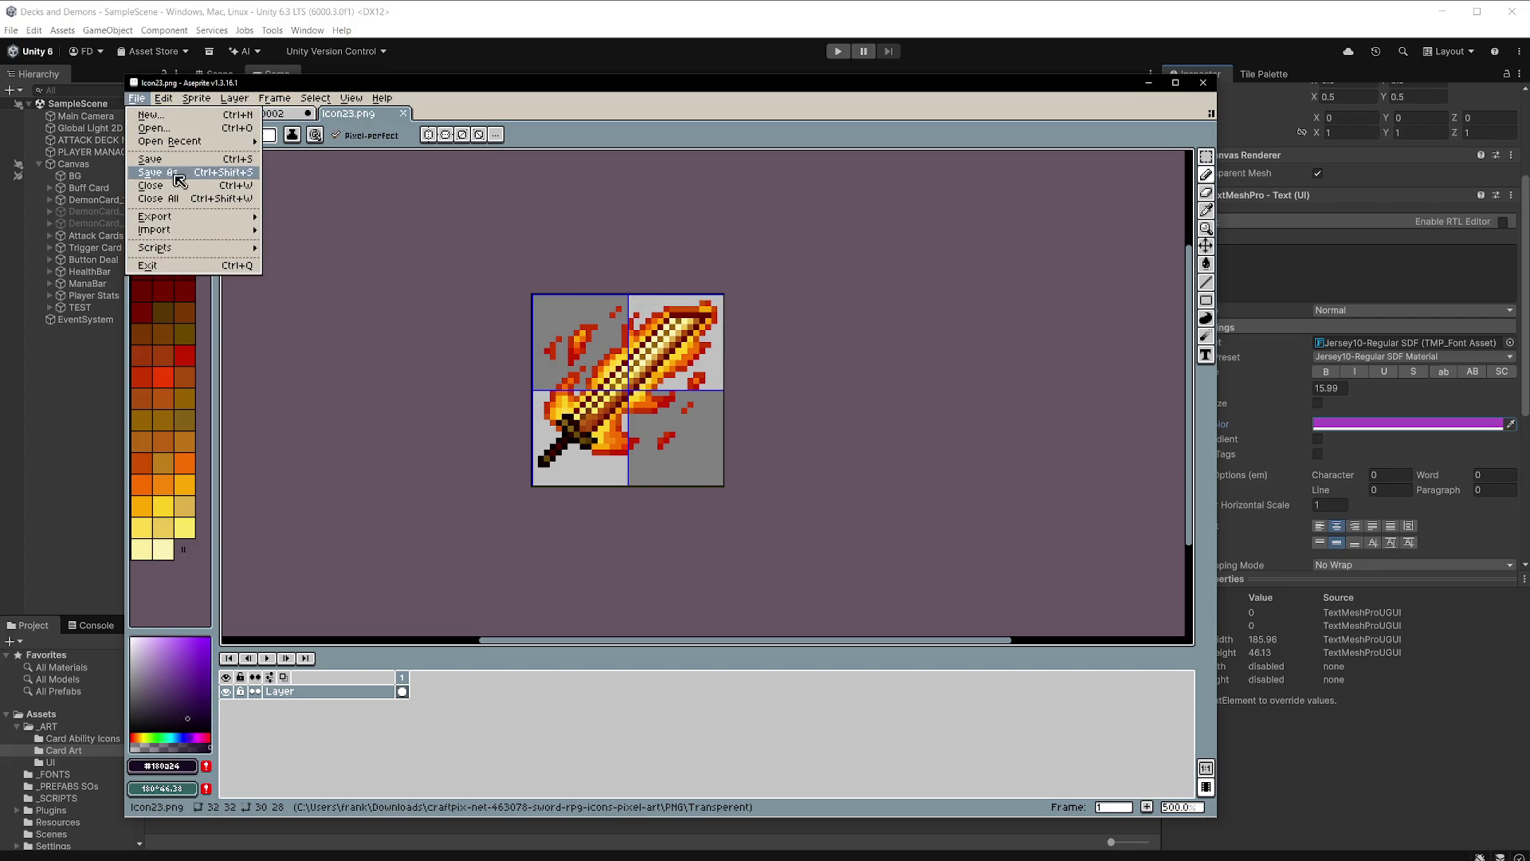
{"action": "mouse_move", "coordinate": [185, 221]}
{"action": "left_click", "coordinate": [338, 220]}
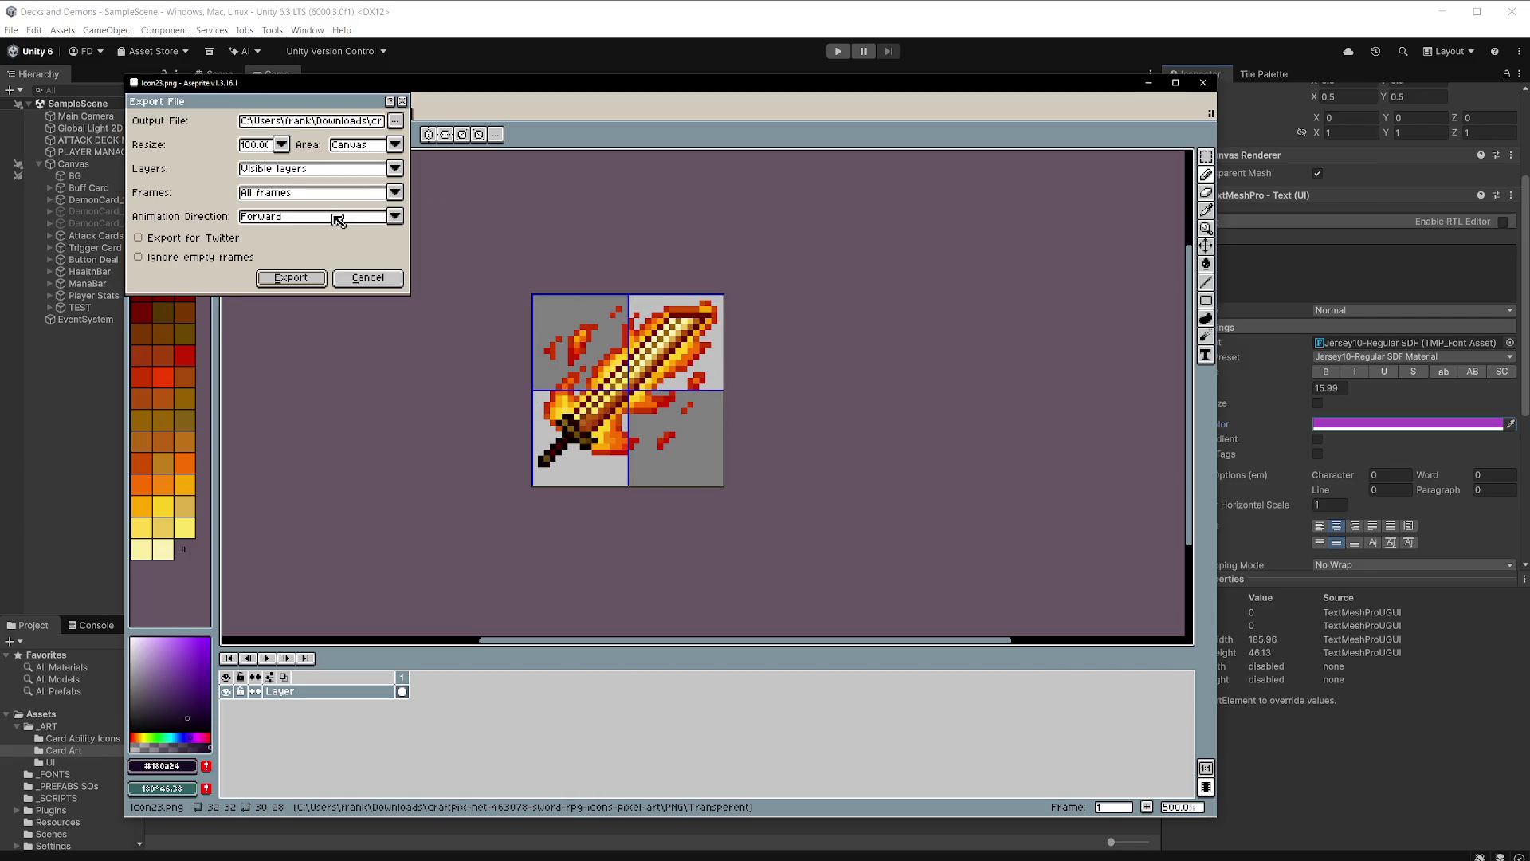
{"action": "left_click", "coordinate": [395, 122]}
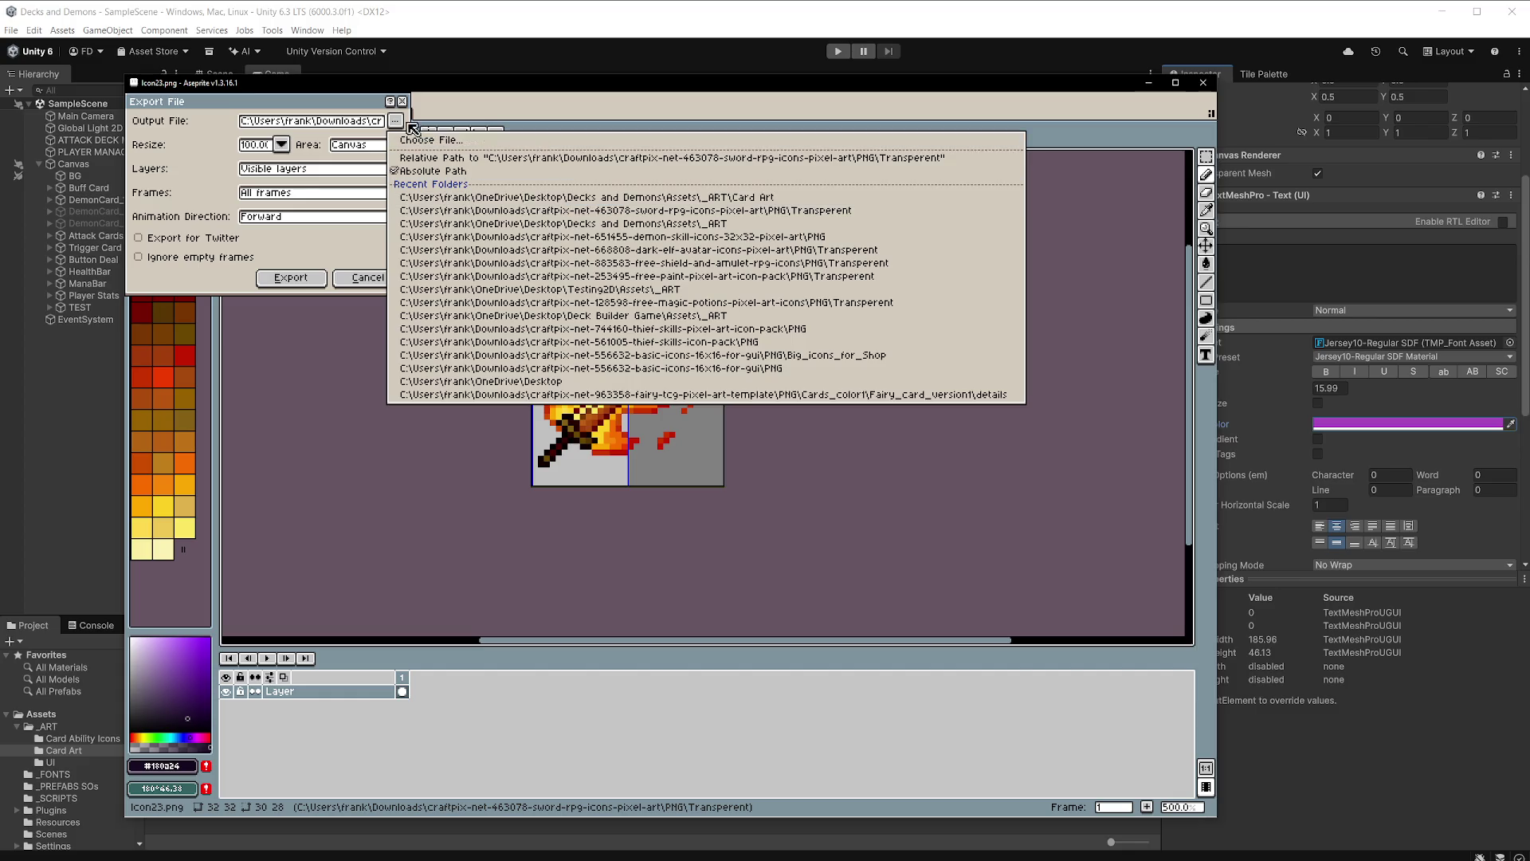
{"action": "left_click", "coordinate": [428, 141]}
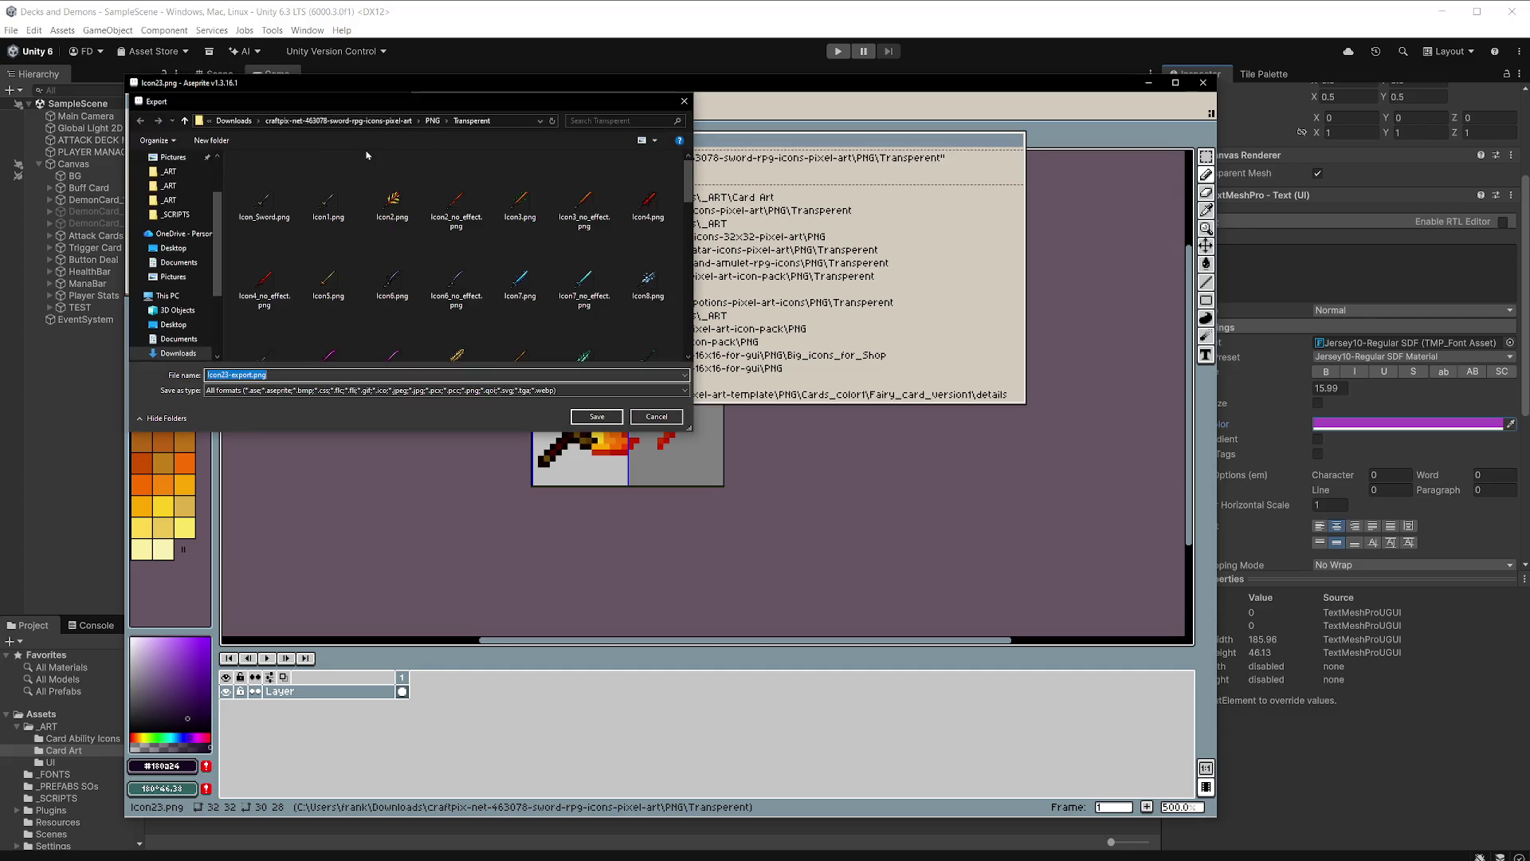
{"action": "left_click", "coordinate": [183, 252]}
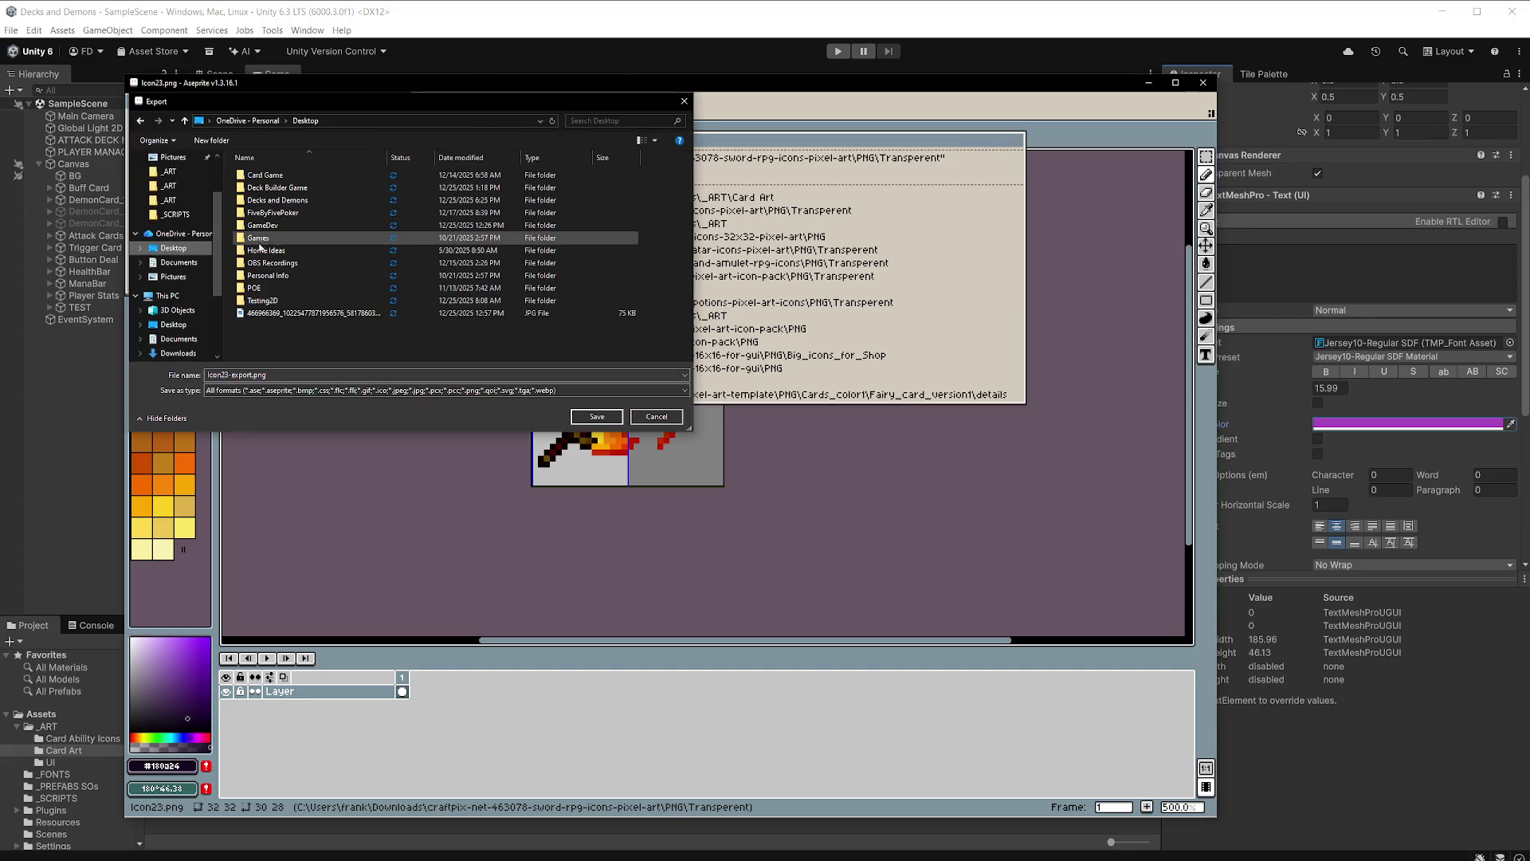
{"action": "double_click", "coordinate": [301, 204]}
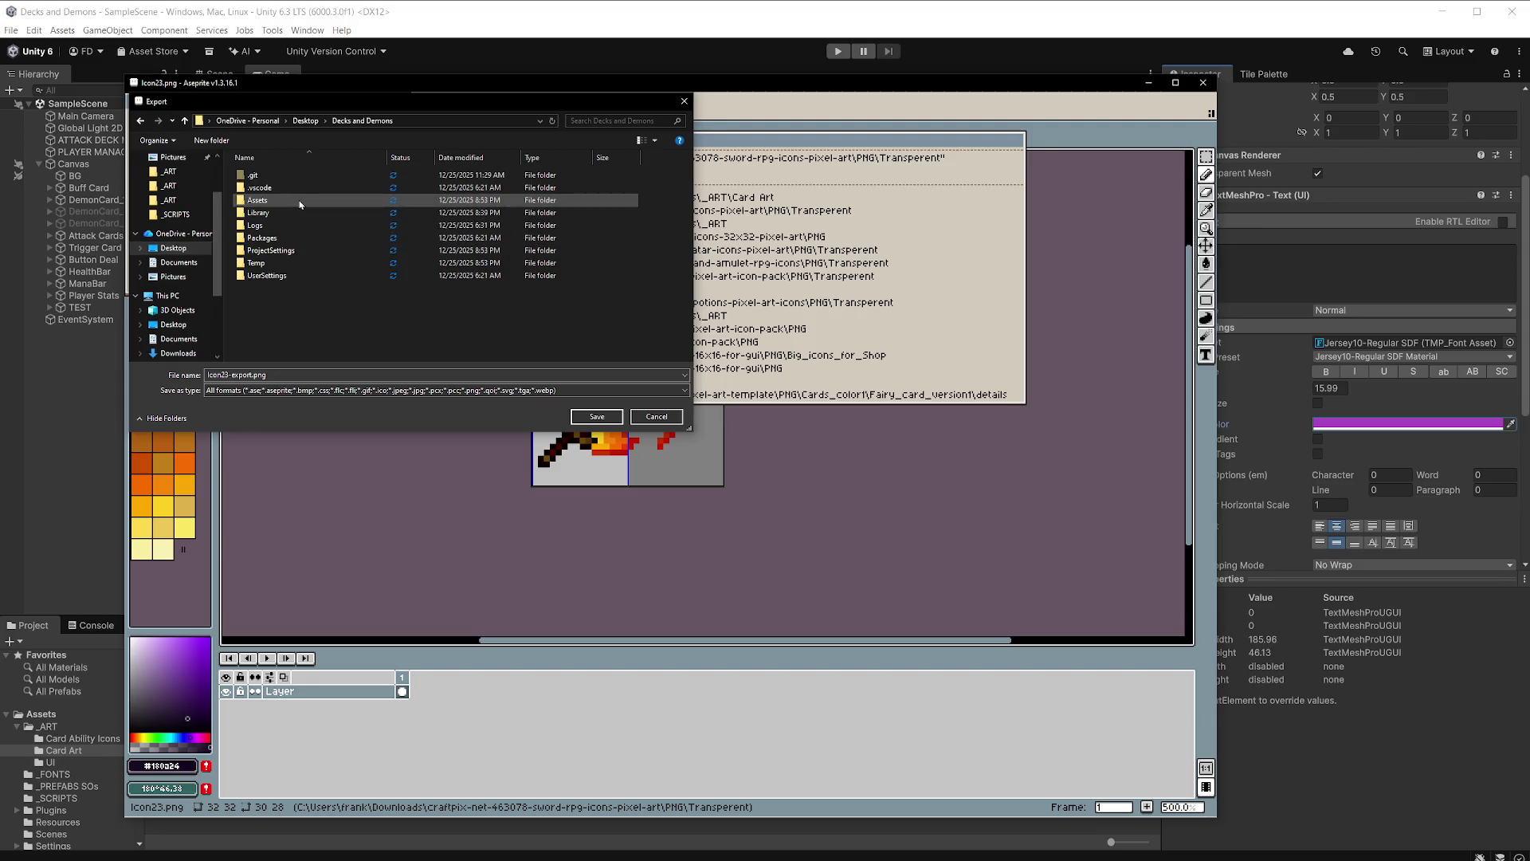
{"action": "double_click", "coordinate": [278, 201]}
{"action": "double_click", "coordinate": [279, 175]}
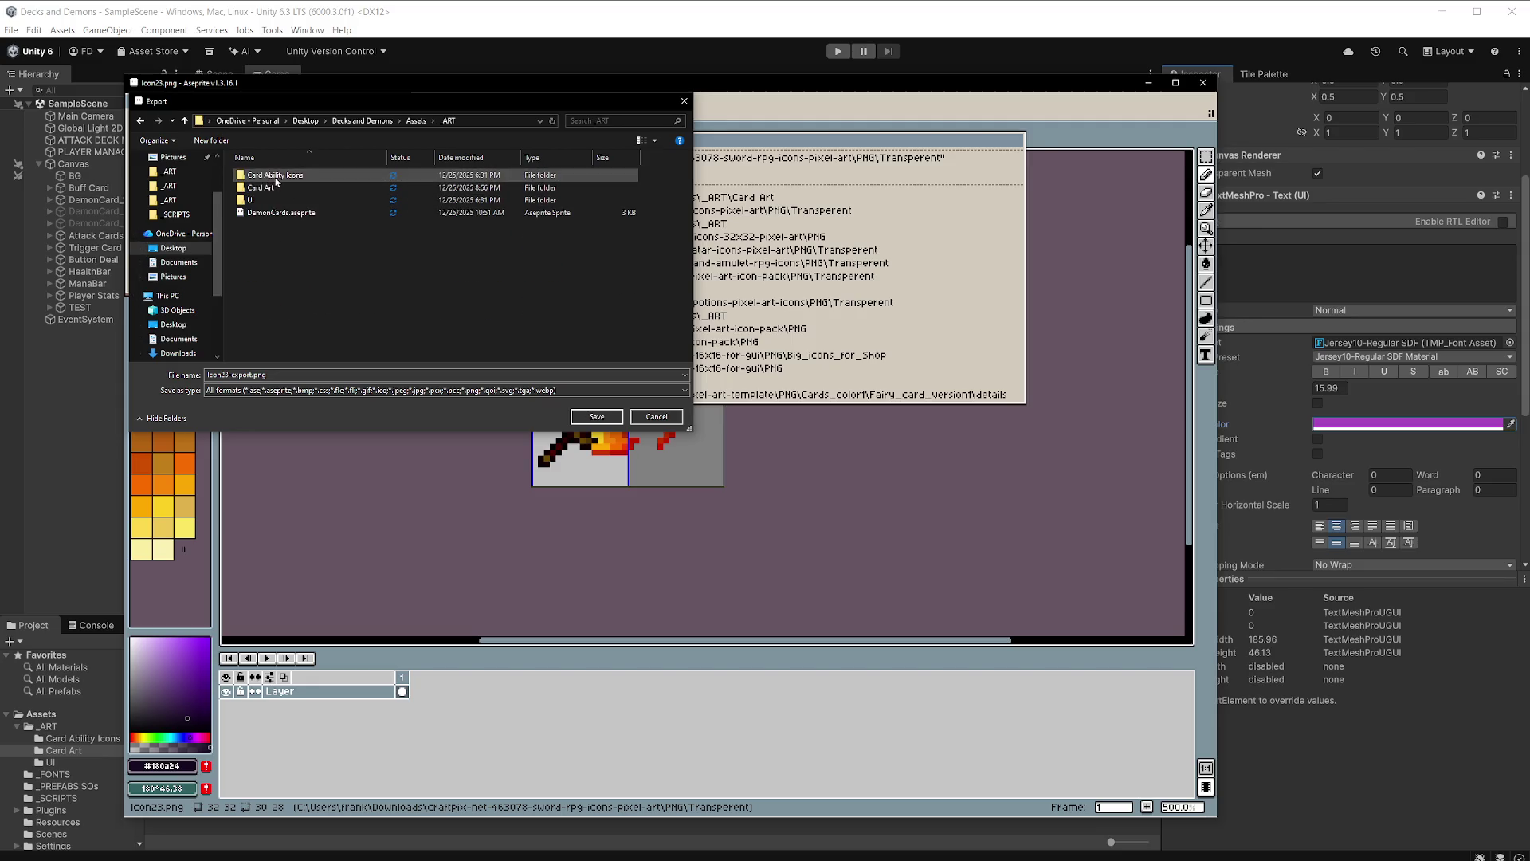
{"action": "double_click", "coordinate": [271, 175]}
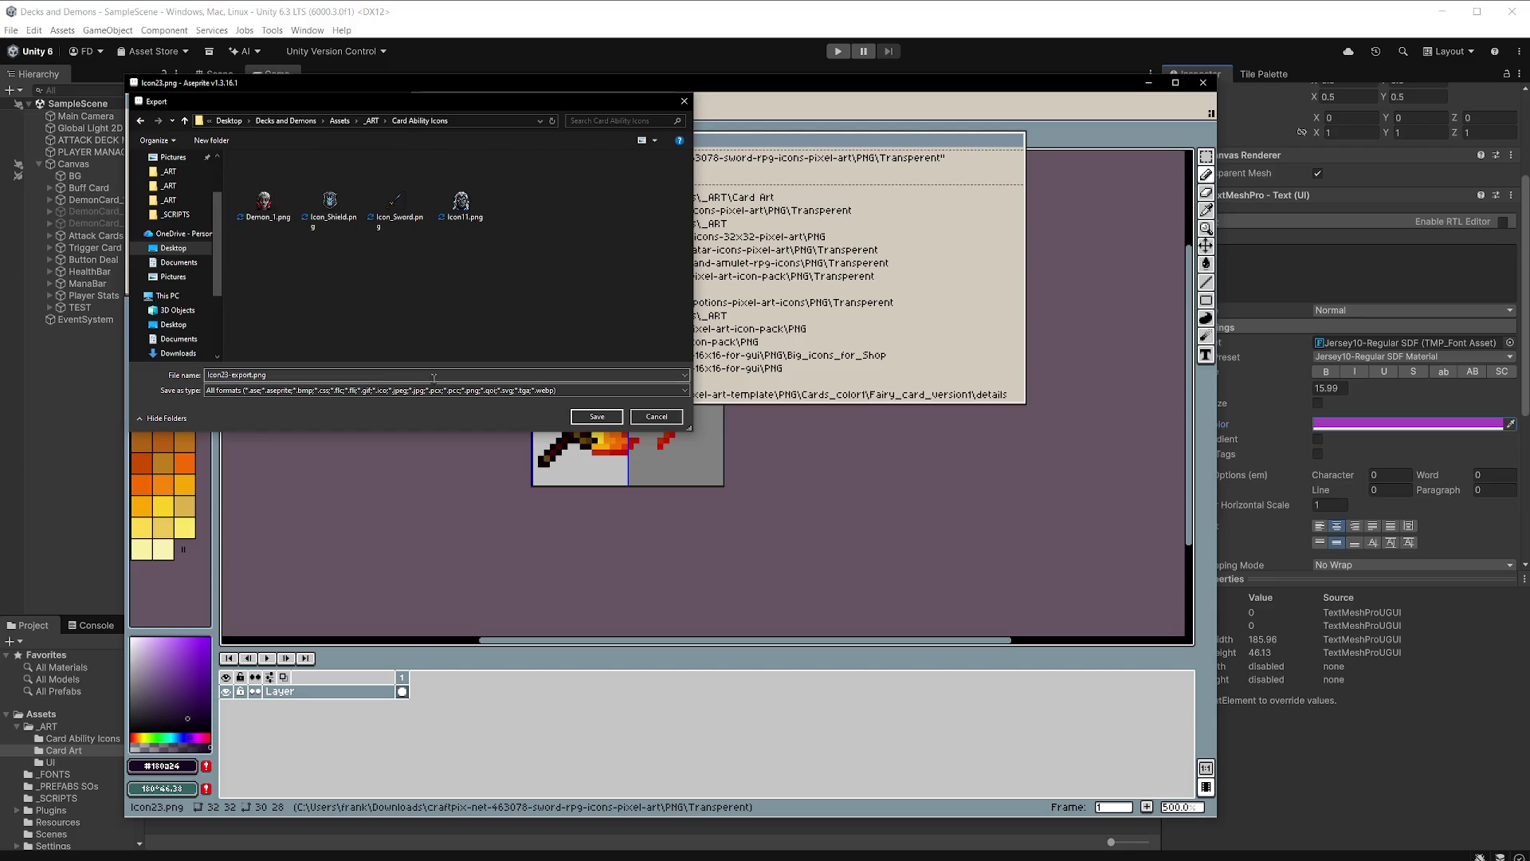
Name the export Icon_FlamingSword, save and finish exporting, then switch to Unity.
{"action": "double_click", "coordinate": [287, 377]}
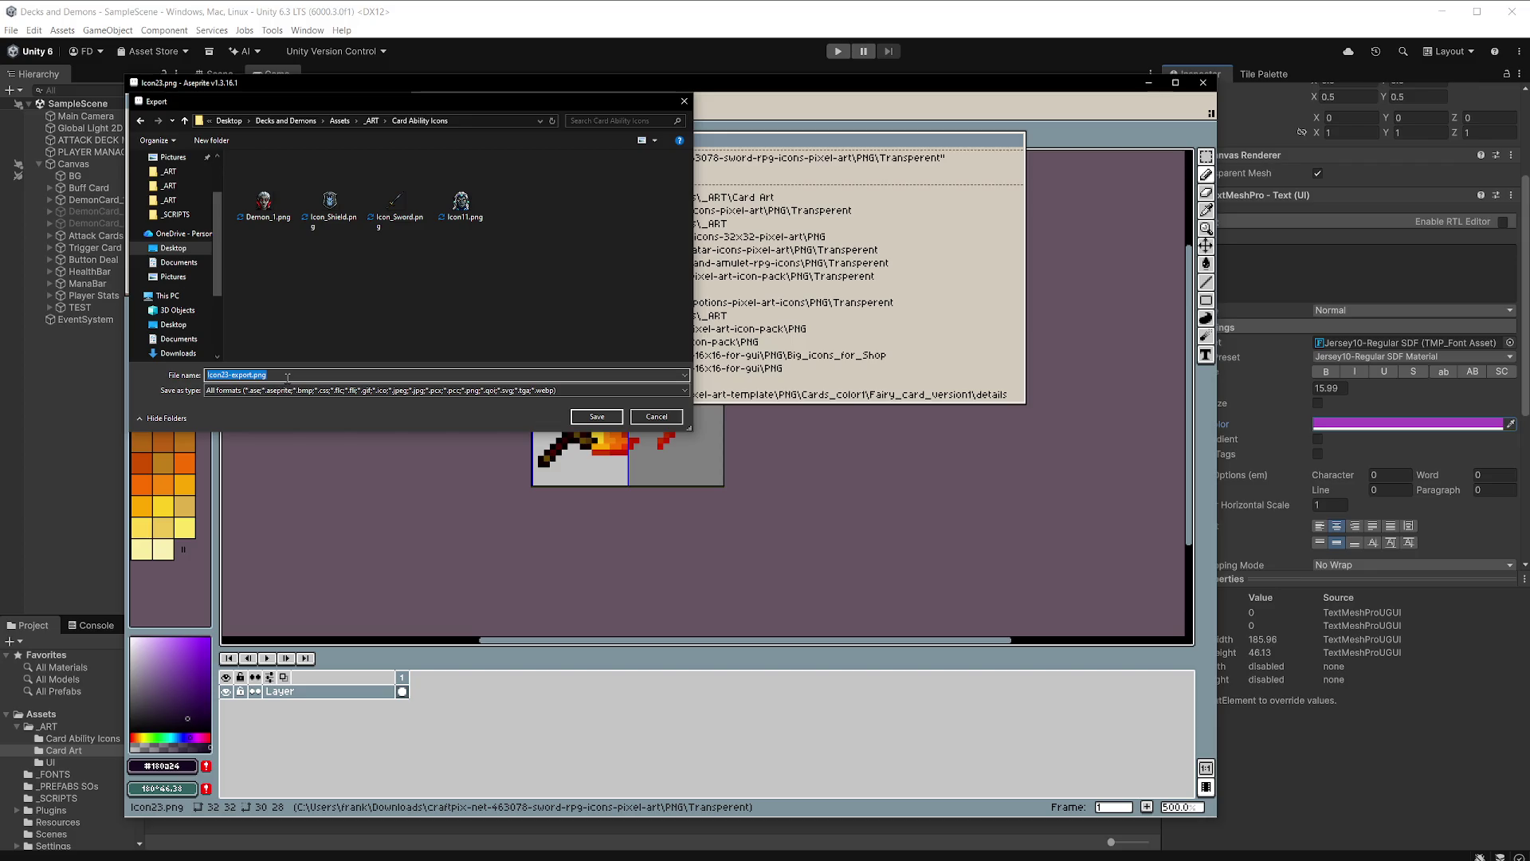
{"action": "type", "text": "Icon_FlamingSword"}
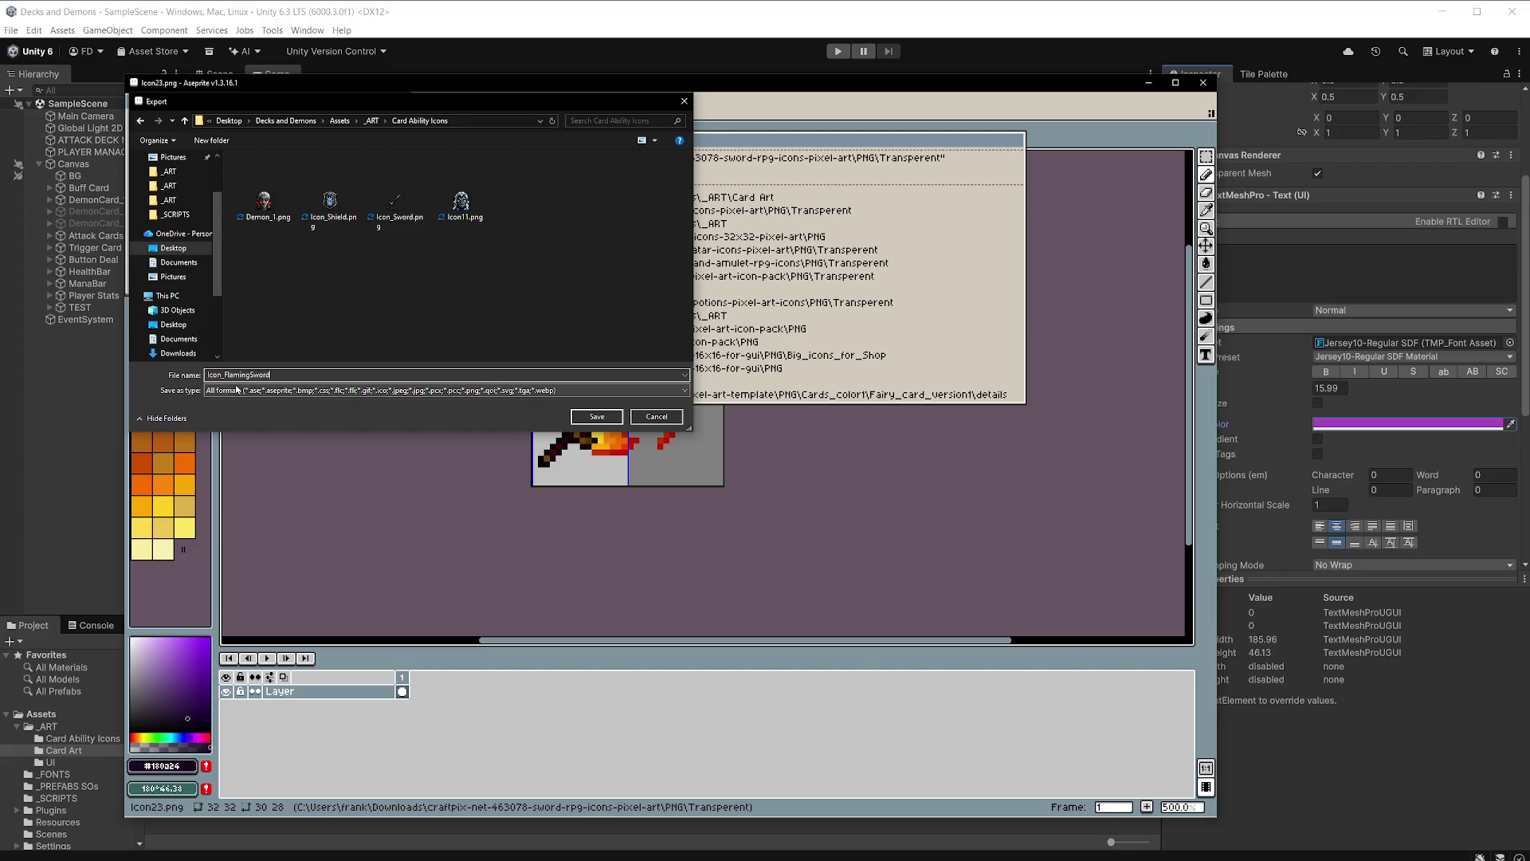
{"action": "left_click", "coordinate": [594, 418]}
{"action": "left_click", "coordinate": [291, 277]}
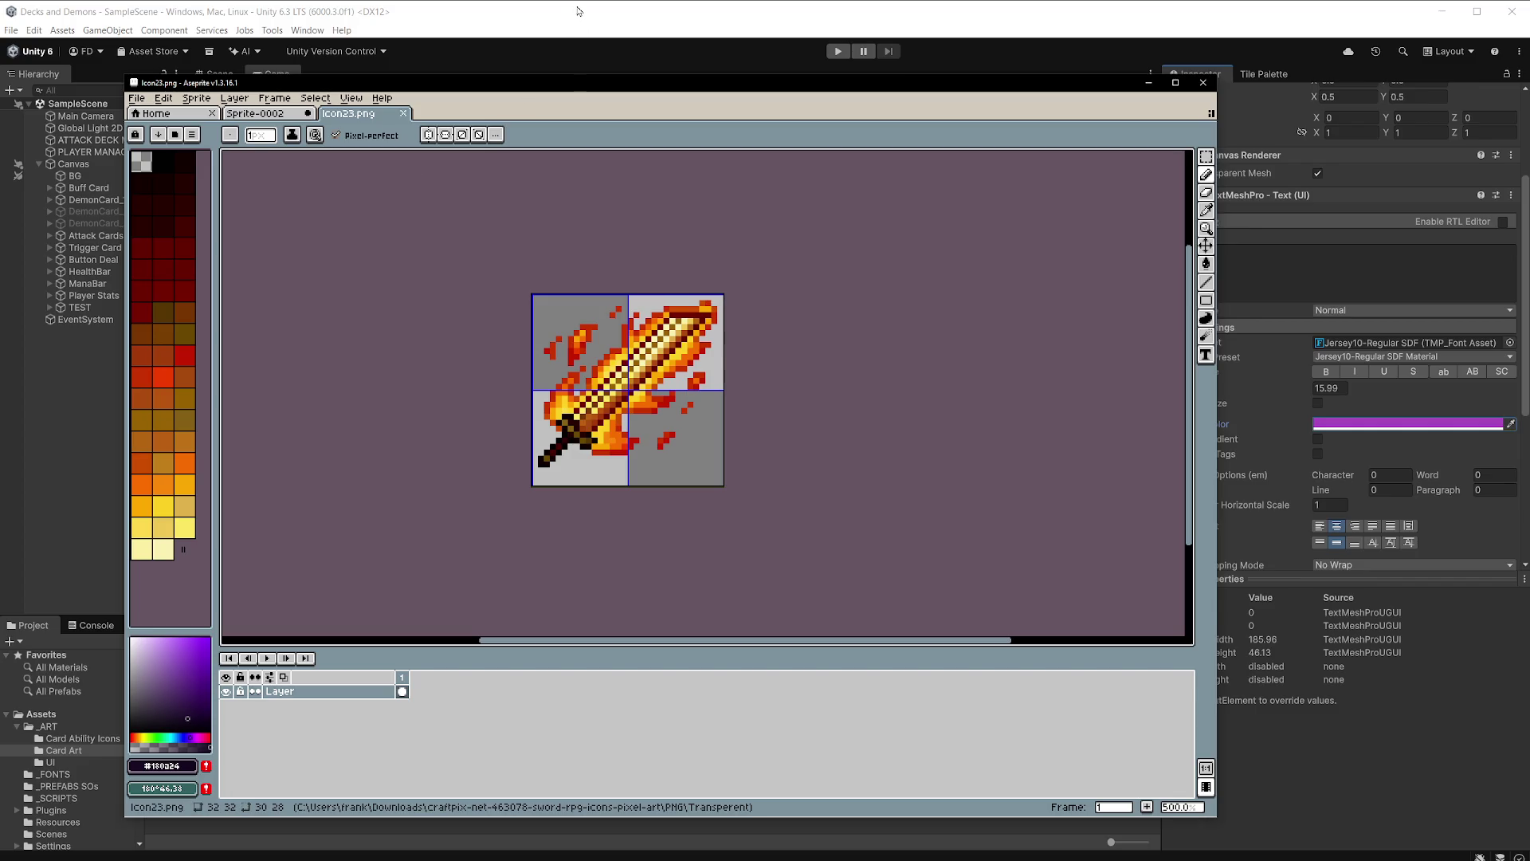
{"action": "key", "text": "alt+Tab"}
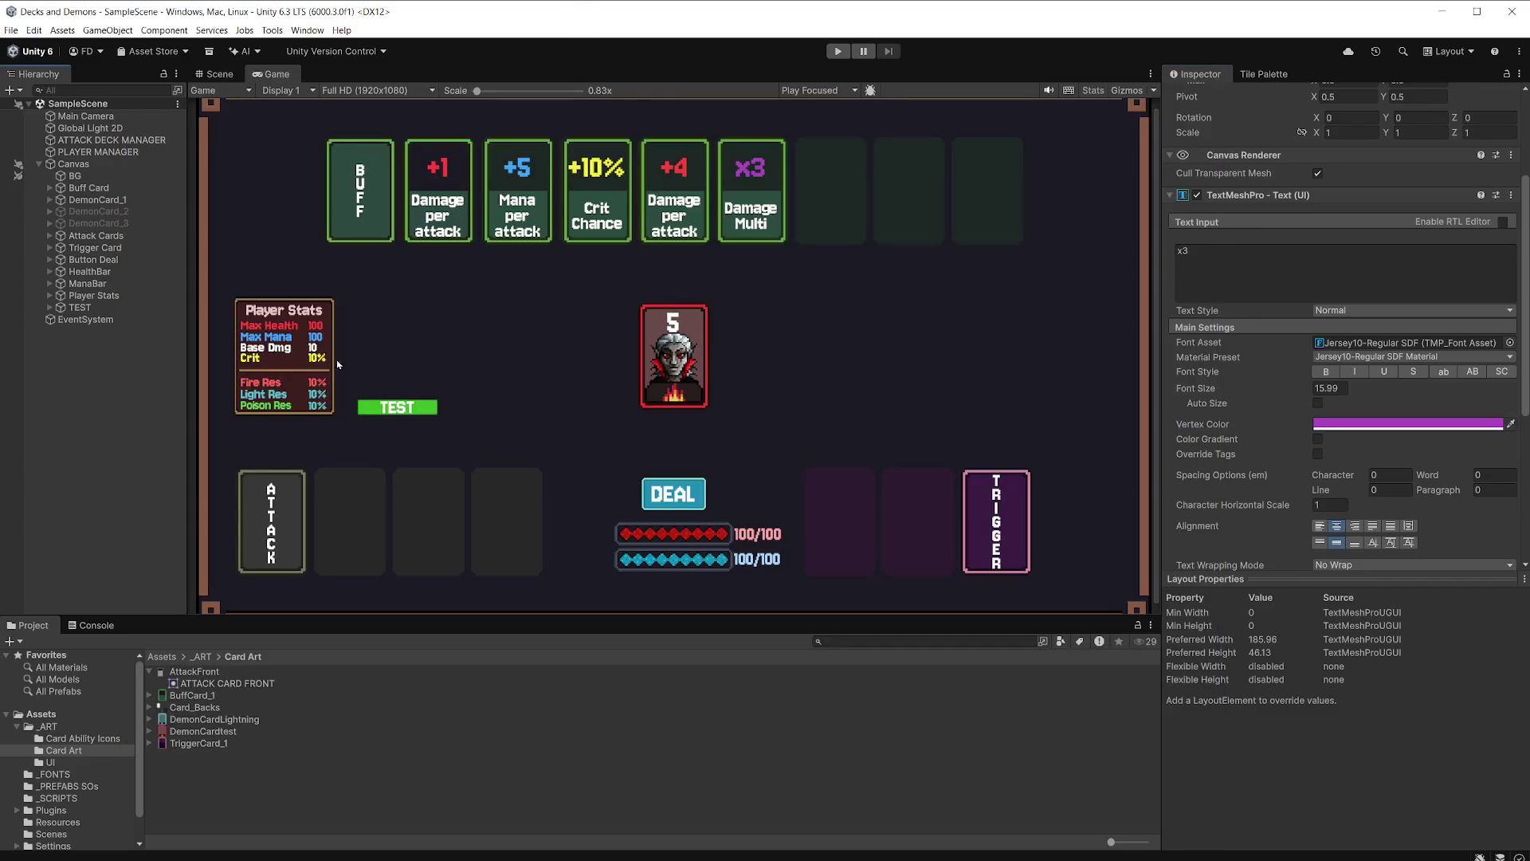
In the Scene view, duplicate Trigger Card's Empty Card_5 slot to create Empty Card_7.
{"action": "left_click", "coordinate": [60, 248]}
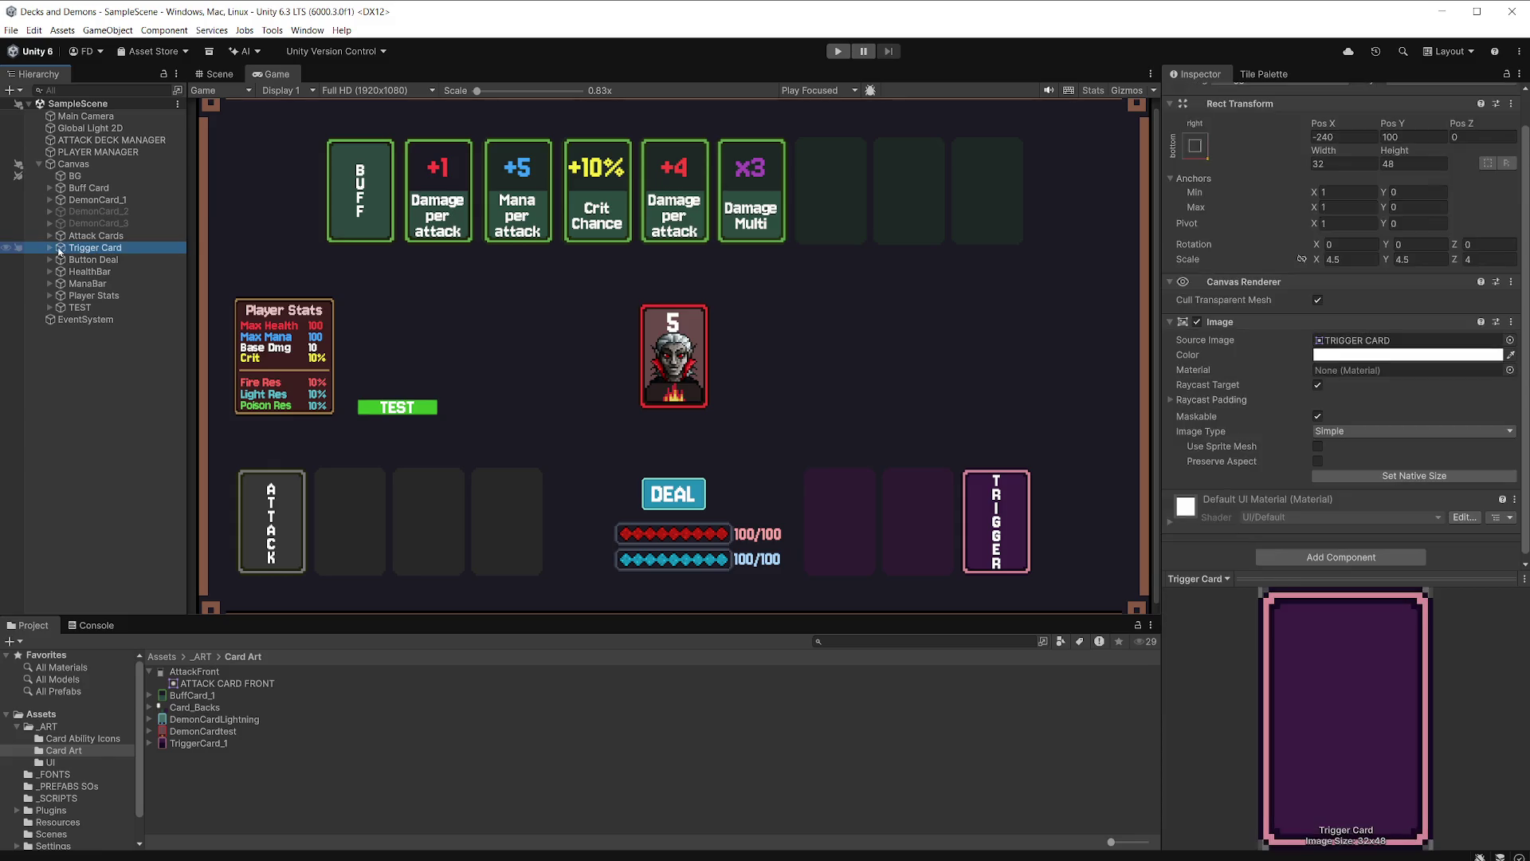
{"action": "left_click", "coordinate": [50, 250]}
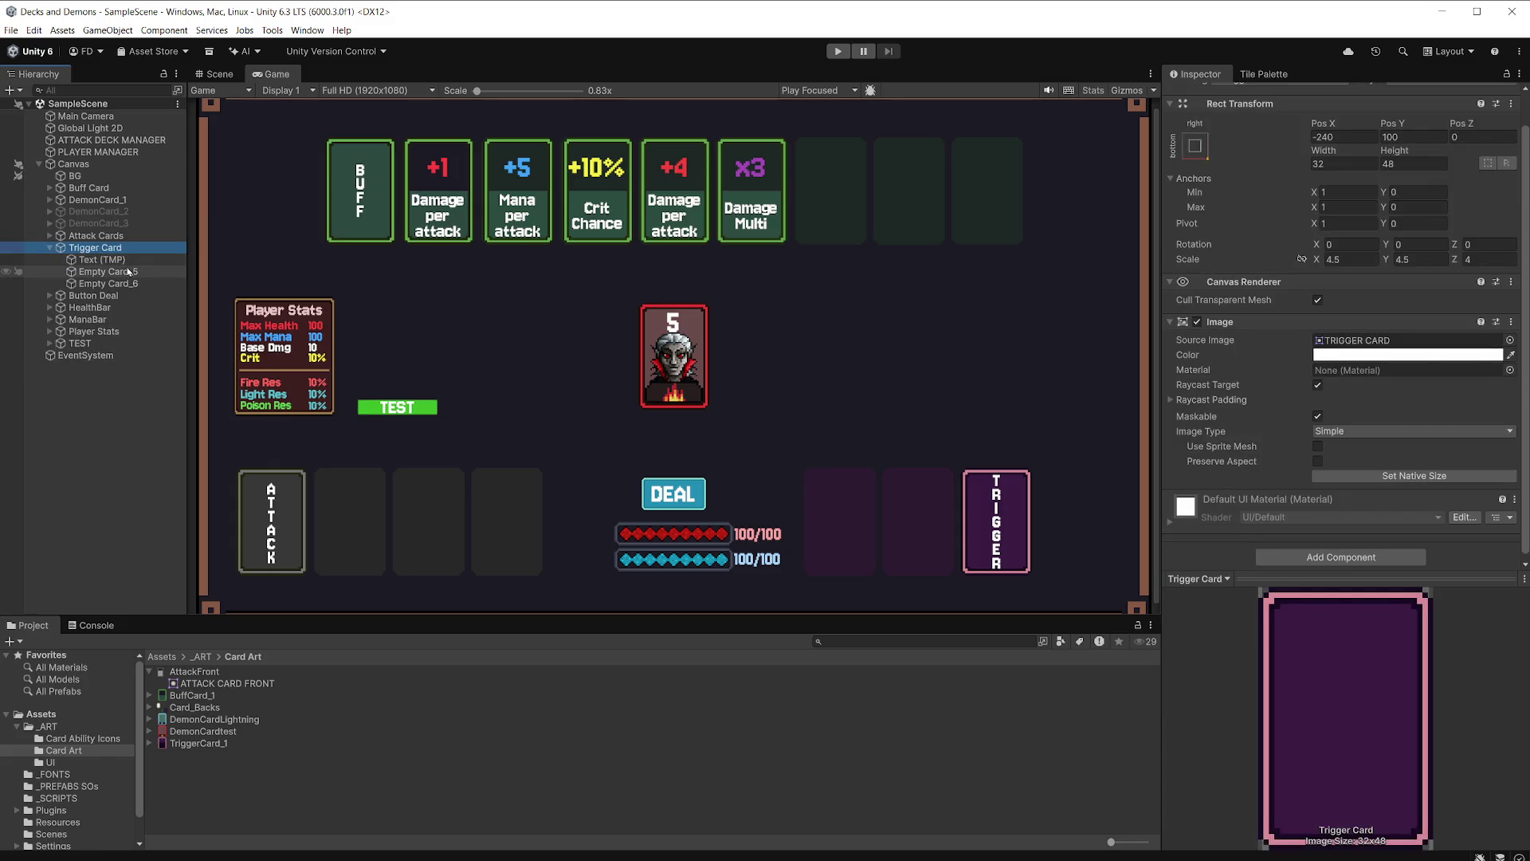
{"action": "left_click", "coordinate": [126, 273]}
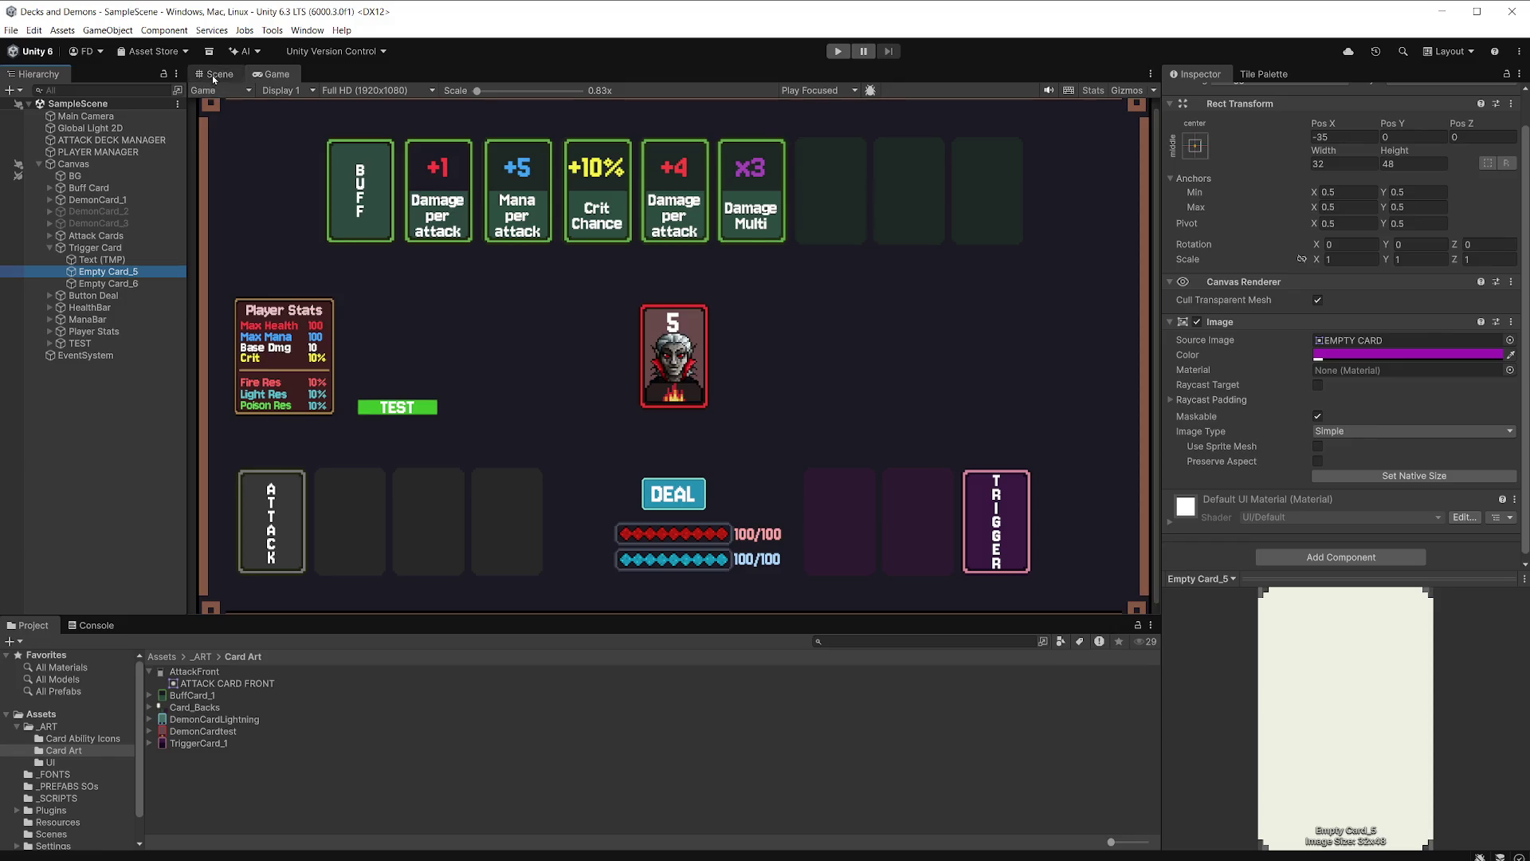
{"action": "left_click", "coordinate": [215, 73]}
{"action": "scroll", "coordinate": [967, 379], "scroll_direction": "up", "scroll_amount": 1}
{"action": "left_click_drag", "start_coordinate": [967, 379], "coordinate": [717, 284]}
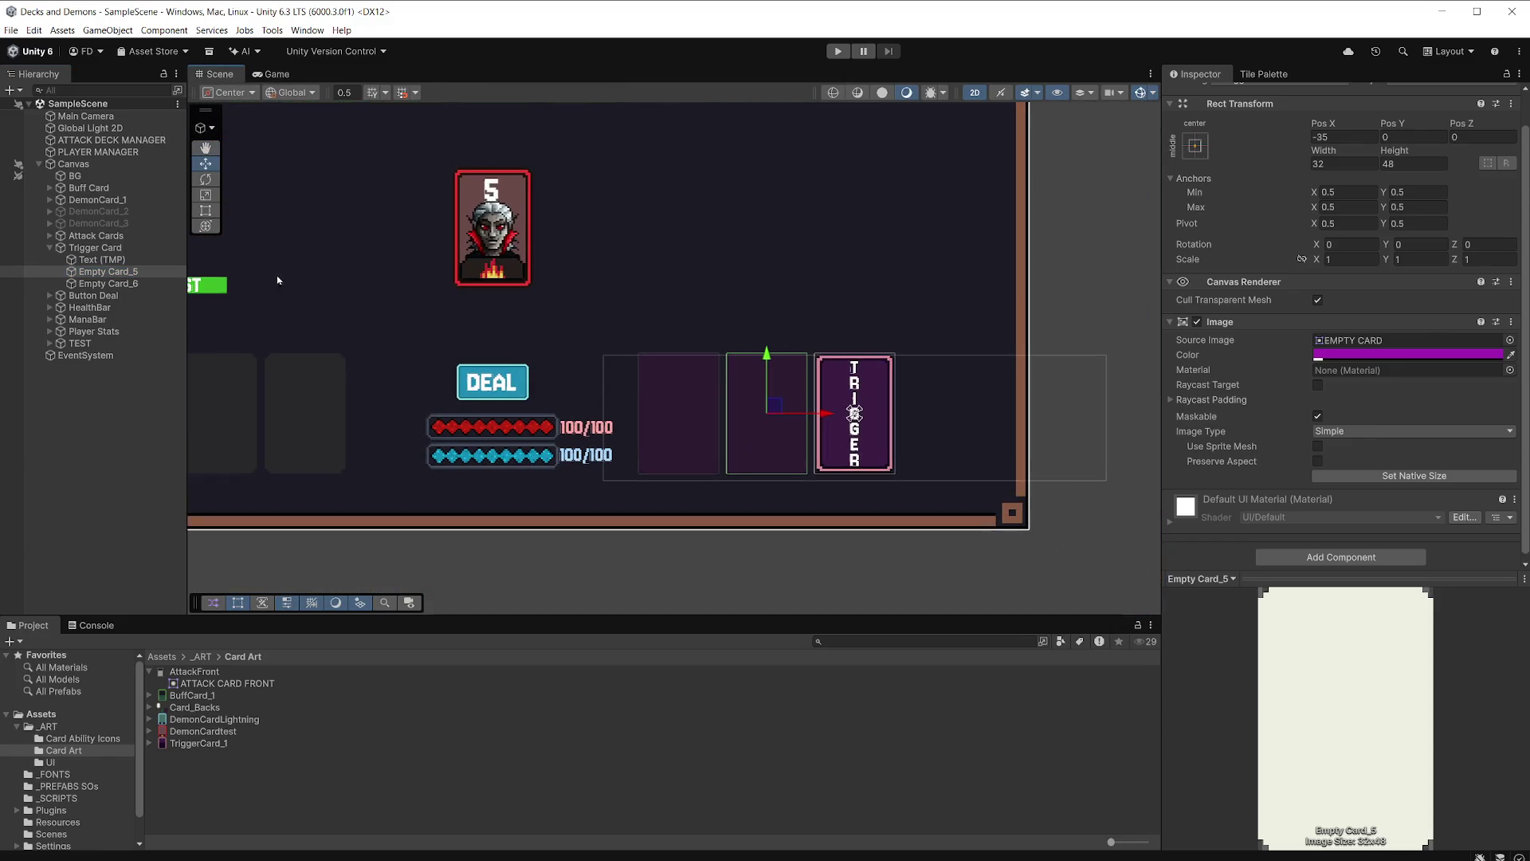
{"action": "key", "text": "ctrl+d"}
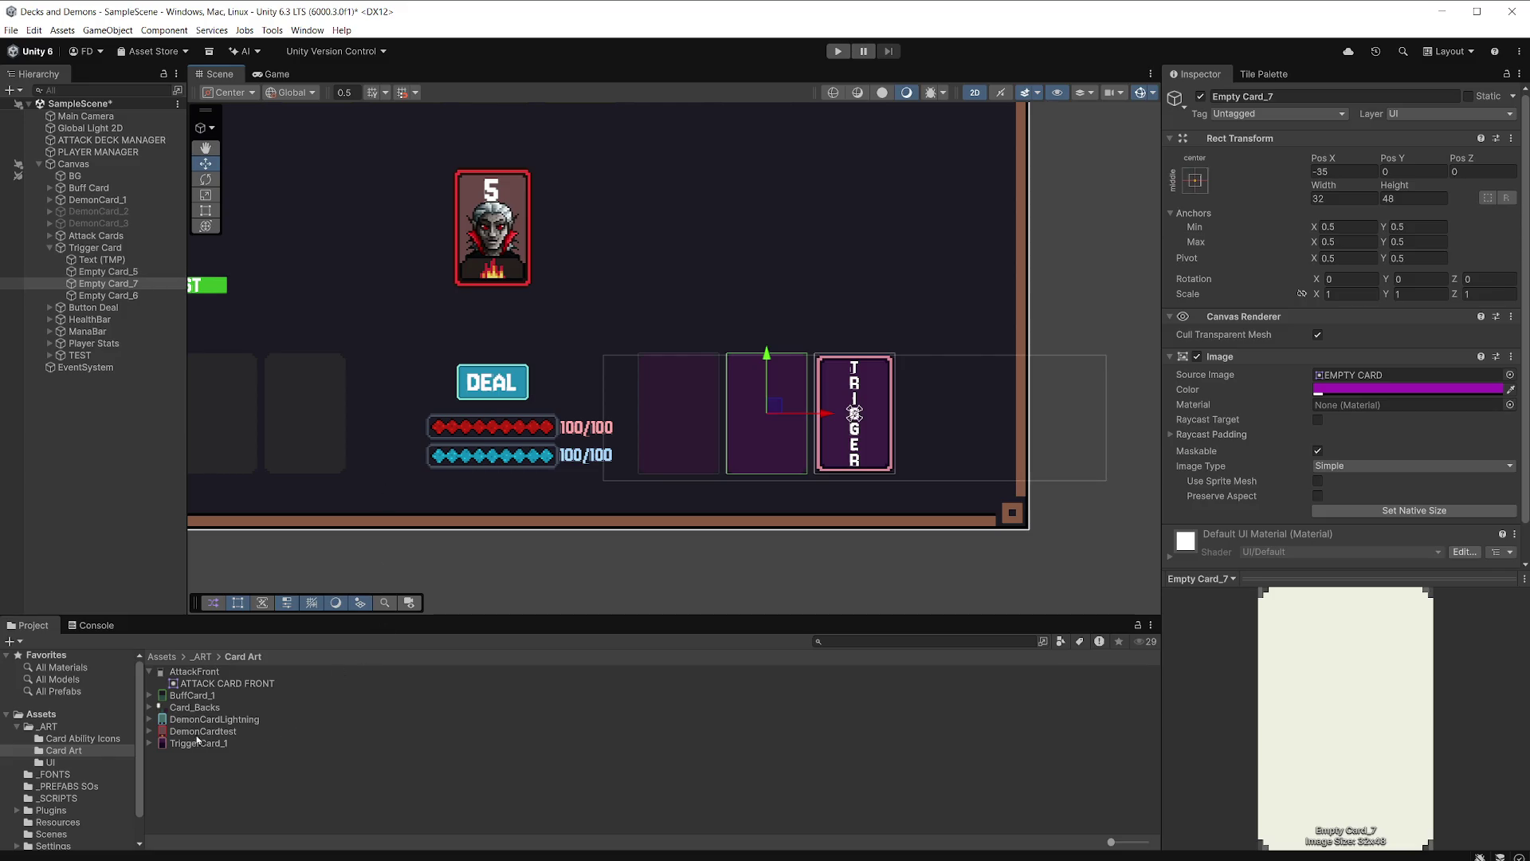
{"action": "left_click", "coordinate": [155, 744]}
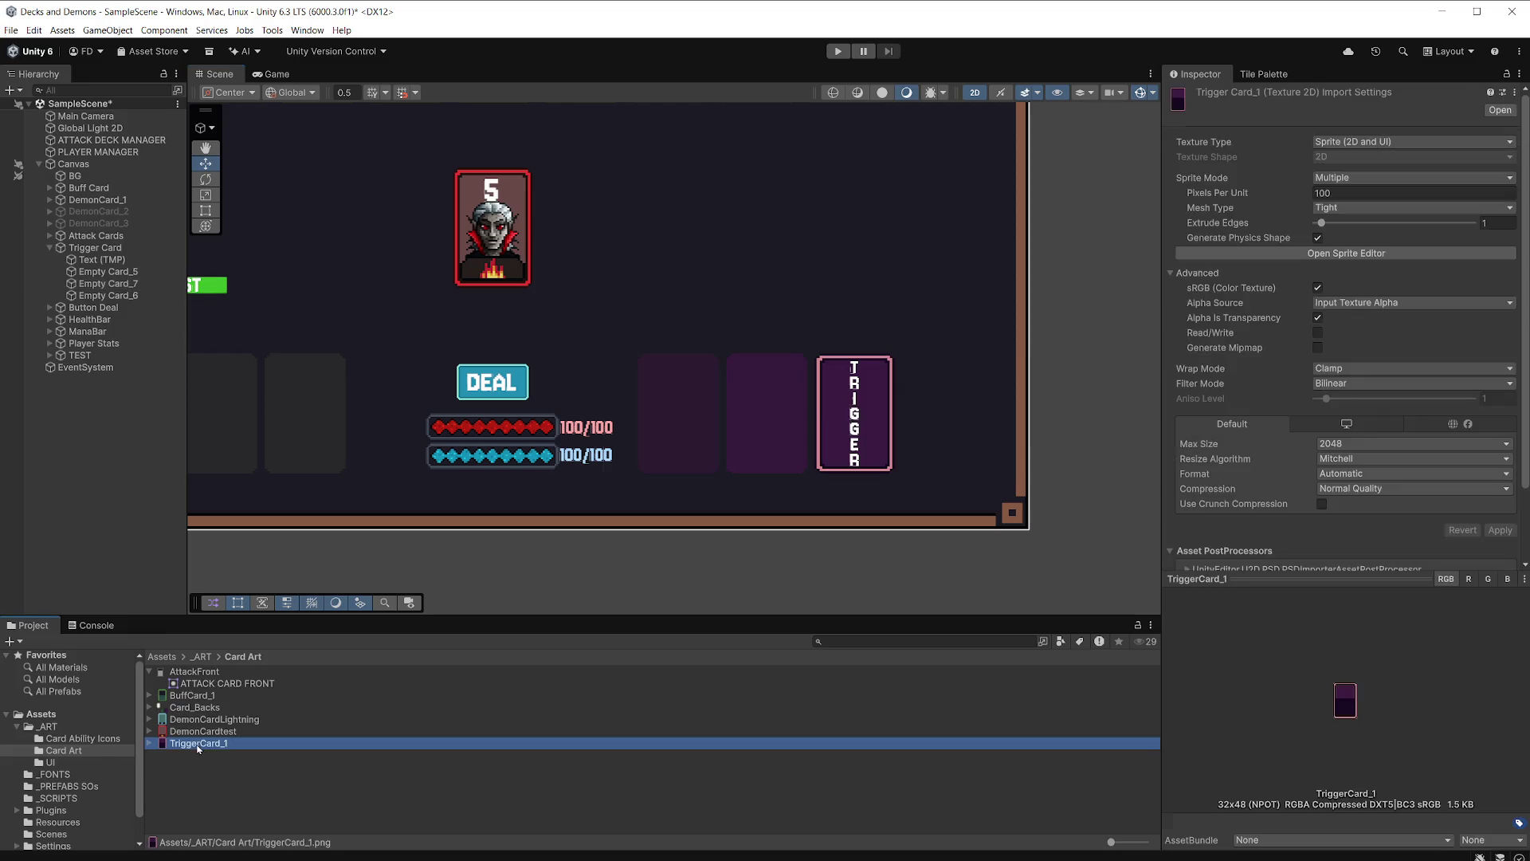
Import TriggerCard_1 at 32 pixels per unit with Point filtering and no compression.
{"action": "left_click", "coordinate": [1345, 192]}
{"action": "type", "text": "32"}
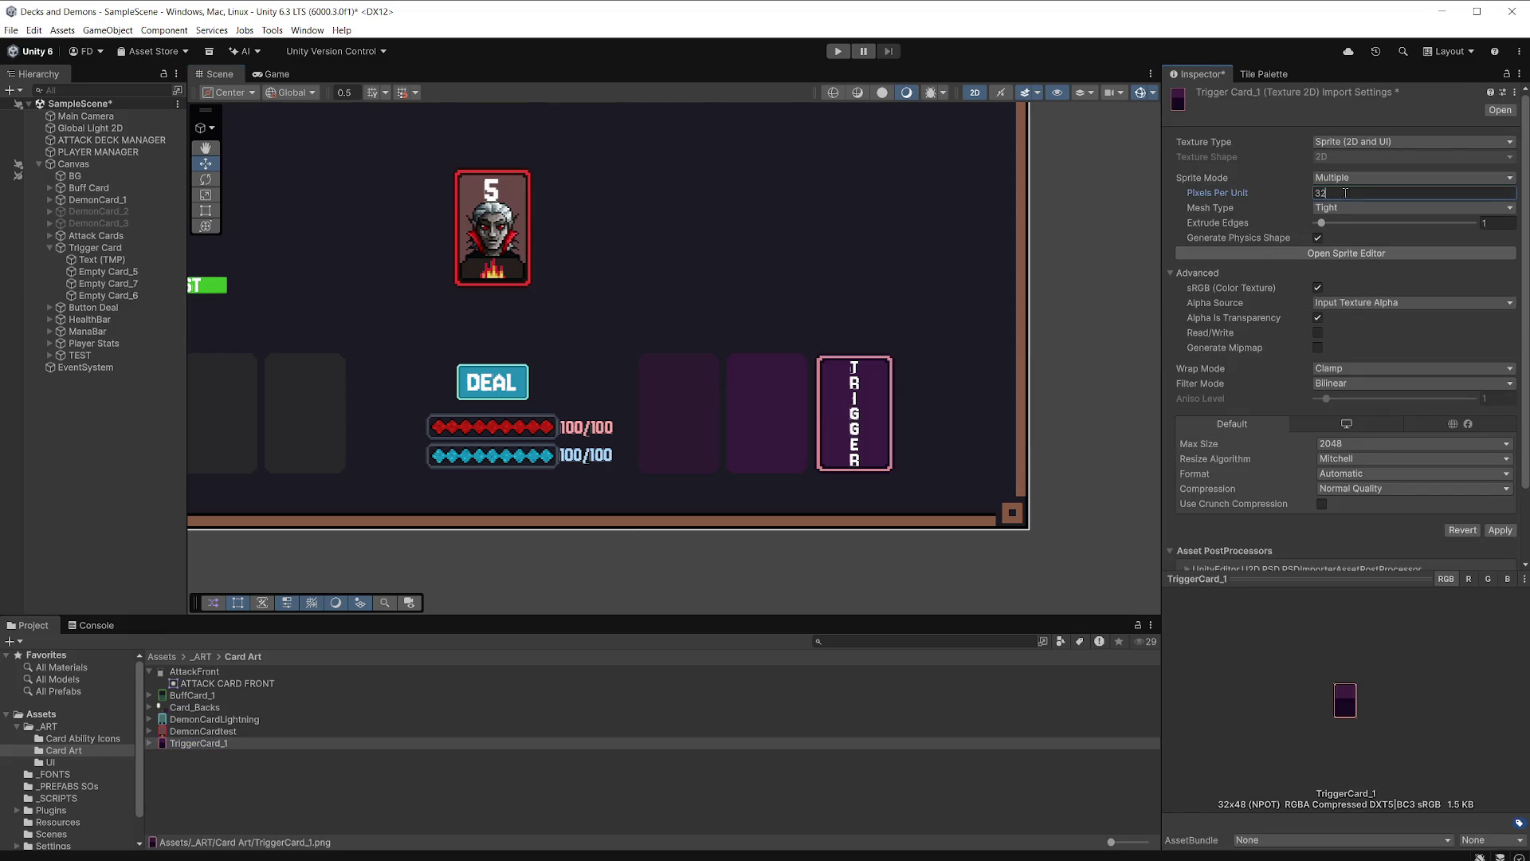
{"action": "left_click", "coordinate": [1372, 383]}
{"action": "left_click", "coordinate": [1355, 393]}
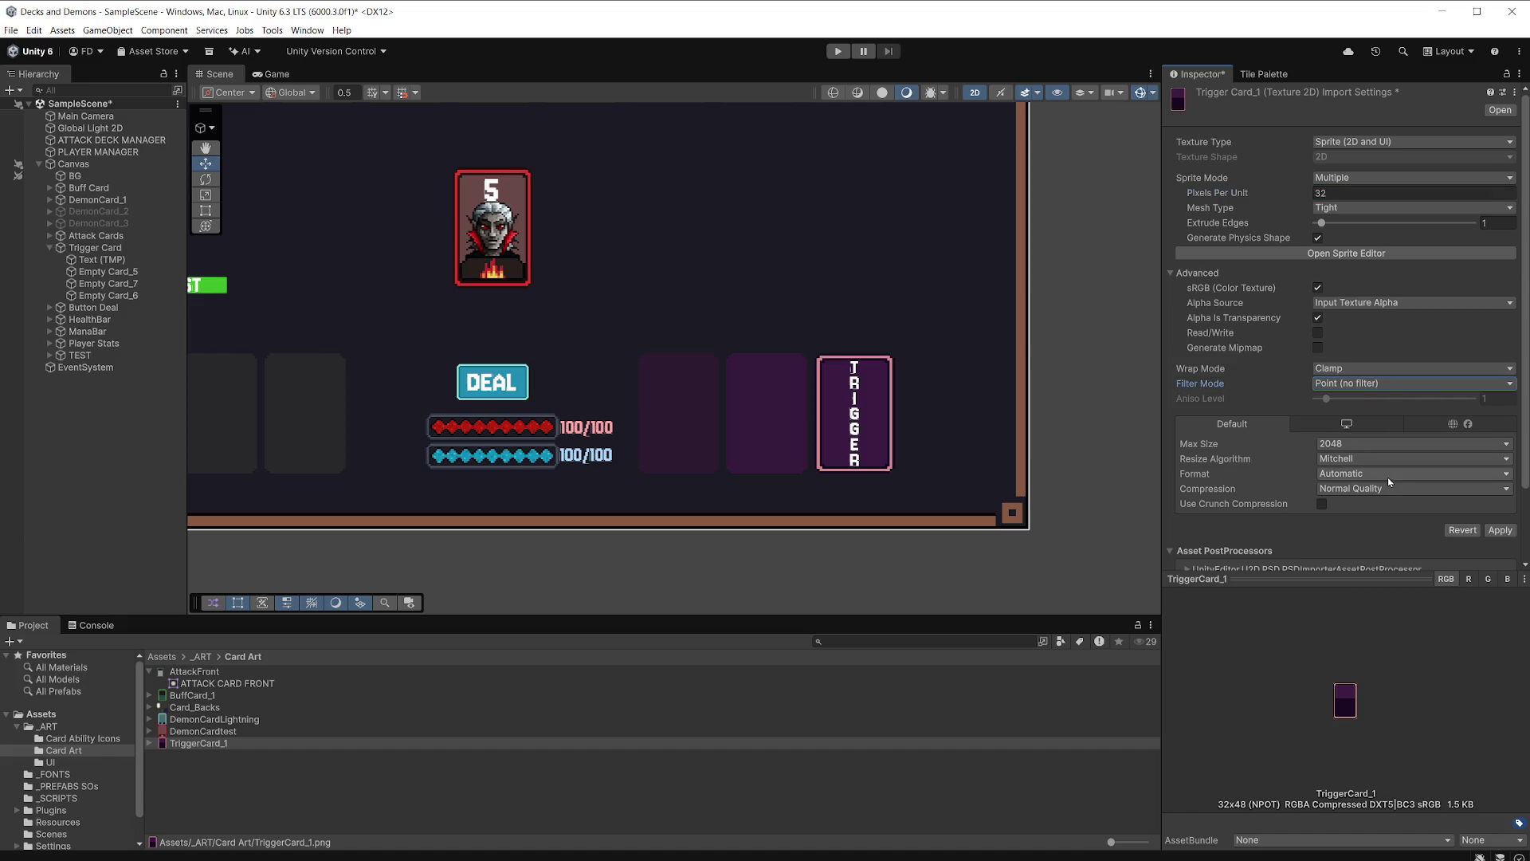
{"action": "left_click", "coordinate": [1390, 487]}
{"action": "left_click", "coordinate": [1349, 505]}
{"action": "left_click", "coordinate": [1500, 514]}
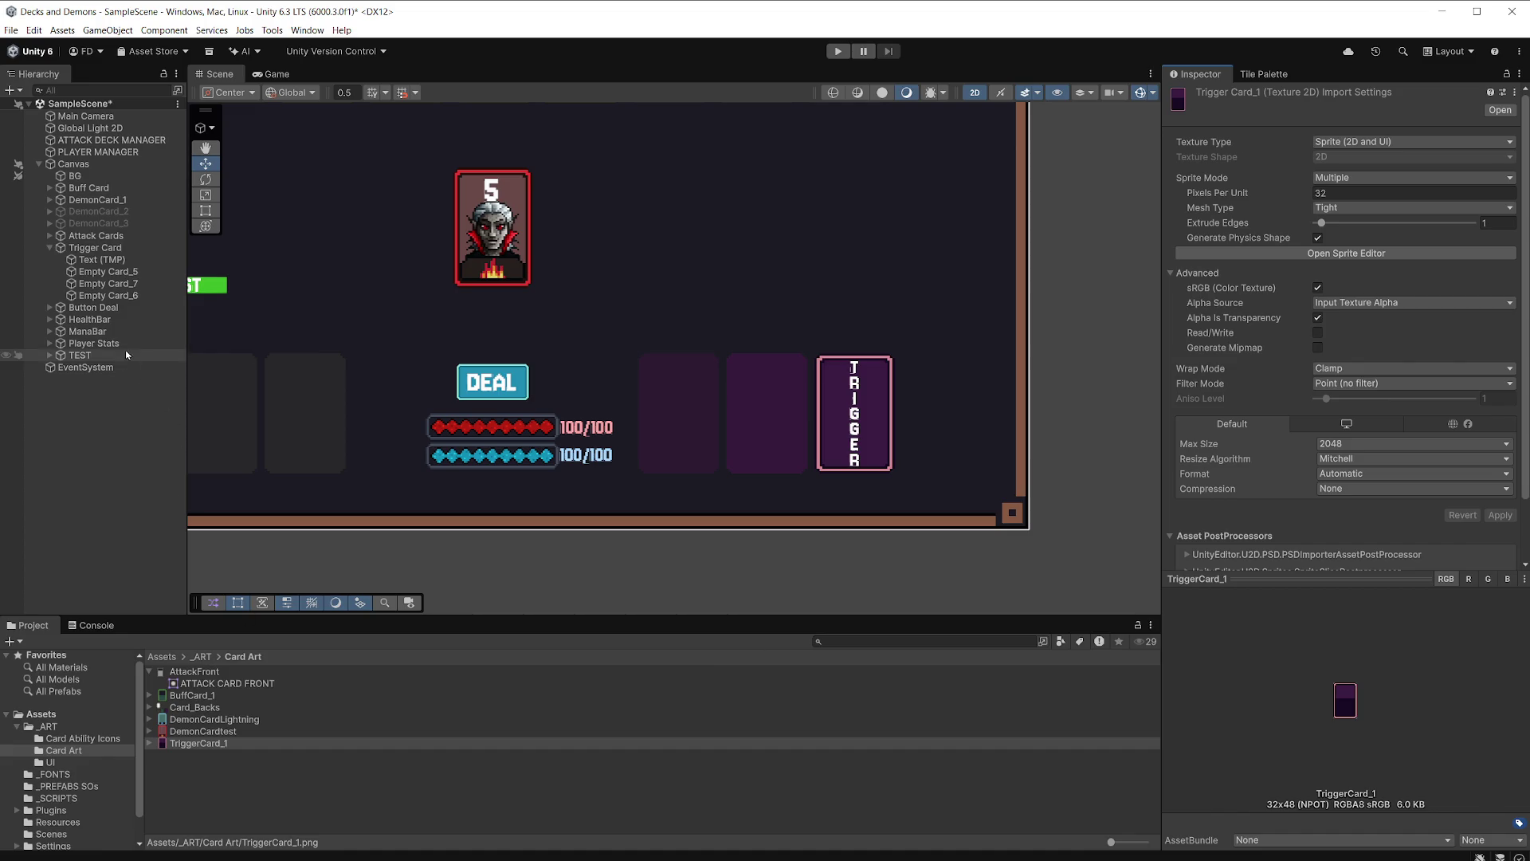
Give Empty Card_7 the TriggerCard_1 image with an opaque white tint, then show _ART.
{"action": "left_click", "coordinate": [143, 286]}
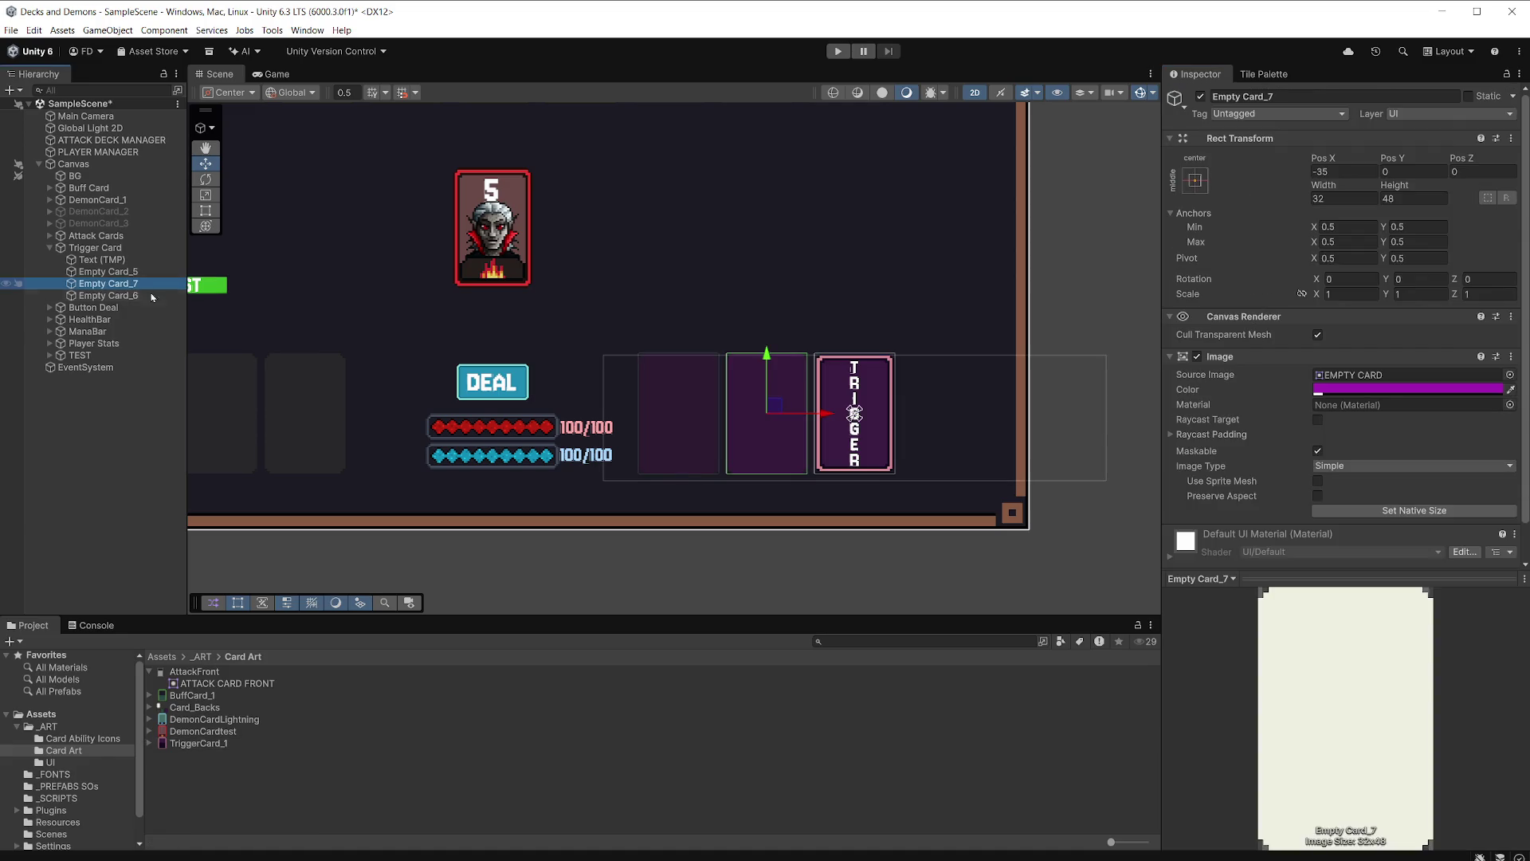
{"action": "left_click_drag", "start_coordinate": [210, 747], "coordinate": [1347, 378]}
{"action": "left_click", "coordinate": [1355, 389]}
{"action": "left_click_drag", "start_coordinate": [1451, 477], "coordinate": [1398, 448]}
{"action": "left_click_drag", "start_coordinate": [1457, 658], "coordinate": [1489, 661]}
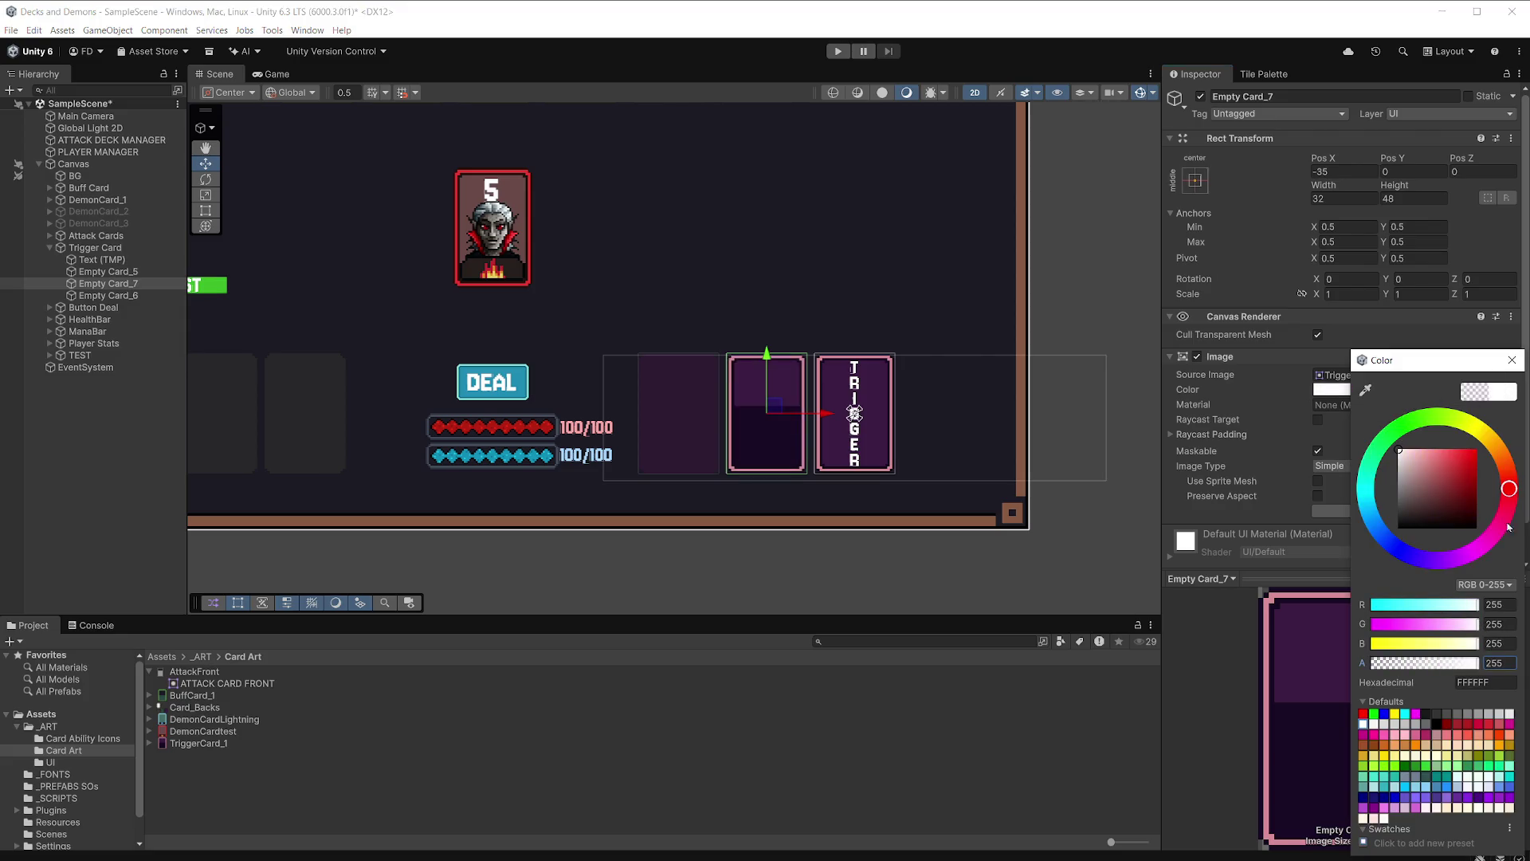
{"action": "left_click", "coordinate": [1511, 360]}
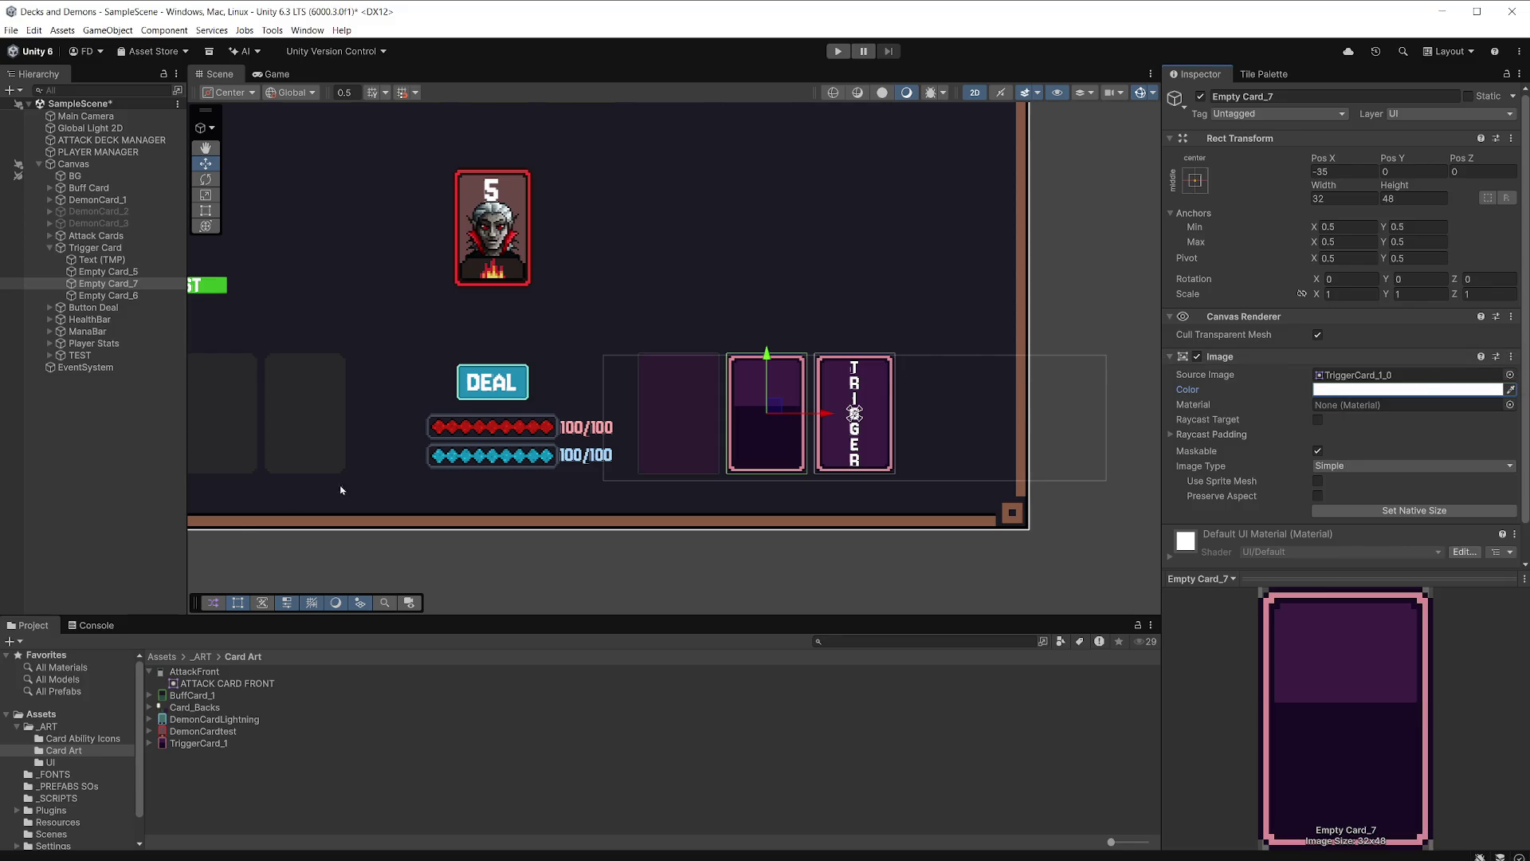
{"action": "left_click", "coordinate": [63, 728]}
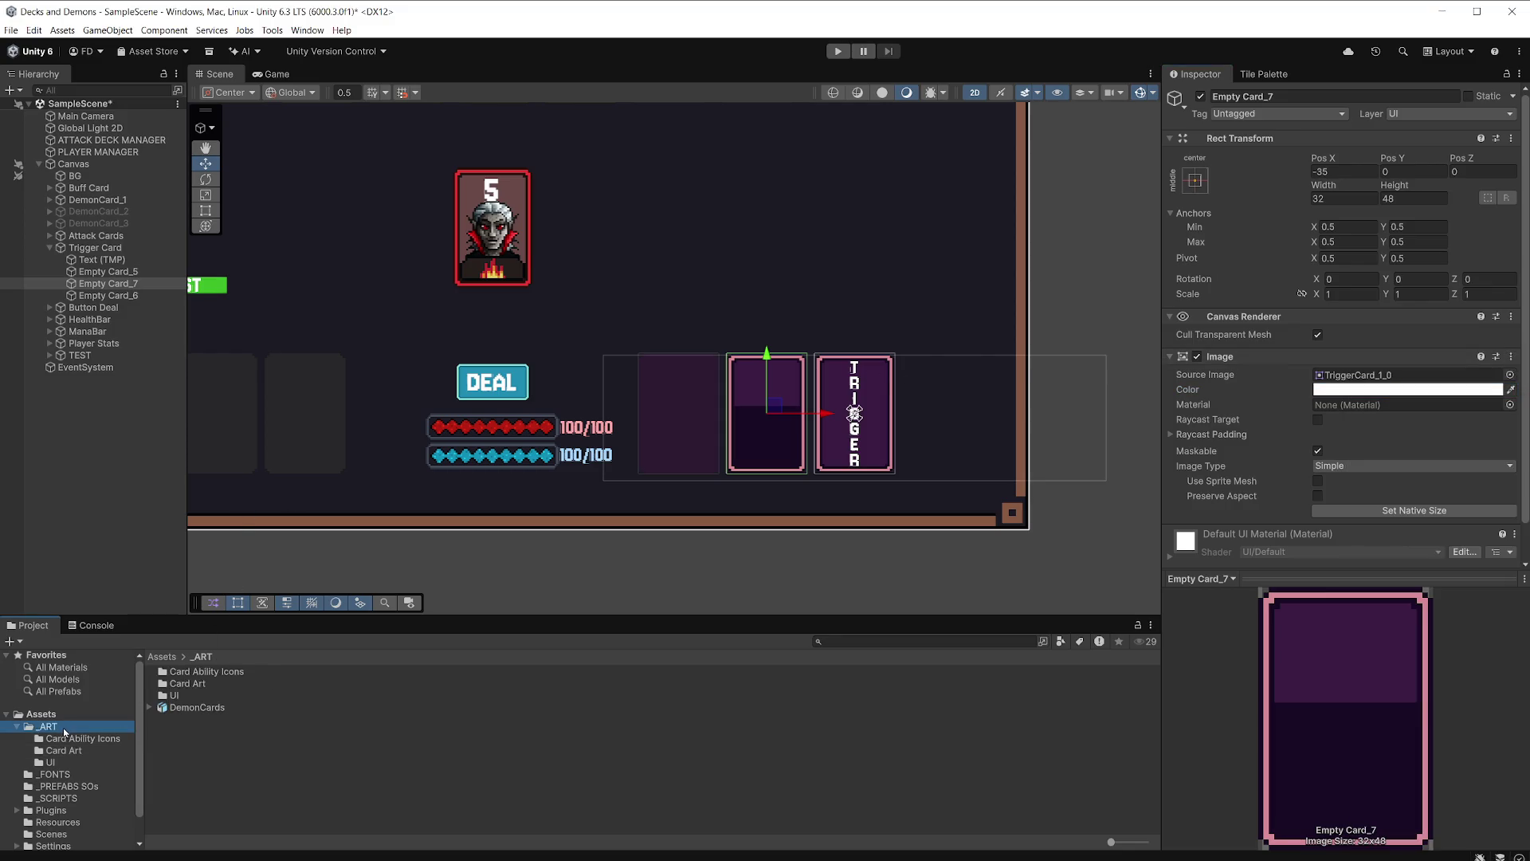
Set Icon_FlamingSword to Single sprite, 32 pixels per unit, Point filter, no compression.
{"action": "double_click", "coordinate": [191, 671]}
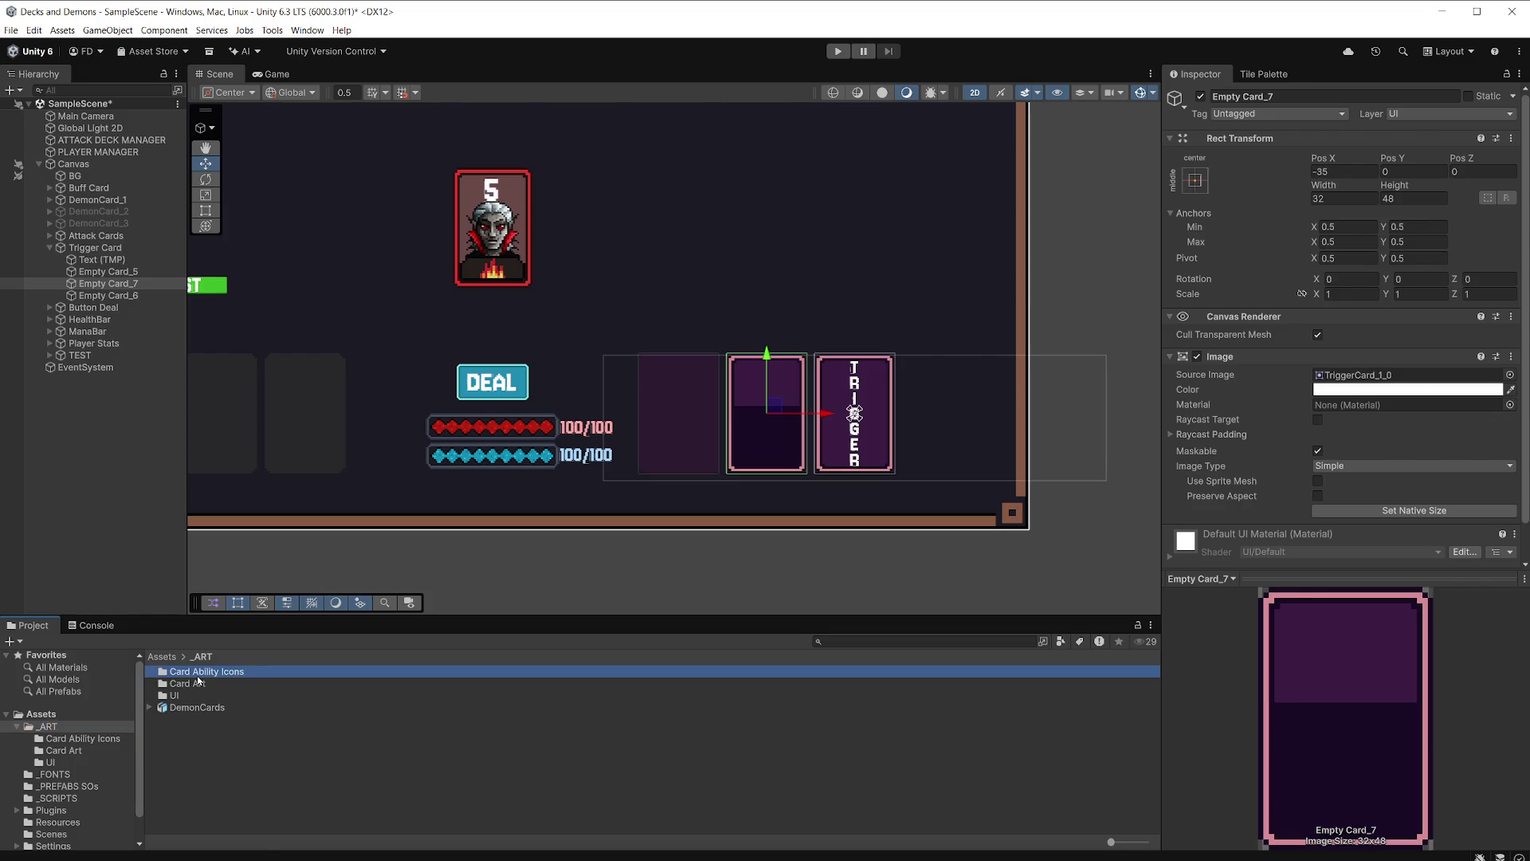
{"action": "left_click", "coordinate": [210, 696]}
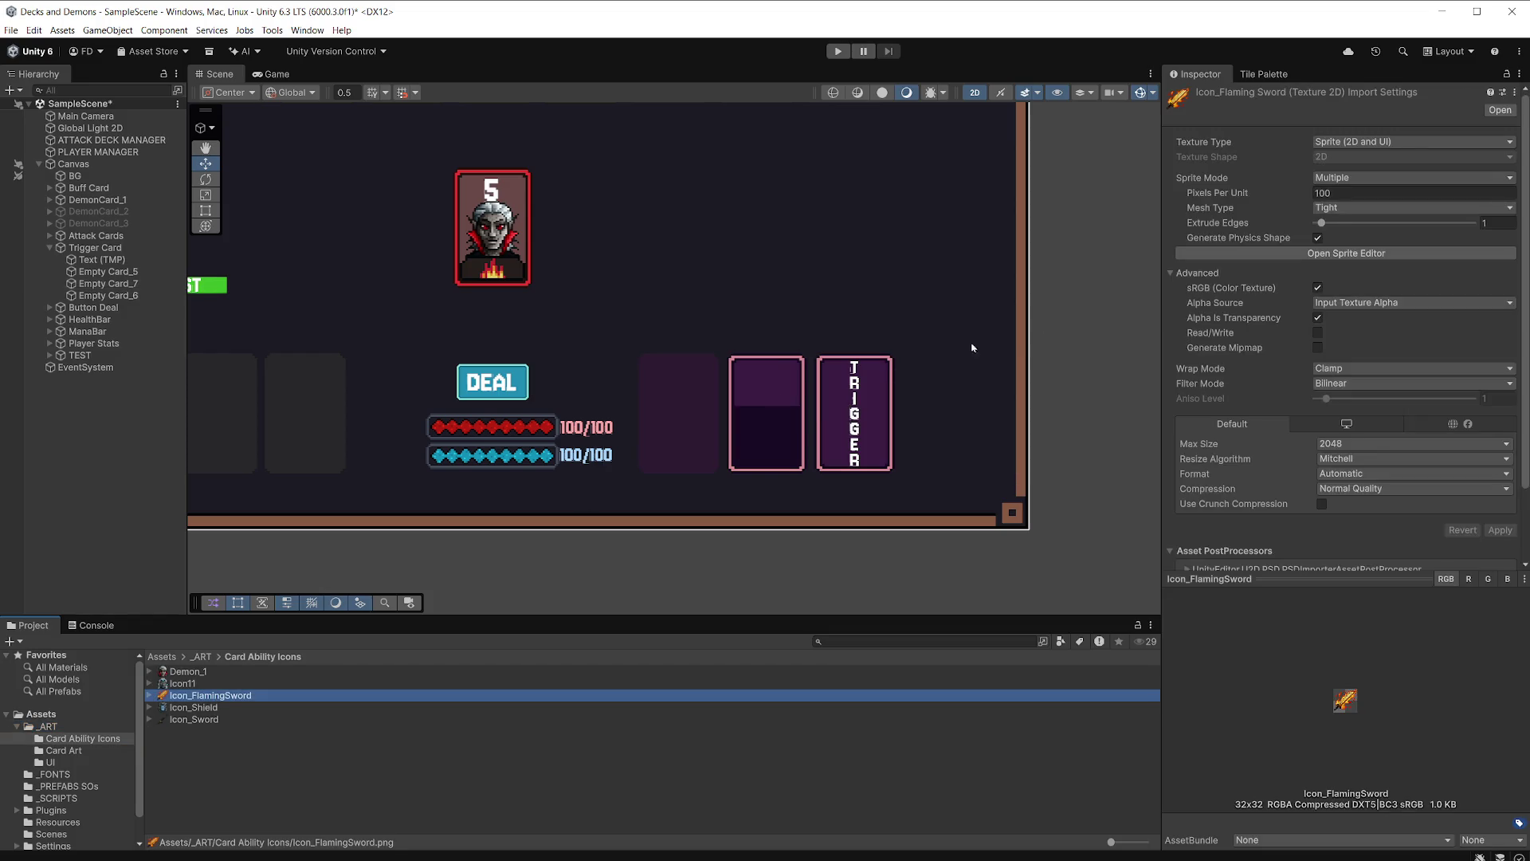
{"action": "left_click", "coordinate": [1345, 195]}
{"action": "type", "text": "32"}
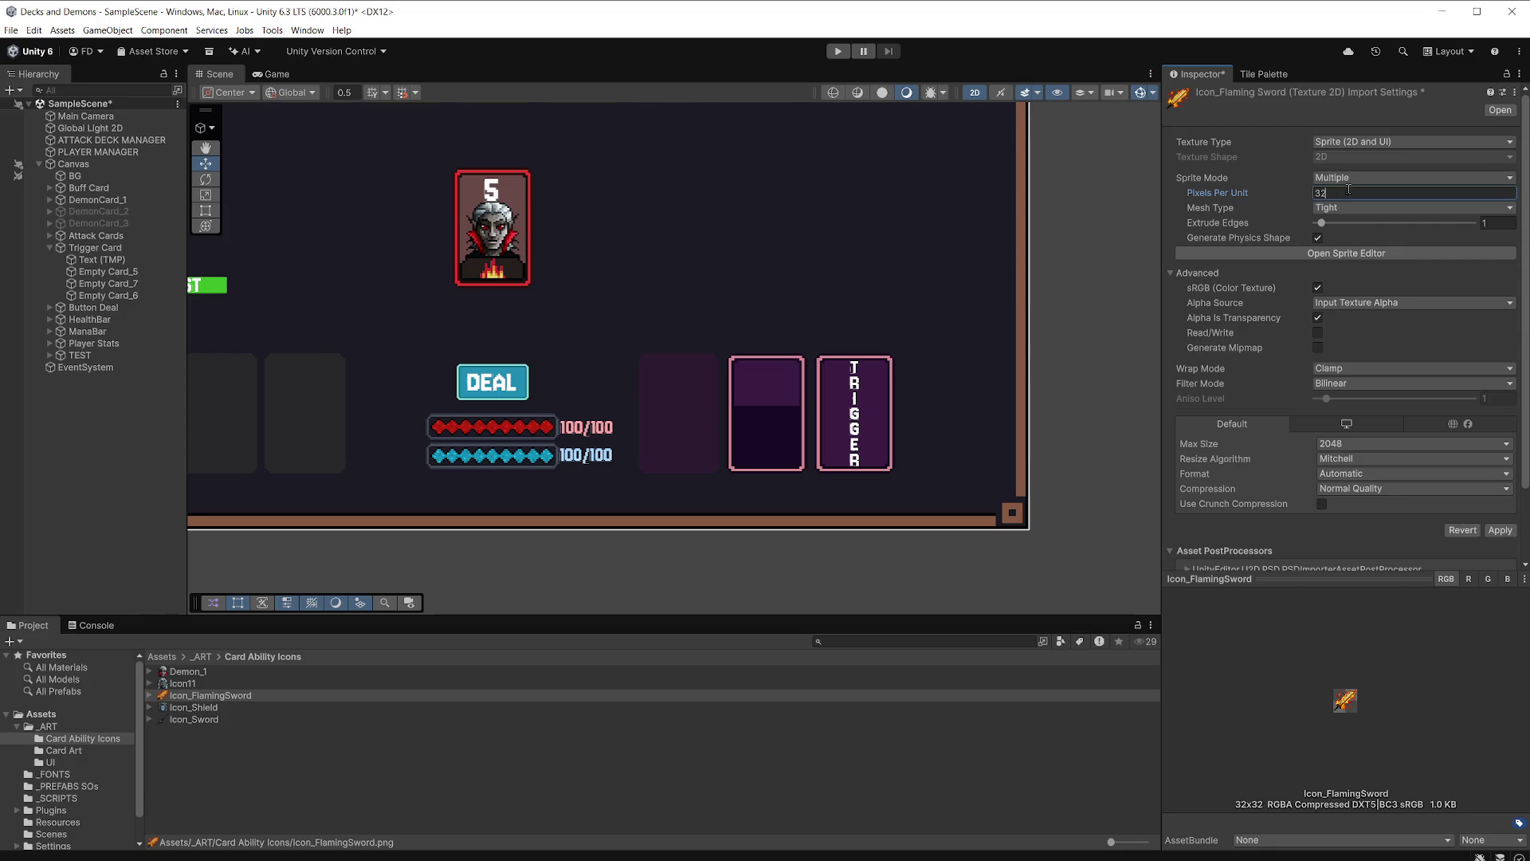
{"action": "left_click", "coordinate": [1355, 177]}
{"action": "left_click", "coordinate": [1355, 195]}
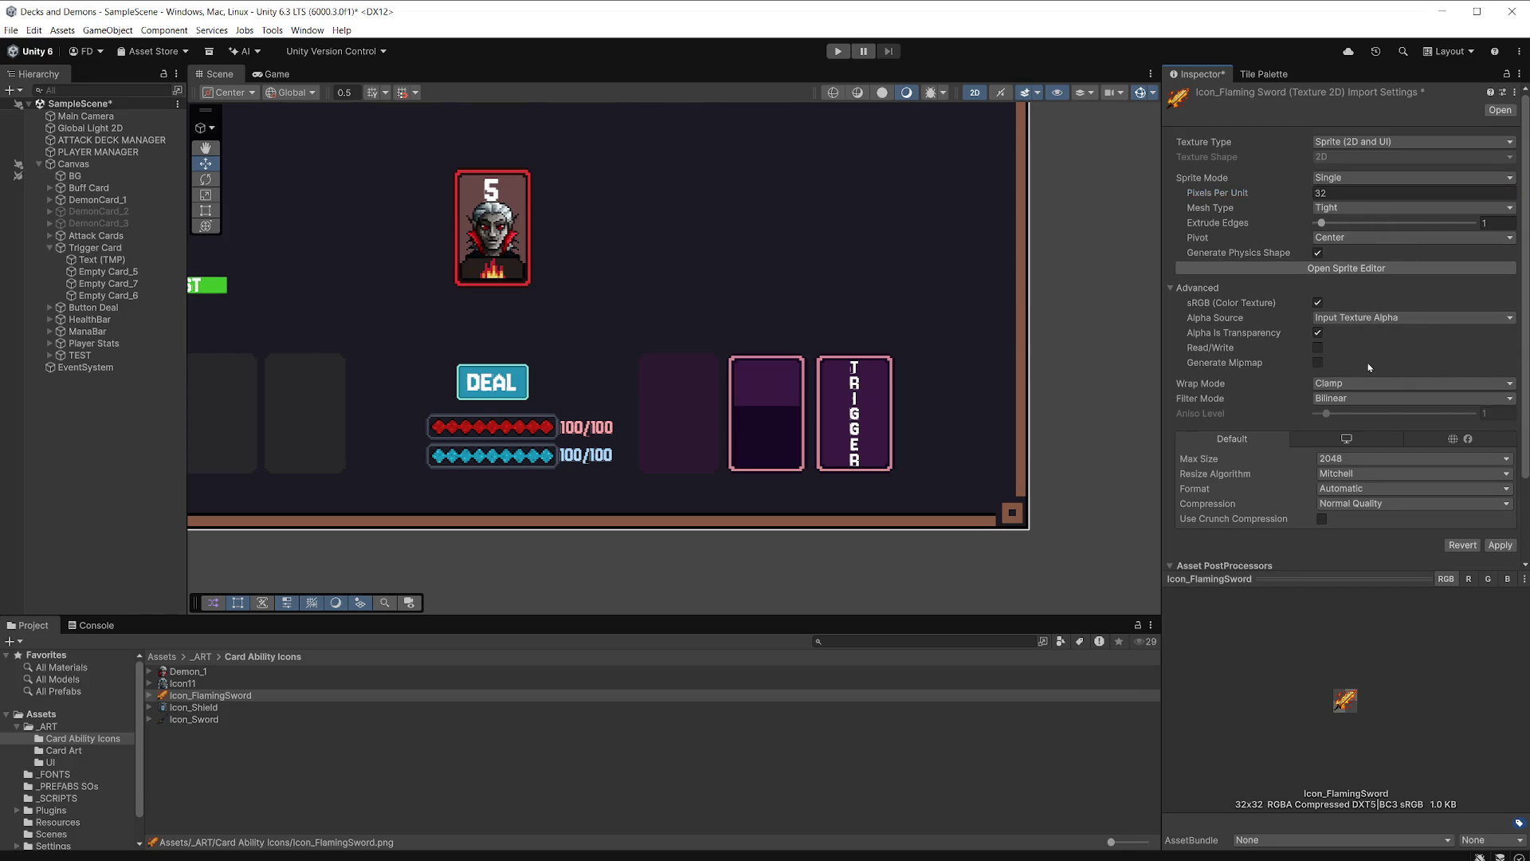
{"action": "left_click", "coordinate": [1370, 397]}
{"action": "left_click", "coordinate": [1371, 407]}
{"action": "left_click", "coordinate": [1370, 503]}
{"action": "left_click", "coordinate": [1369, 519]}
{"action": "left_click", "coordinate": [1499, 532]}
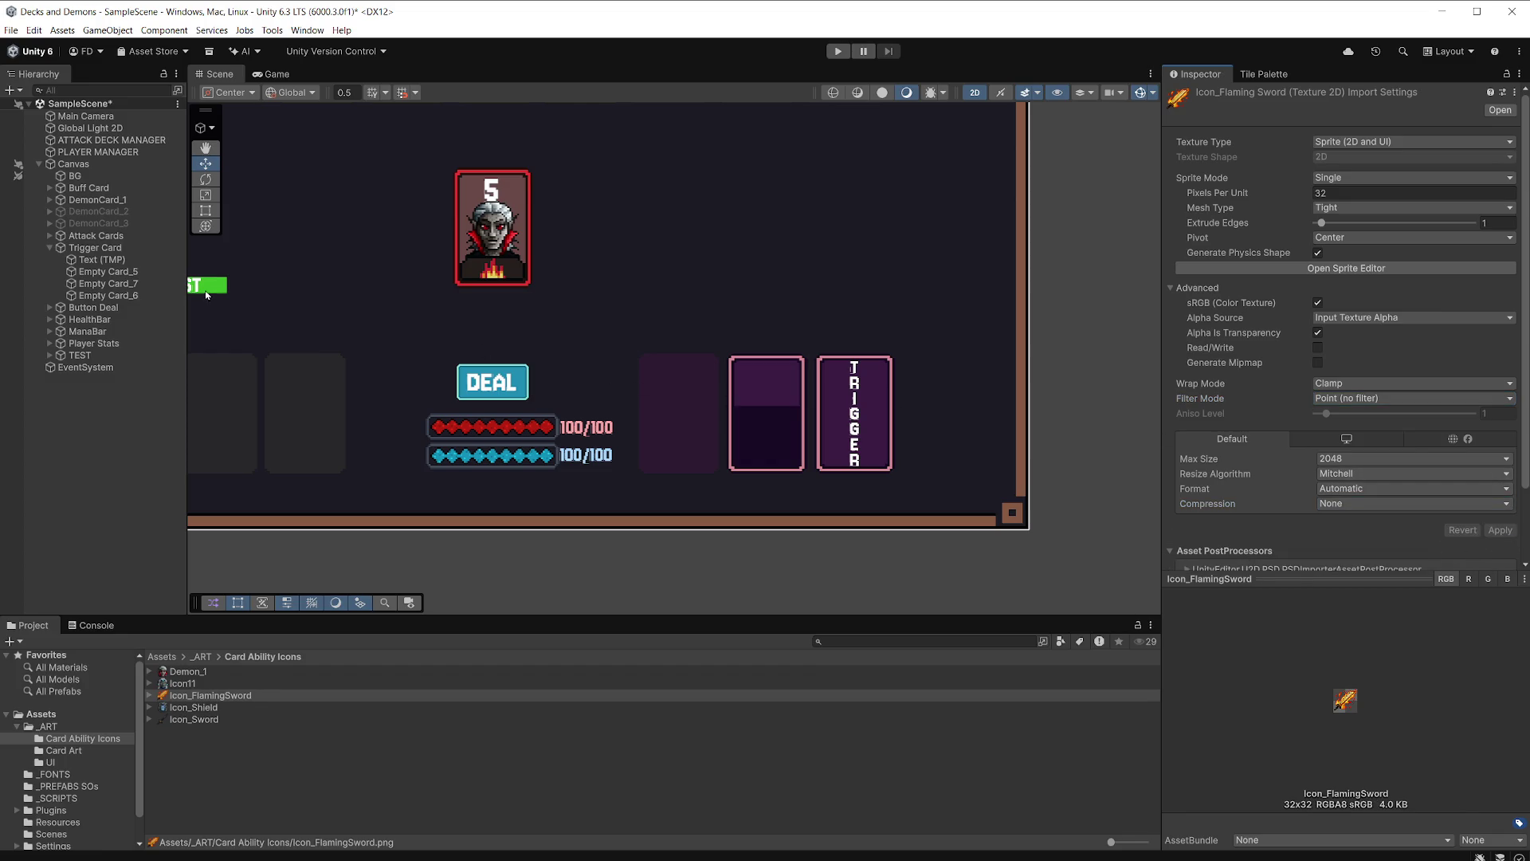
Select Empty Card_7 in the Hierarchy and open its context menu.
{"action": "left_click", "coordinate": [142, 285]}
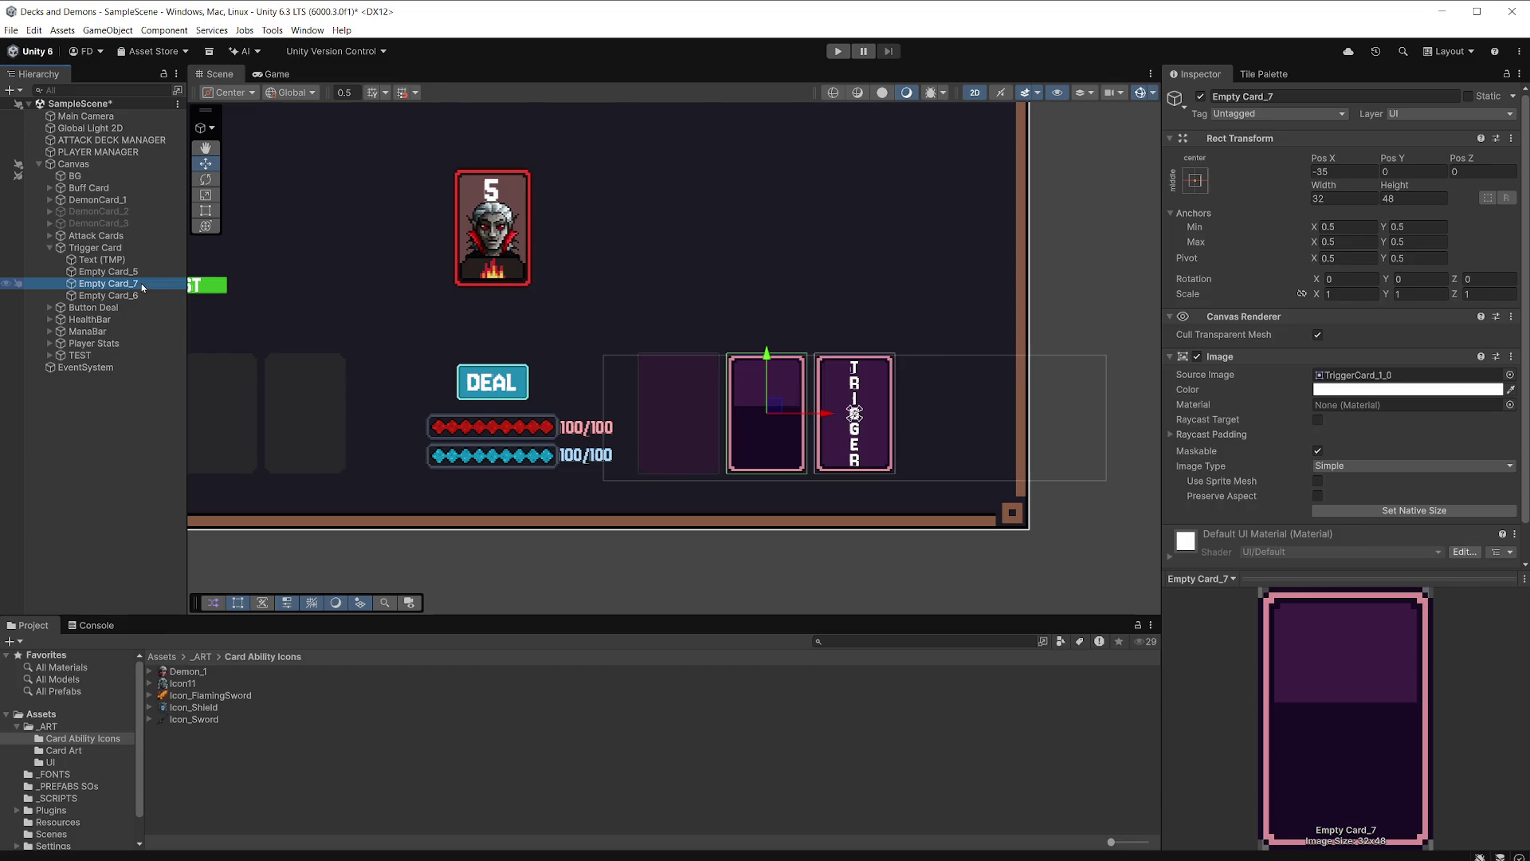
{"action": "scroll", "coordinate": [784, 413], "scroll_direction": "up", "scroll_amount": 4}
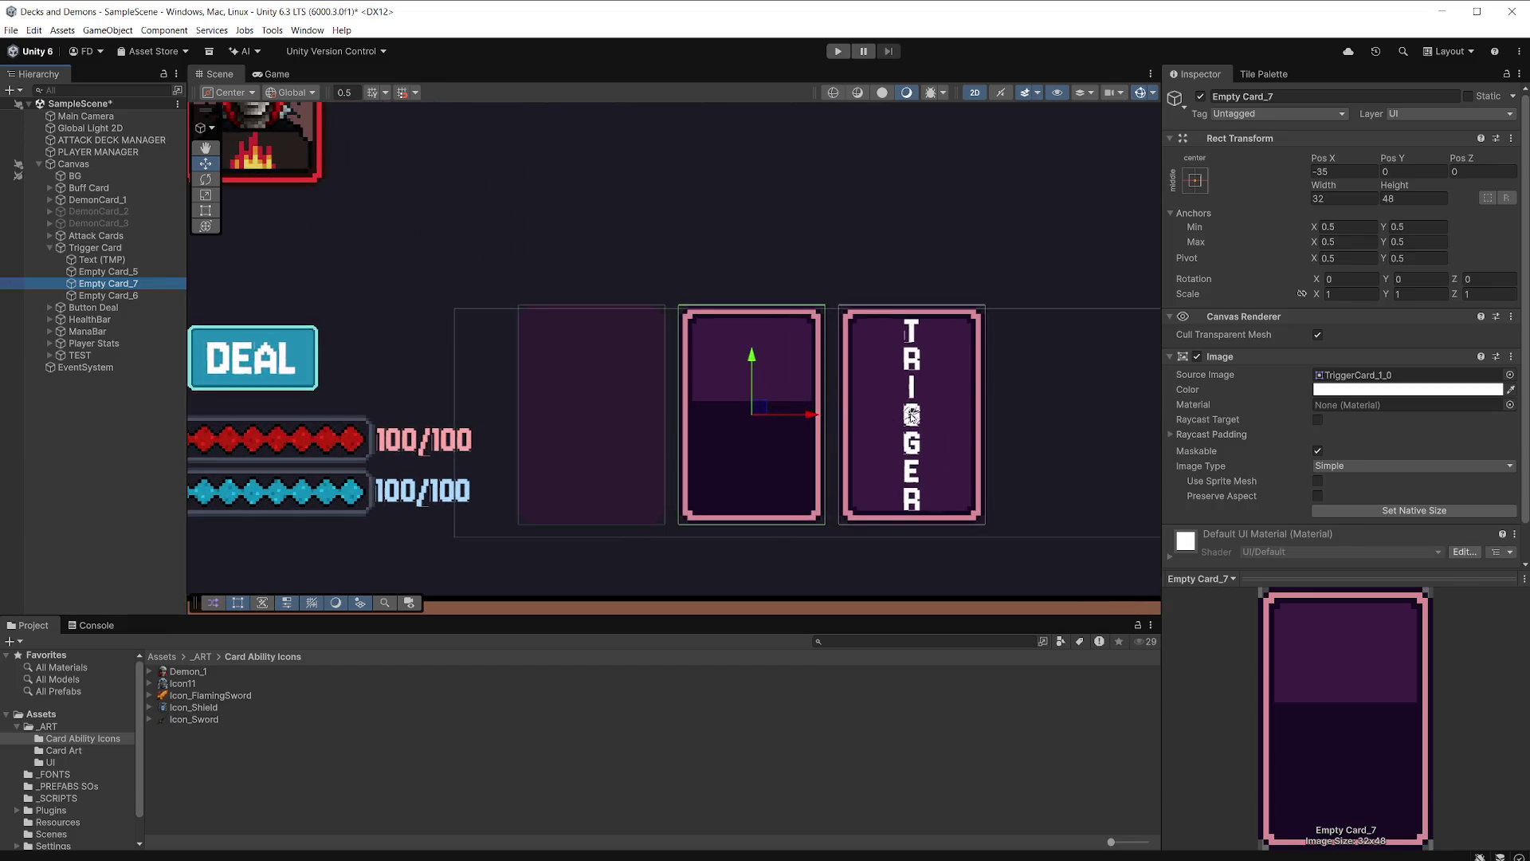
{"action": "scroll", "coordinate": [910, 414], "scroll_direction": "up", "scroll_amount": 3}
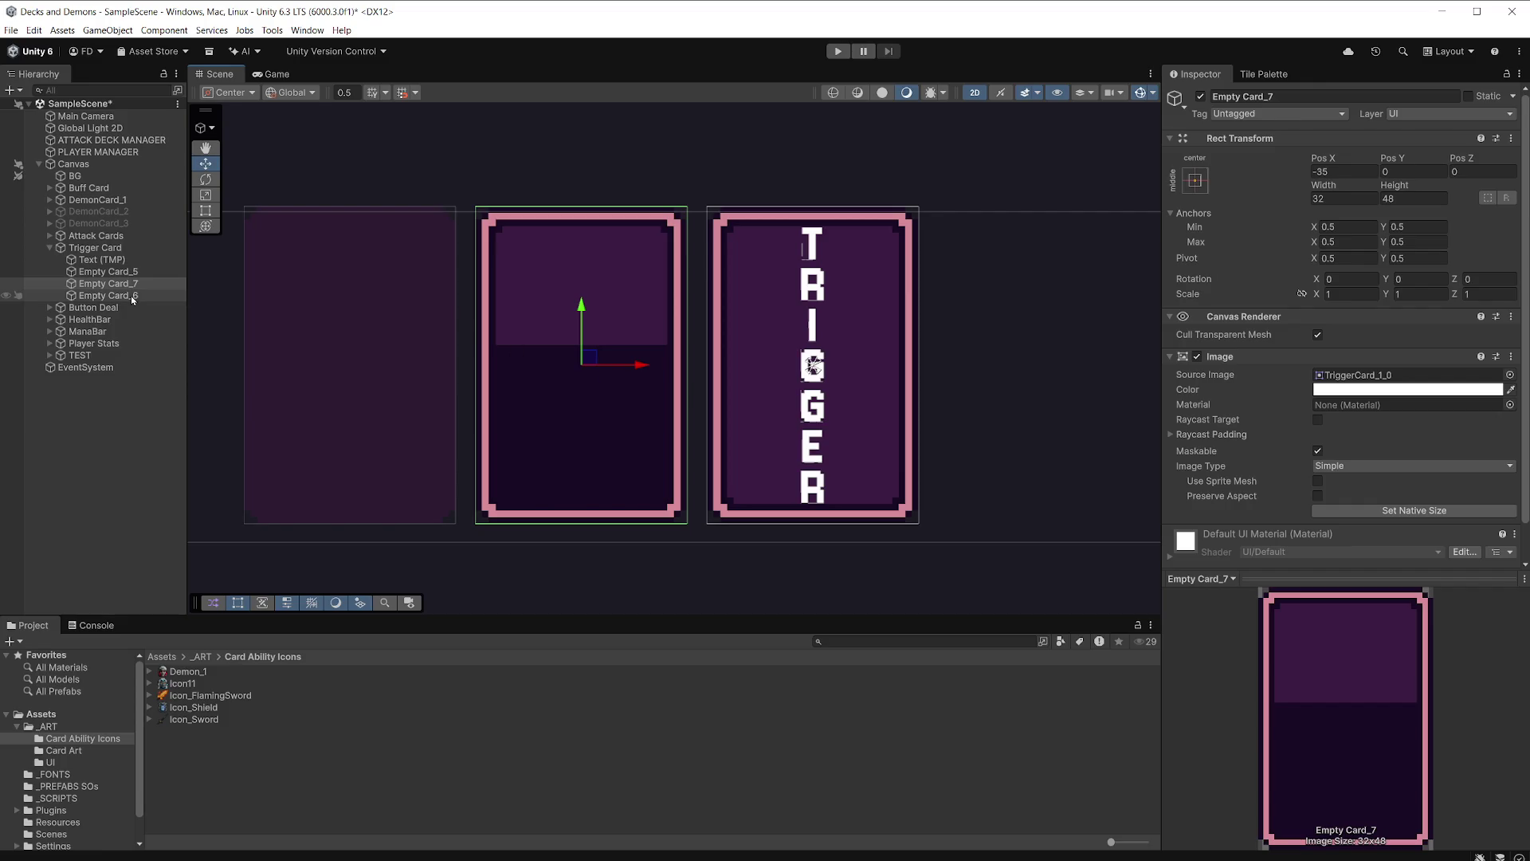
{"action": "right_click", "coordinate": [133, 284]}
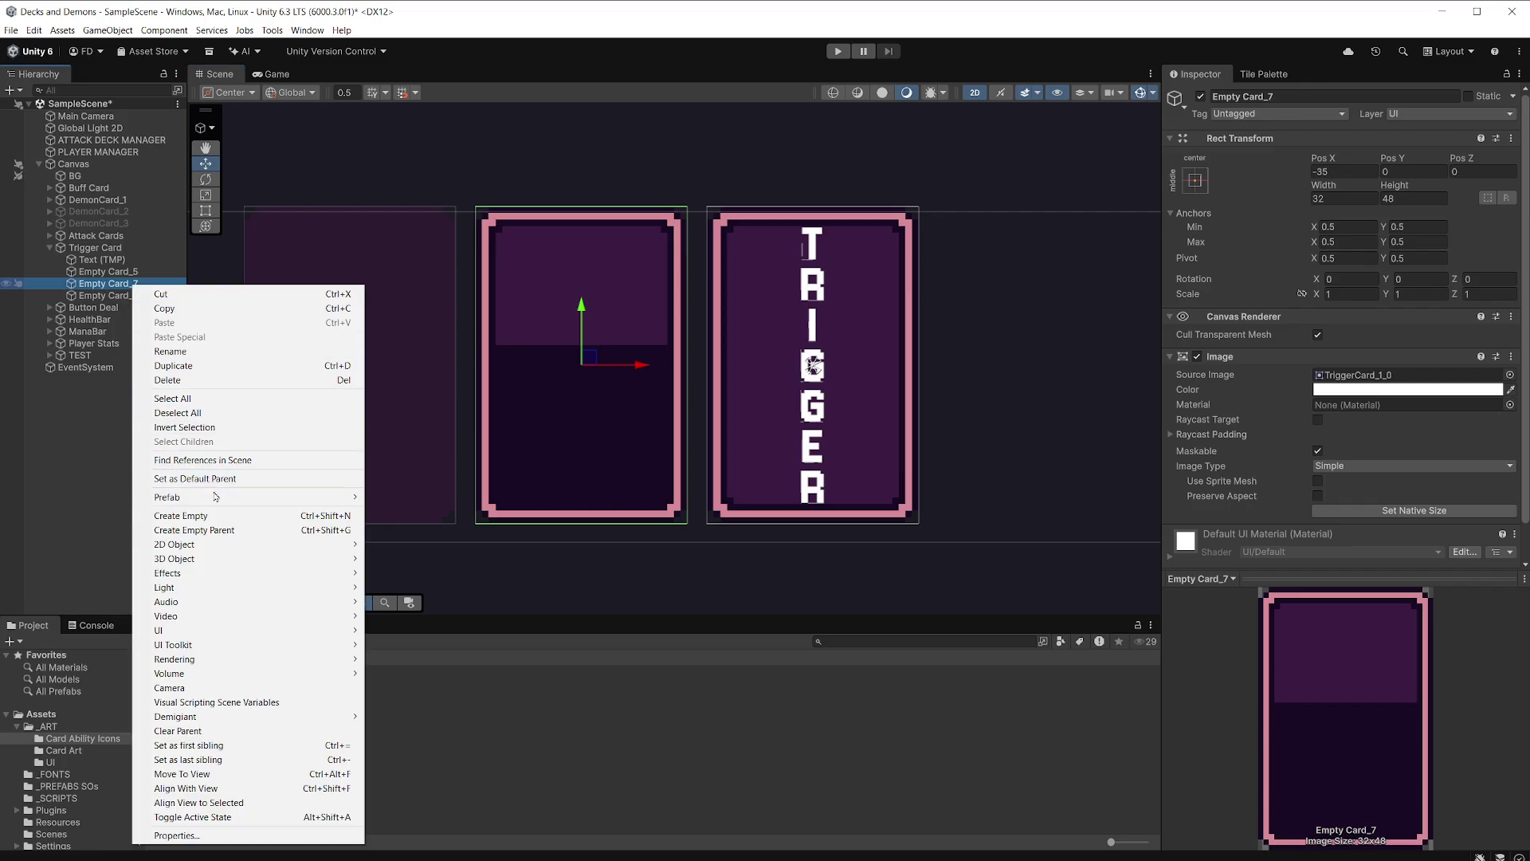
Create an image named IconAbility under Empty Card_7 with Icon_FlamingSword as its Source Image.
{"action": "mouse_move", "coordinate": [231, 630]}
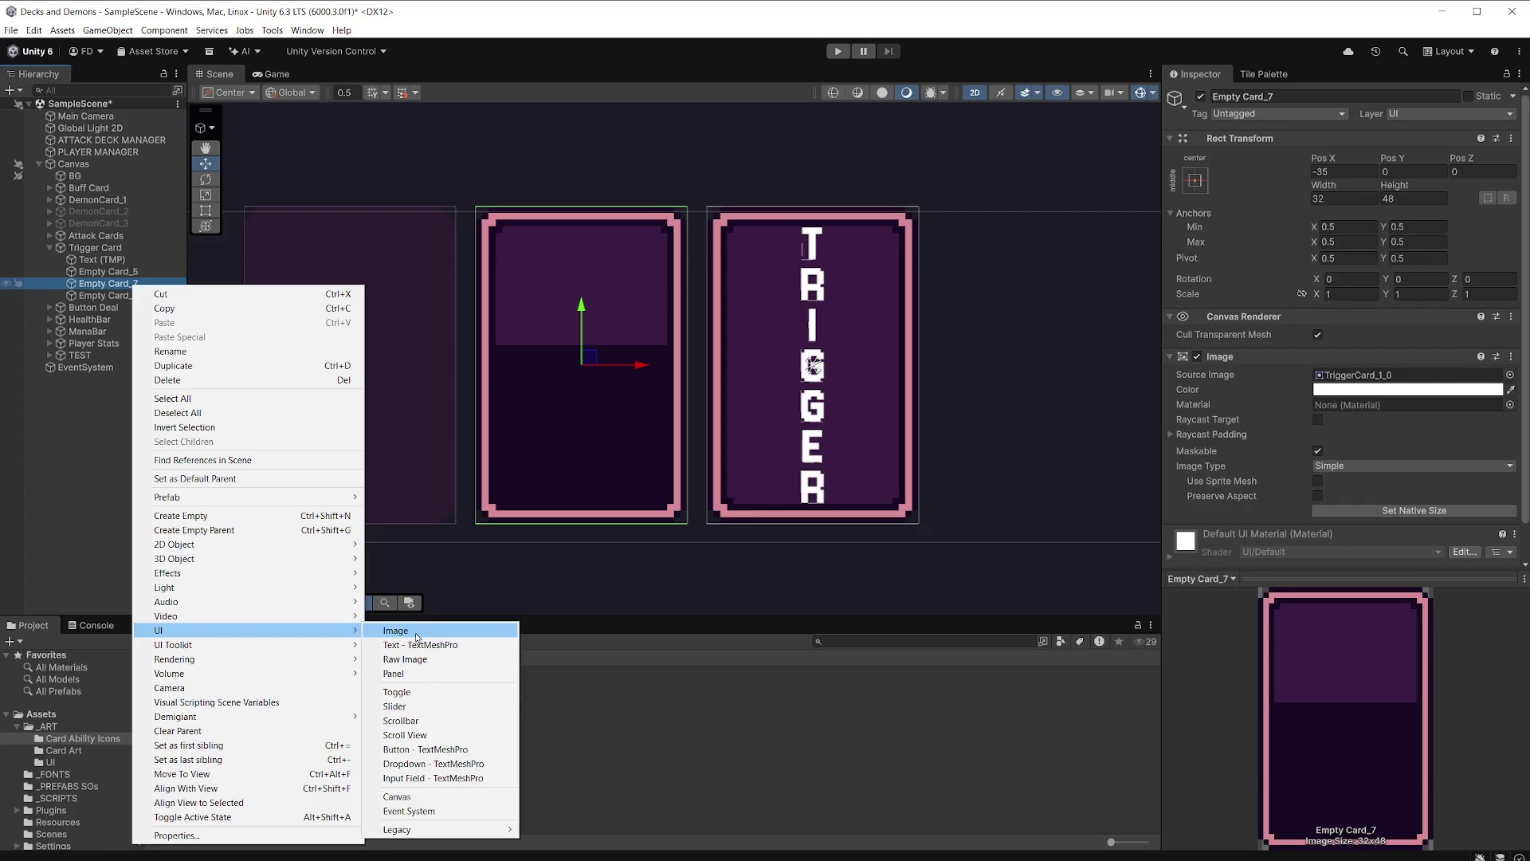
{"action": "left_click", "coordinate": [416, 638]}
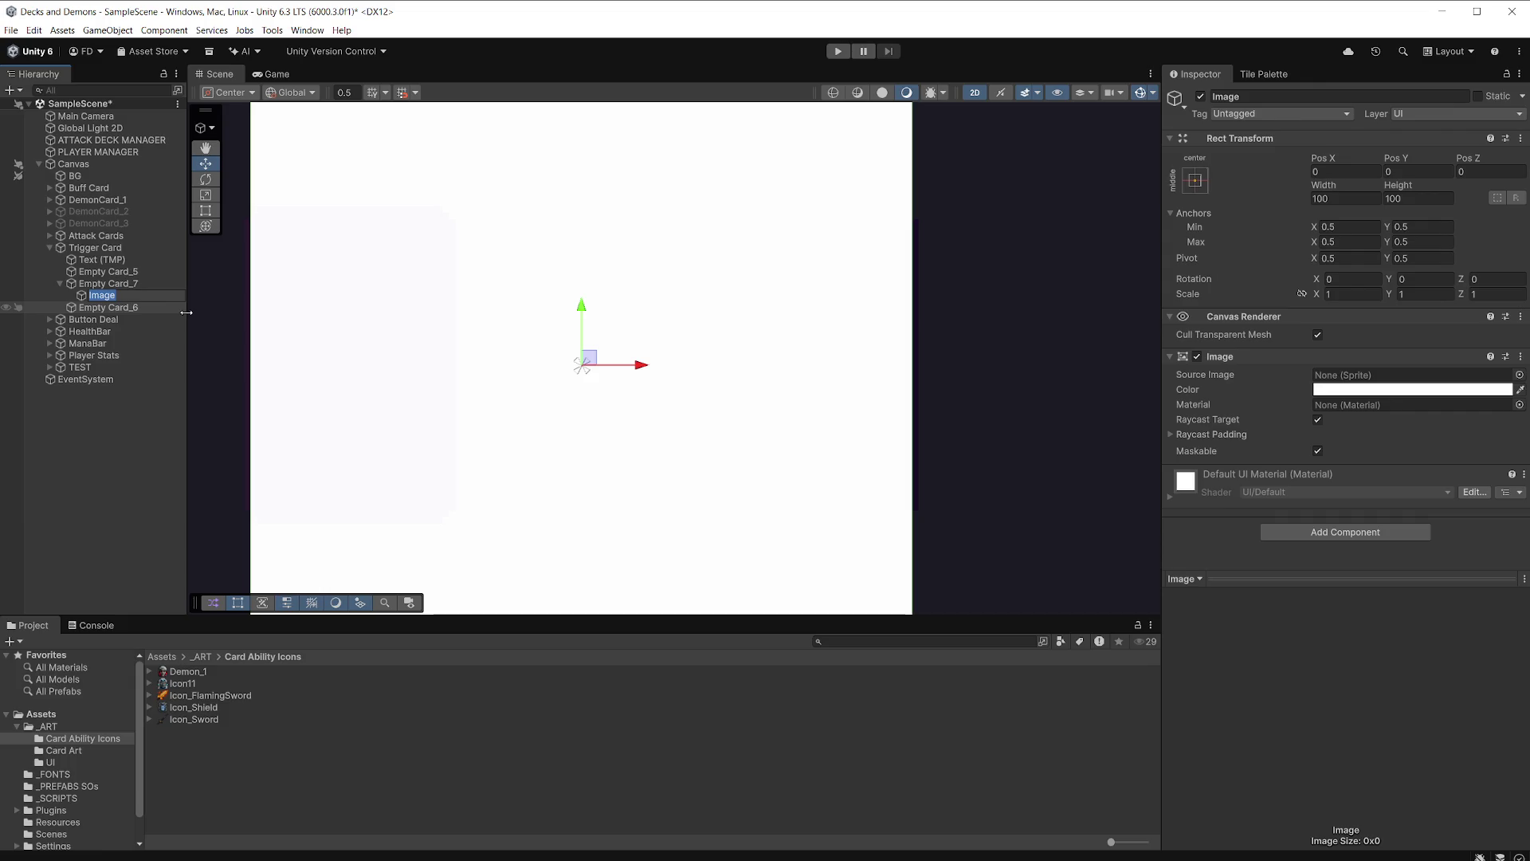
{"action": "type", "text": "IconAbility"}
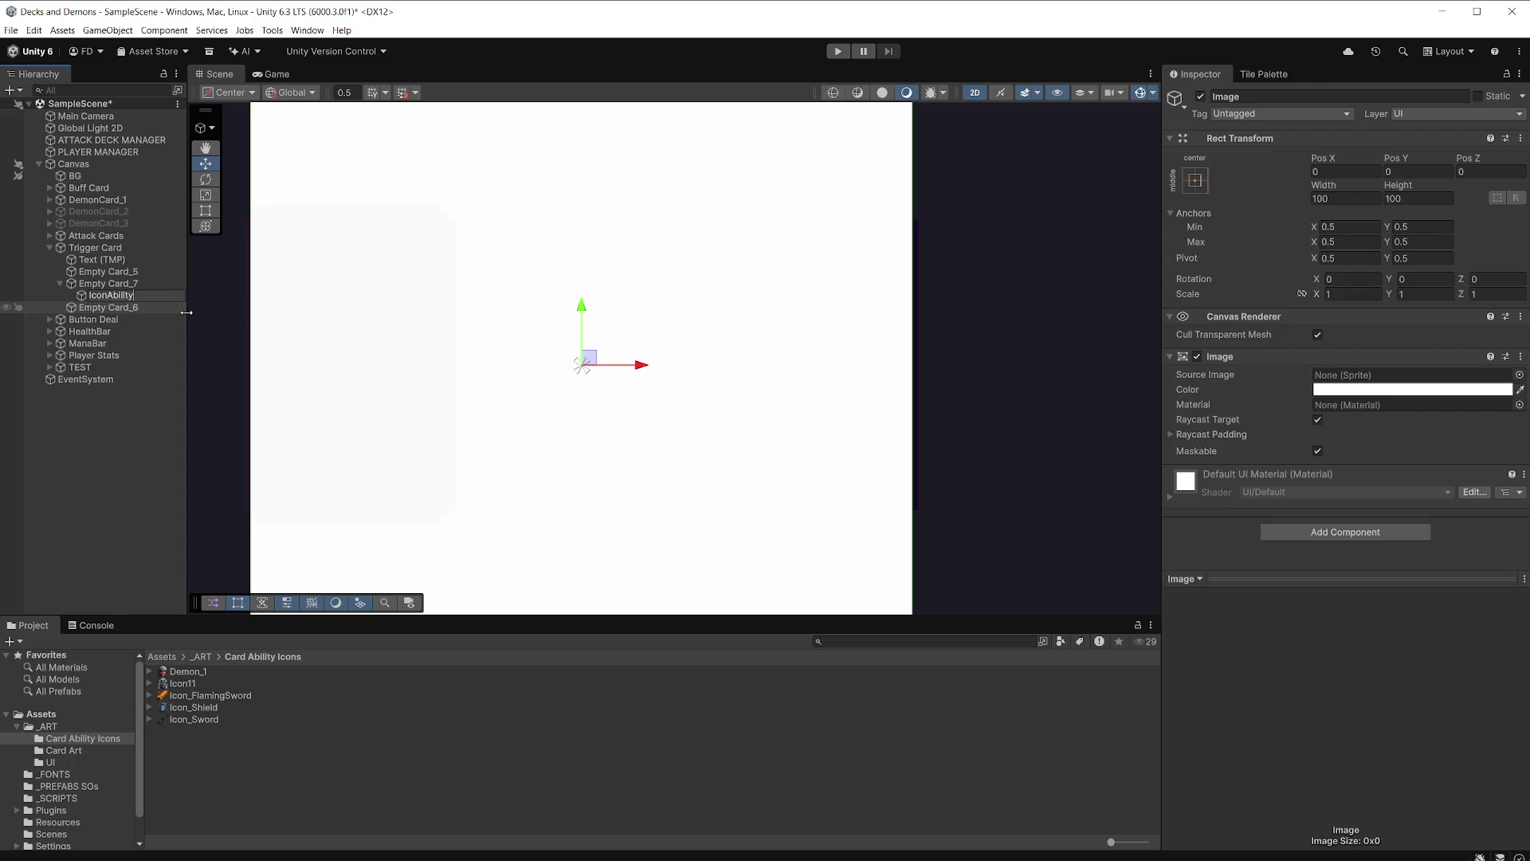
{"action": "key", "text": "Return"}
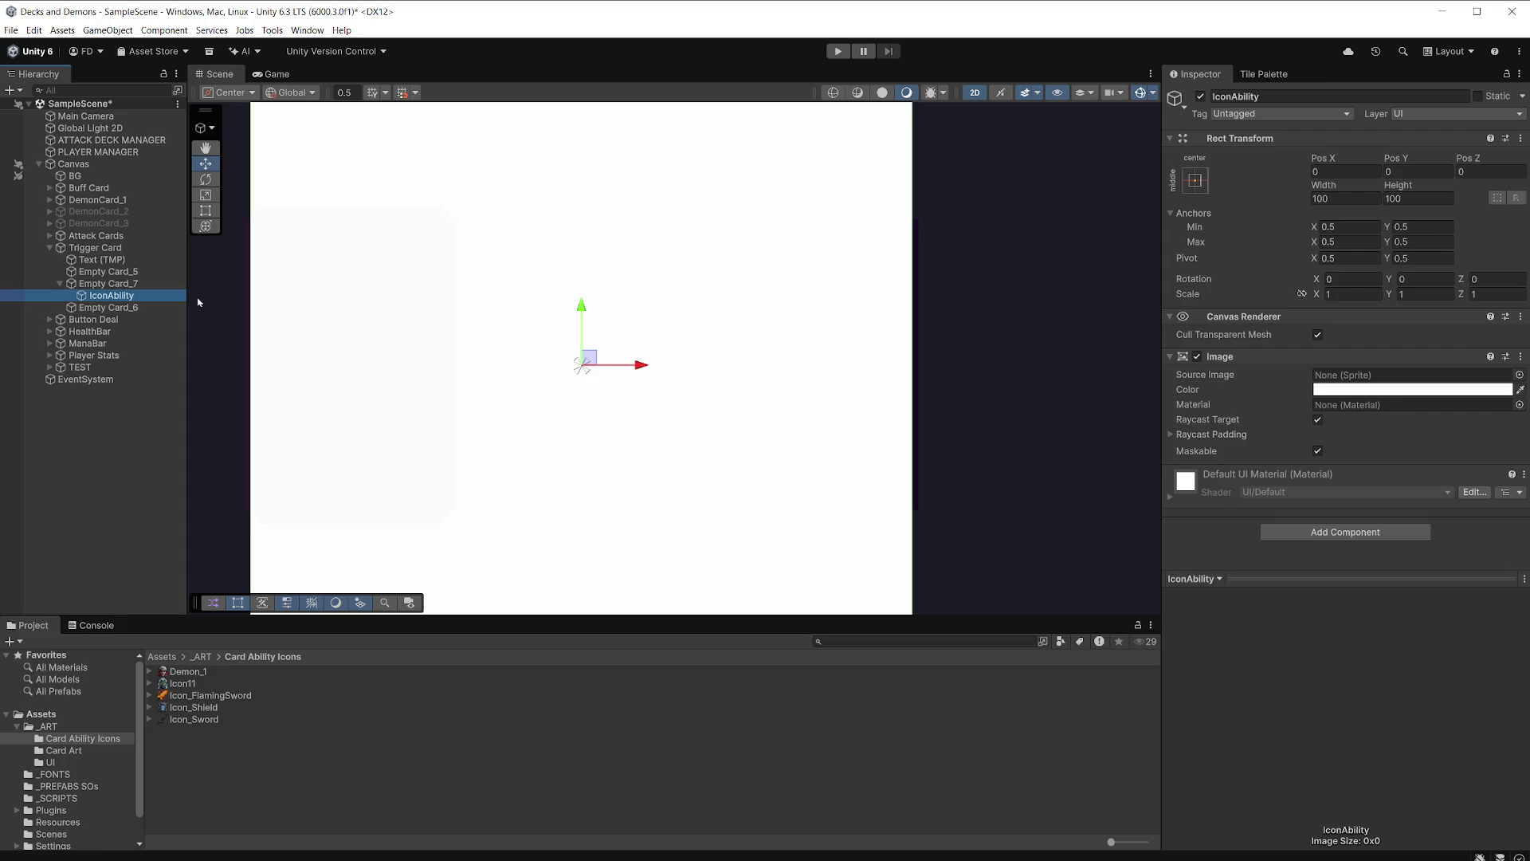
{"action": "mouse_move", "coordinate": [215, 696]}
{"action": "left_mouse_down"}
{"action": "mouse_move", "coordinate": [1211, 408]}
{"action": "mouse_move", "coordinate": [1376, 378]}
{"action": "left_mouse_up"}
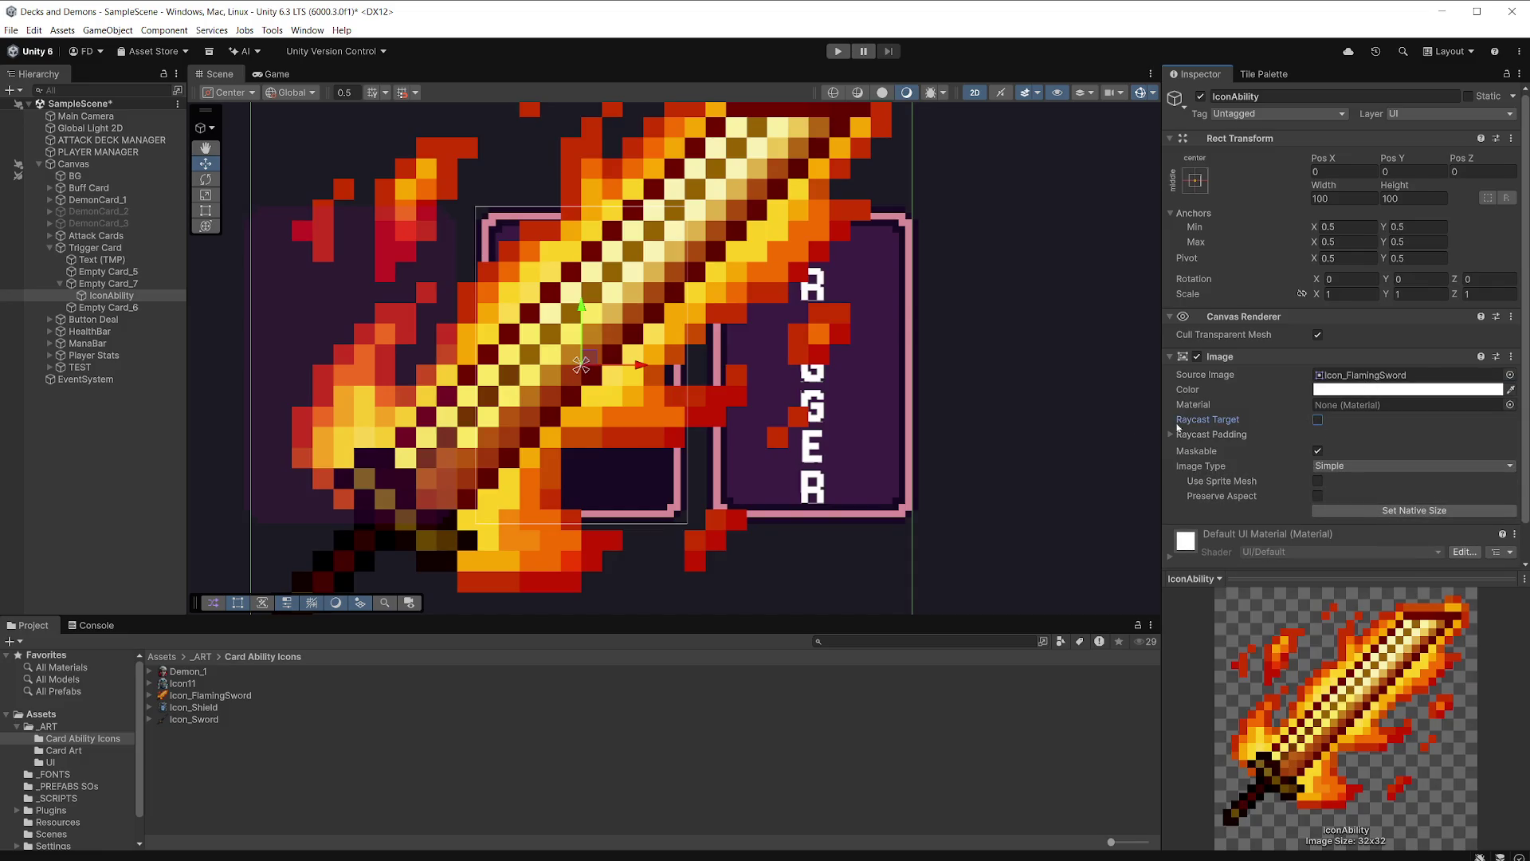
Set the sword icon to its native 32×32 size and scale it down to about 0.7.
{"action": "key", "text": "f"}
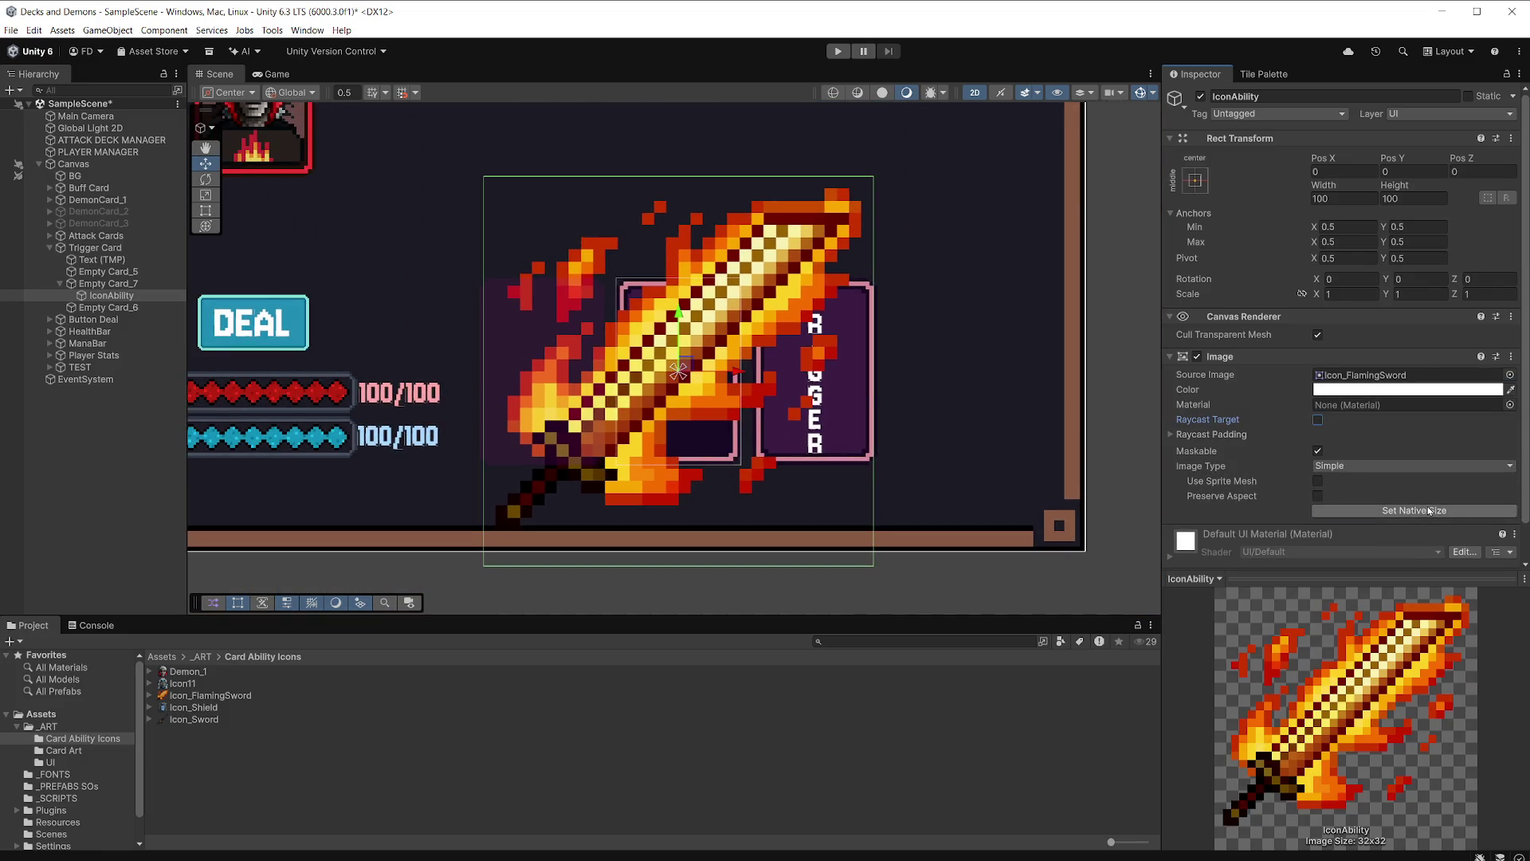
{"action": "left_click", "coordinate": [1429, 512]}
{"action": "scroll", "coordinate": [596, 361], "scroll_direction": "up", "scroll_amount": 2}
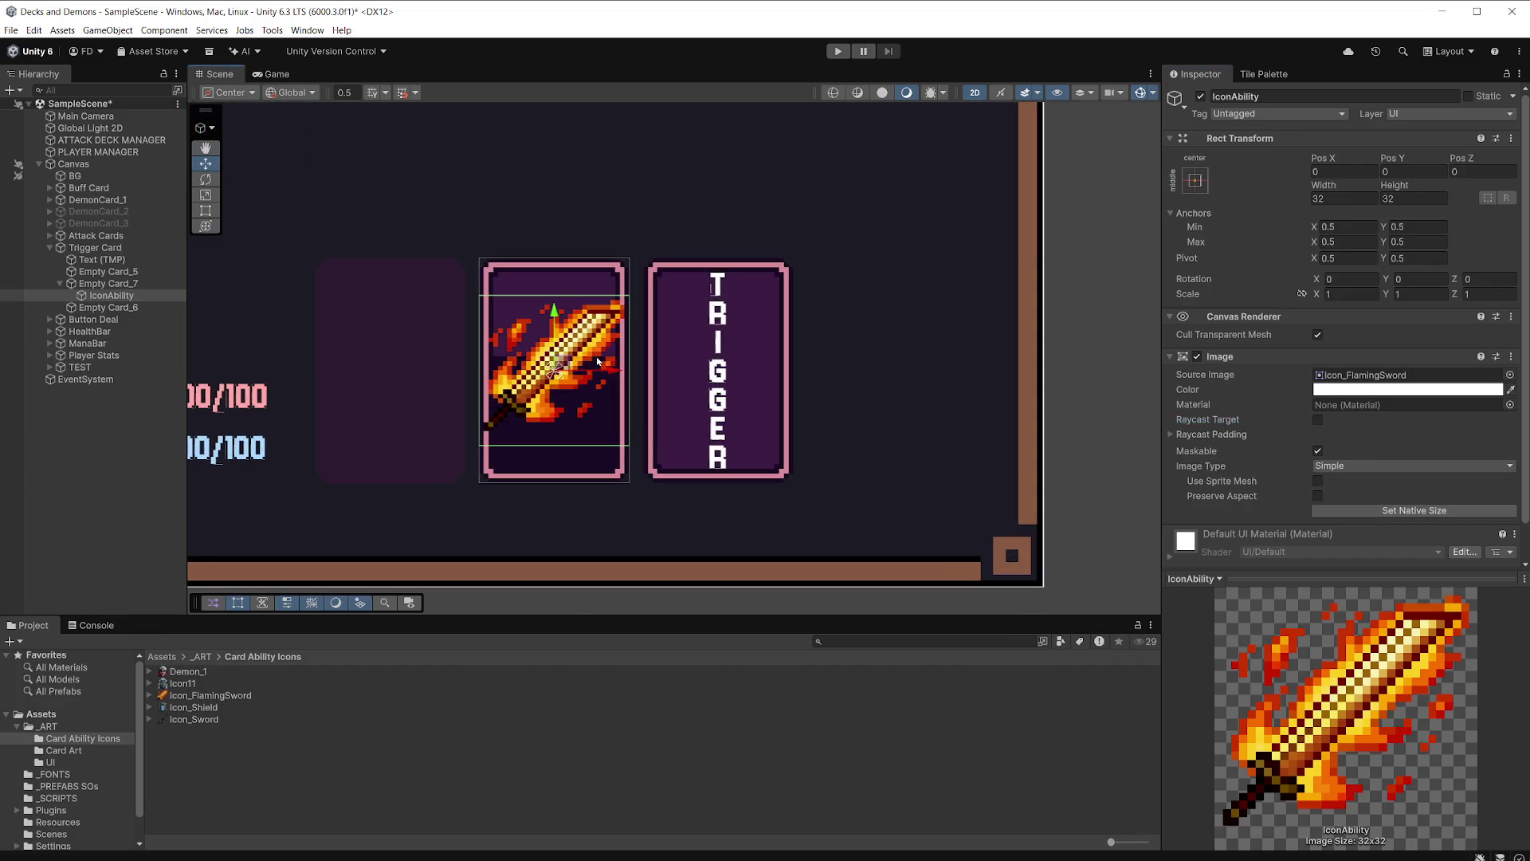
{"action": "key", "text": "r"}
{"action": "left_click_drag", "start_coordinate": [561, 372], "coordinate": [533, 380]}
Raise the sword icon into the card's upper half and preview it in the Game view.
{"action": "key", "text": "w"}
{"action": "left_click_drag", "start_coordinate": [553, 308], "coordinate": [554, 259]}
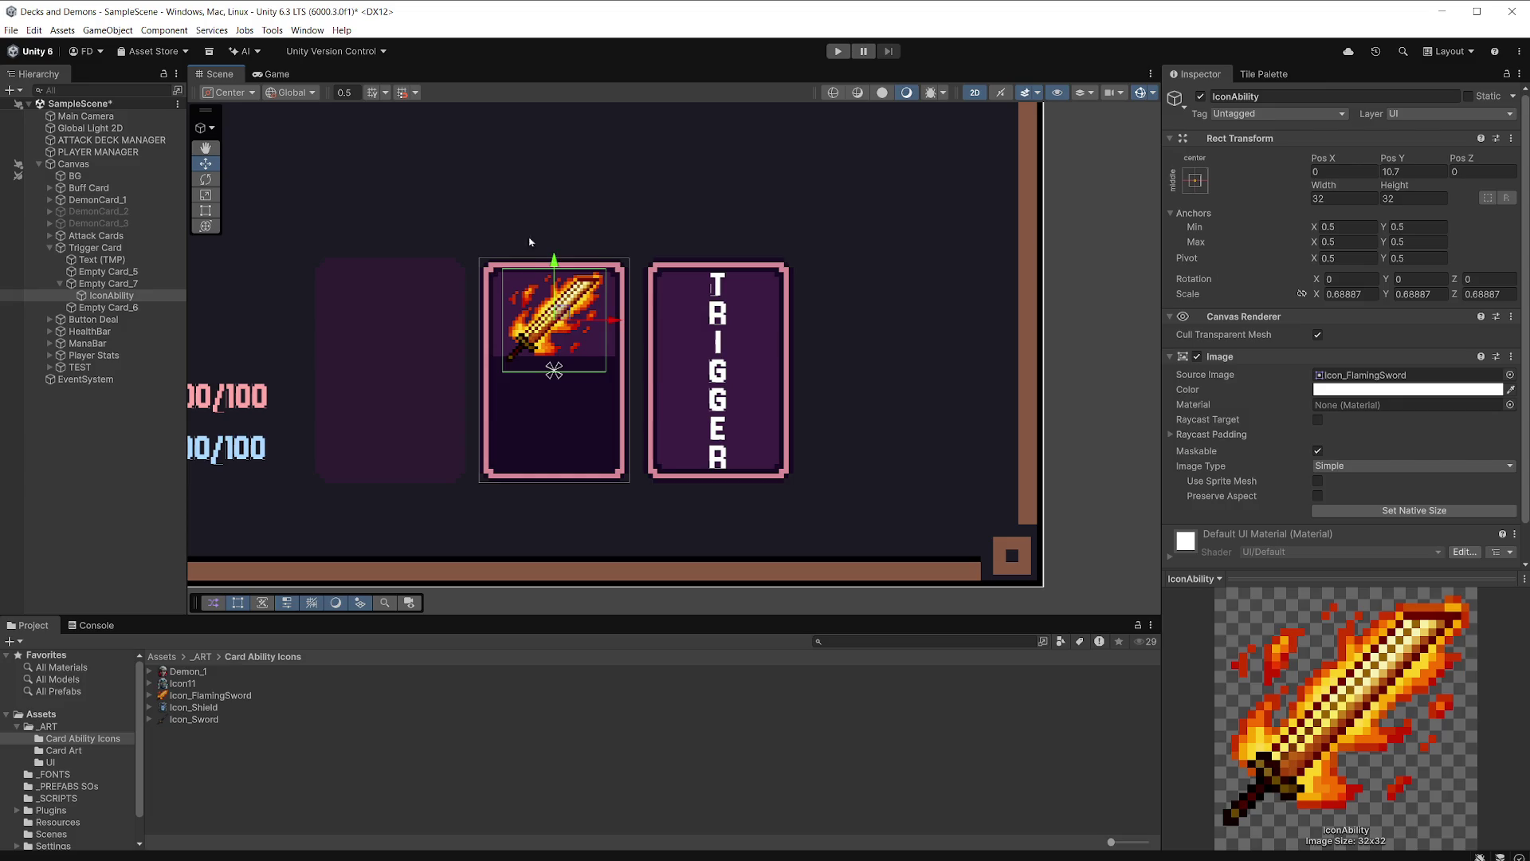
{"action": "left_click", "coordinate": [279, 75]}
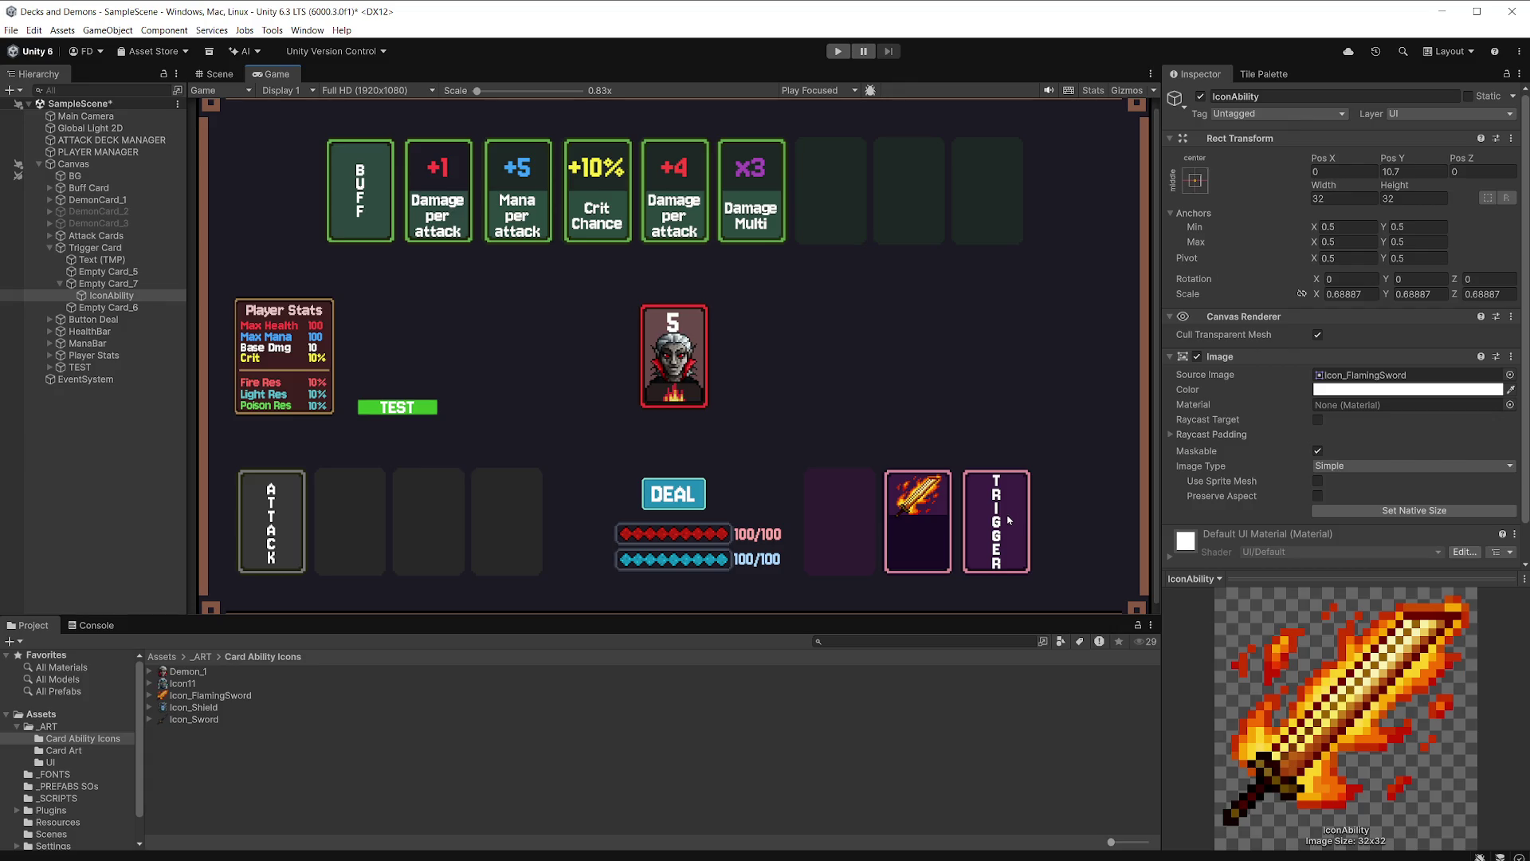
In Aseprite, close the Icon23.png and untitled card-frame sprites without saving.
{"action": "key", "text": "alt+Tab"}
{"action": "left_click", "coordinate": [403, 113]}
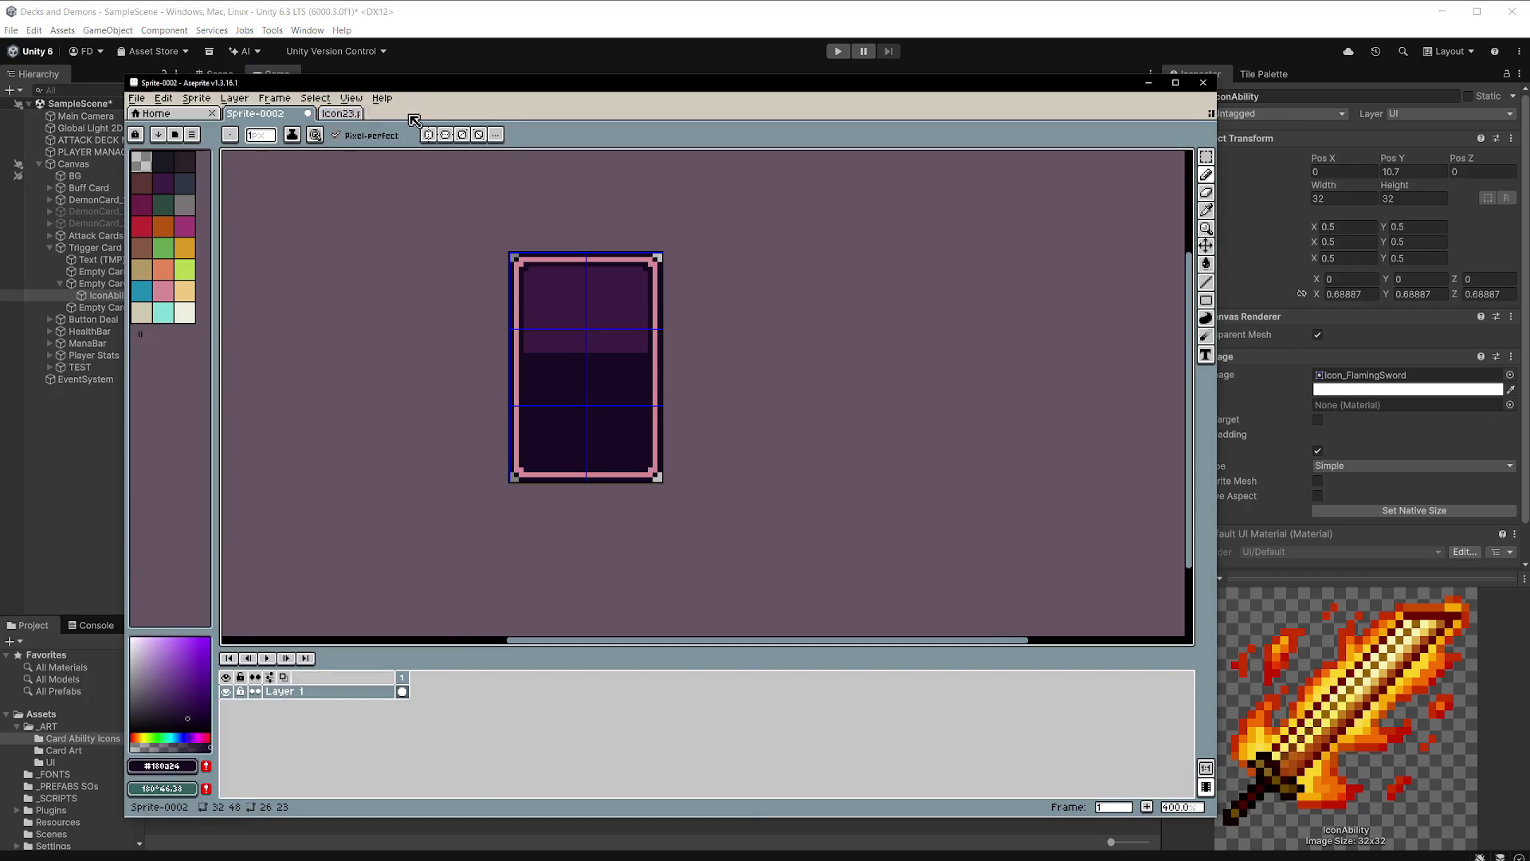
{"action": "scroll", "coordinate": [597, 363], "scroll_direction": "up", "scroll_amount": 1}
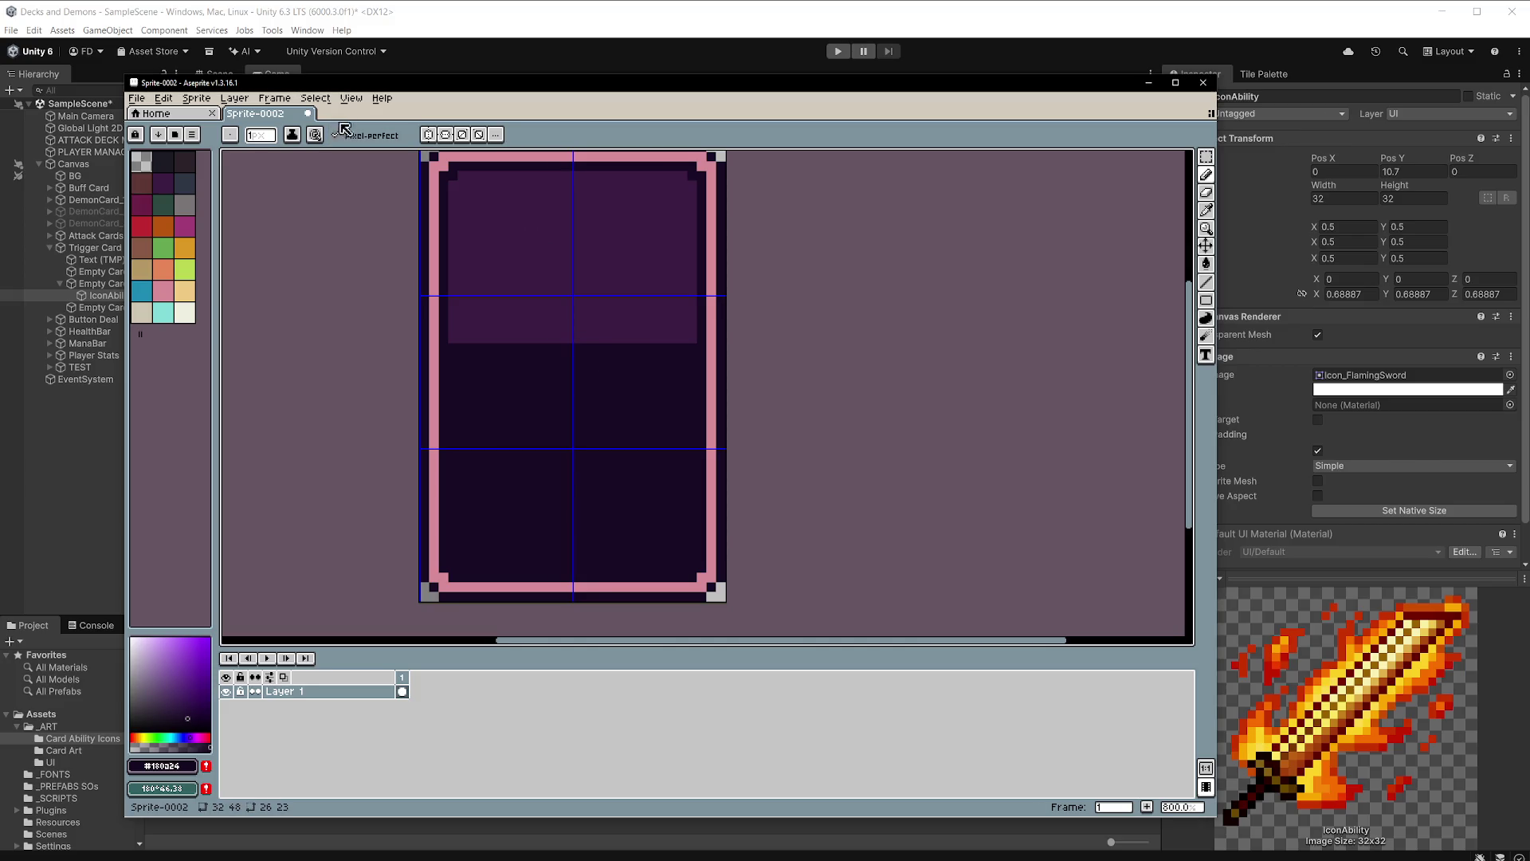
{"action": "left_click", "coordinate": [310, 114]}
{"action": "left_click", "coordinate": [668, 482]}
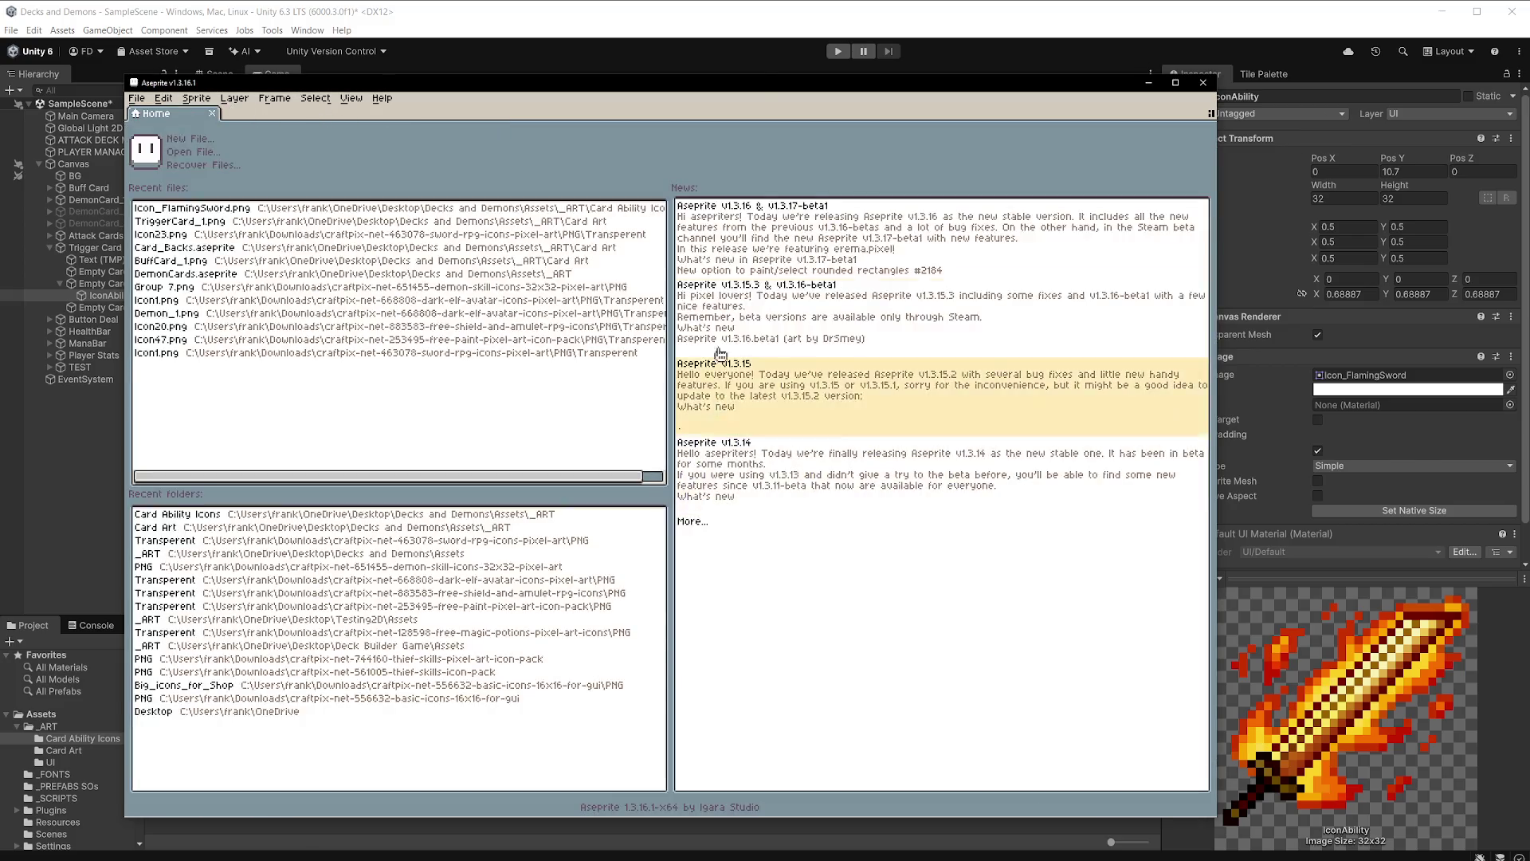
Bring TriggerCard_1.png from Unity's Card Art assets into Aseprite for editing.
{"action": "left_click", "coordinate": [672, 22]}
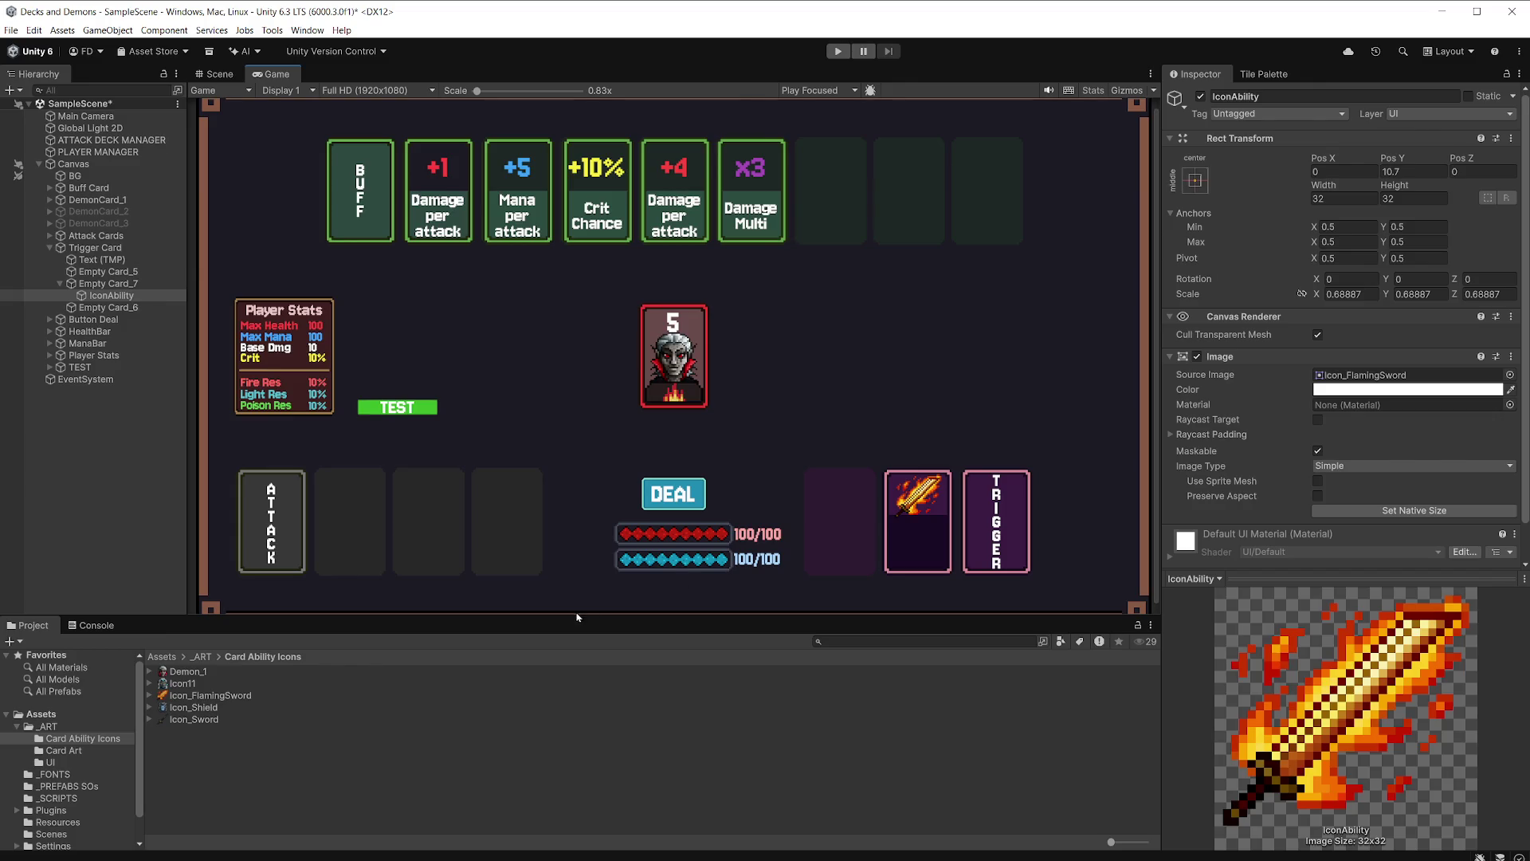
{"action": "left_click", "coordinate": [92, 750]}
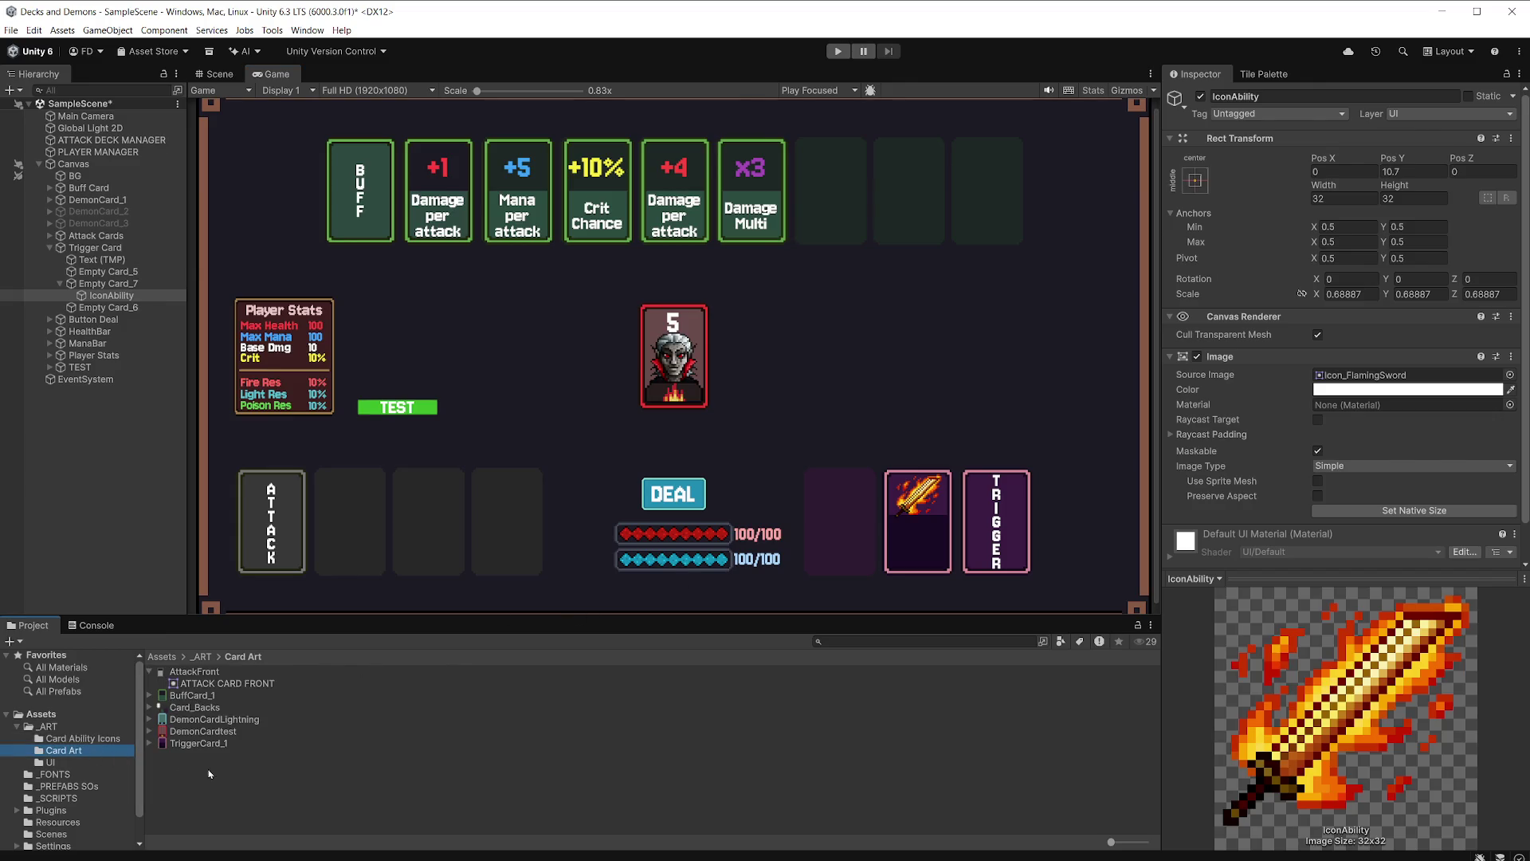
{"action": "mouse_move", "coordinate": [217, 741]}
{"action": "left_mouse_down"}
{"action": "mouse_move", "coordinate": [1036, 478]}
{"action": "mouse_move", "coordinate": [1318, 419]}
{"action": "left_mouse_up"}
{"action": "key", "text": "alt+Tab"}
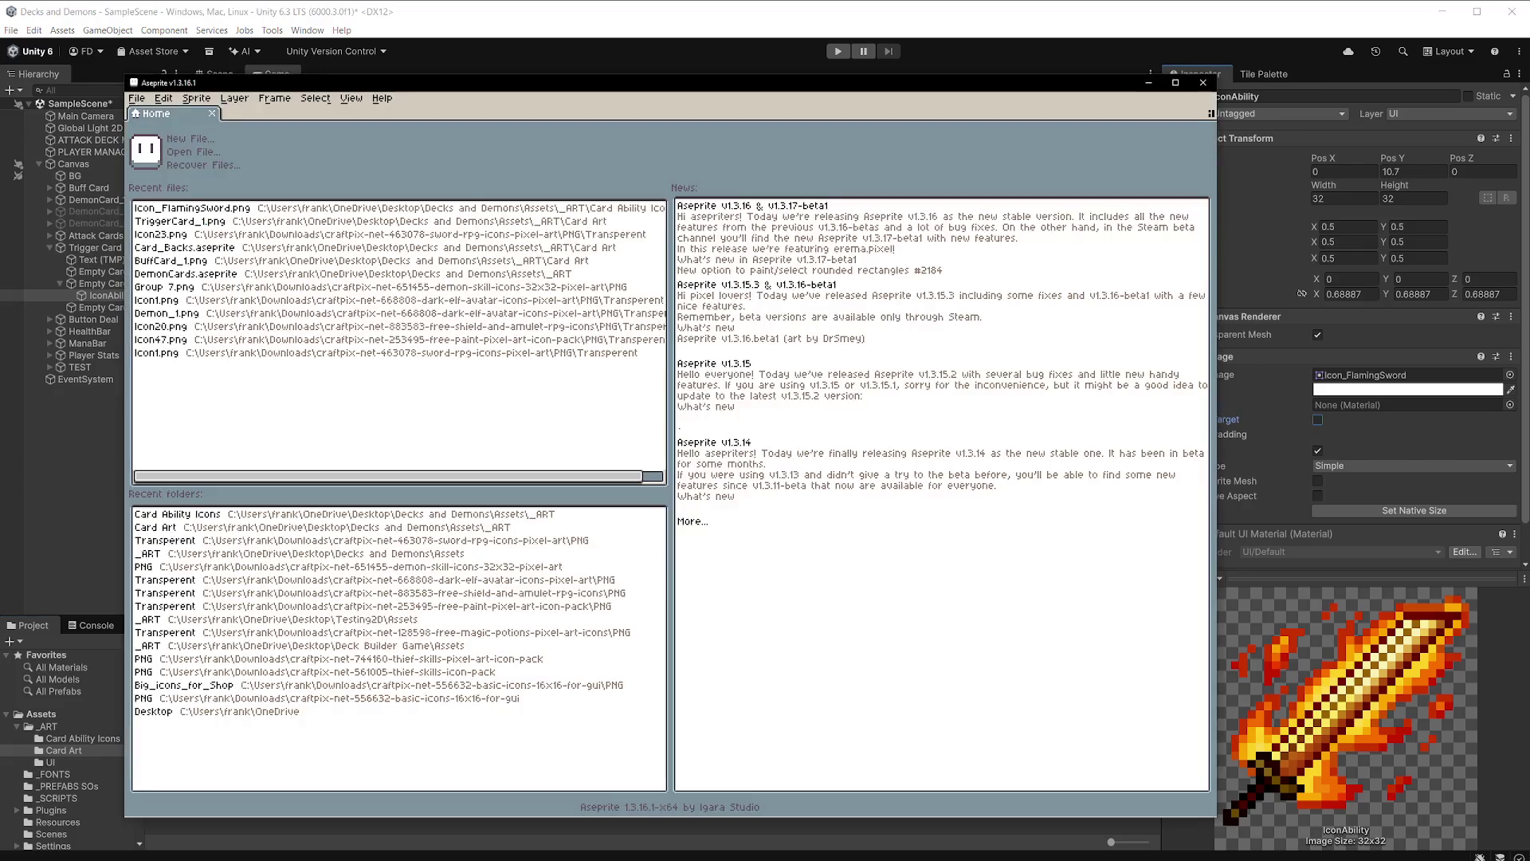
{"action": "left_click_drag", "start_coordinate": [431, 121], "coordinate": [435, 128]}
Sample the lighter panel purple and extend the top panel one pixel row lower.
{"action": "scroll", "coordinate": [623, 406], "scroll_direction": "up", "scroll_amount": 5}
{"action": "scroll", "coordinate": [623, 406], "scroll_direction": "up", "scroll_amount": 3}
{"action": "left_click", "coordinate": [423, 338], "text": "alt"}
{"action": "left_click", "coordinate": [285, 376]}
{"action": "left_click", "coordinate": [743, 393]}
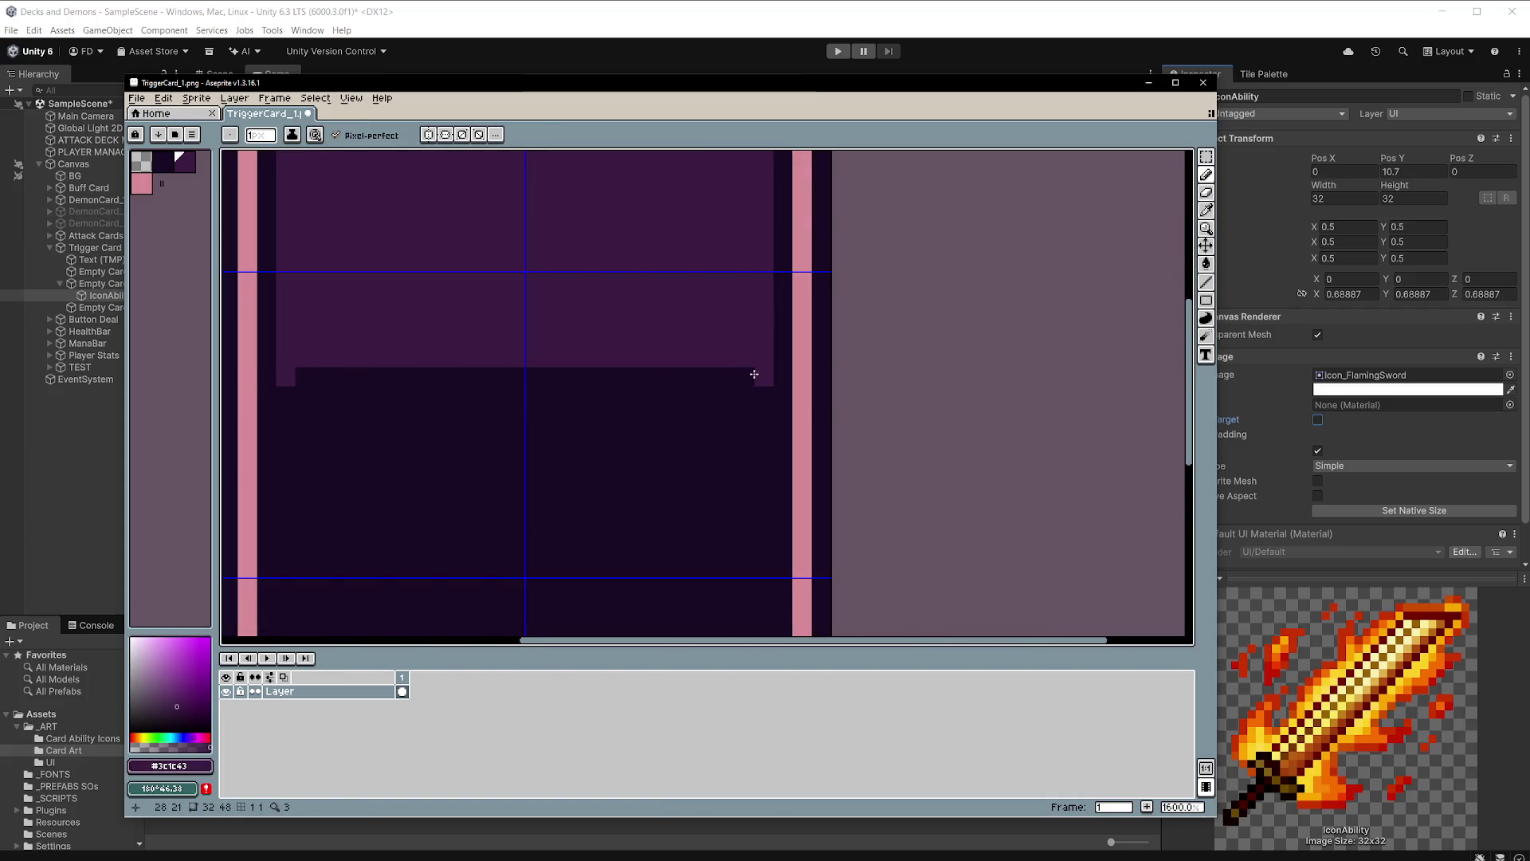
{"action": "left_click", "coordinate": [757, 377], "text": "shift"}
{"action": "key", "text": "ctrl"}
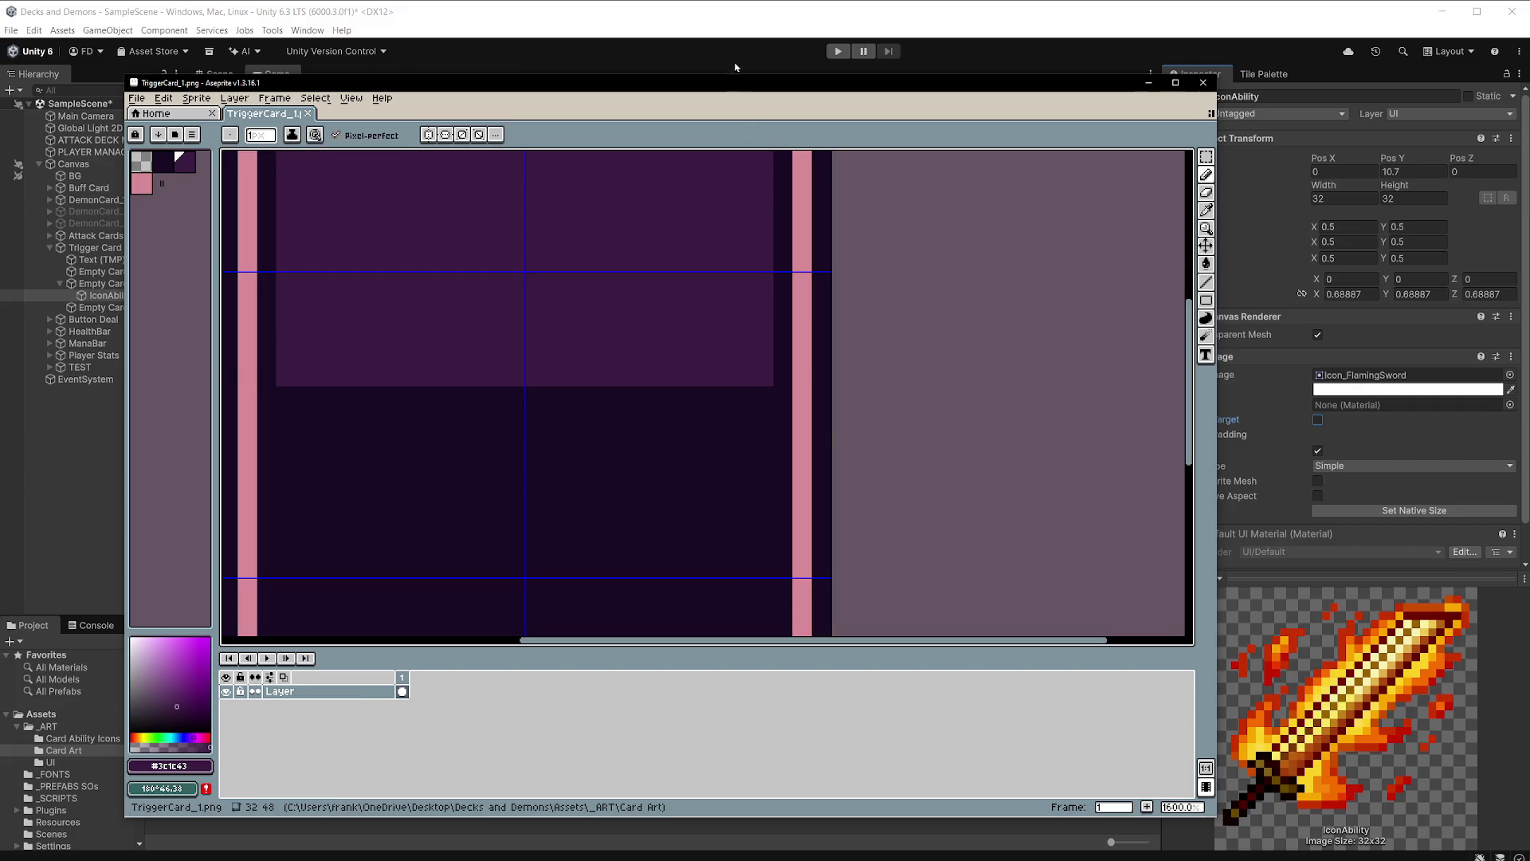
{"action": "left_click", "coordinate": [727, 30]}
{"action": "scroll", "coordinate": [941, 522], "scroll_direction": "up", "scroll_amount": 2}
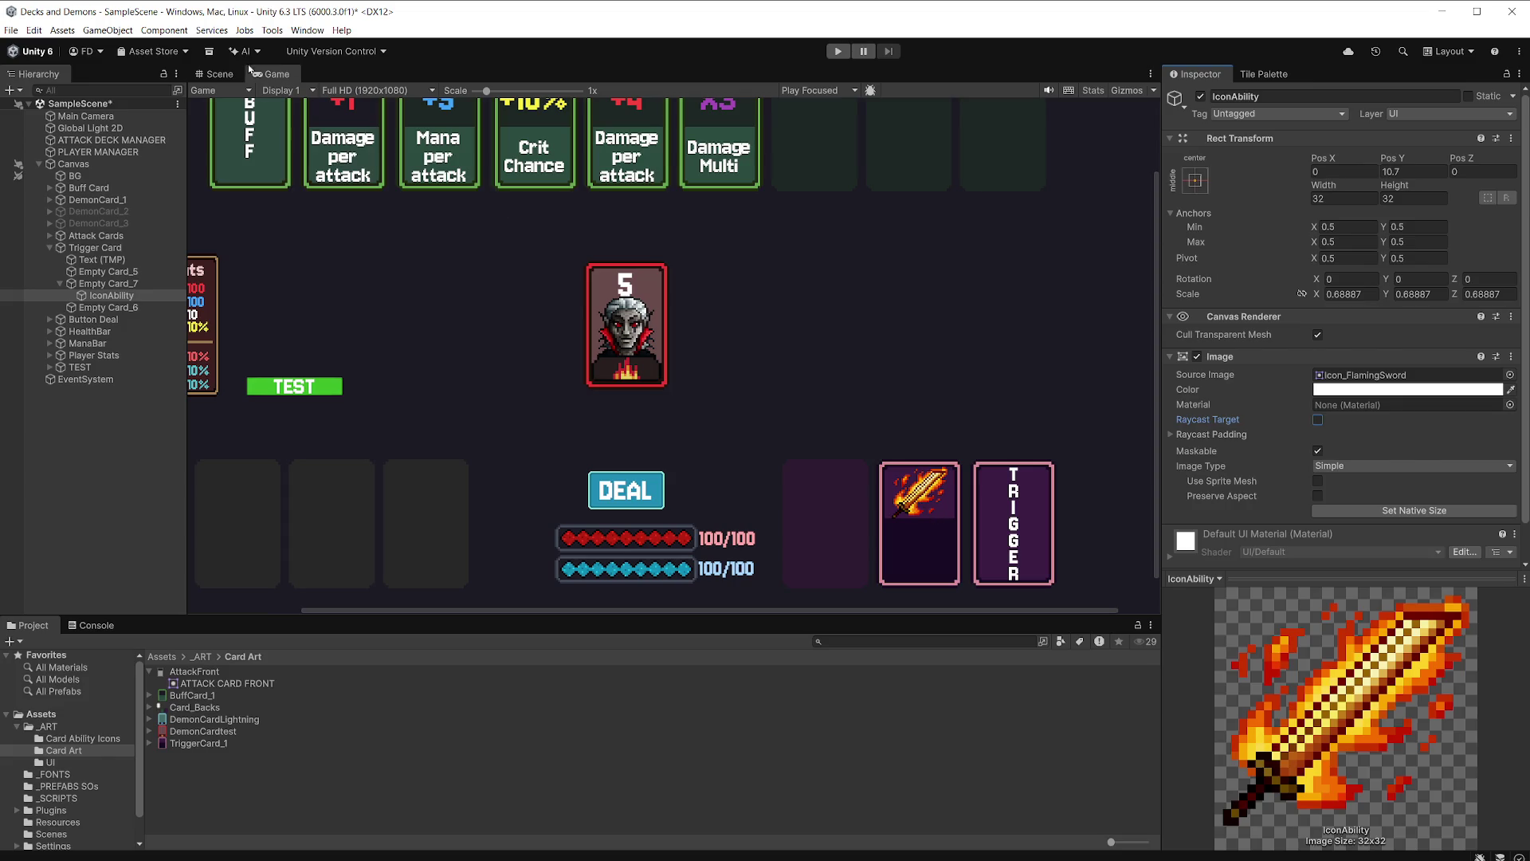
Nudge the sword icon slightly lower in the Scene view and save the scene.
{"action": "left_click", "coordinate": [220, 74]}
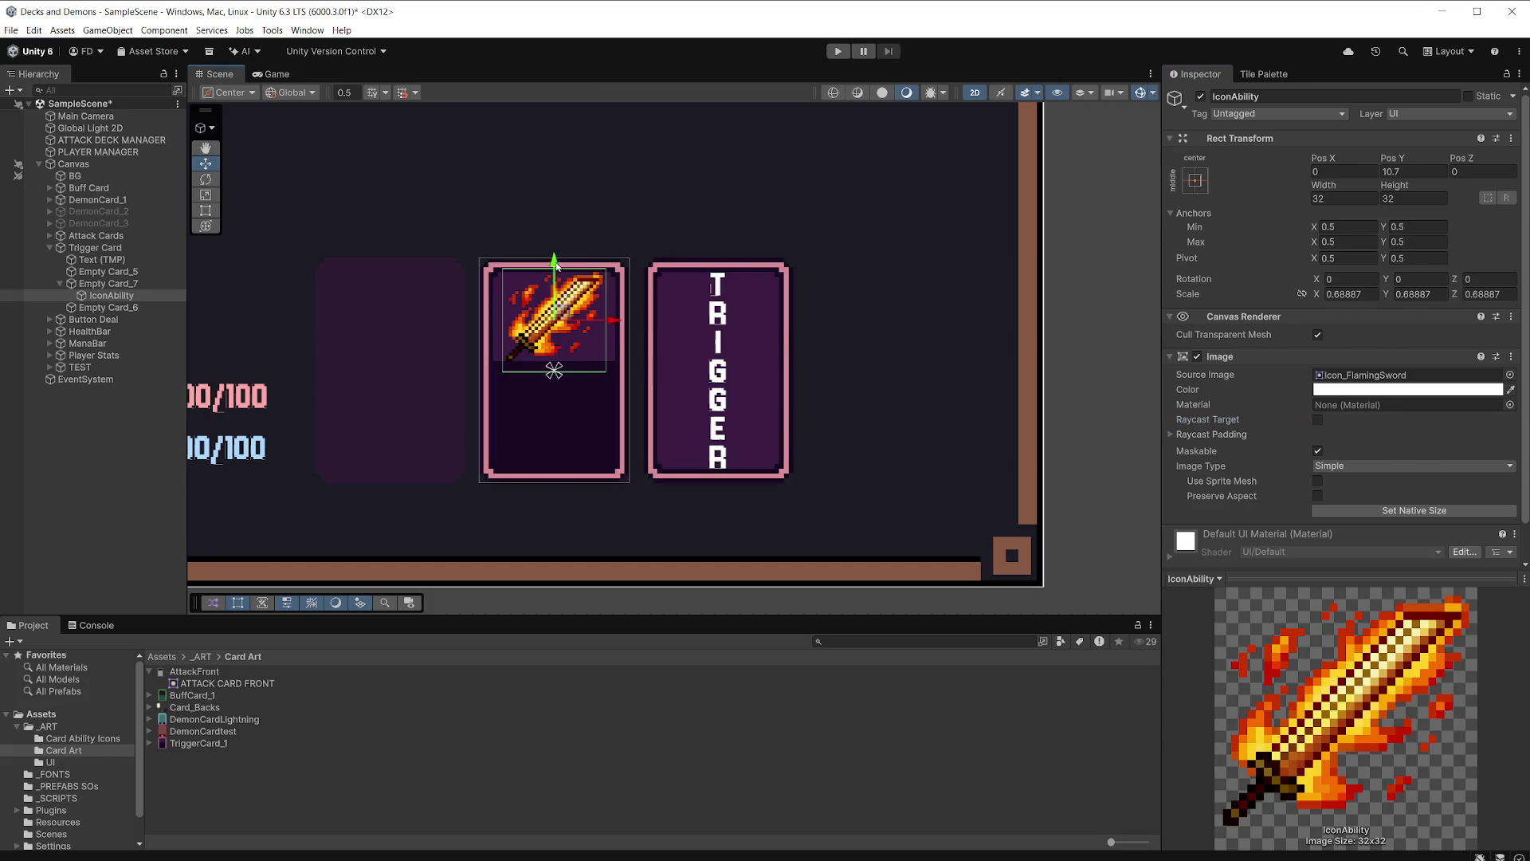
{"action": "left_click_drag", "start_coordinate": [554, 257], "coordinate": [558, 260]}
{"action": "key", "text": "ctrl+s"}
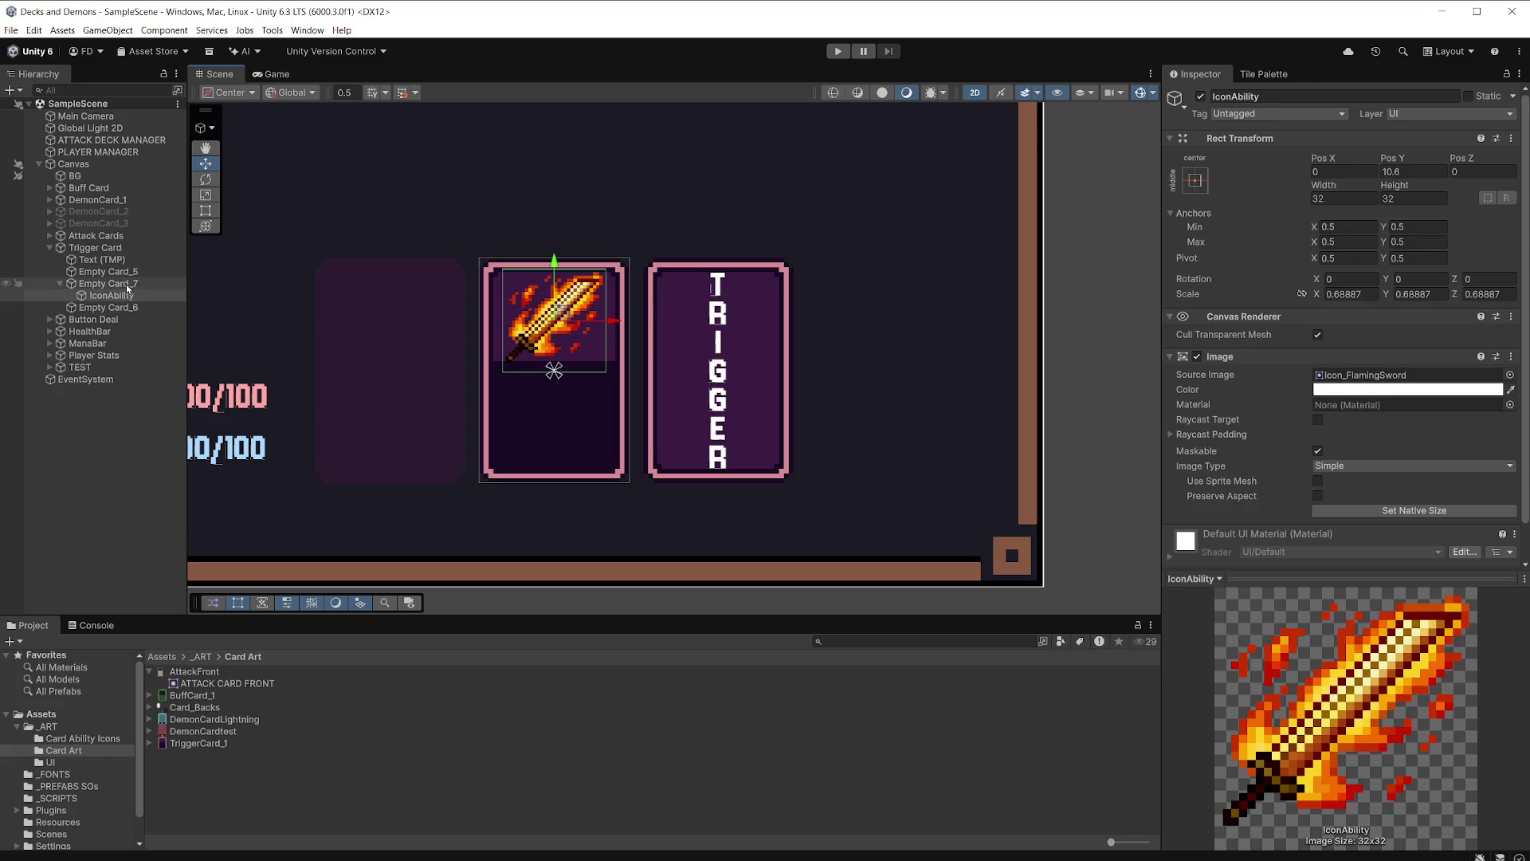
Add a Text - TextMeshPro object named TriggerText inside Empty Card_7.
{"action": "left_click", "coordinate": [124, 283]}
{"action": "right_click", "coordinate": [127, 284]}
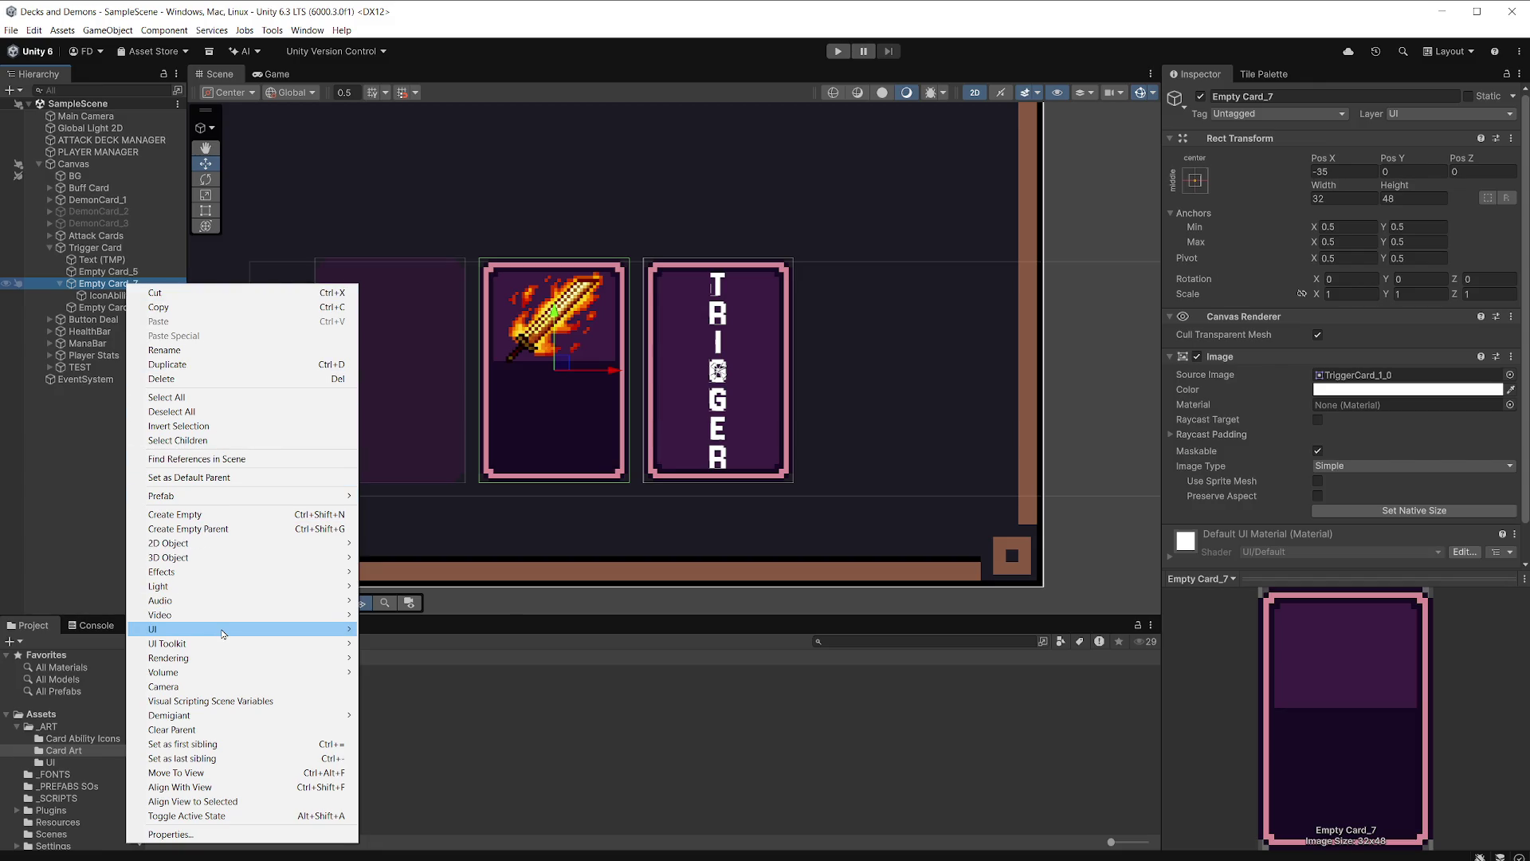
{"action": "mouse_move", "coordinate": [209, 629]}
{"action": "left_click", "coordinate": [458, 643]}
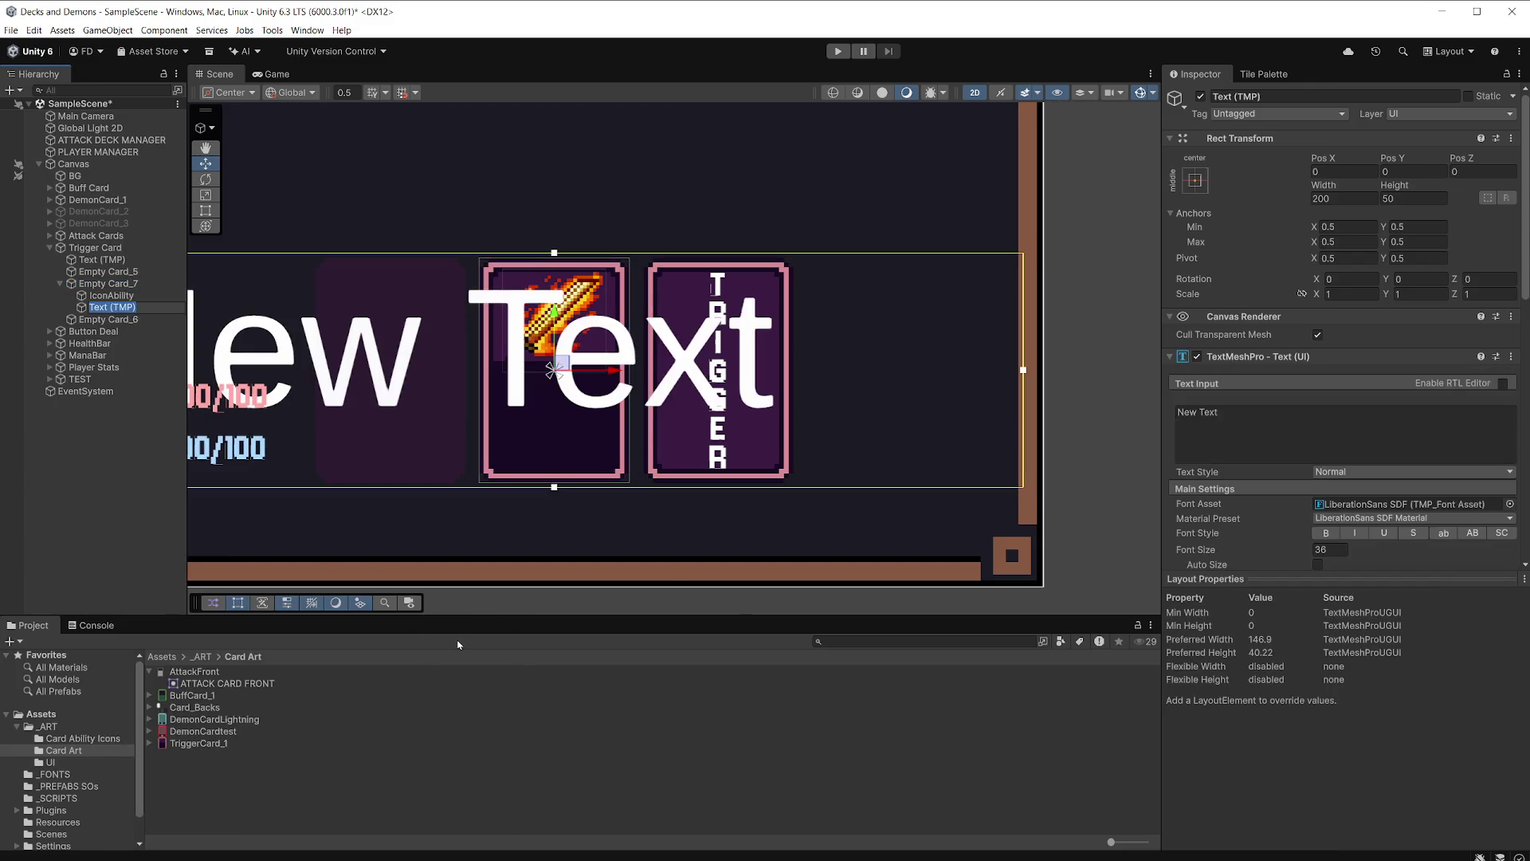
{"action": "type", "text": "Trigger"}
{"action": "type", "text": "Text"}
{"action": "key", "text": "Return"}
{"action": "scroll", "coordinate": [673, 363], "scroll_direction": "down", "scroll_amount": 1}
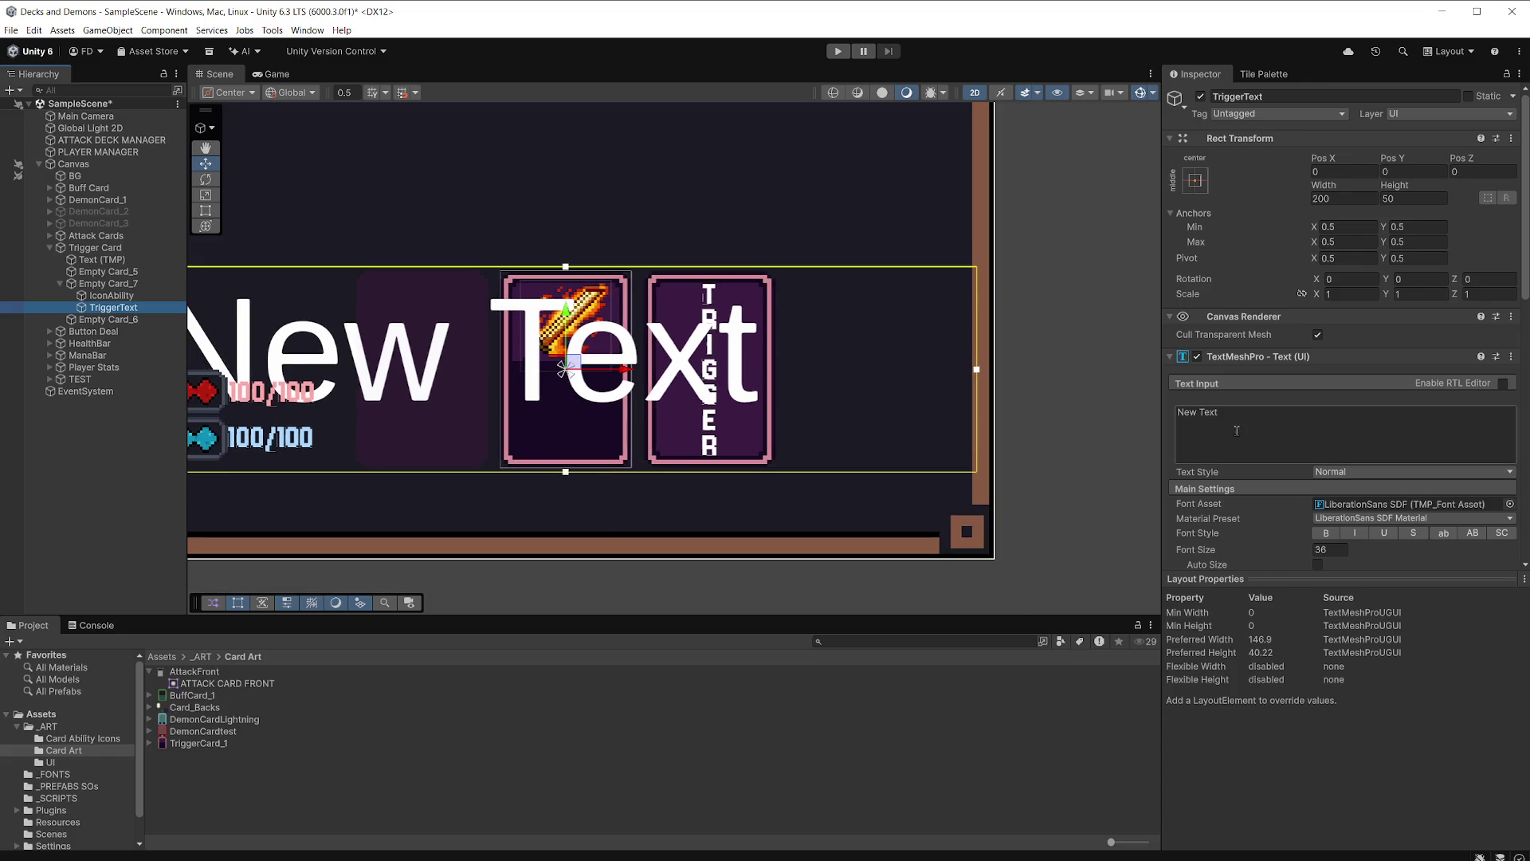
{"action": "left_click", "coordinate": [1510, 505]}
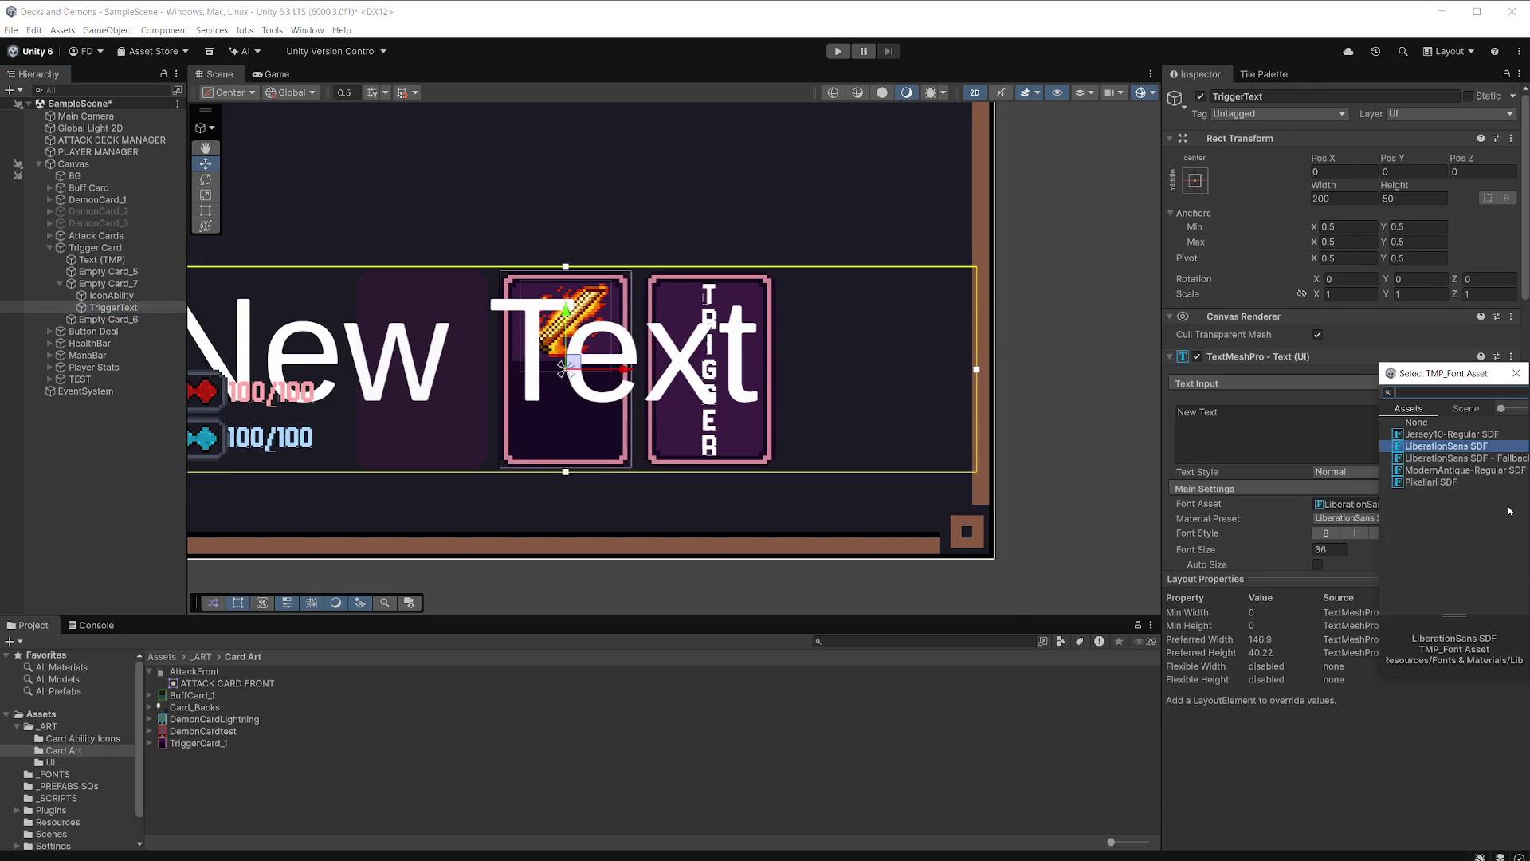
Apply the Jersey10-Regular SDF font to TriggerText and empty its Text Input field.
{"action": "left_click", "coordinate": [1451, 434]}
{"action": "left_click", "coordinate": [1247, 424]}
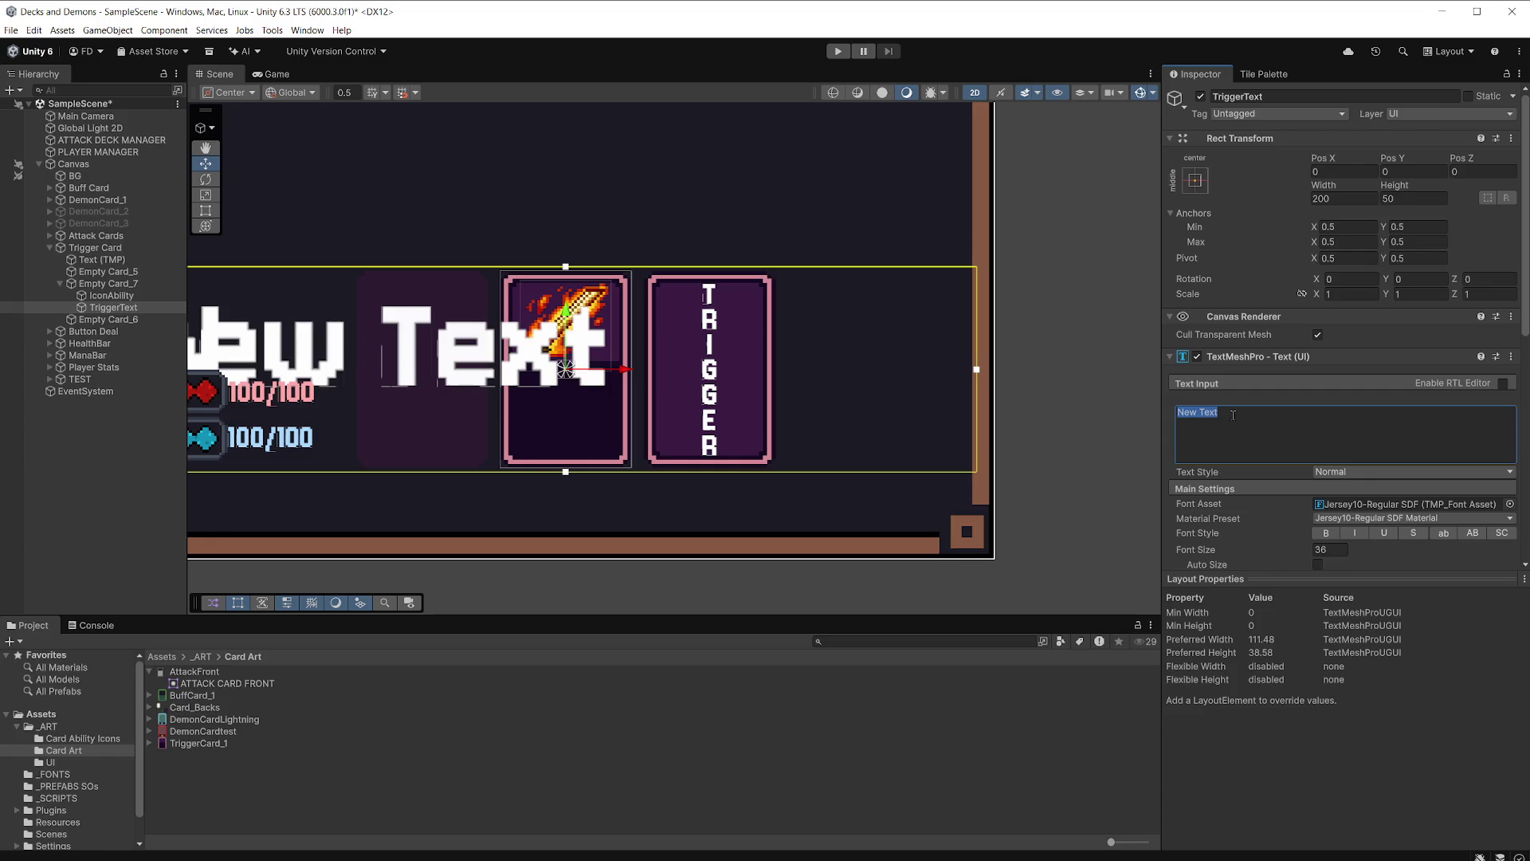
{"action": "type", "text": "Cast"}
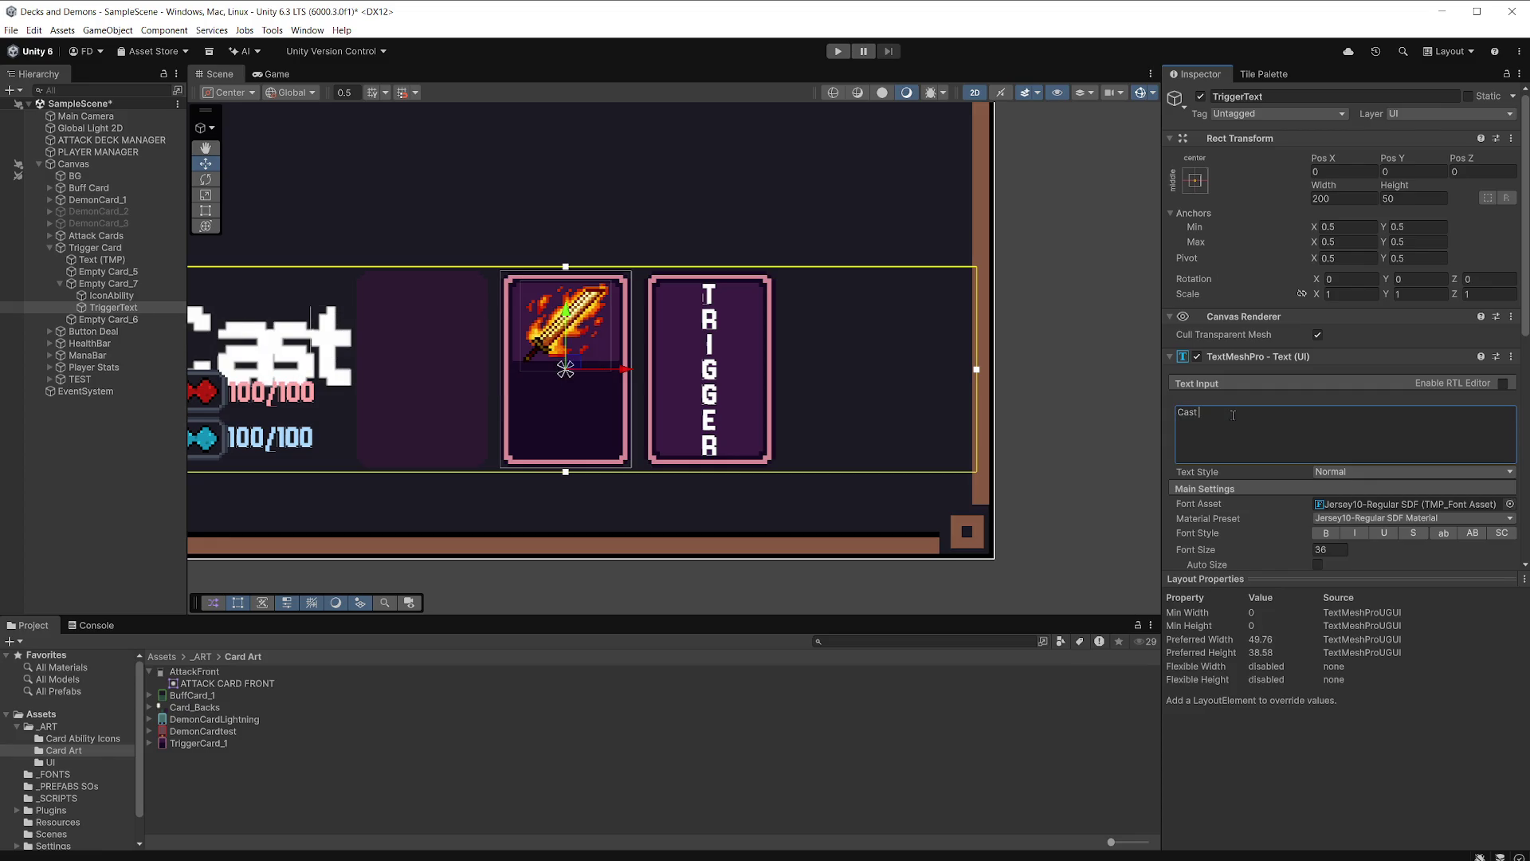
{"action": "key", "text": "BackSpace"}
{"action": "key", "text": "BackSpace"}
{"action": "key", "text": "BackSpace"}
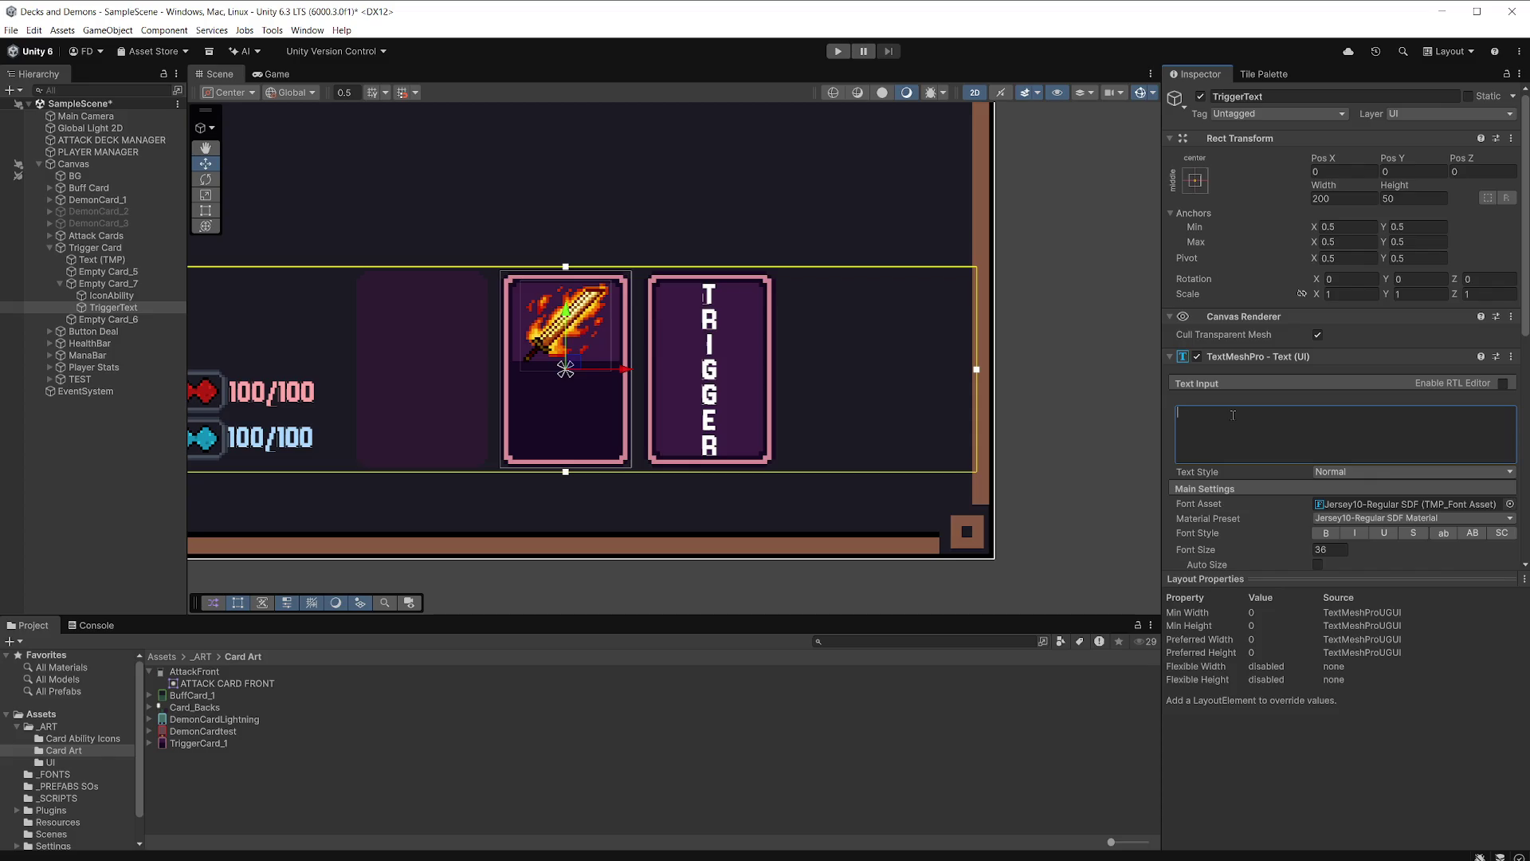
{"action": "type", "text": "Flamin"}
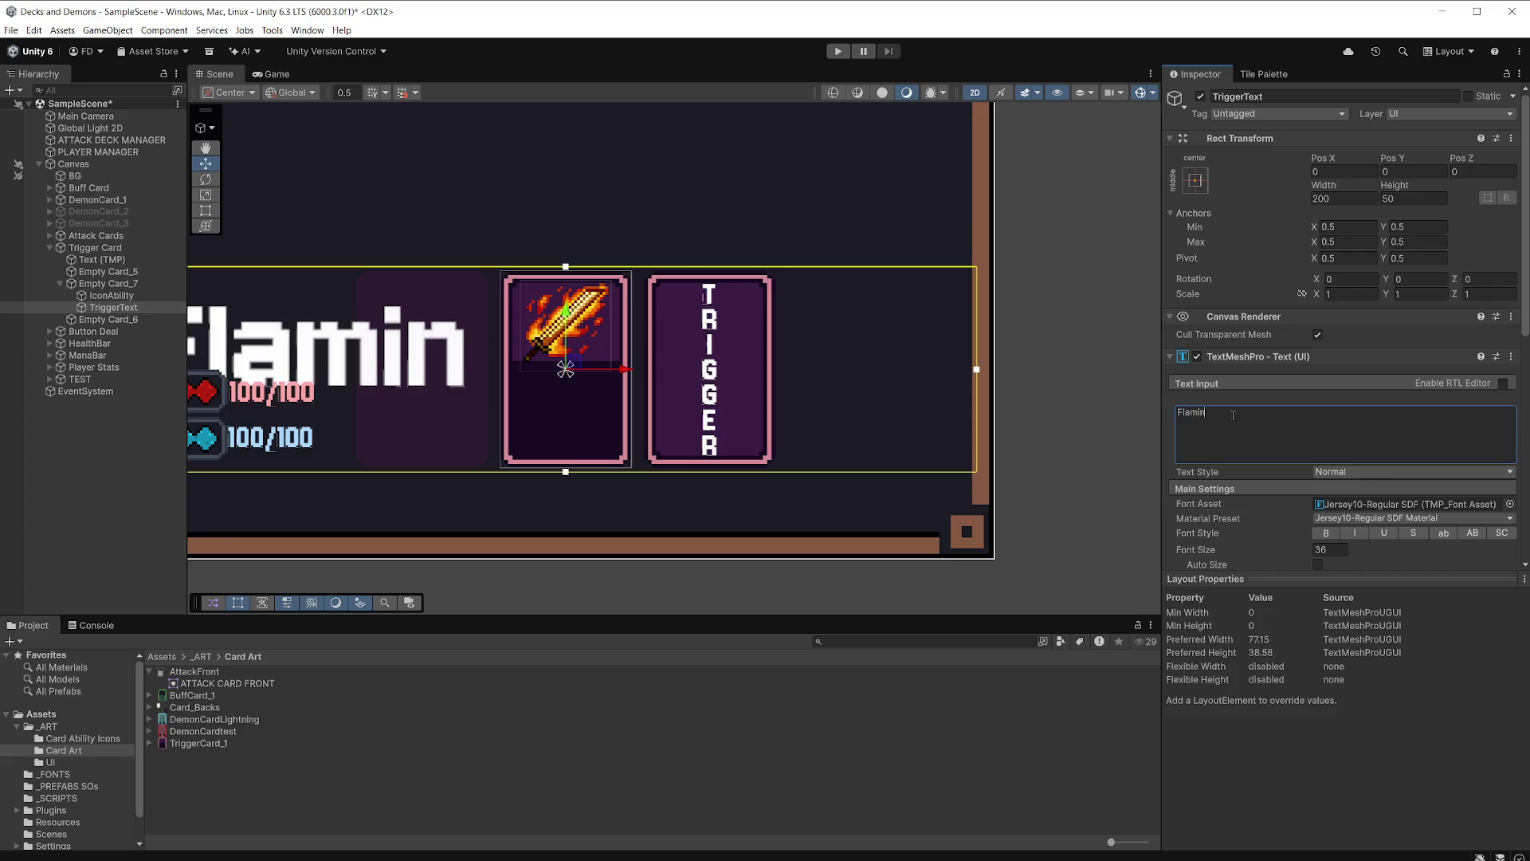
{"action": "type", "text": "g"}
{"action": "key", "text": "BackSpace"}
{"action": "key", "text": "BackSpace"}
{"action": "key", "text": "BackSpace"}
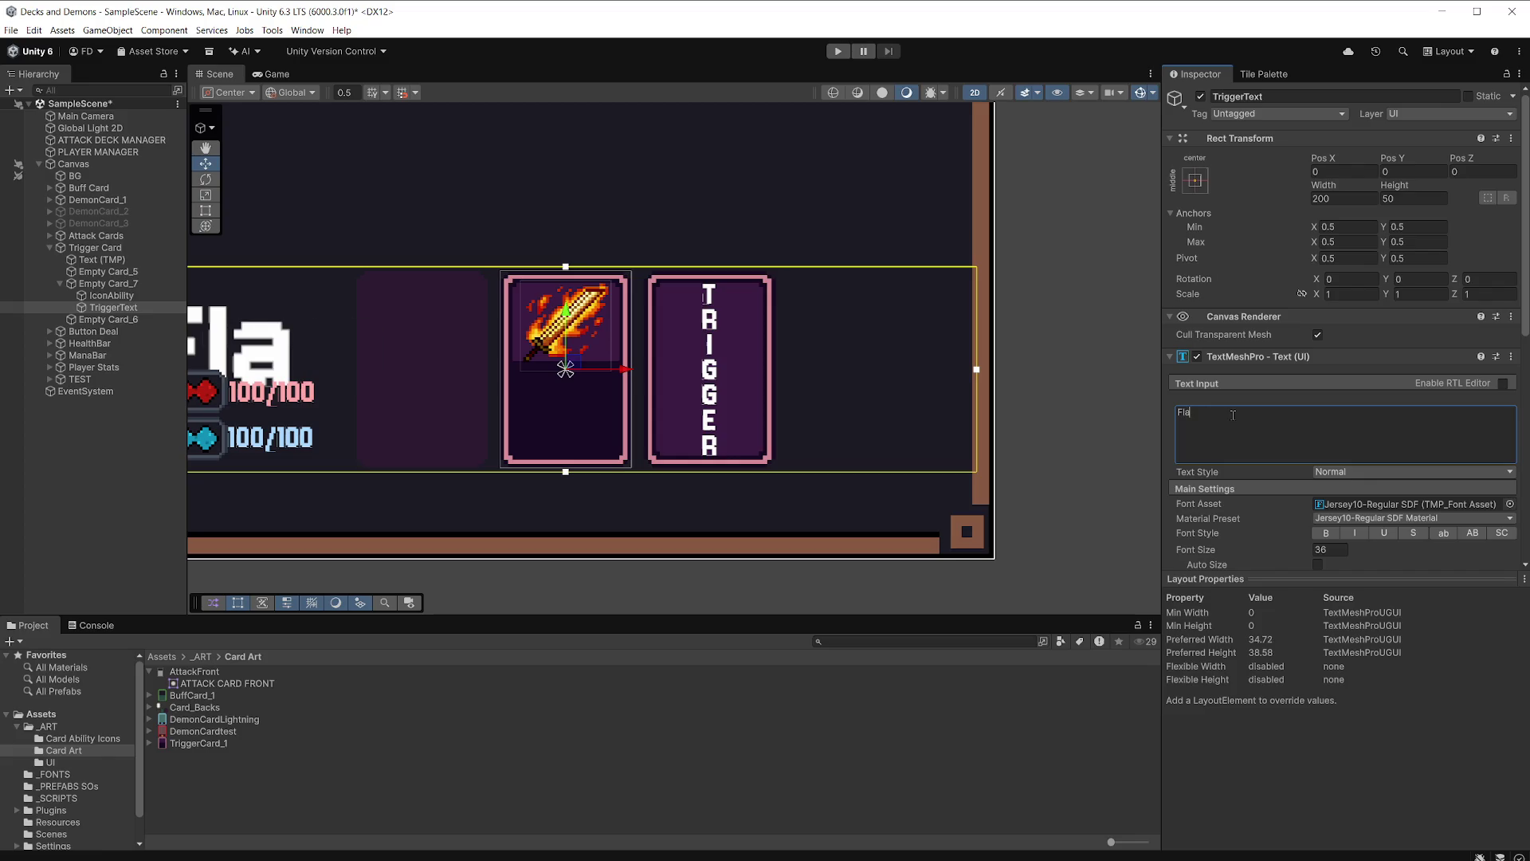
{"action": "key", "text": "BackSpace"}
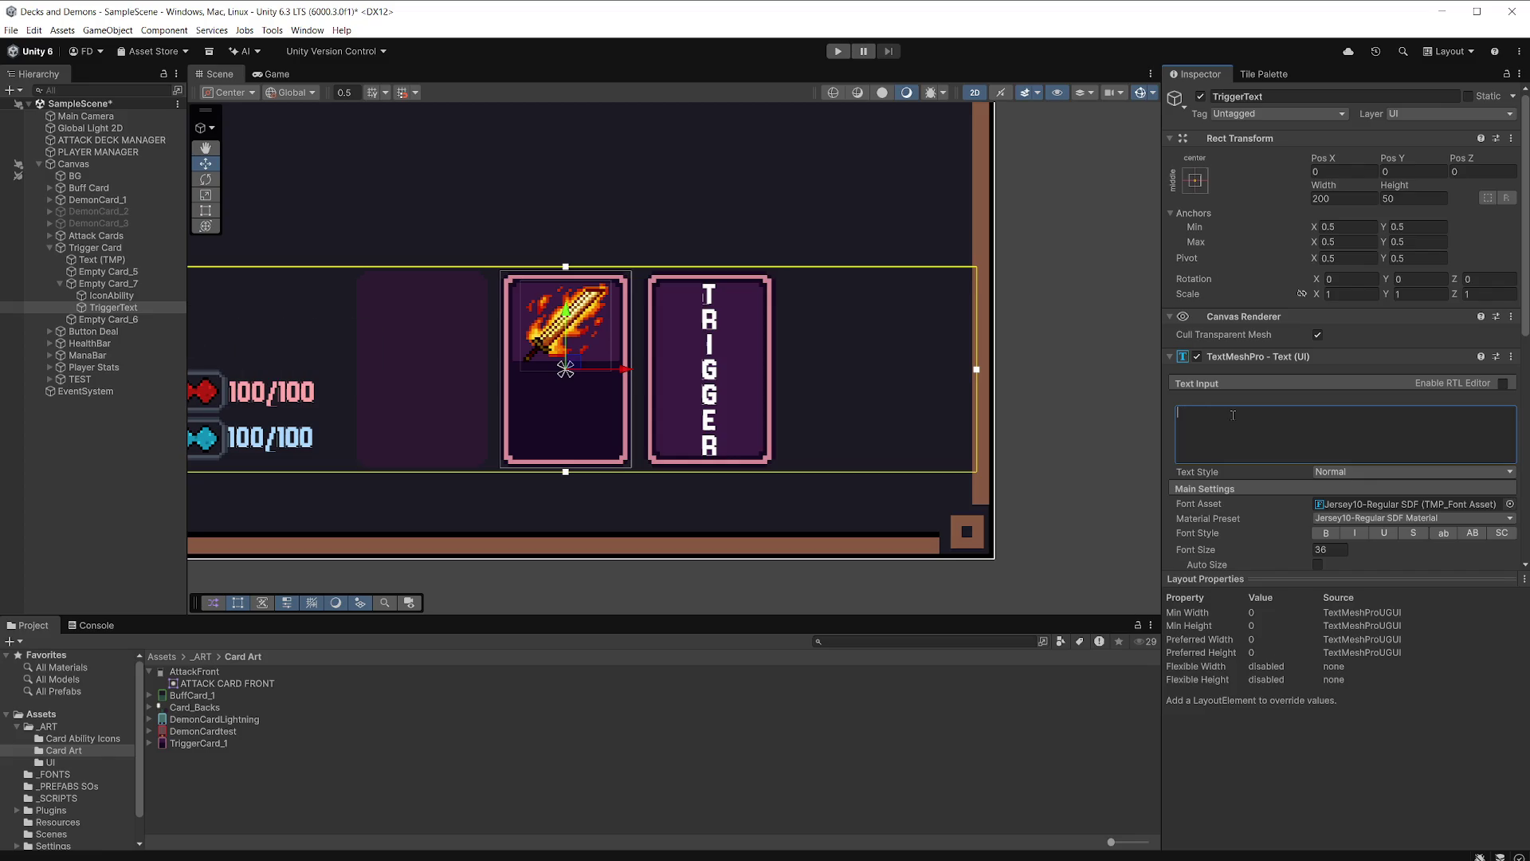
{"action": "scroll", "coordinate": [396, 389], "scroll_direction": "down", "scroll_amount": 3}
{"action": "mouse_move", "coordinate": [528, 267]}
{"action": "left_mouse_down"}
{"action": "mouse_move", "coordinate": [708, 291]}
{"action": "mouse_move", "coordinate": [795, 347]}
{"action": "mouse_move", "coordinate": [912, 361]}
{"action": "mouse_move", "coordinate": [882, 396]}
{"action": "mouse_move", "coordinate": [804, 429]}
{"action": "mouse_move", "coordinate": [794, 397]}
{"action": "mouse_move", "coordinate": [804, 419]}
{"action": "left_mouse_up"}
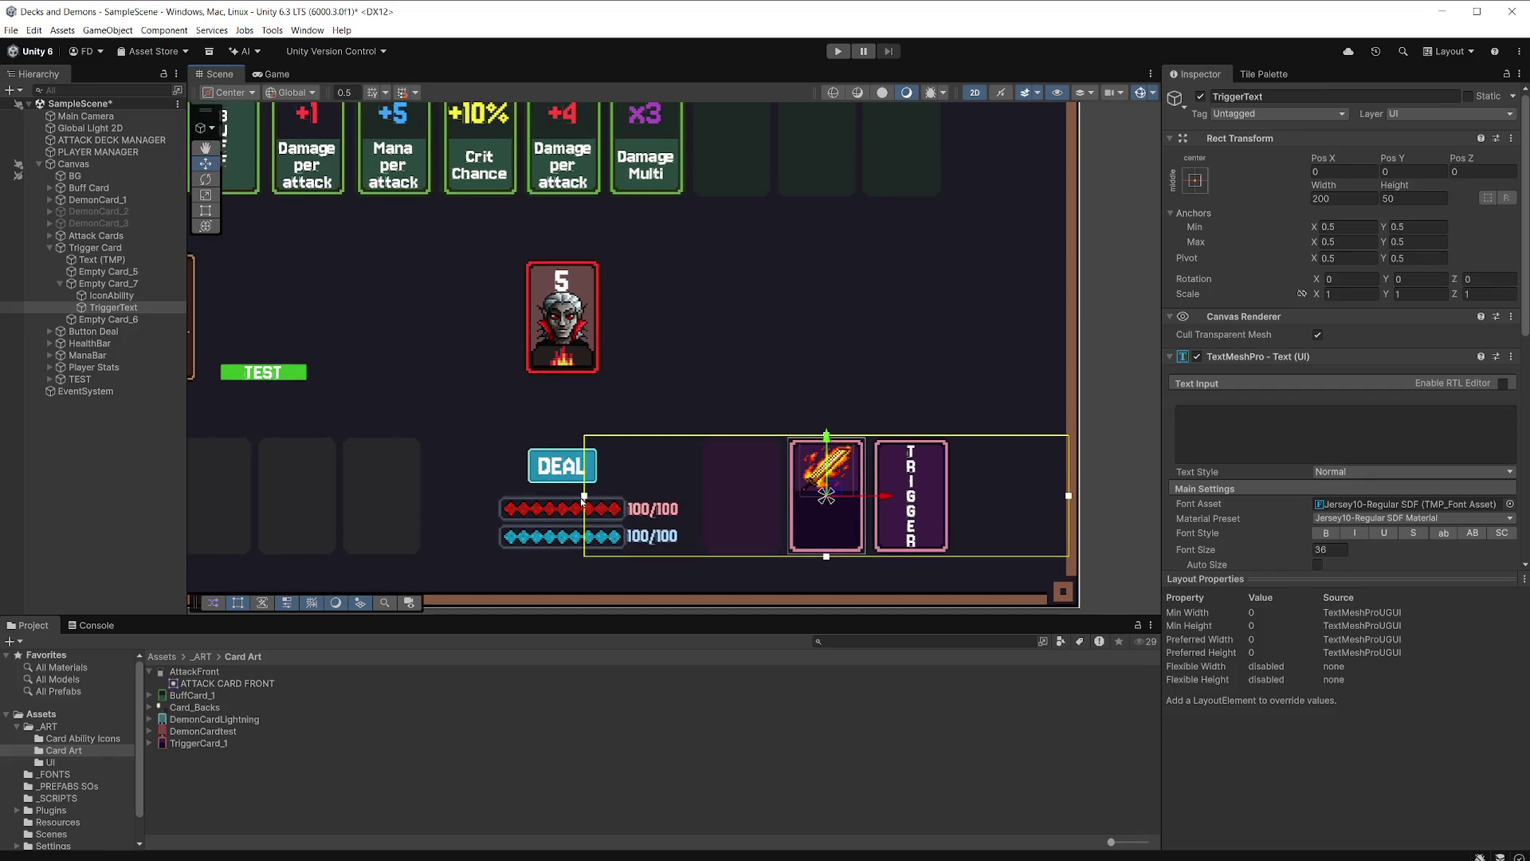
Resize TriggerText's box to cover the sword card's lower half and type 'Deal'.
{"action": "left_click_drag", "start_coordinate": [582, 500], "coordinate": [796, 504]}
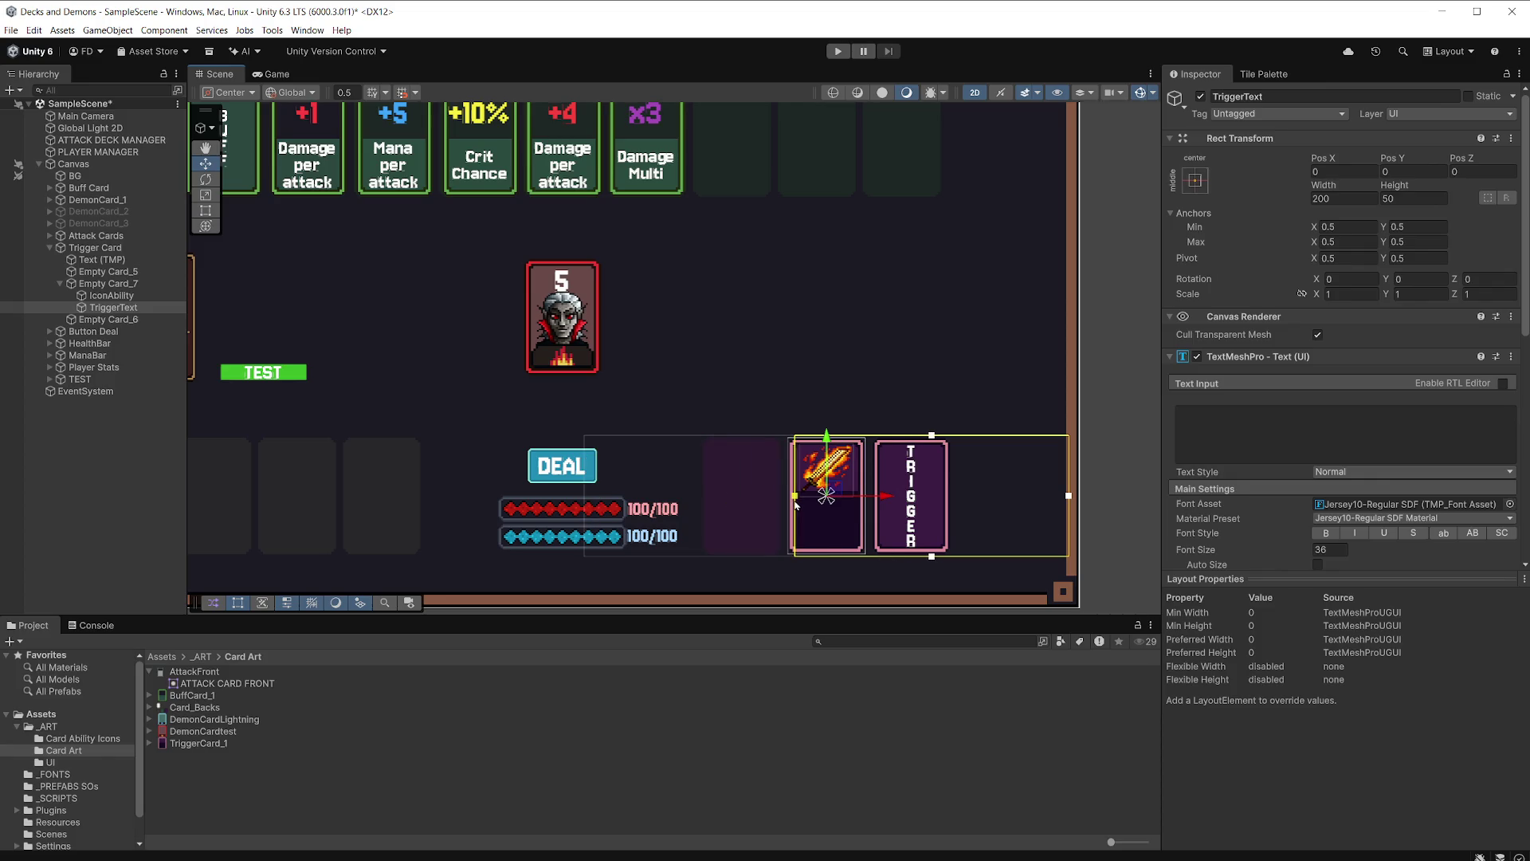
{"action": "left_click_drag", "start_coordinate": [915, 375], "coordinate": [737, 328]}
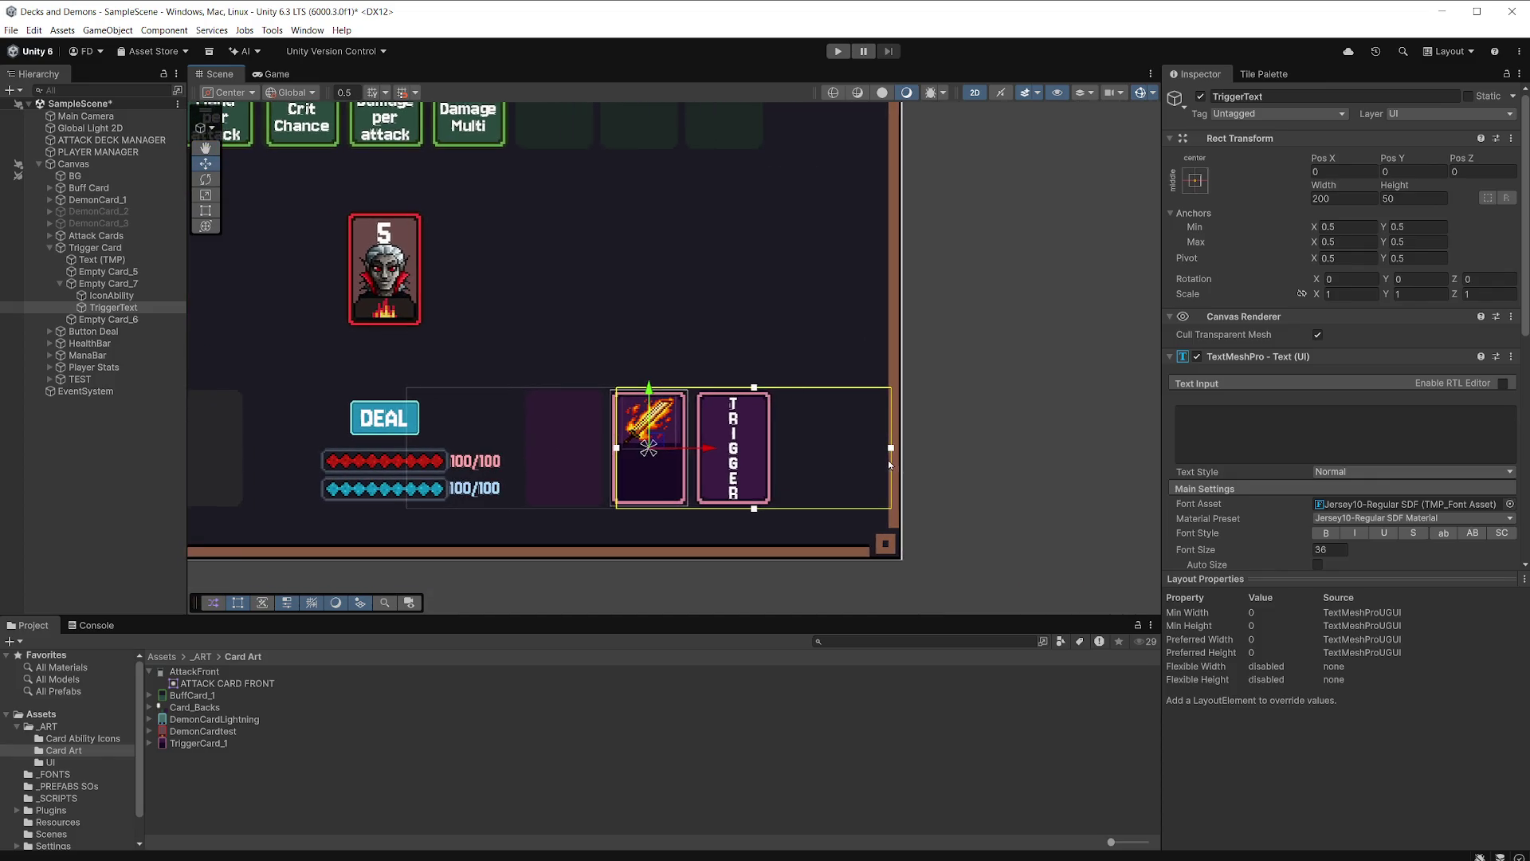
{"action": "left_click_drag", "start_coordinate": [891, 448], "coordinate": [680, 449]}
{"action": "right_click", "coordinate": [680, 451]}
{"action": "left_click", "coordinate": [770, 327]}
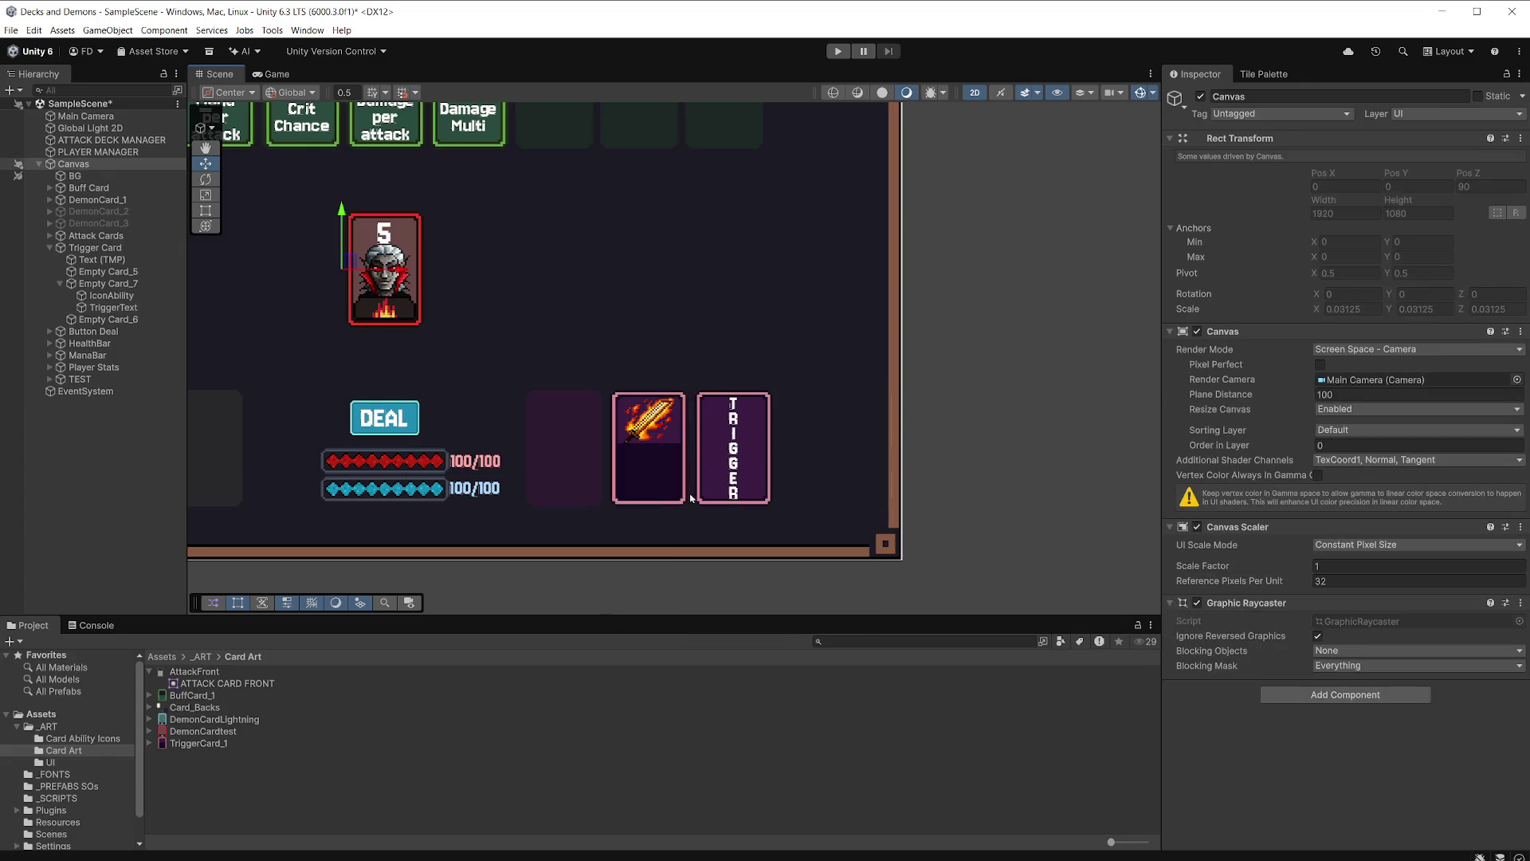
{"action": "scroll", "coordinate": [672, 488], "scroll_direction": "up", "scroll_amount": 5}
{"action": "left_click", "coordinate": [127, 309]}
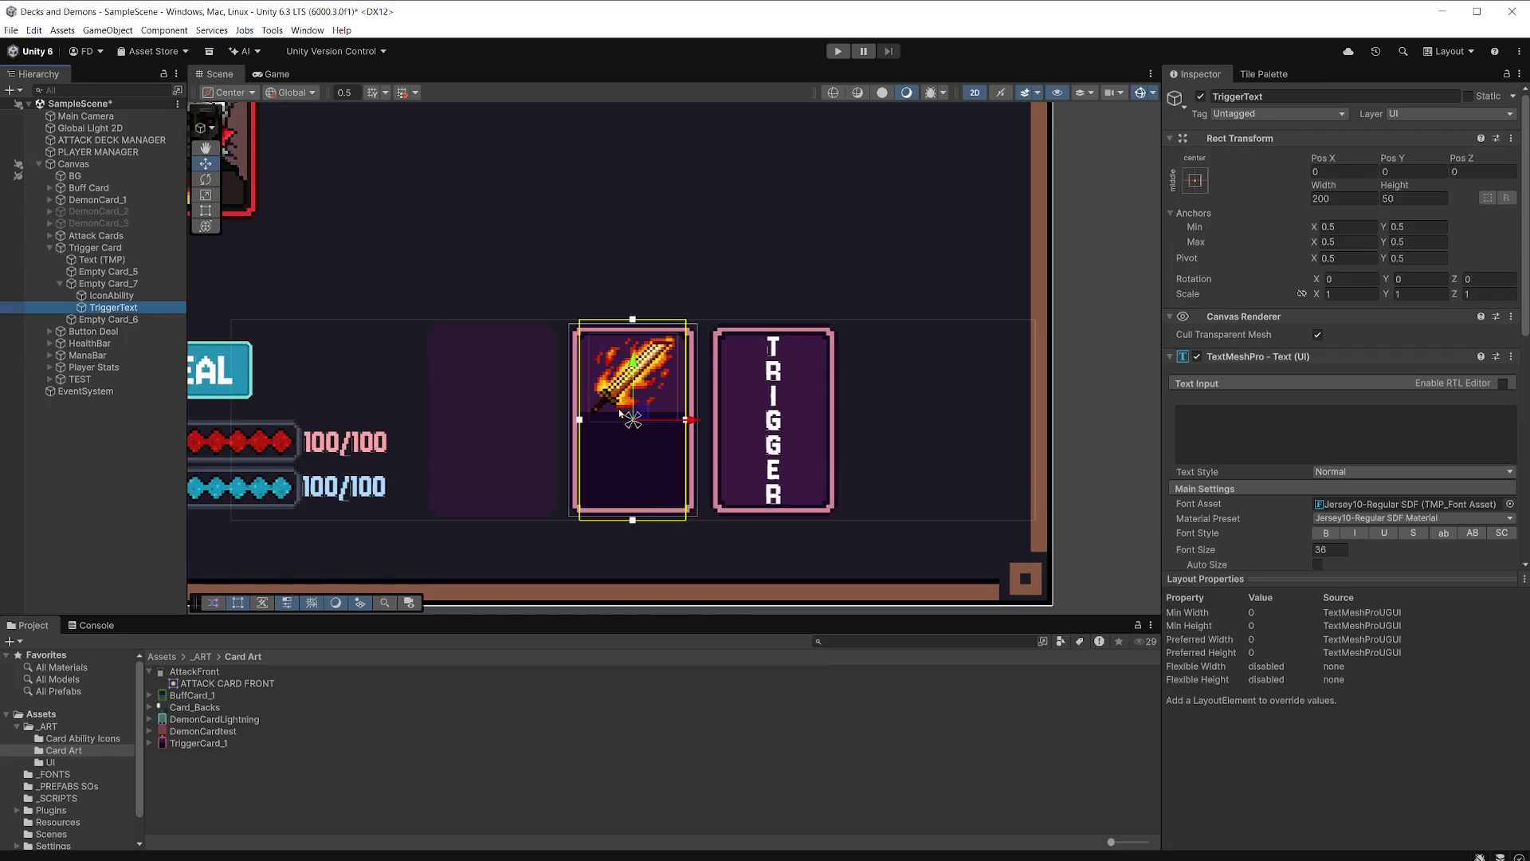
{"action": "left_click_drag", "start_coordinate": [633, 323], "coordinate": [640, 416]}
{"action": "left_click_drag", "start_coordinate": [634, 523], "coordinate": [635, 510]}
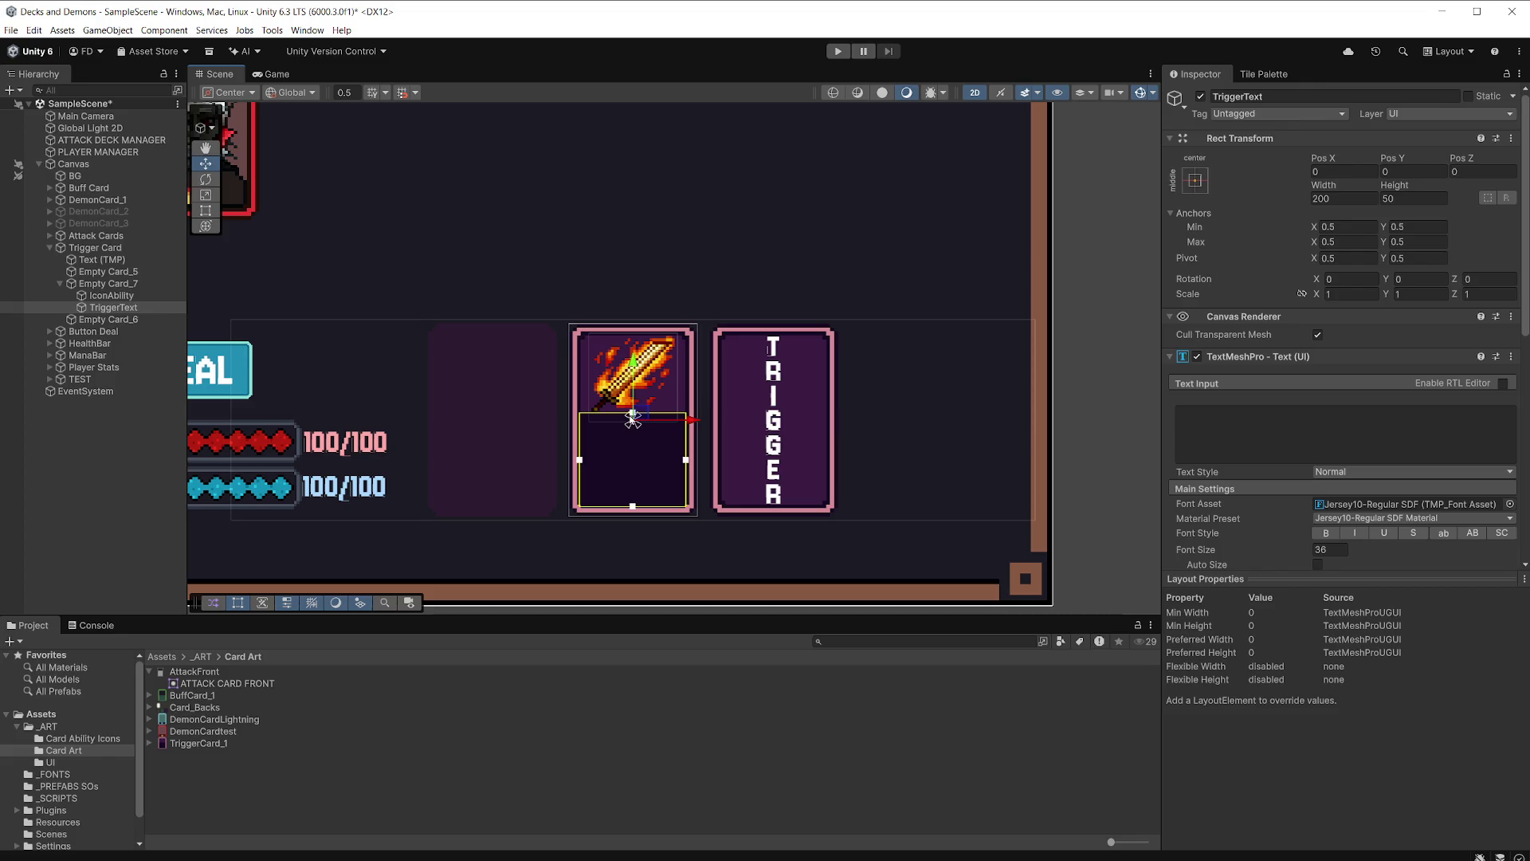
{"action": "left_click_drag", "start_coordinate": [633, 415], "coordinate": [633, 420]}
{"action": "left_click", "coordinate": [1220, 422]}
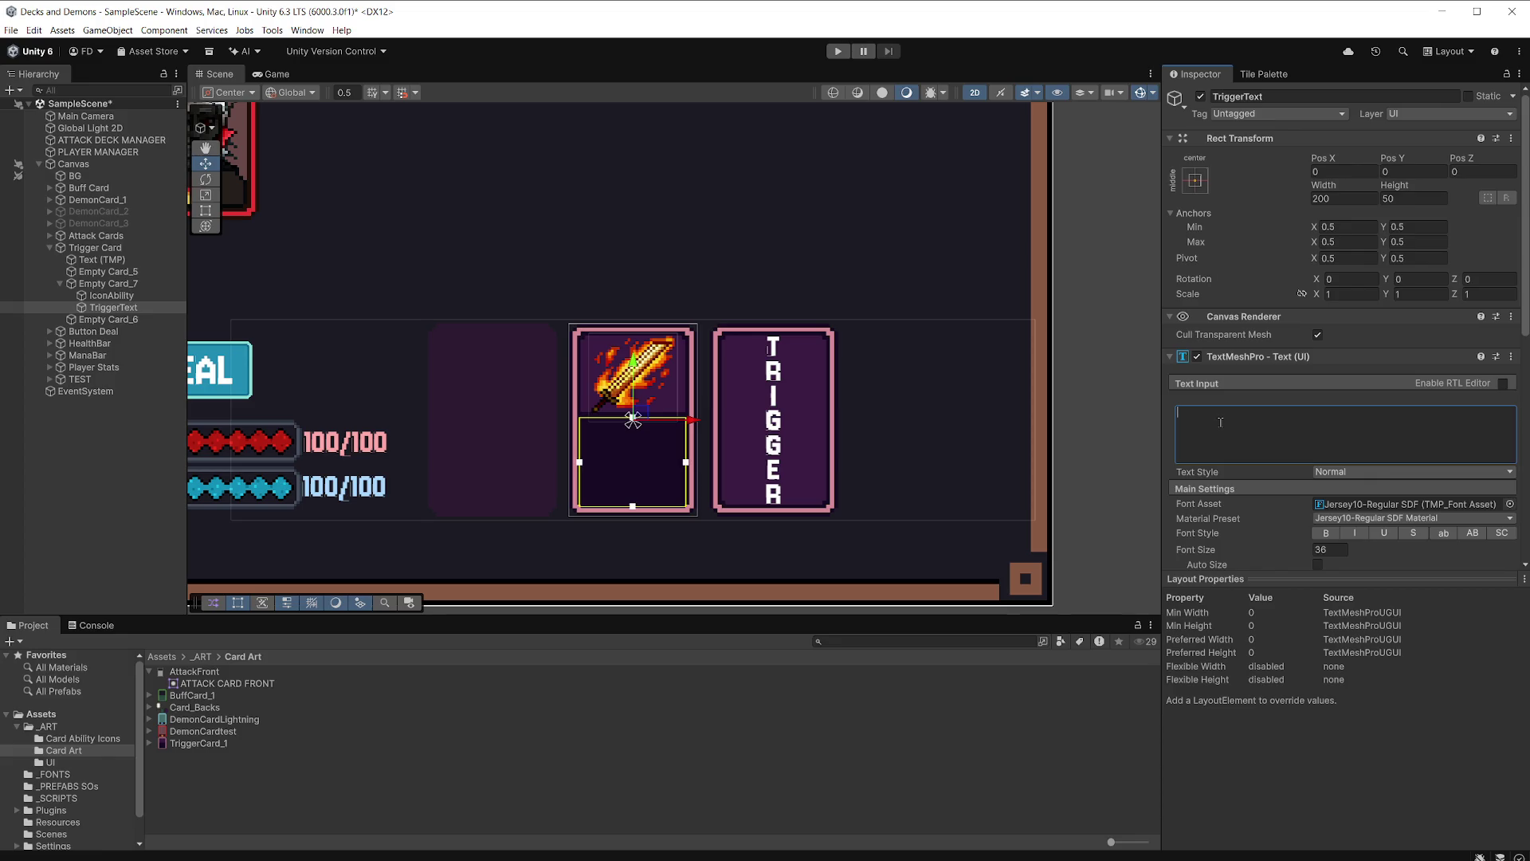
{"action": "type", "text": "Deal"}
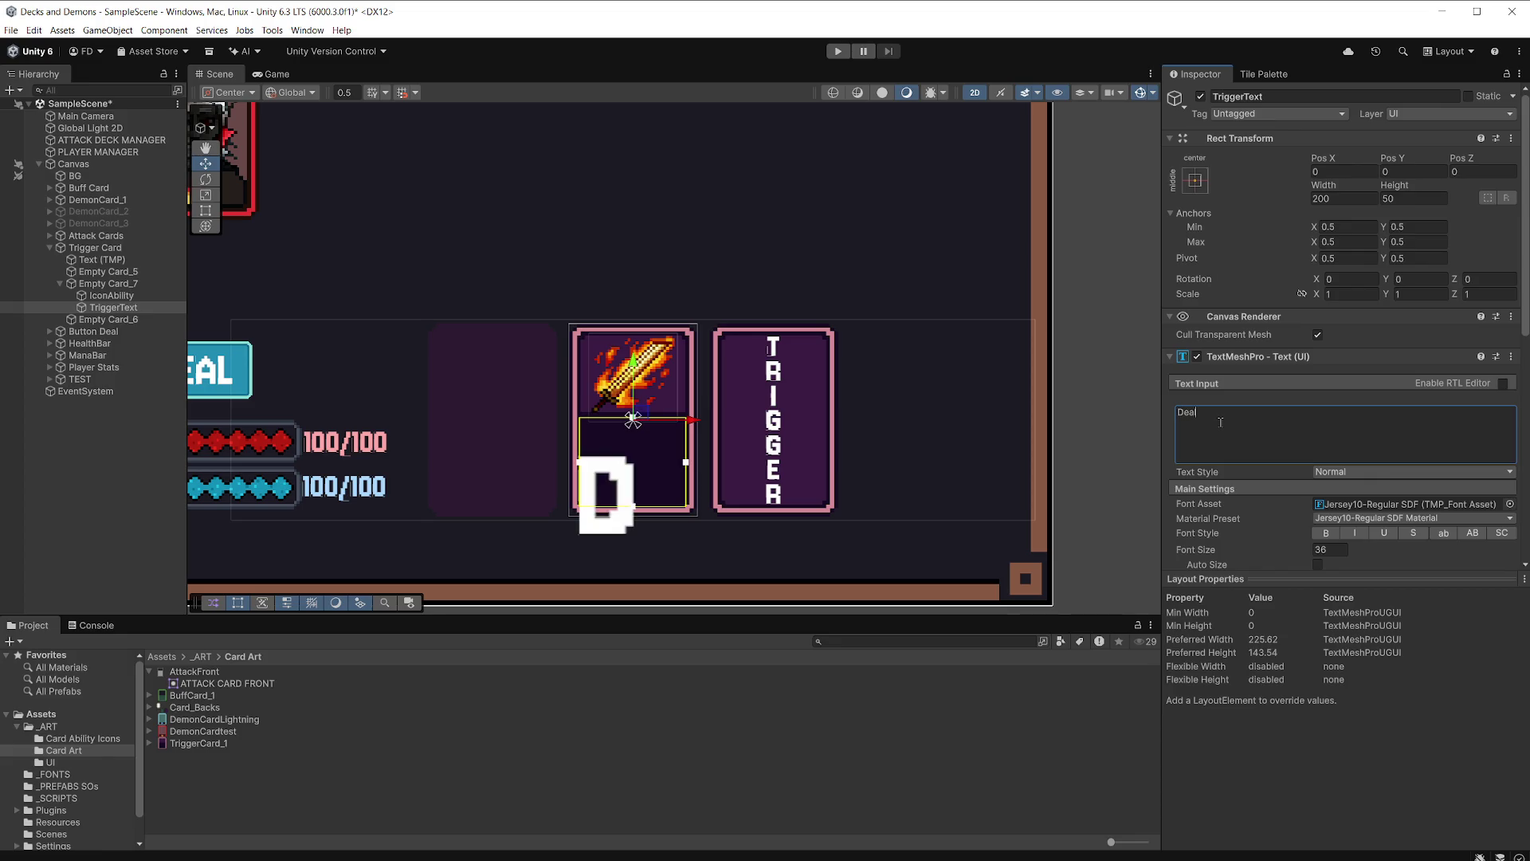
Reduce the font size to 8.6 and complete the text as 'Deals all damage as fire'.
{"action": "left_click_drag", "start_coordinate": [1218, 553], "coordinate": [1094, 557]}
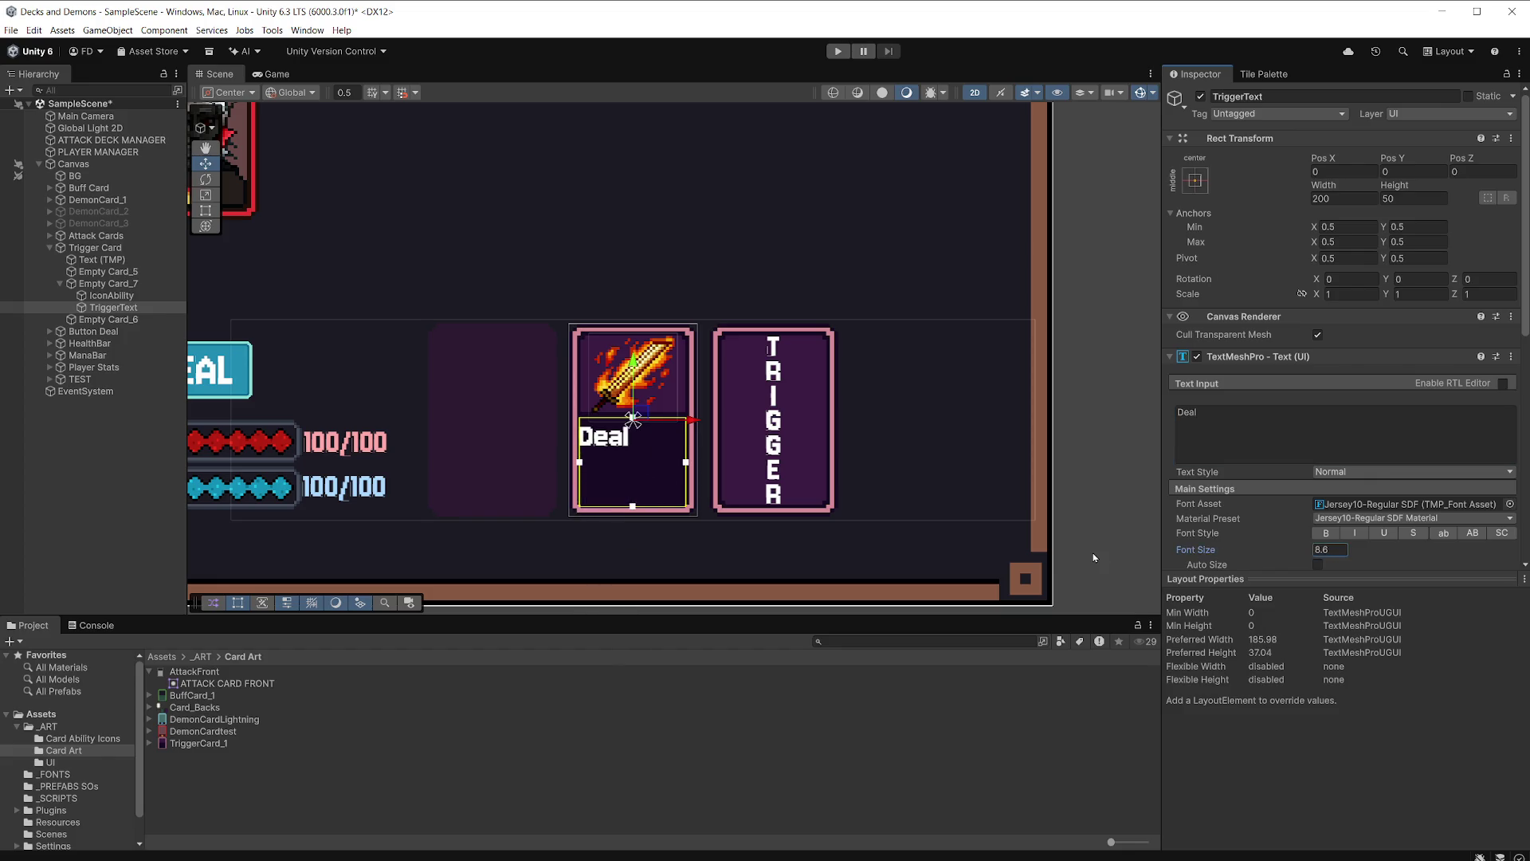
{"action": "left_click", "coordinate": [1224, 418]}
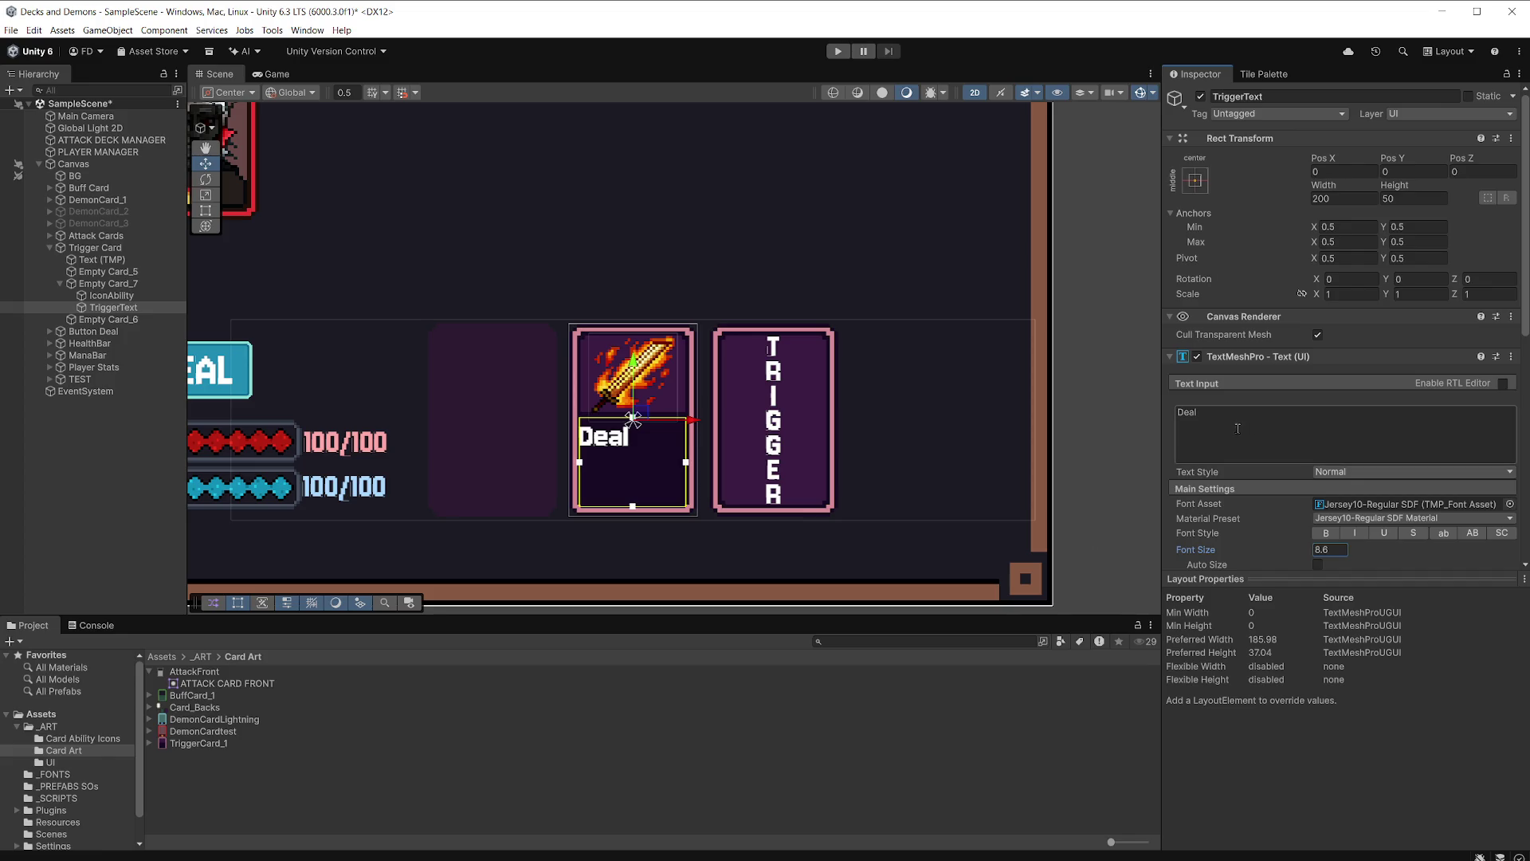
{"action": "left_click", "coordinate": [1224, 412]}
{"action": "type", "text": "s"}
{"action": "type", "text": "all "}
{"action": "type", "text": "damag"}
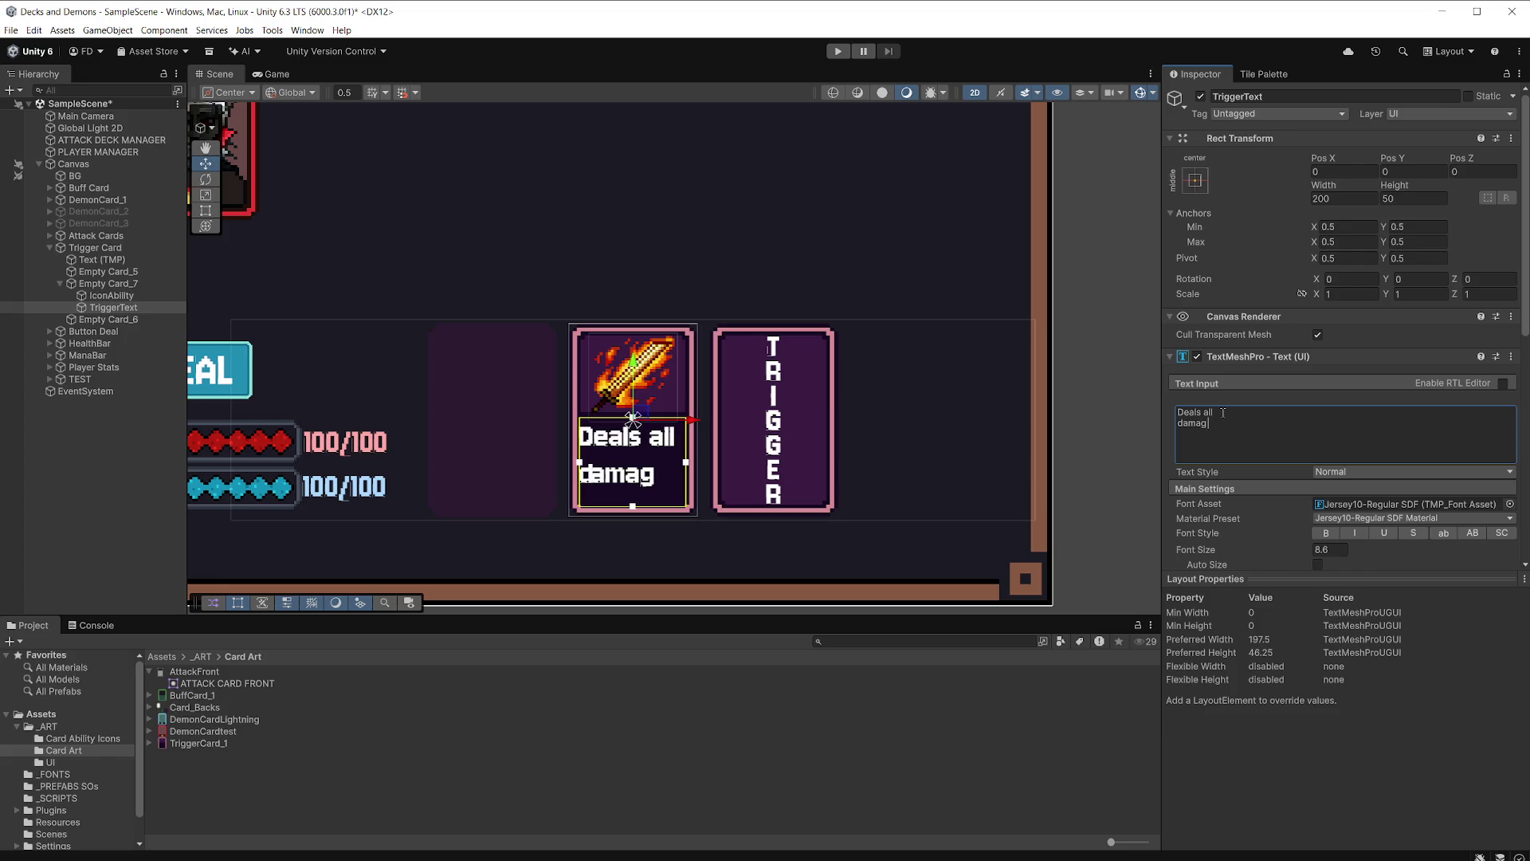
{"action": "type", "text": "e "}
{"action": "type", "text": "as"}
{"action": "type", "text": " fire"}
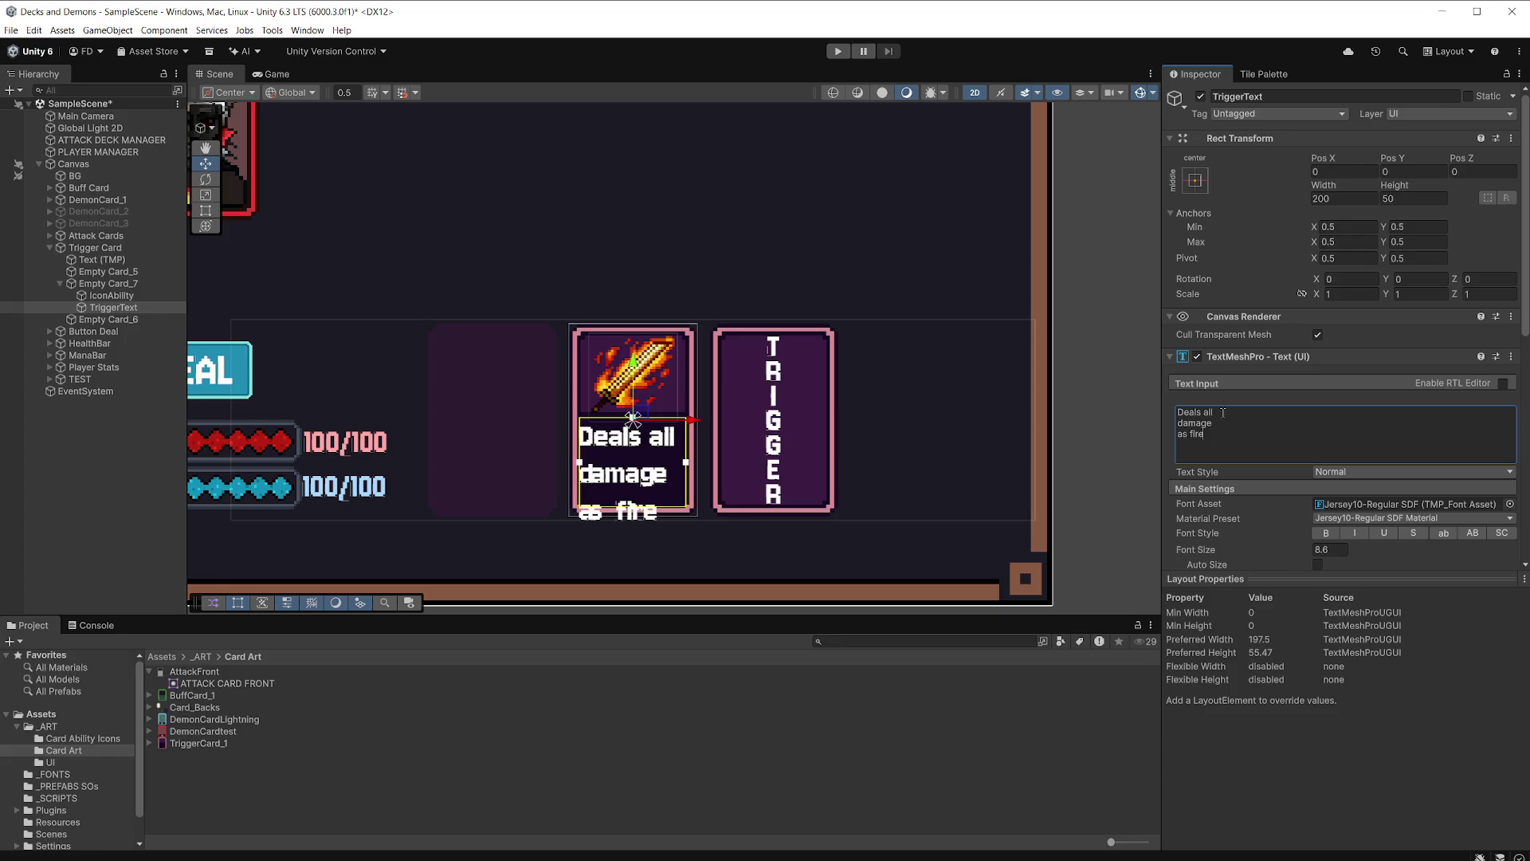
{"action": "scroll", "coordinate": [1358, 502], "scroll_direction": "down", "scroll_amount": 1}
{"action": "left_click_drag", "start_coordinate": [1210, 512], "coordinate": [1197, 513]}
Set line spacing to -22.57 and character spacing to 4.07, then nudge the text onto the dark panel.
{"action": "scroll", "coordinate": [1383, 483], "scroll_direction": "down", "scroll_amount": 2}
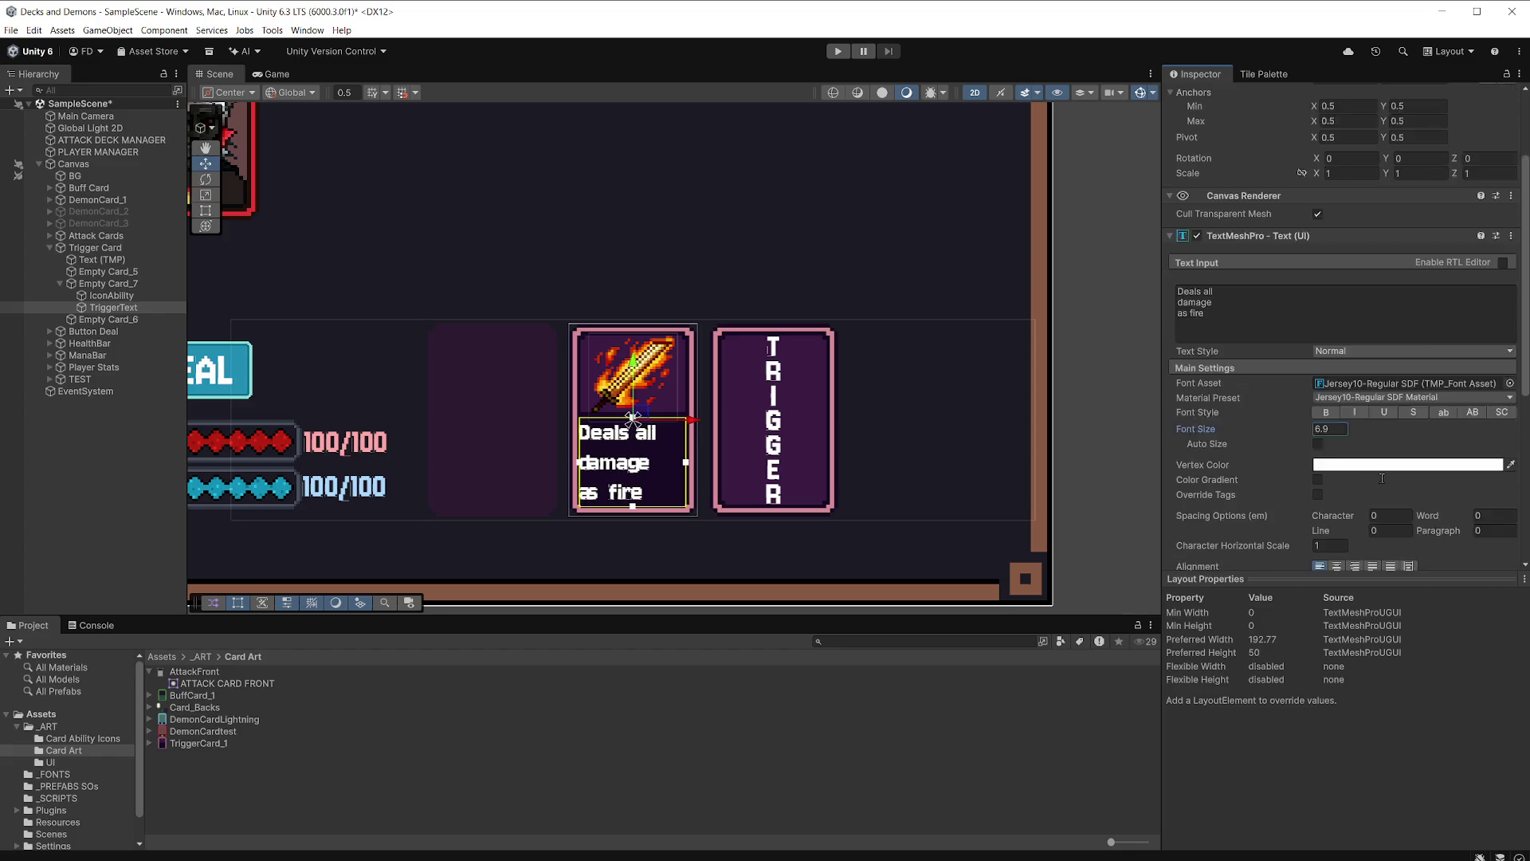
{"action": "scroll", "coordinate": [1383, 483], "scroll_direction": "down", "scroll_amount": 1}
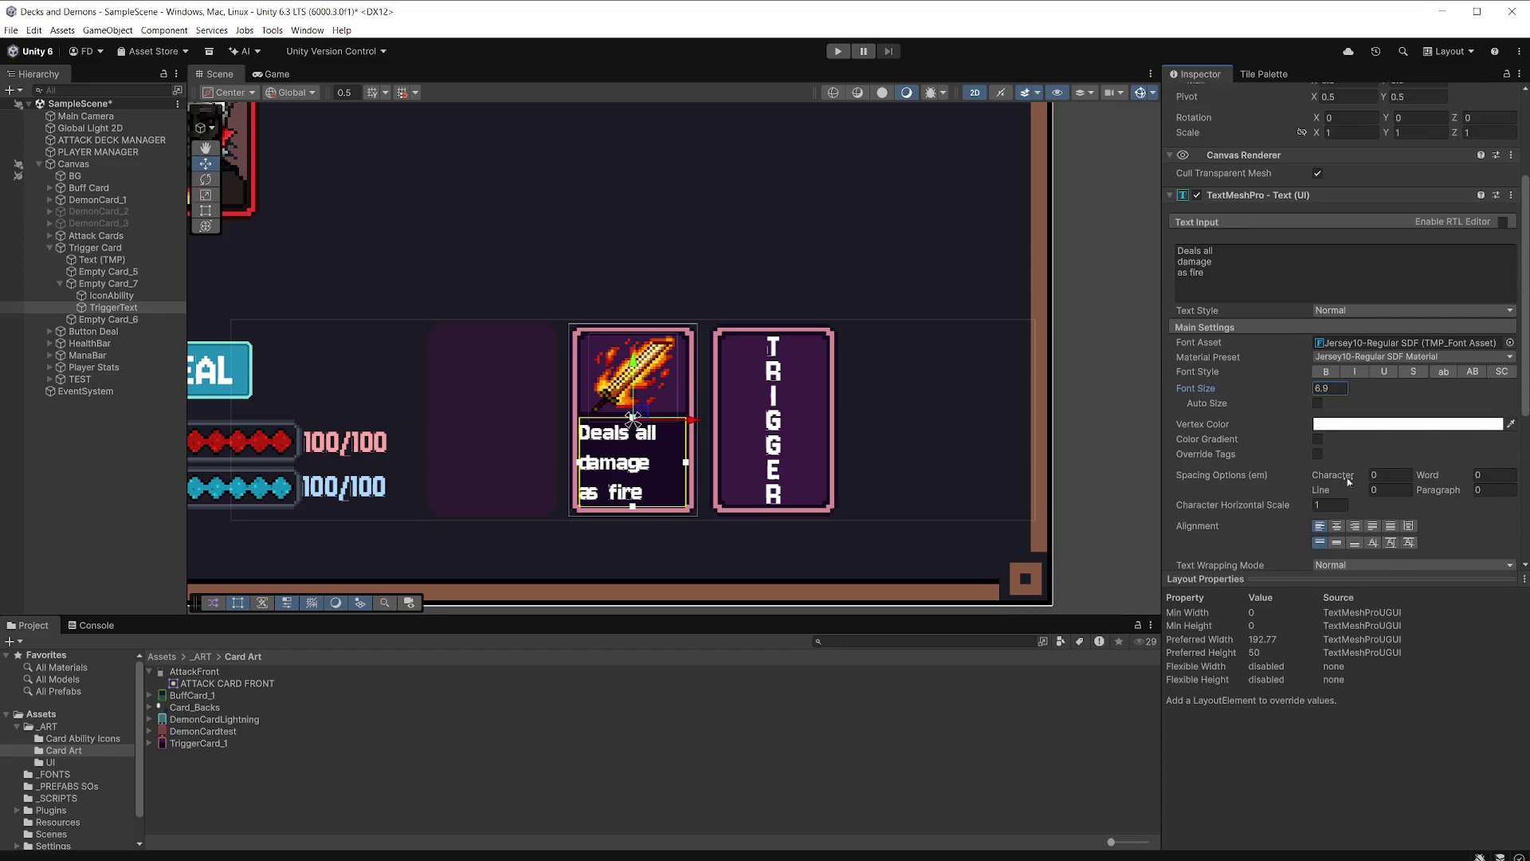
{"action": "left_click_drag", "start_coordinate": [1345, 490], "coordinate": [1168, 500]}
{"action": "left_click_drag", "start_coordinate": [1345, 478], "coordinate": [1448, 481]}
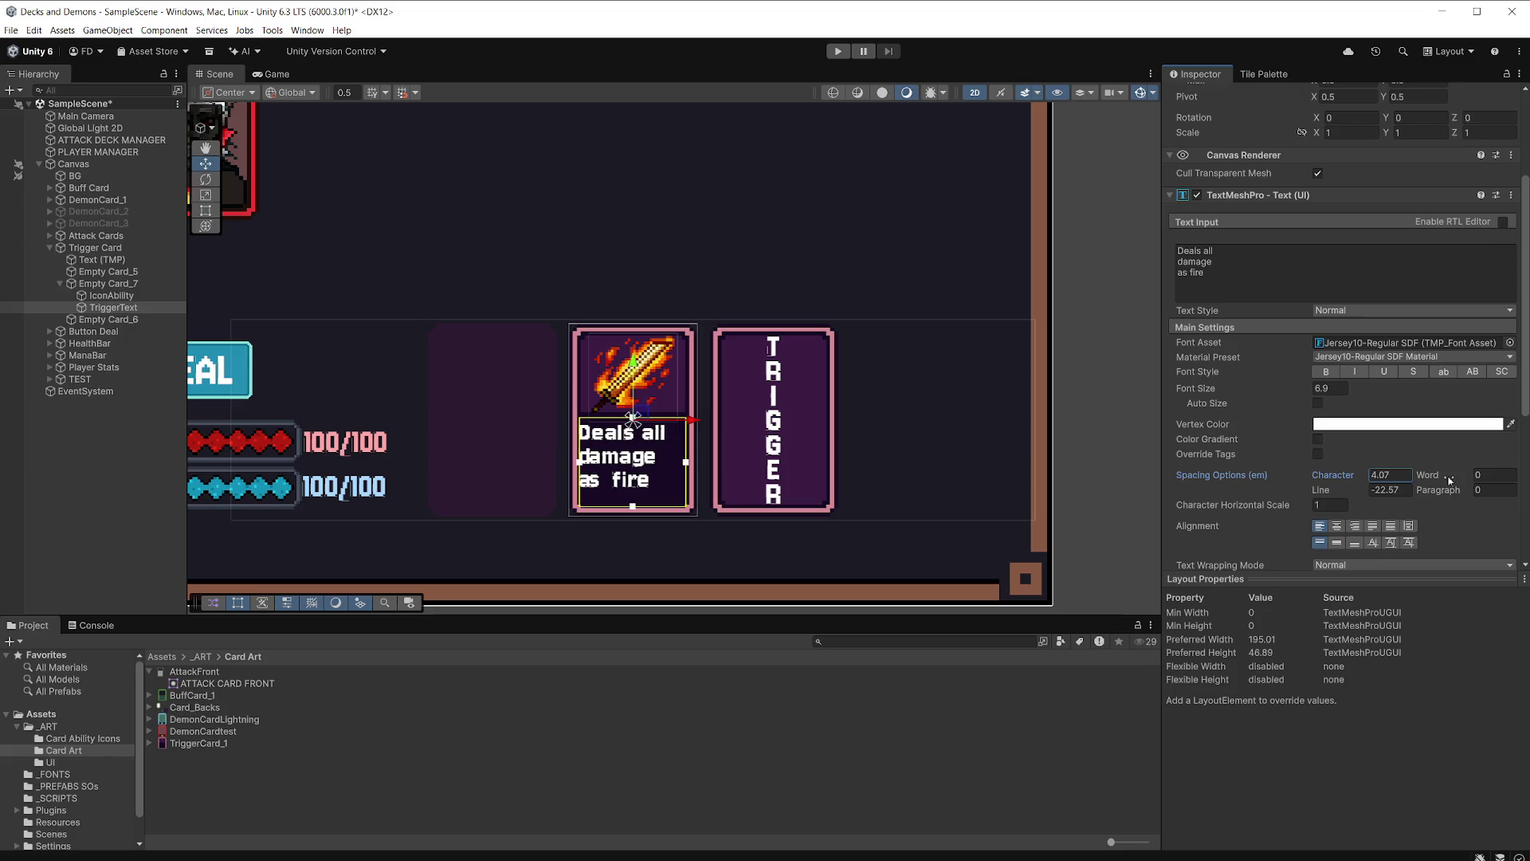
{"action": "left_click_drag", "start_coordinate": [633, 367], "coordinate": [644, 378]}
{"action": "left_click_drag", "start_coordinate": [696, 431], "coordinate": [704, 434]}
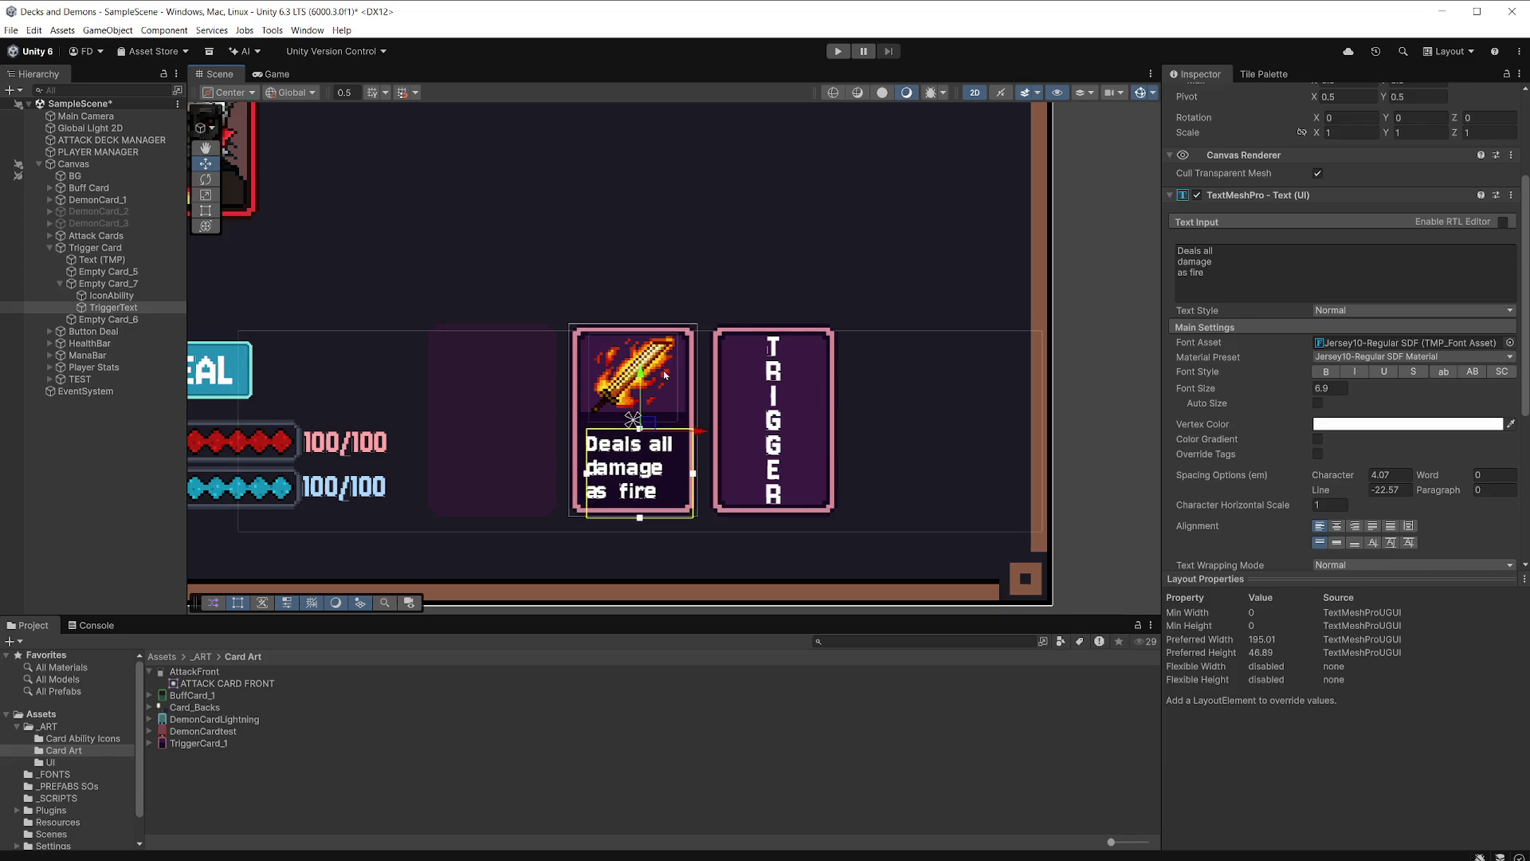
{"action": "left_click_drag", "start_coordinate": [644, 377], "coordinate": [644, 373]}
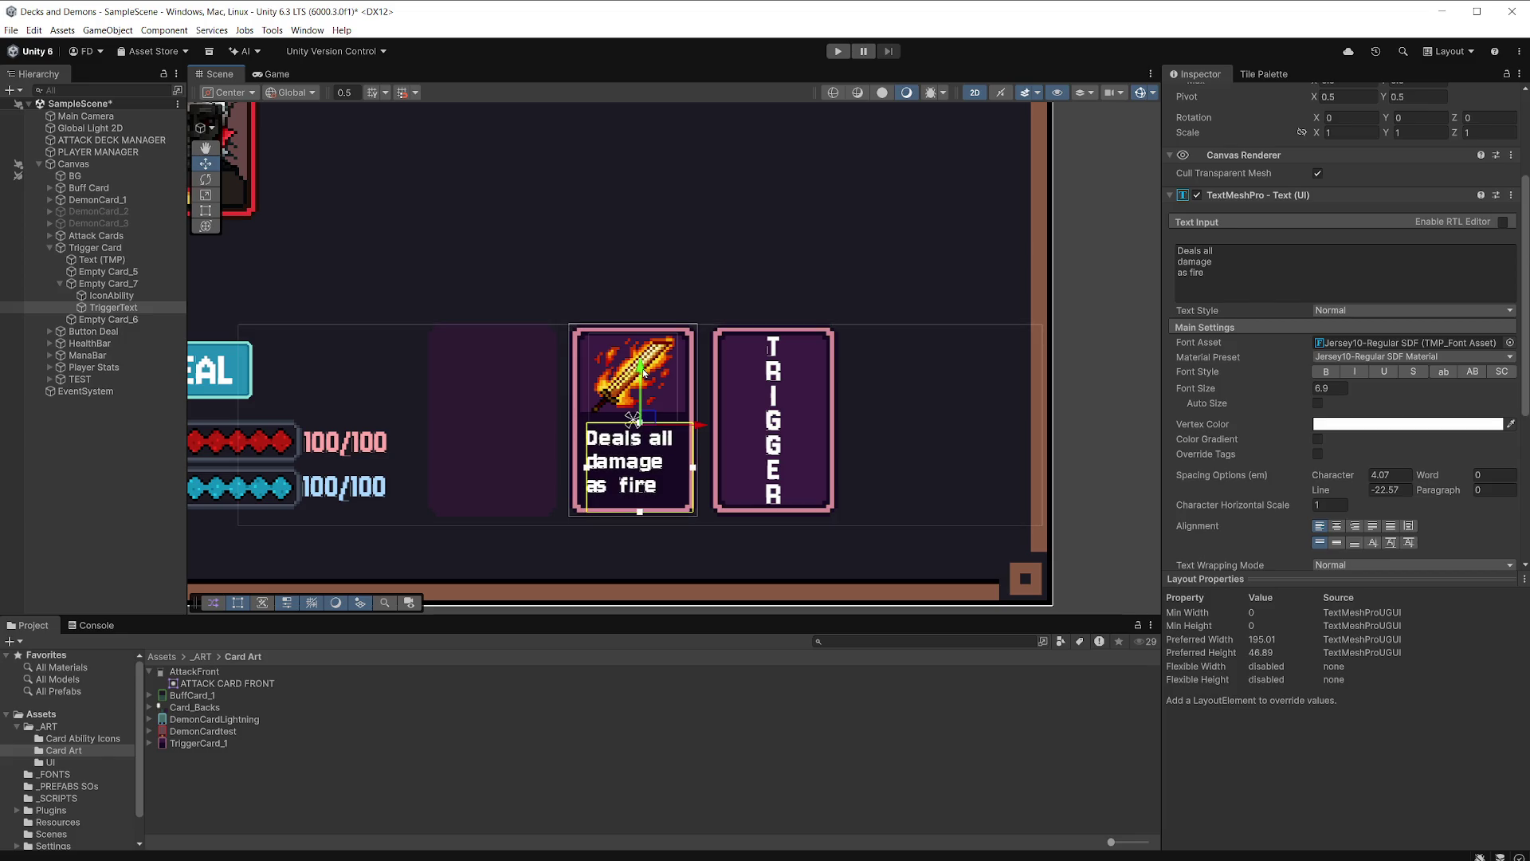
Preview the layout in Game view, collapse Trigger Card, and add a Text (TMP) under Canvas.
{"action": "left_click", "coordinate": [273, 74]}
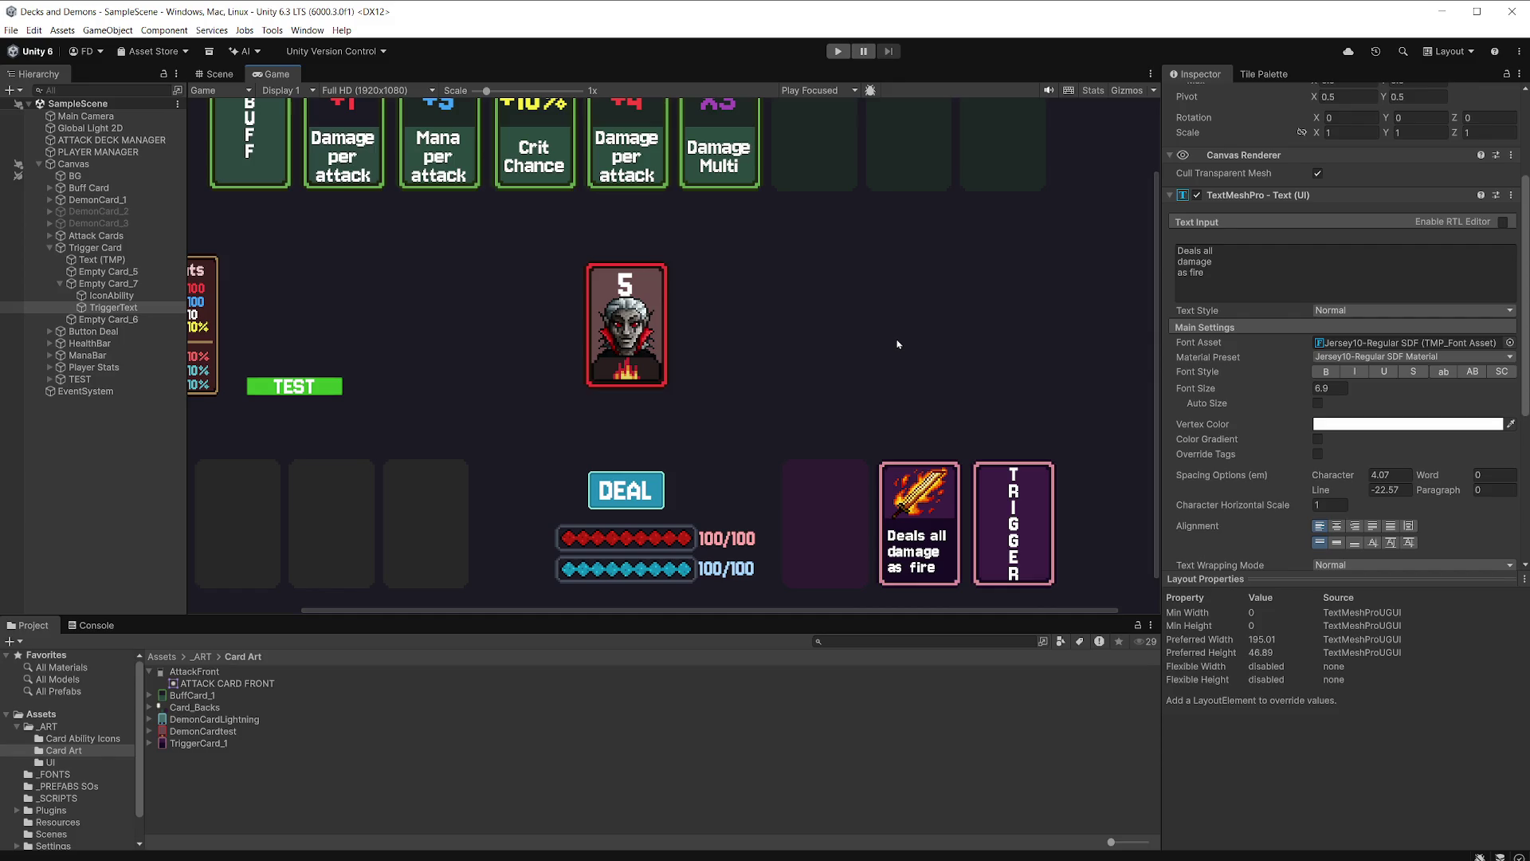
{"action": "left_click", "coordinate": [49, 248]}
{"action": "right_click", "coordinate": [82, 163]}
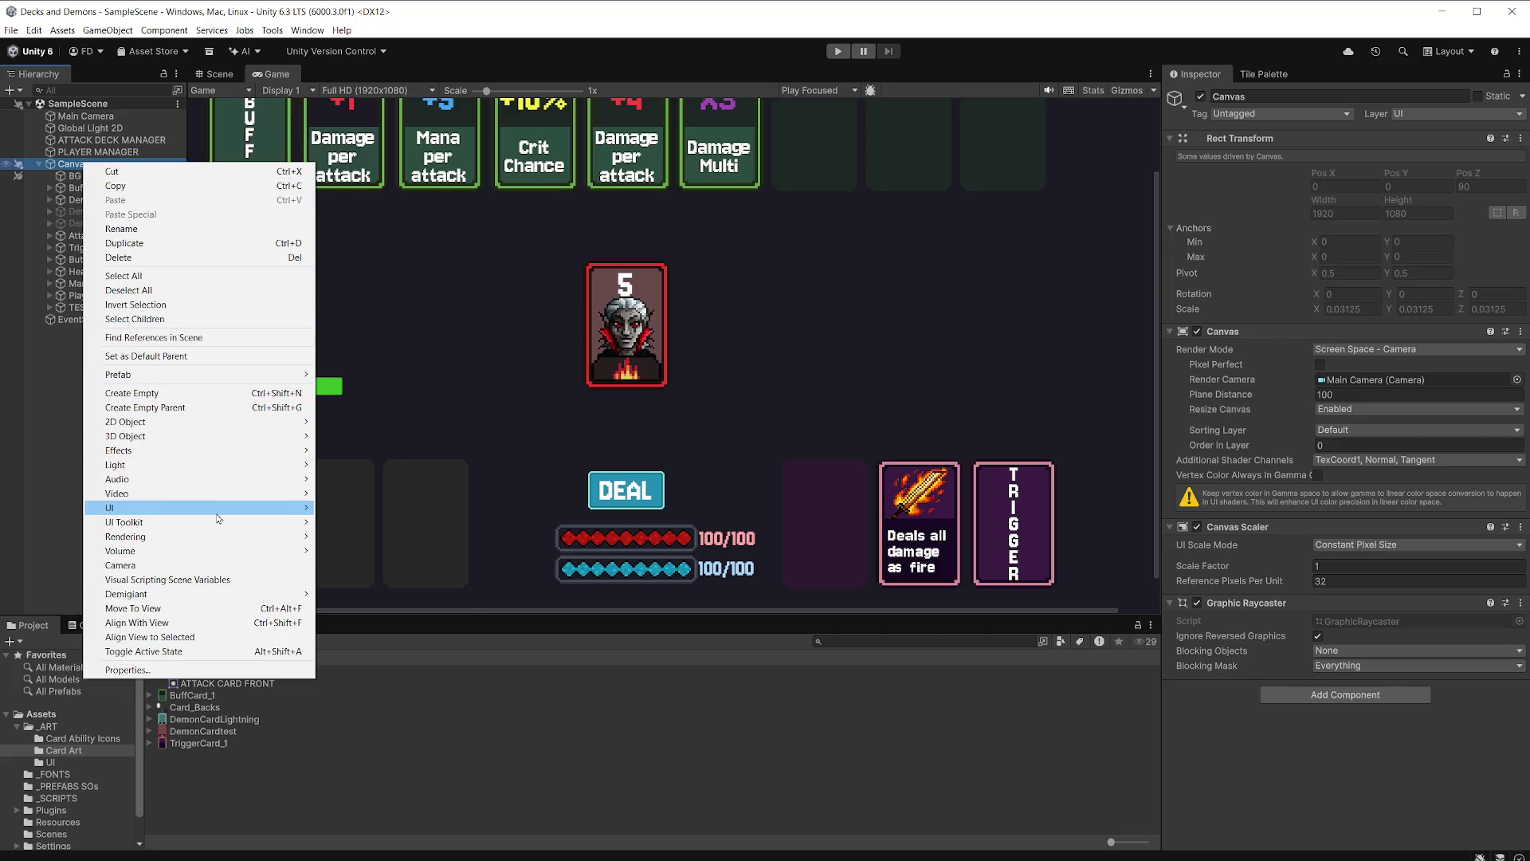
{"action": "mouse_move", "coordinate": [218, 510]}
{"action": "left_click", "coordinate": [389, 523]}
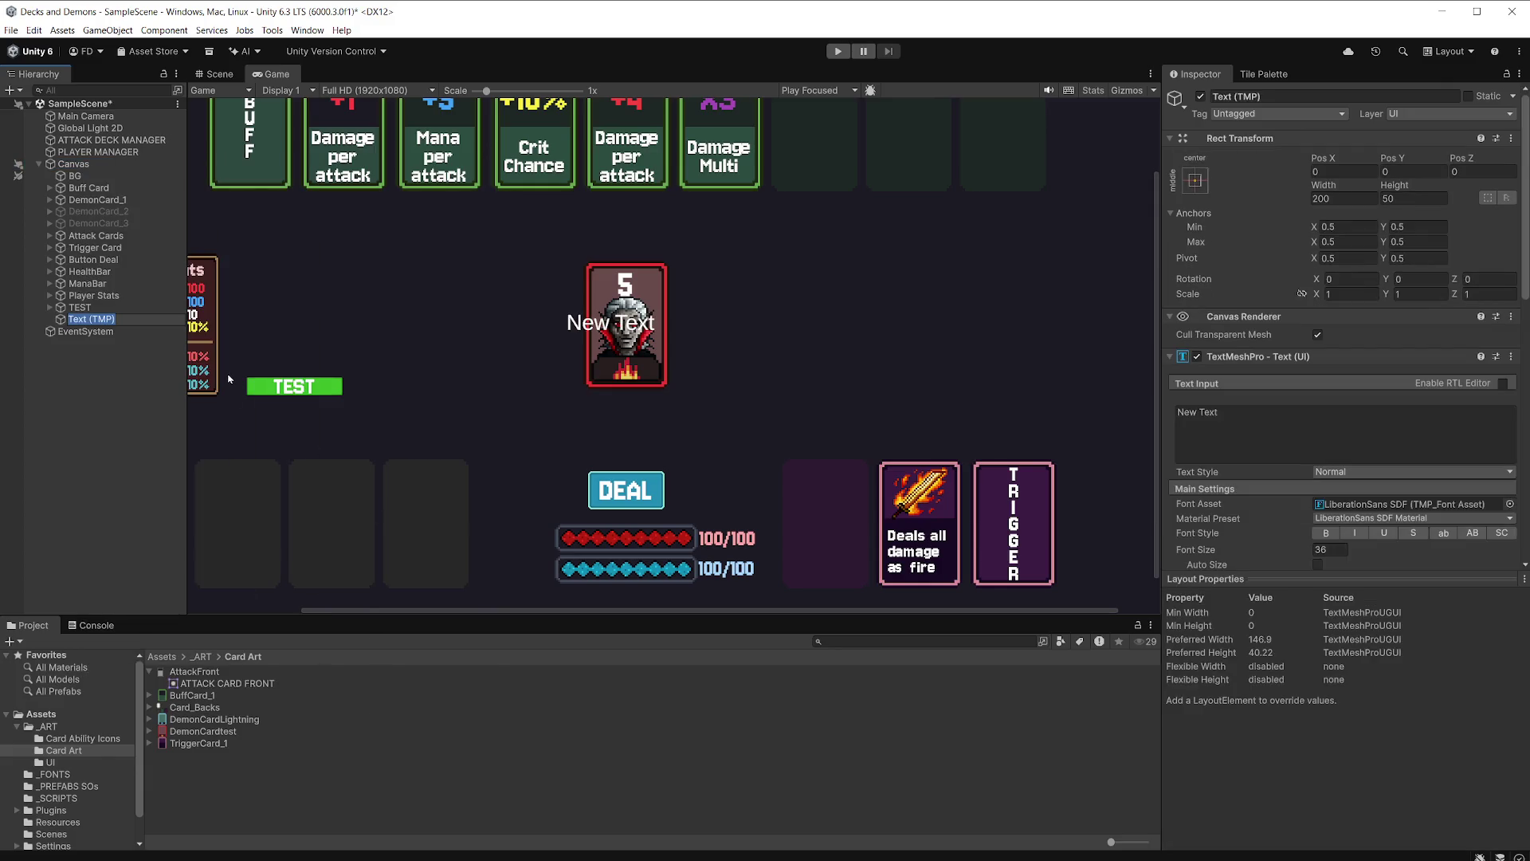
Name the new text Trigger Note and set it to 'Trigger cards activate when mana is full'.
{"action": "type", "text": "Trigger"}
{"action": "type", "text": " Note"}
{"action": "key", "text": "Return"}
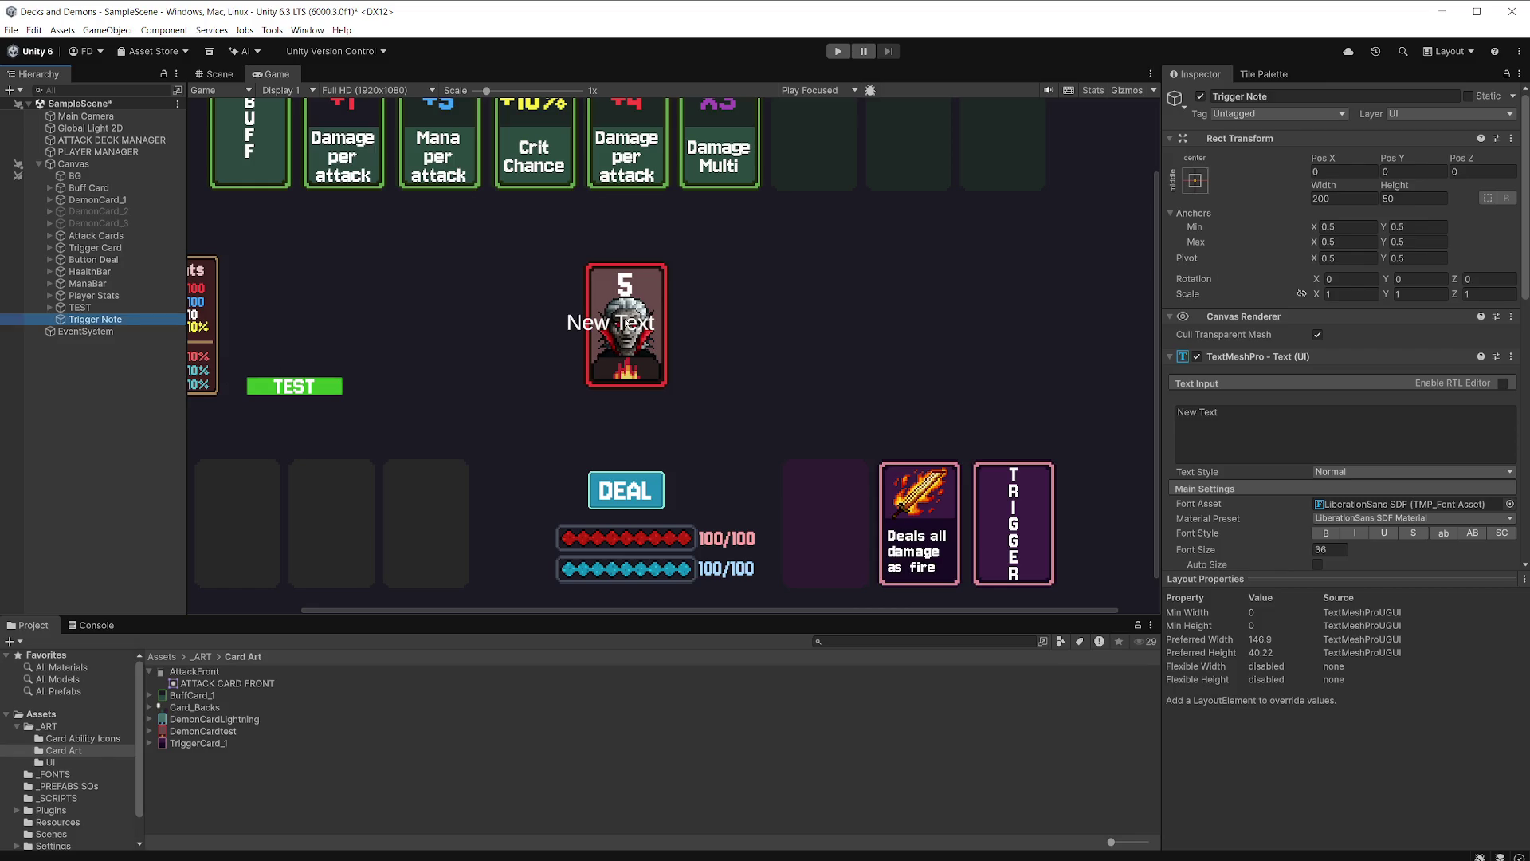
{"action": "left_click", "coordinate": [1246, 417]}
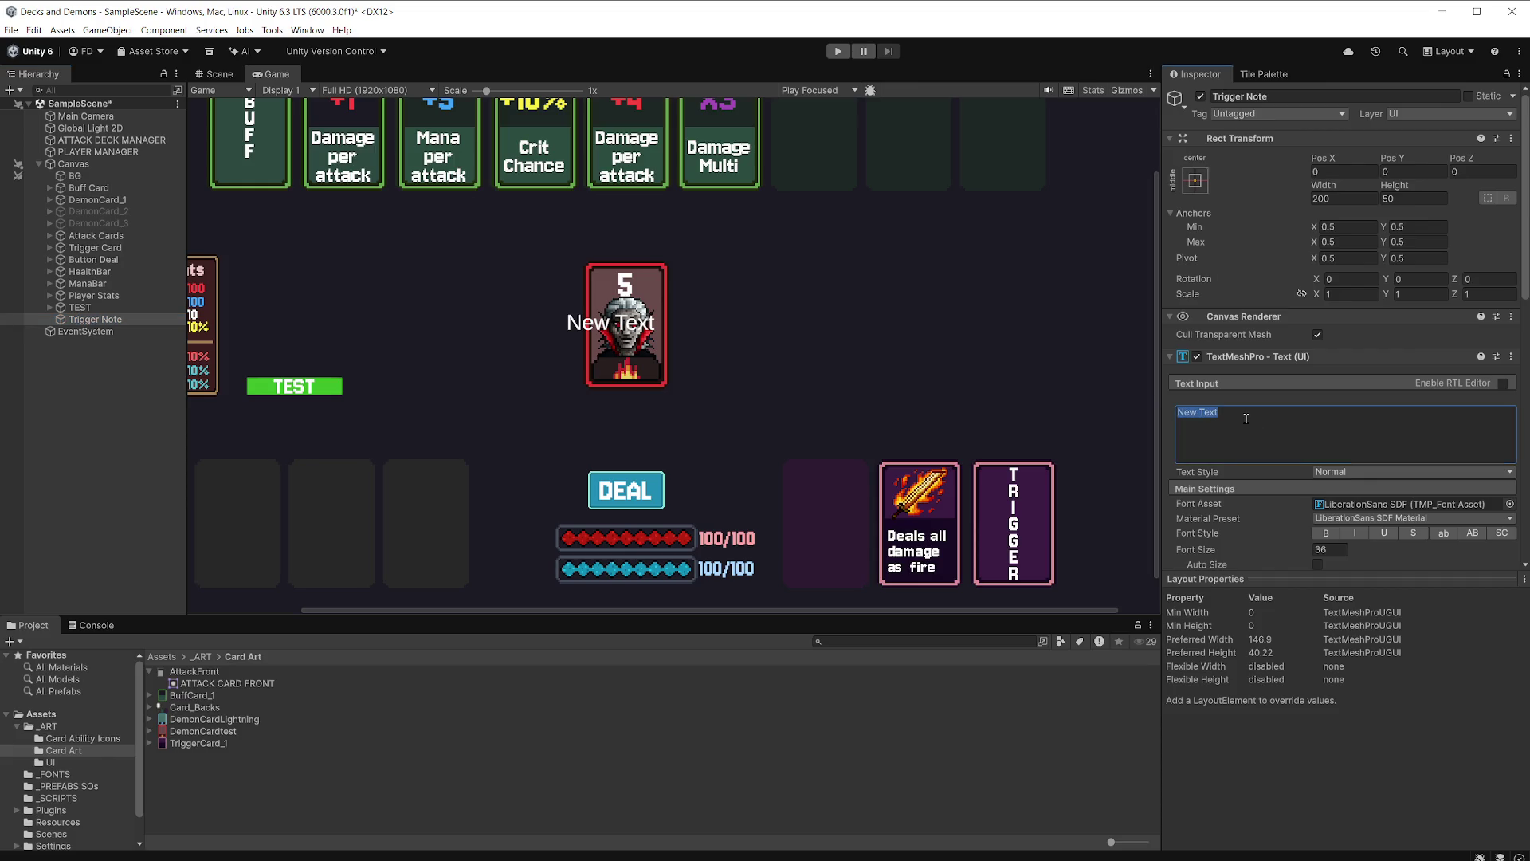
{"action": "type", "text": "Trigger cards activate when mana is "}
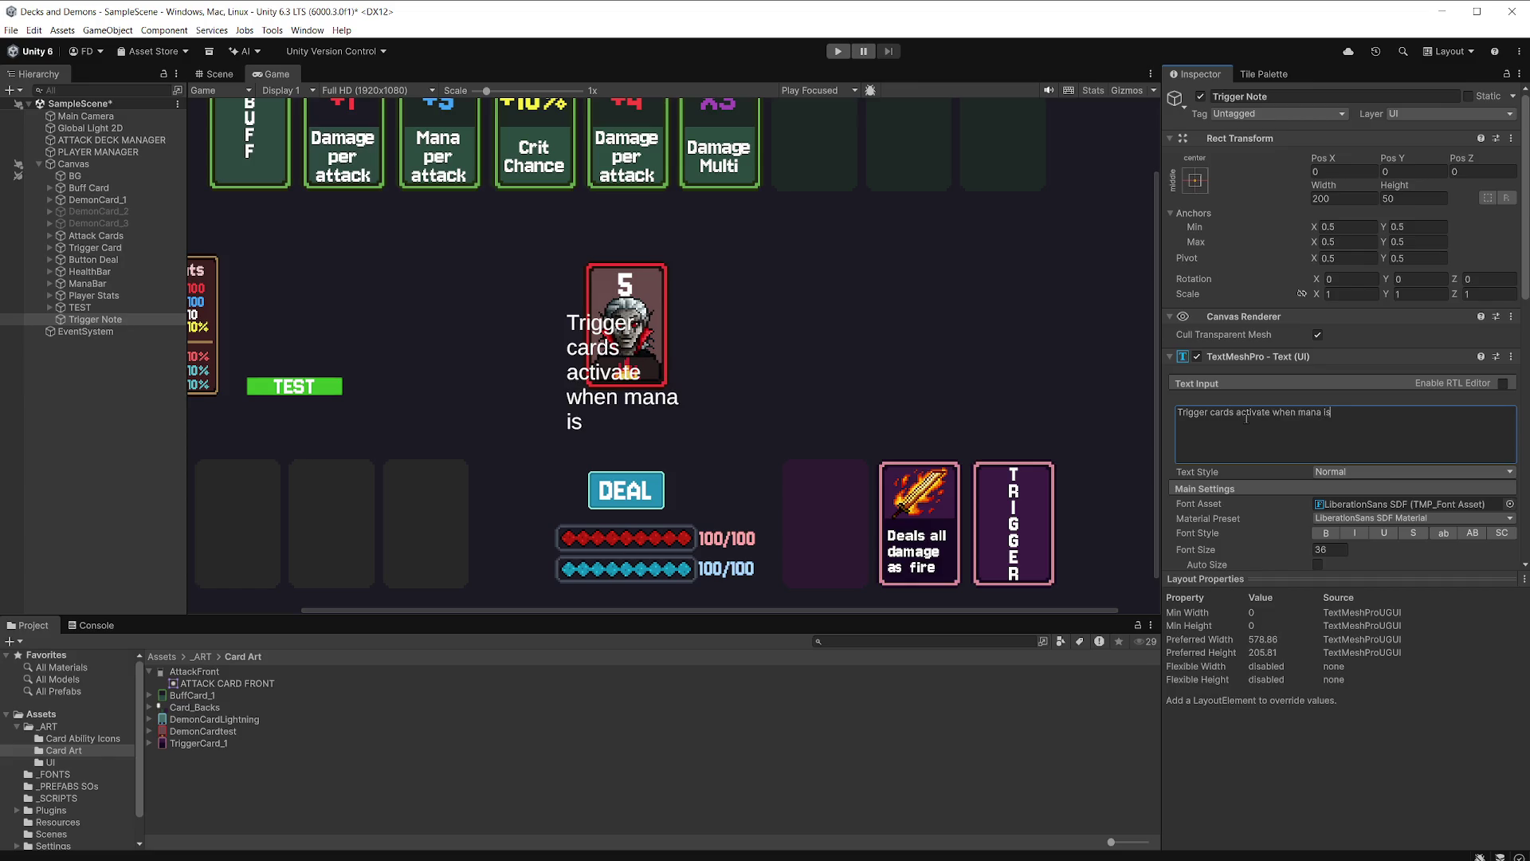
{"action": "type", "text": "fu"}
{"action": "type", "text": "ll"}
Give Trigger Note the Jersey10-Regular SDF font and return to the Scene view.
{"action": "left_click", "coordinate": [1509, 504]}
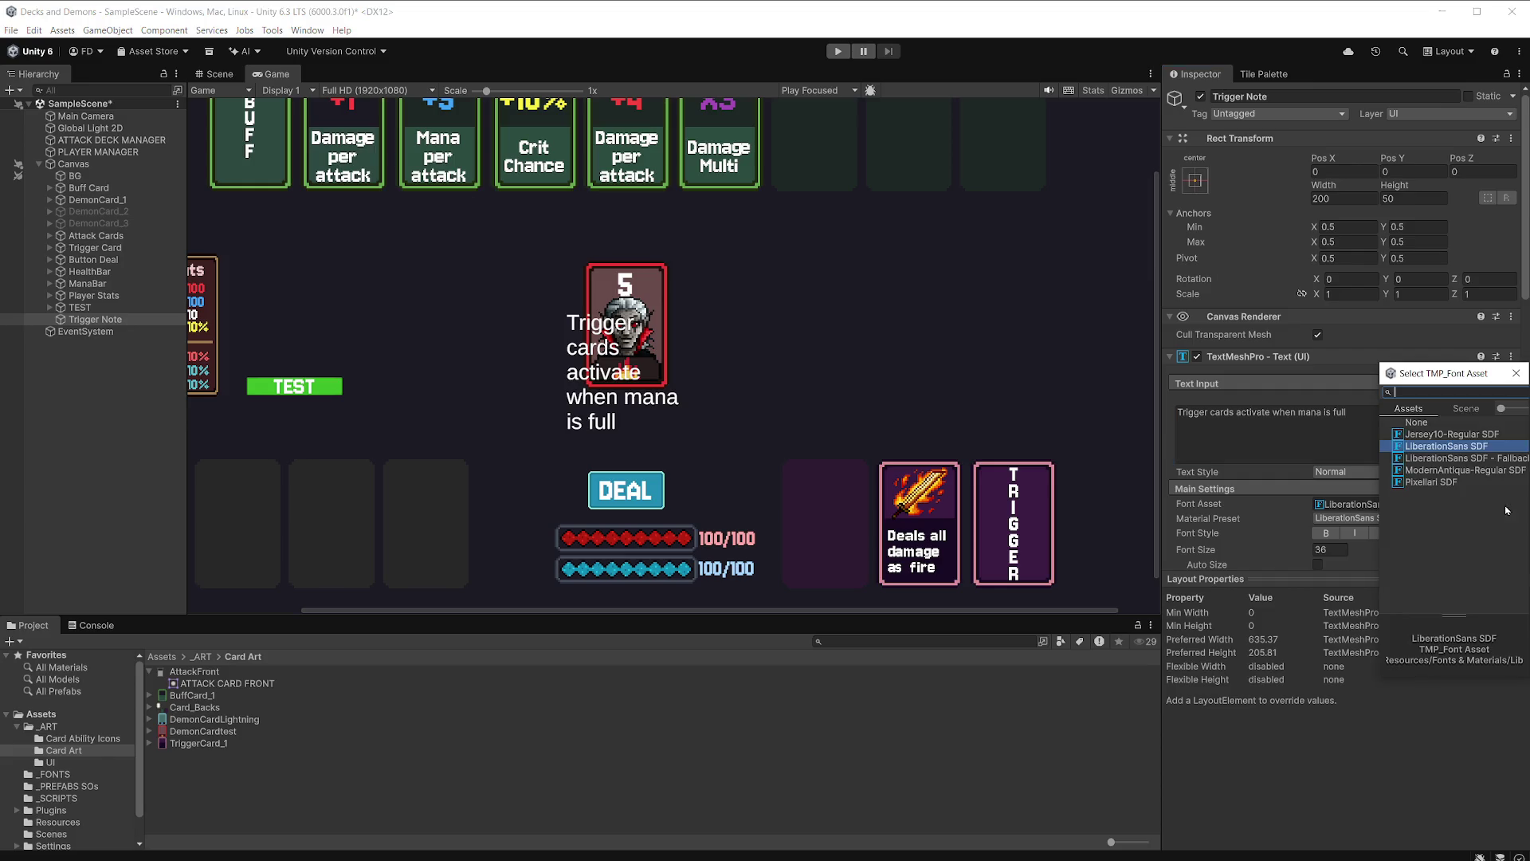
{"action": "left_click", "coordinate": [1454, 434]}
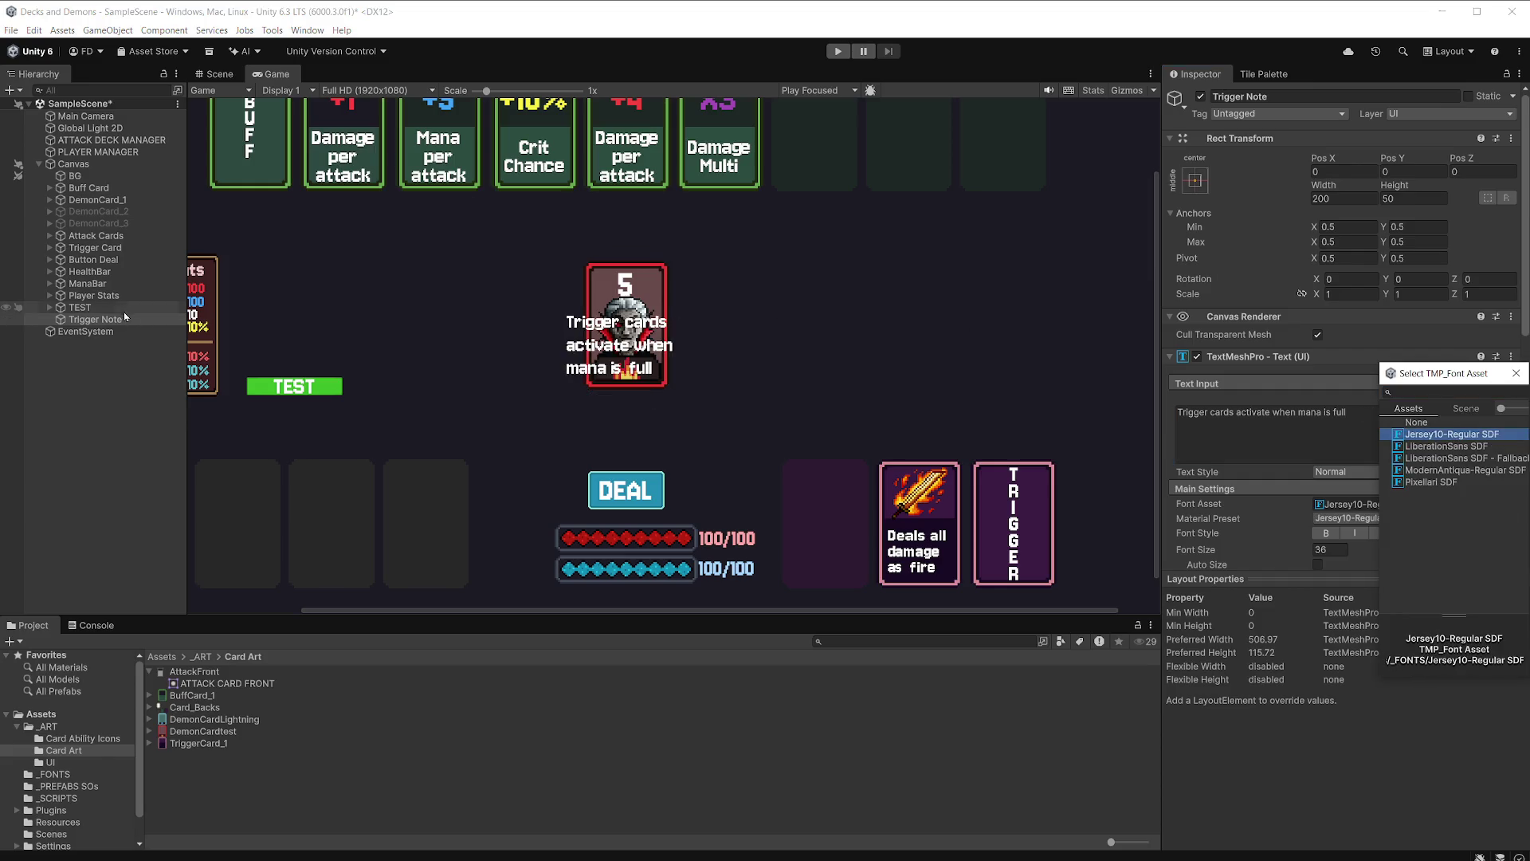
{"action": "left_click", "coordinate": [80, 307]}
{"action": "left_click", "coordinate": [109, 319]}
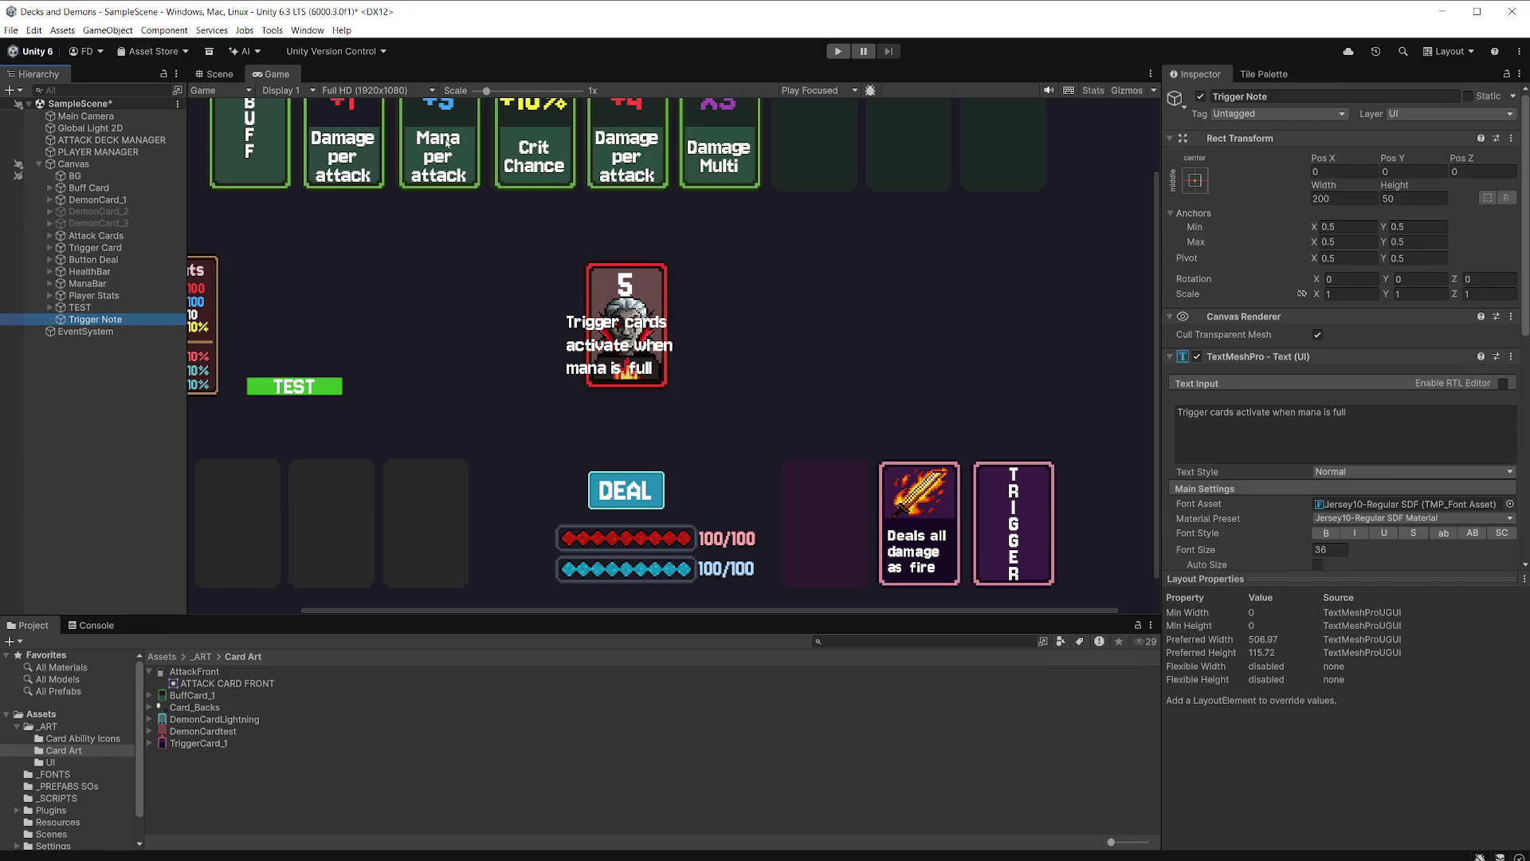
{"action": "left_click", "coordinate": [215, 74]}
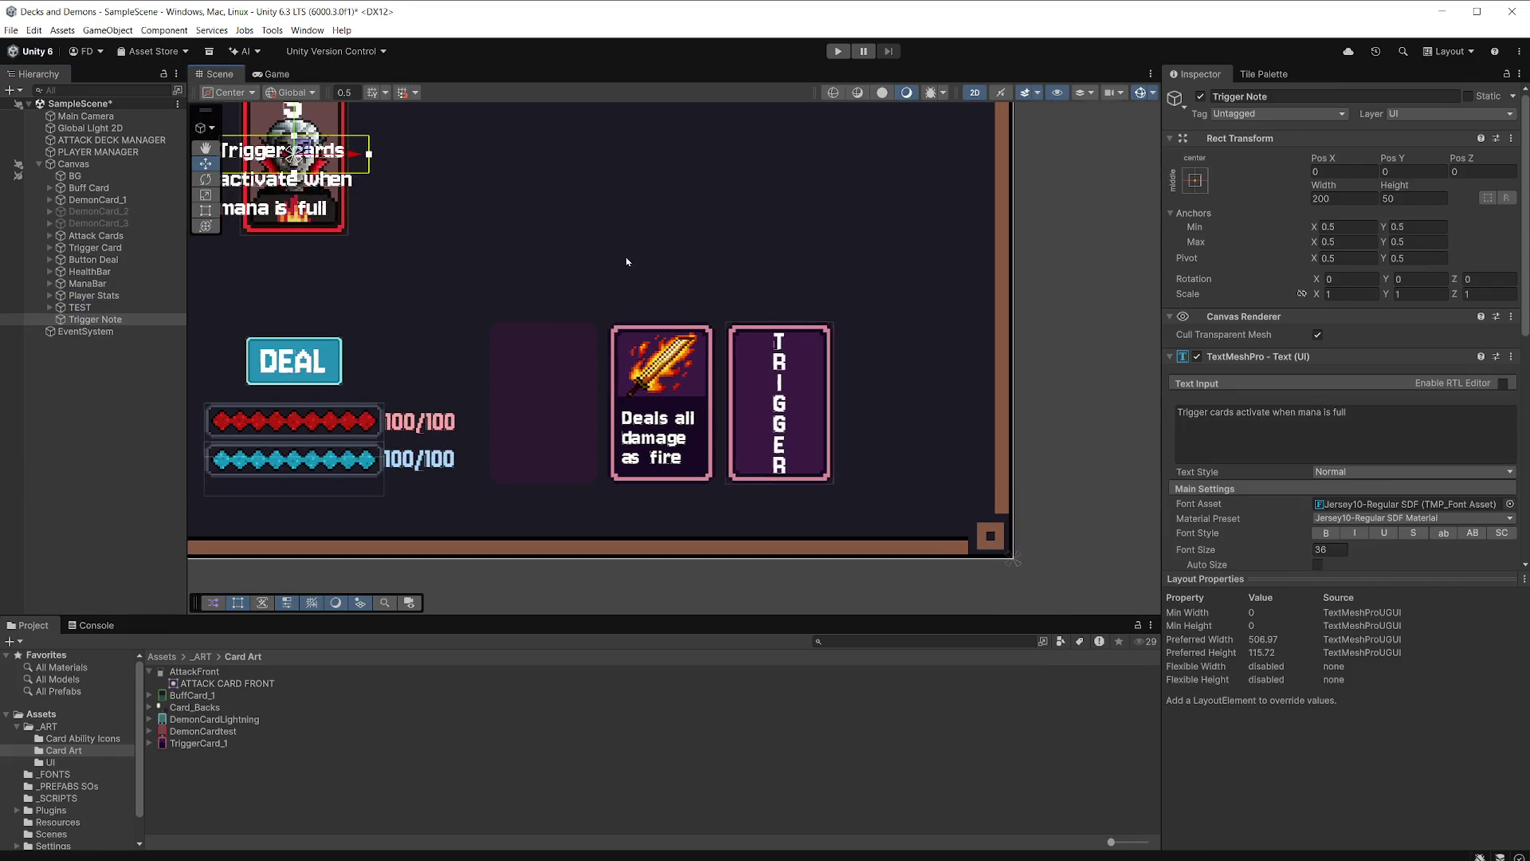
Move the Trigger Note off the demon card to above the trigger card.
{"action": "scroll", "coordinate": [618, 260], "scroll_direction": "down", "scroll_amount": 1}
{"action": "left_click_drag", "start_coordinate": [344, 139], "coordinate": [625, 180]}
{"action": "left_click", "coordinate": [113, 320]}
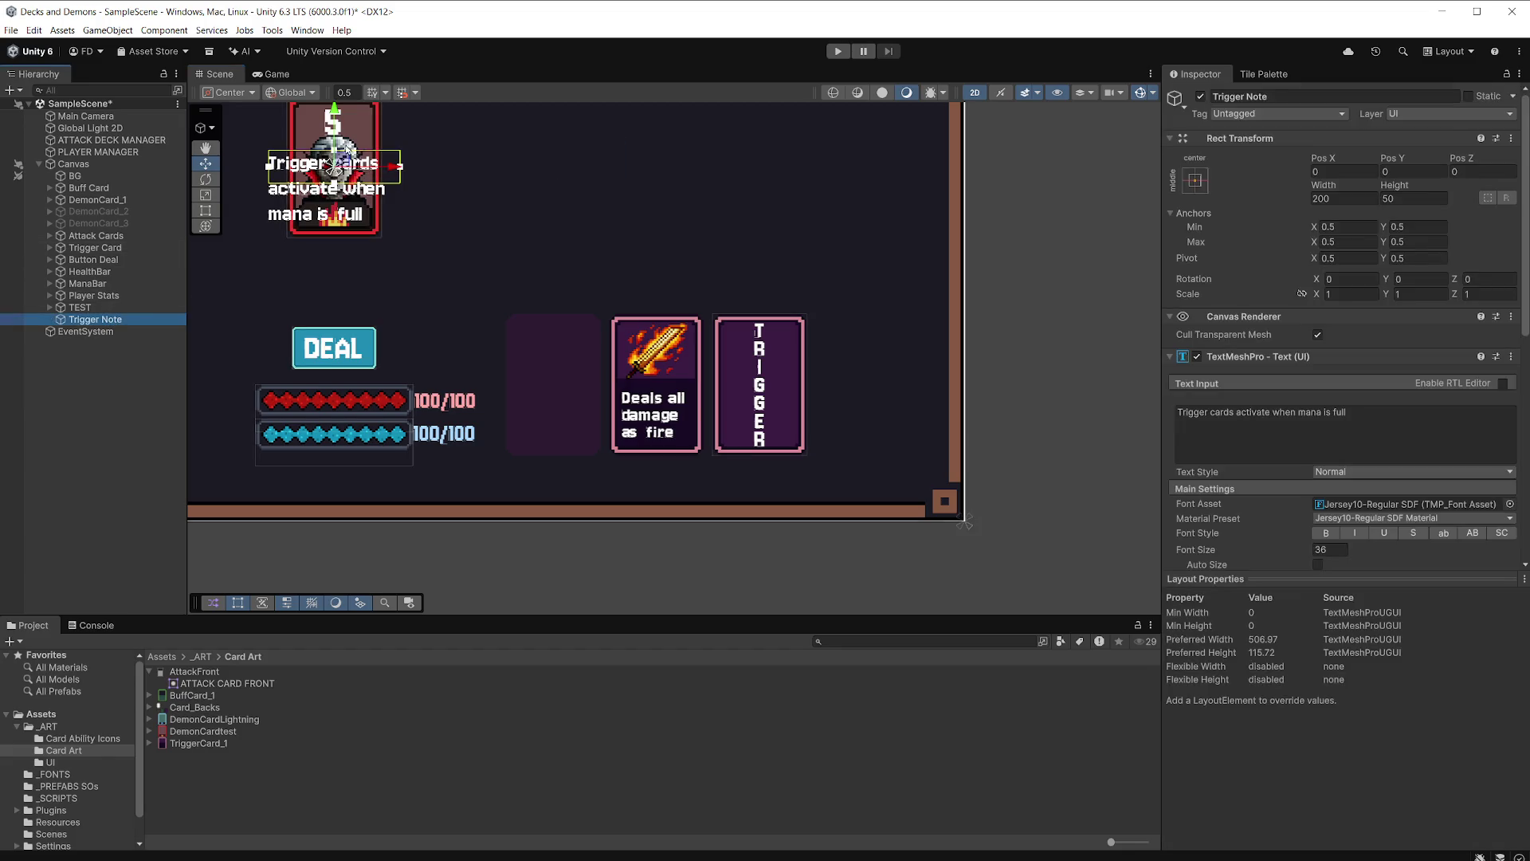
{"action": "mouse_move", "coordinate": [342, 160]}
{"action": "left_mouse_down"}
{"action": "mouse_move", "coordinate": [669, 181]}
{"action": "mouse_move", "coordinate": [690, 243]}
{"action": "left_mouse_up"}
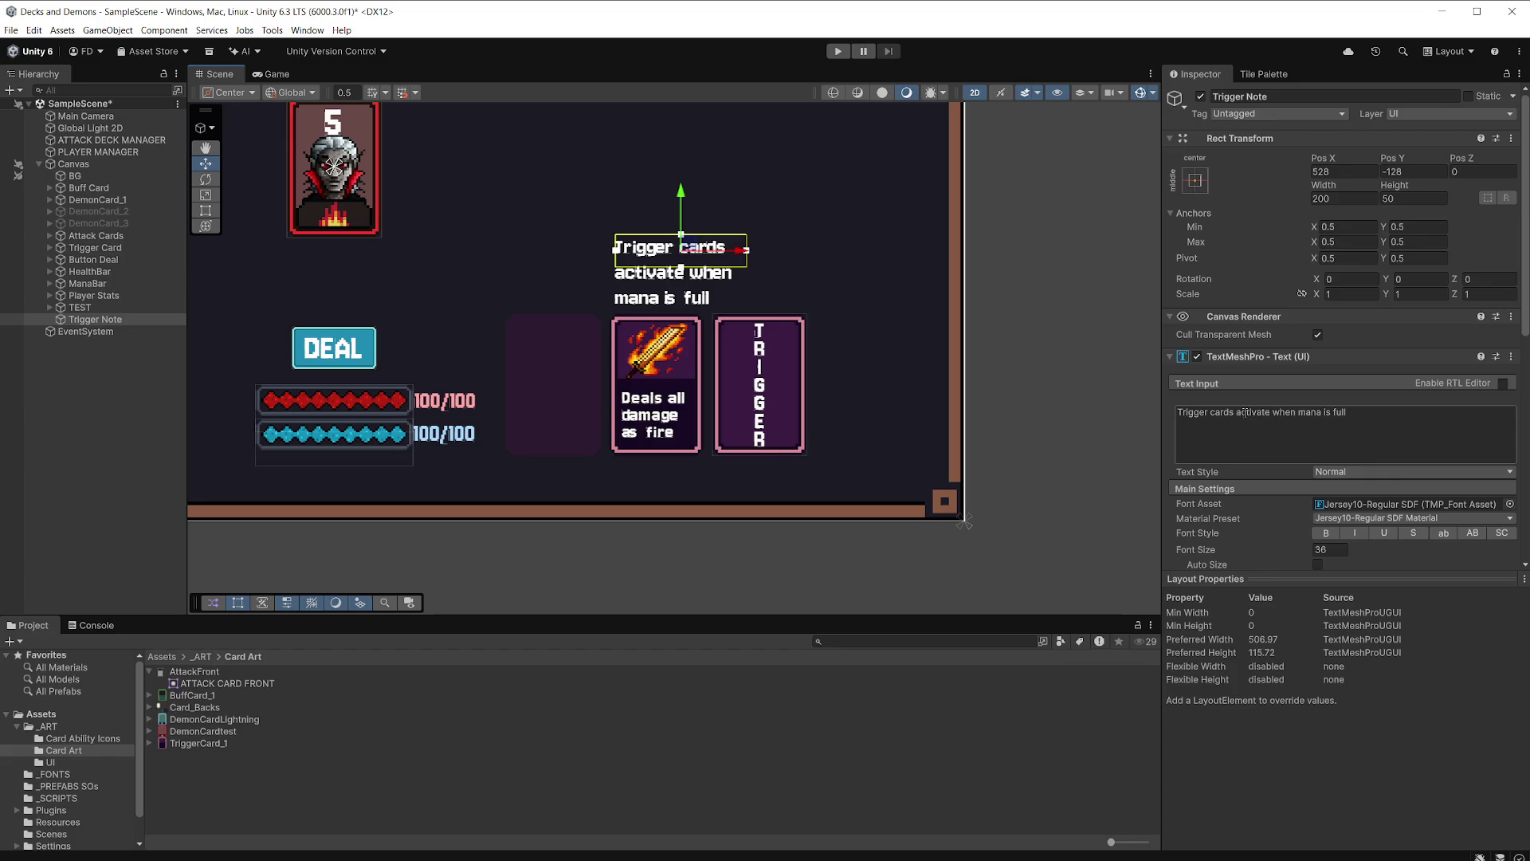
Break the note text before 'when', set Wrapping to No Wrap and Alignment to Center.
{"action": "left_click", "coordinate": [1292, 414]}
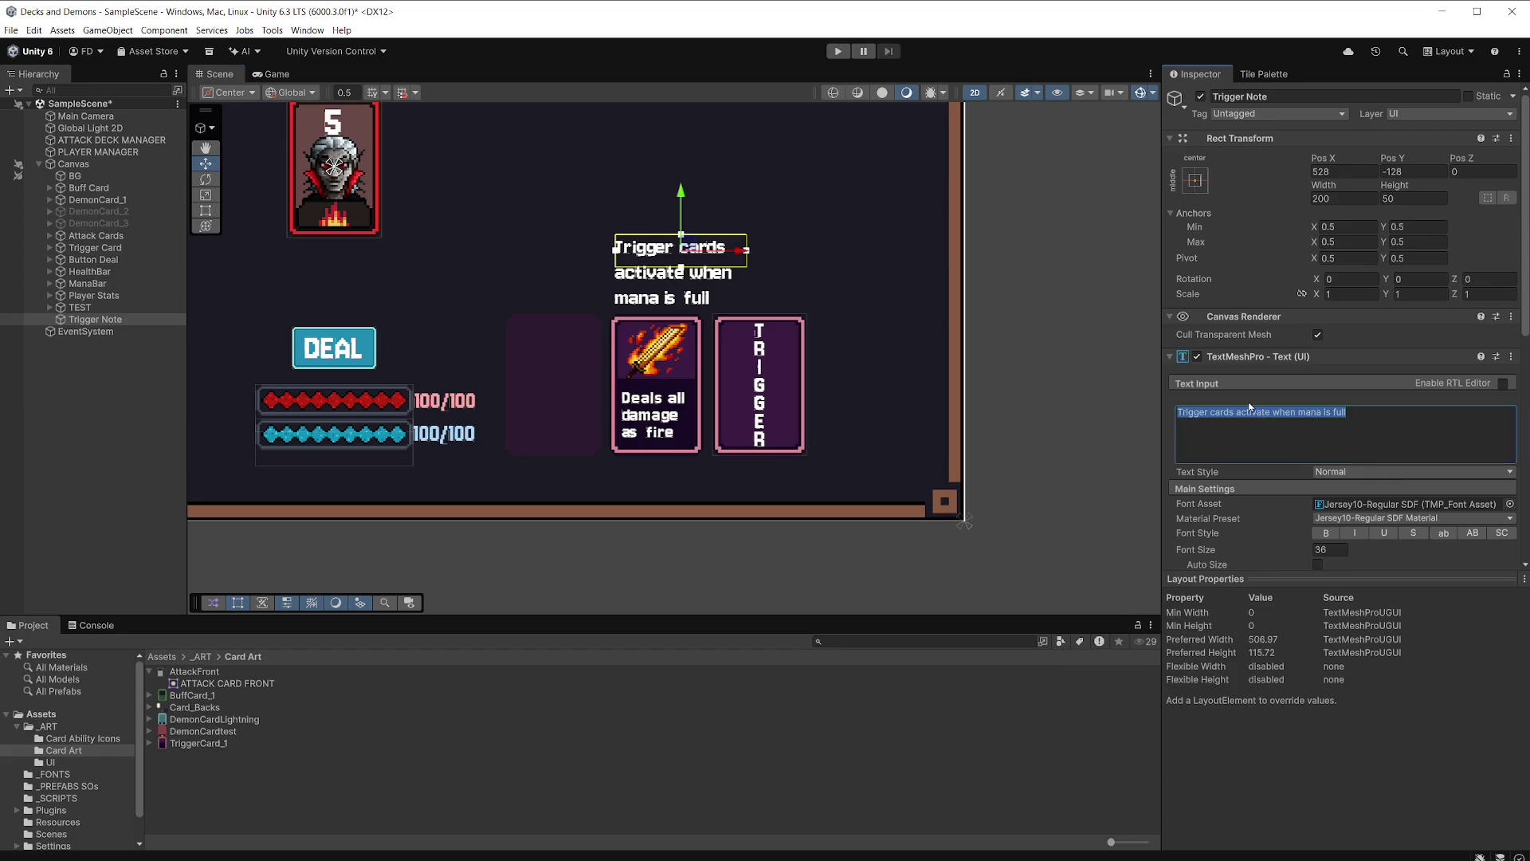
{"action": "left_click", "coordinate": [1283, 416]}
{"action": "left_click", "coordinate": [1273, 409]}
{"action": "key", "text": "Return"}
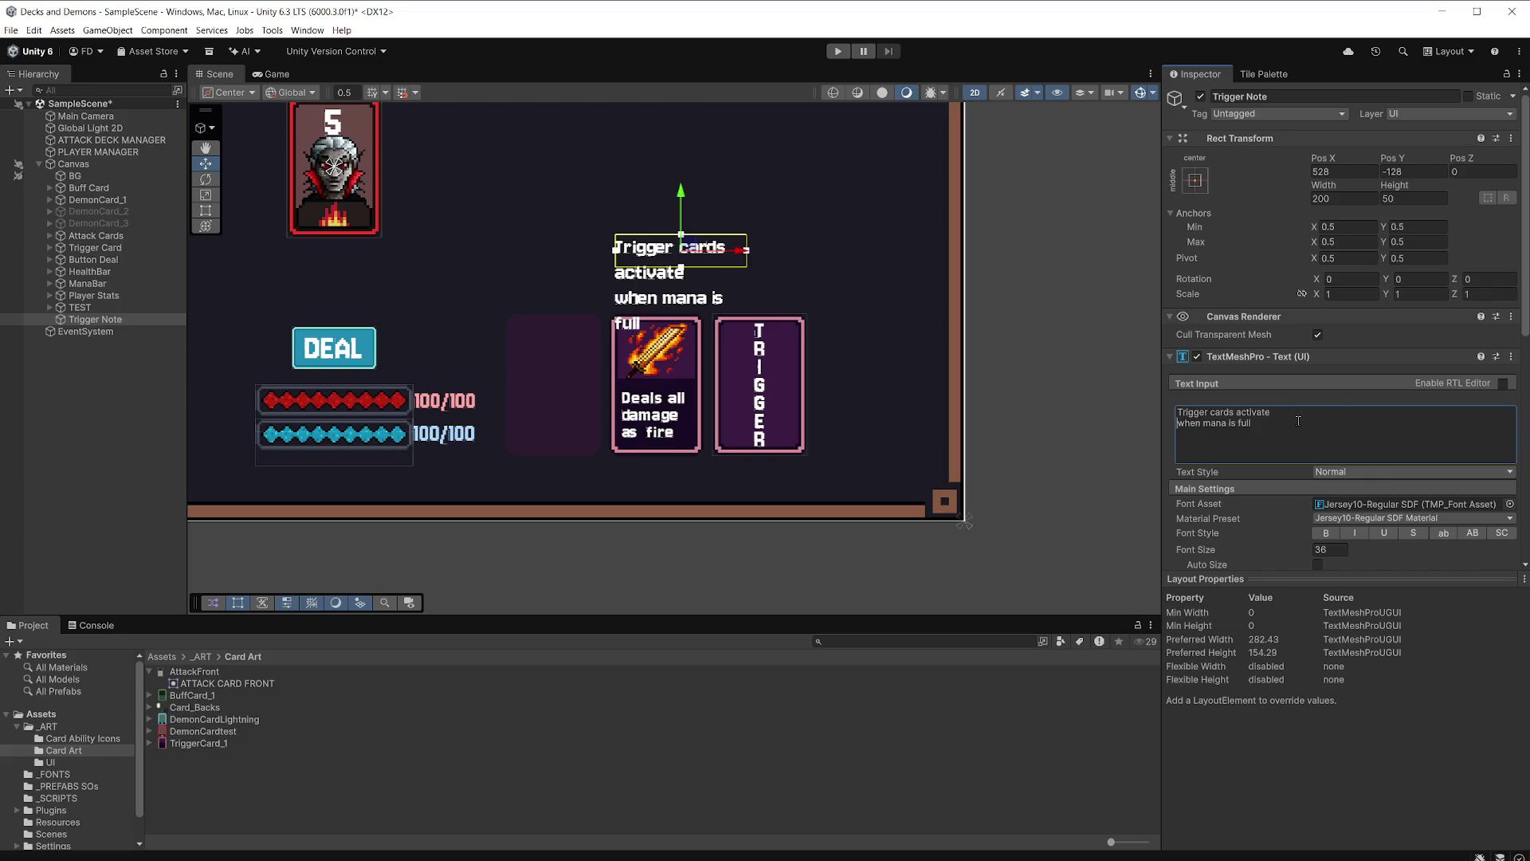
{"action": "scroll", "coordinate": [1311, 447], "scroll_direction": "down", "scroll_amount": 6}
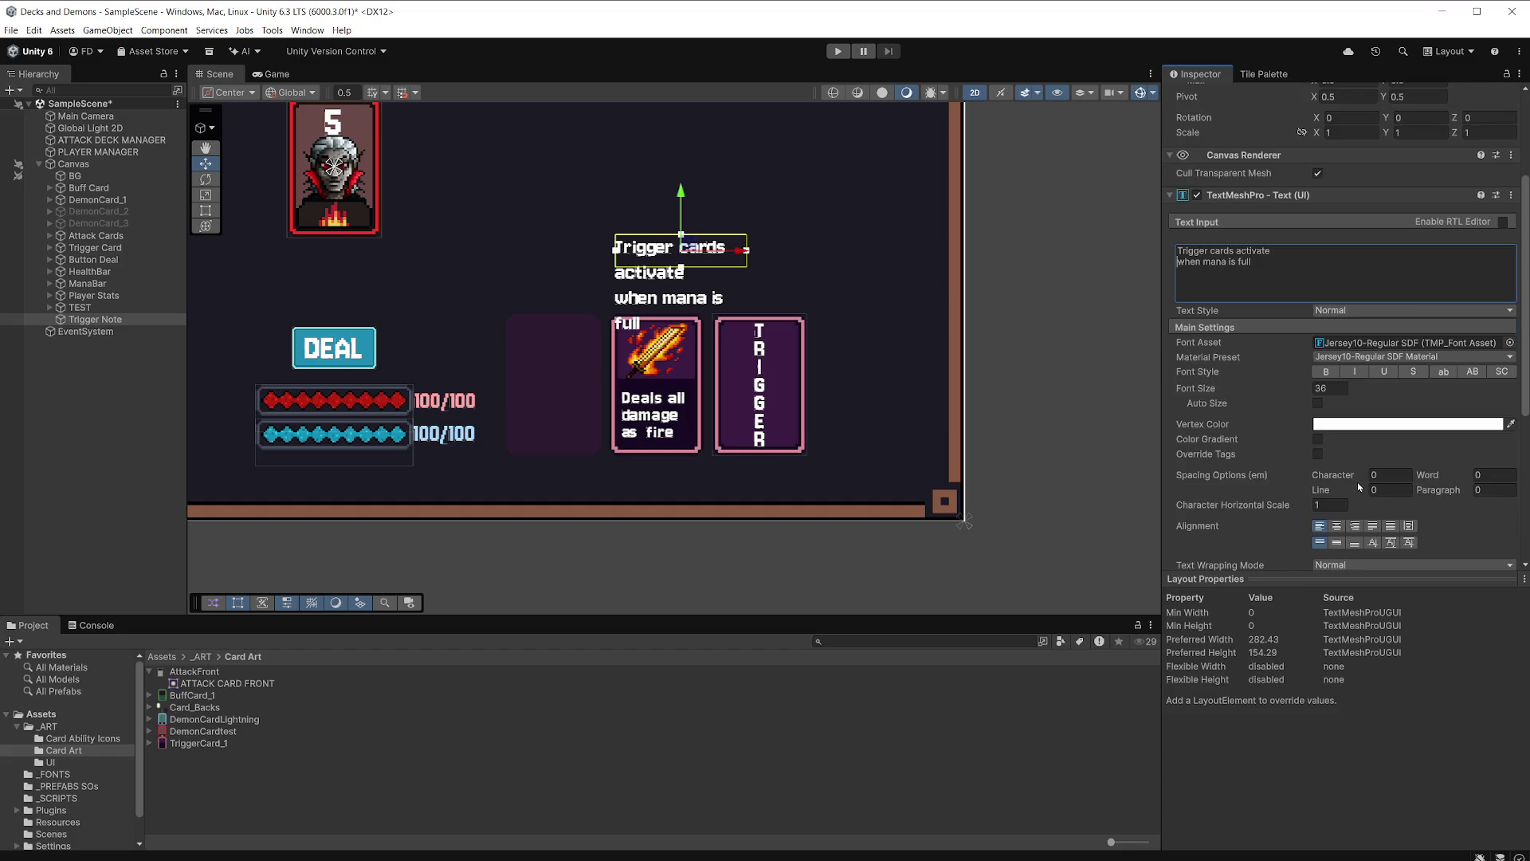
{"action": "left_click", "coordinate": [1359, 485]}
{"action": "left_click", "coordinate": [1362, 503]}
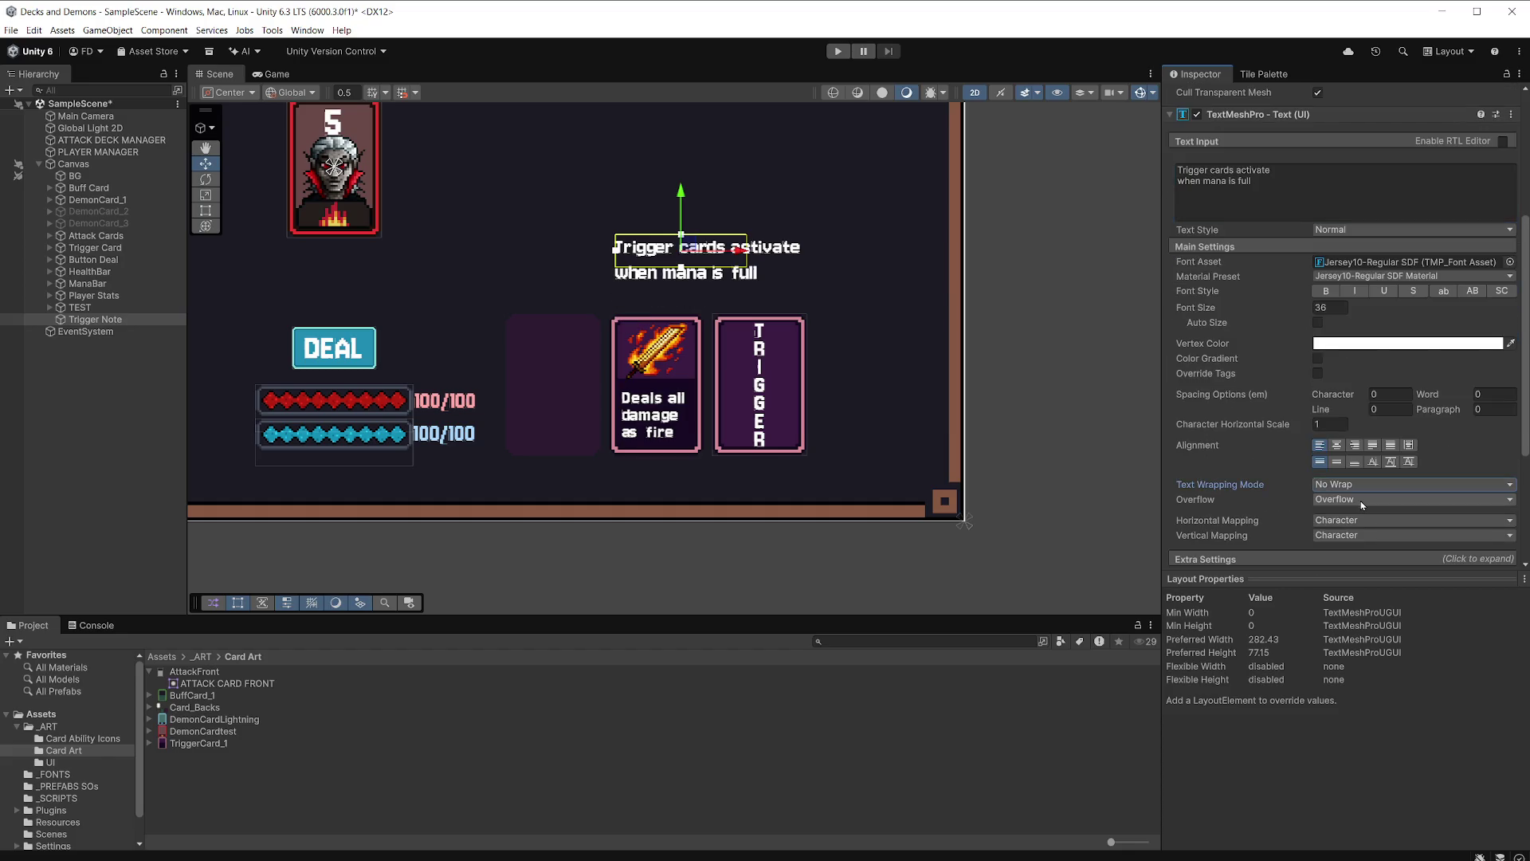
{"action": "left_click", "coordinate": [1336, 445]}
Nudge the note down and left to sit just above the trigger card, then check the Game view.
{"action": "left_click_drag", "start_coordinate": [681, 191], "coordinate": [681, 216]}
{"action": "left_click_drag", "start_coordinate": [738, 278], "coordinate": [727, 278]}
{"action": "left_click_drag", "start_coordinate": [669, 216], "coordinate": [669, 219]}
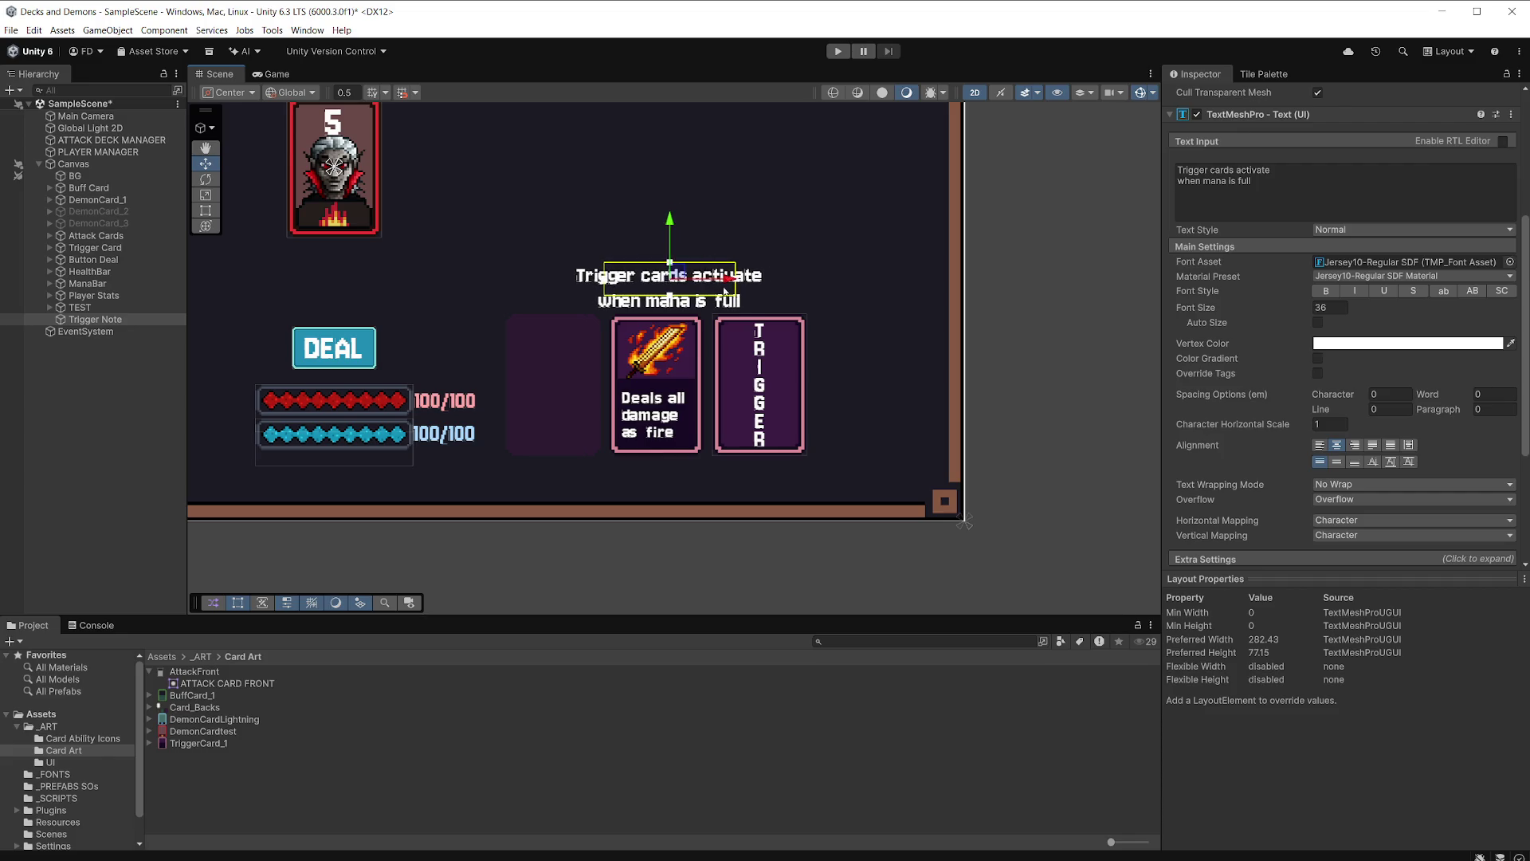
{"action": "left_click_drag", "start_coordinate": [726, 278], "coordinate": [722, 279]}
{"action": "left_click_drag", "start_coordinate": [667, 221], "coordinate": [667, 224]}
{"action": "left_click", "coordinate": [272, 74]}
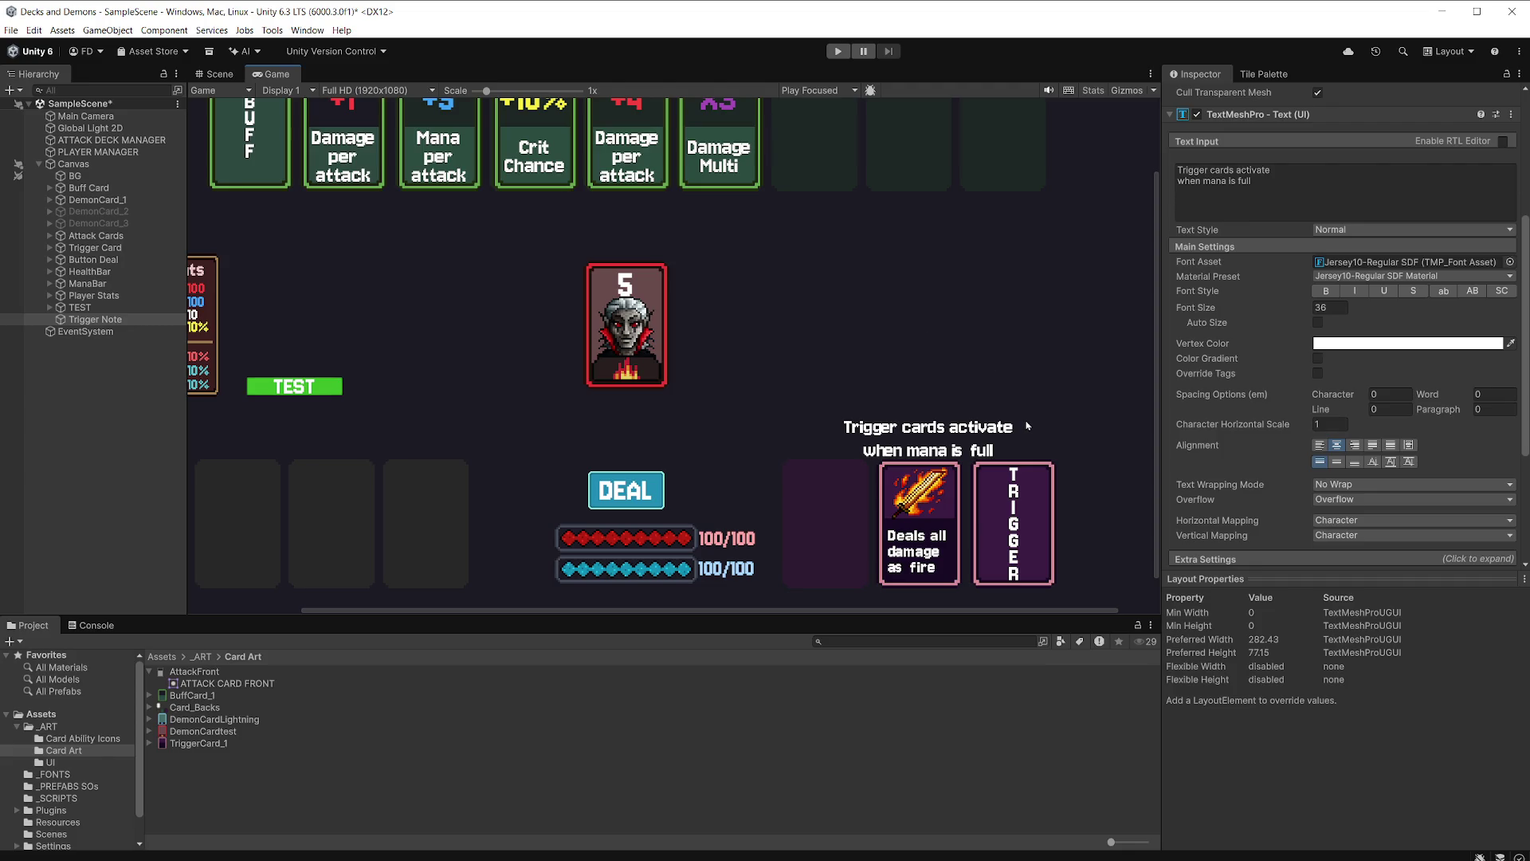
Set the note's Font Size to 28.25 and Line spacing to -32.3.
{"action": "left_click", "coordinate": [1215, 308]}
{"action": "left_click_drag", "start_coordinate": [1216, 308], "coordinate": [1023, 317]}
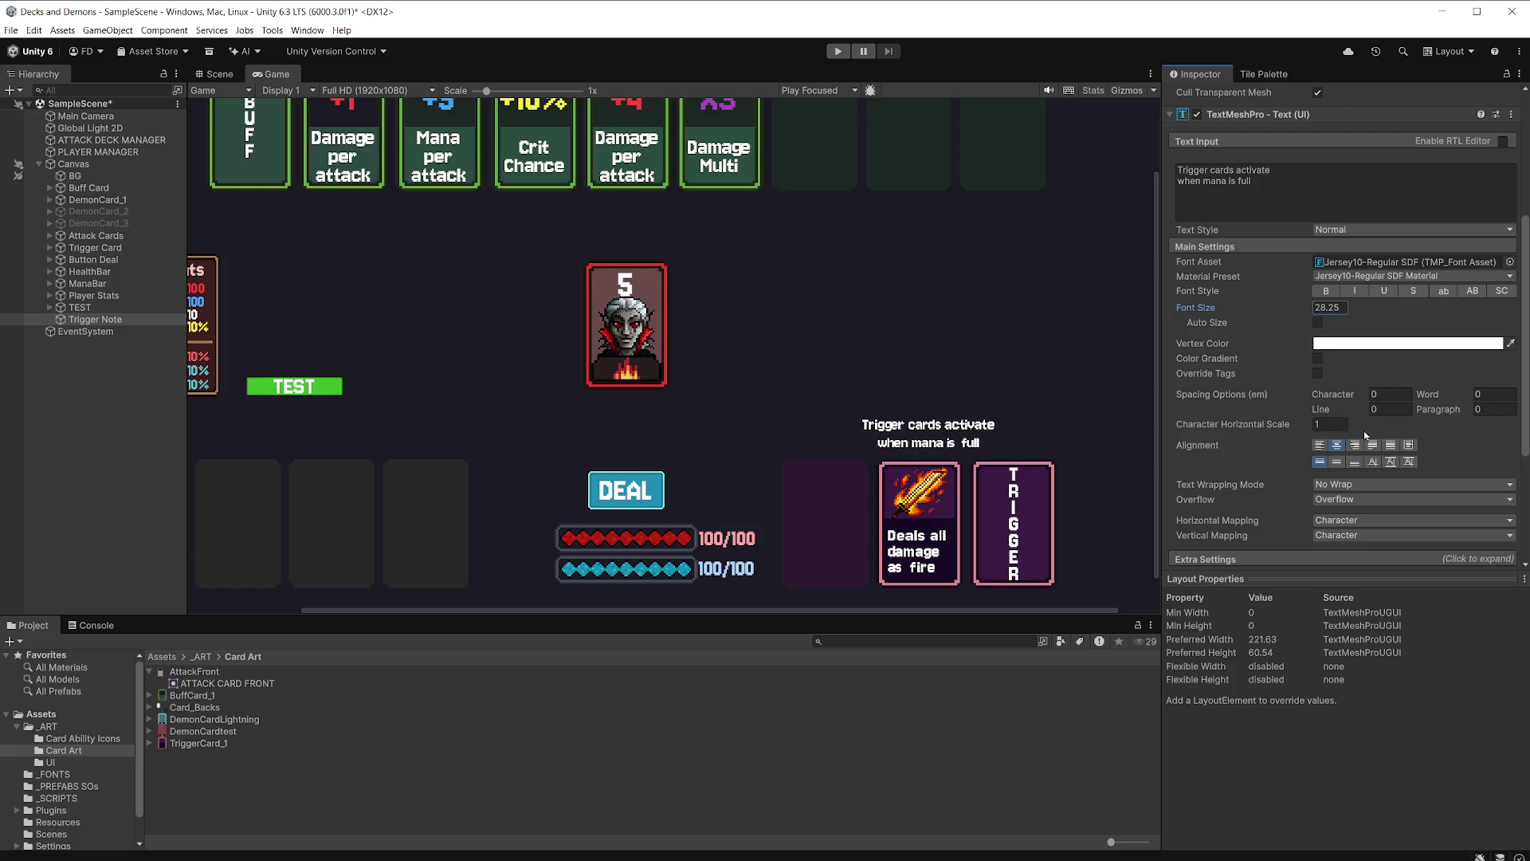
{"action": "left_click", "coordinate": [1337, 463]}
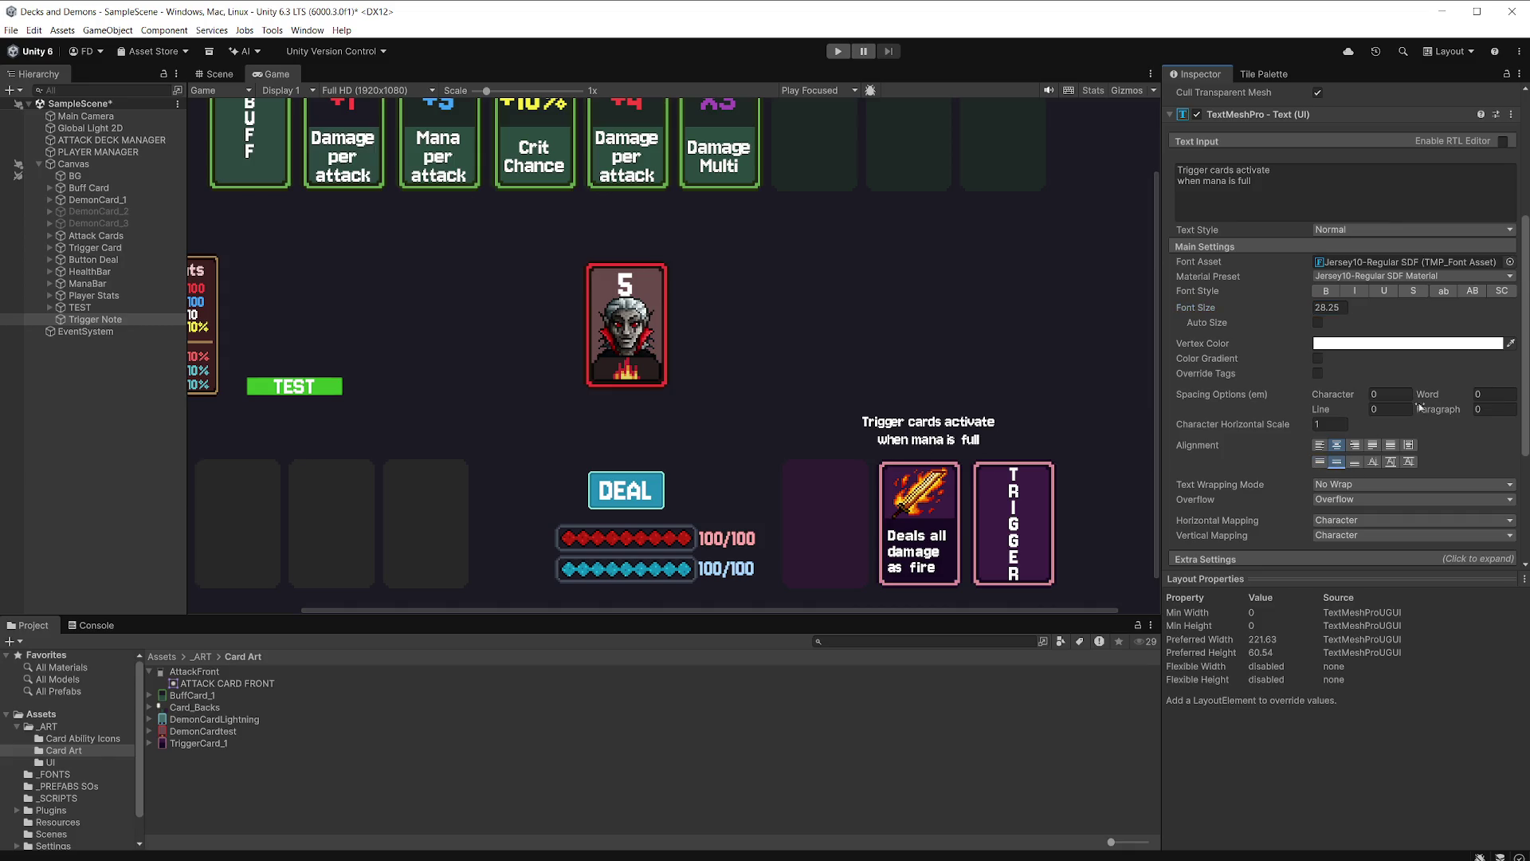
{"action": "left_click_drag", "start_coordinate": [1343, 410], "coordinate": [1202, 414]}
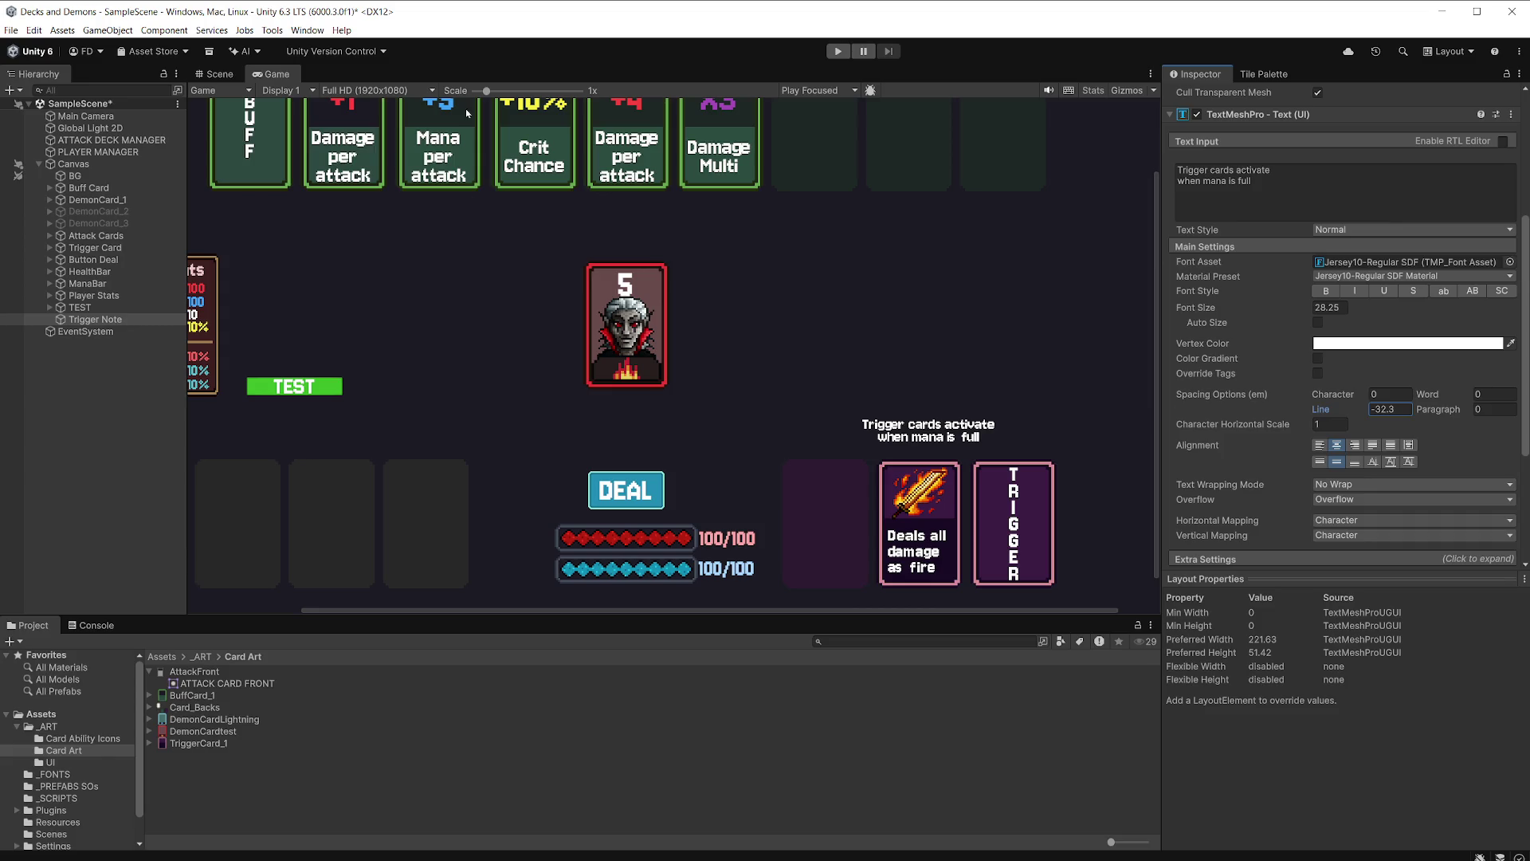
Lower the note slightly by dragging Pos Y down, and save the scene.
{"action": "scroll", "coordinate": [1347, 319], "scroll_direction": "up", "scroll_amount": 5}
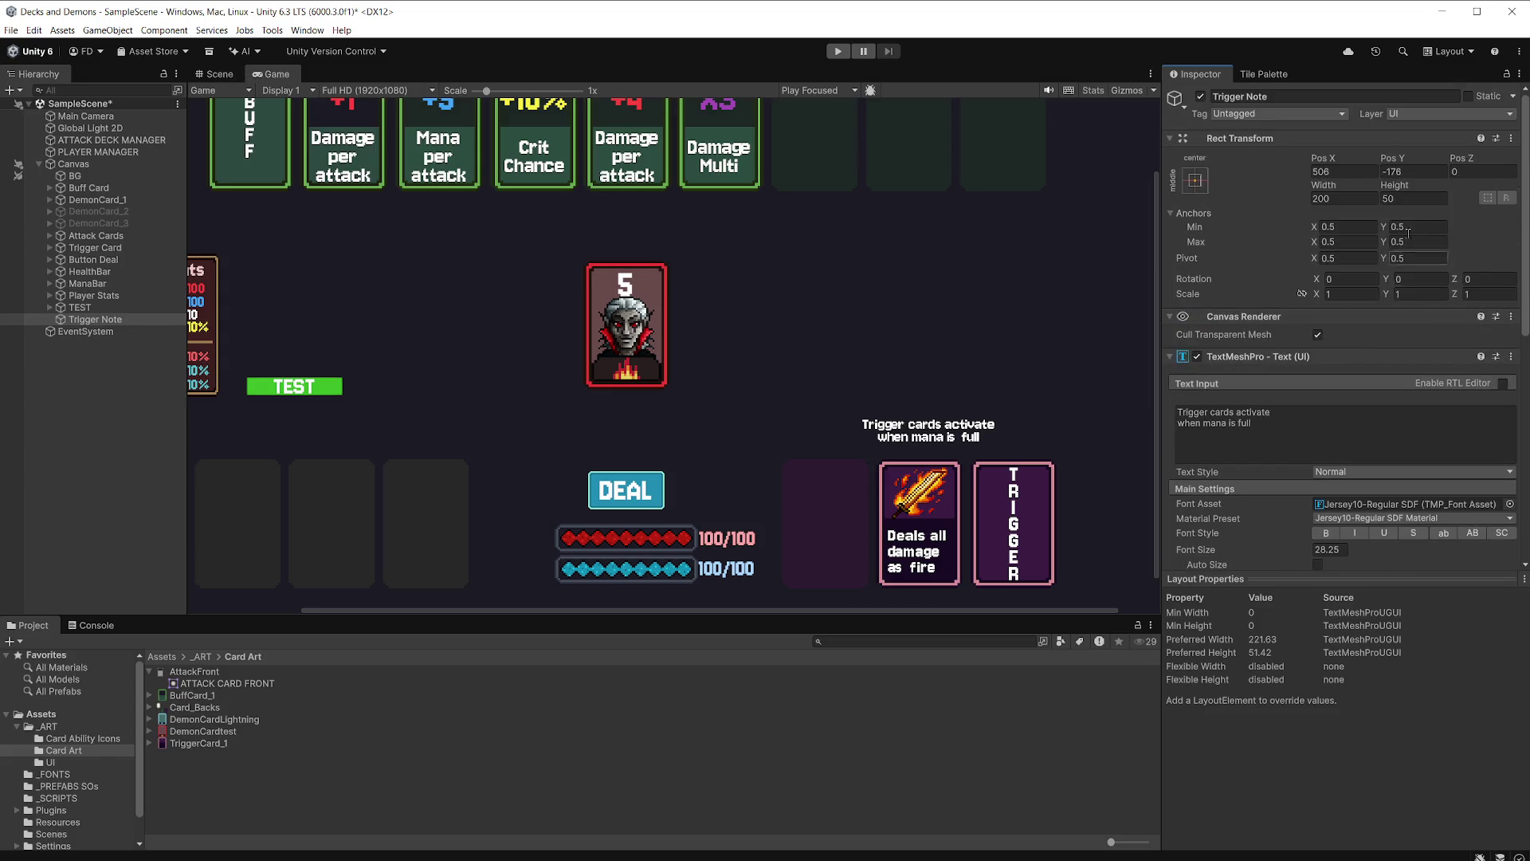
{"action": "left_click_drag", "start_coordinate": [1397, 163], "coordinate": [864, 199]}
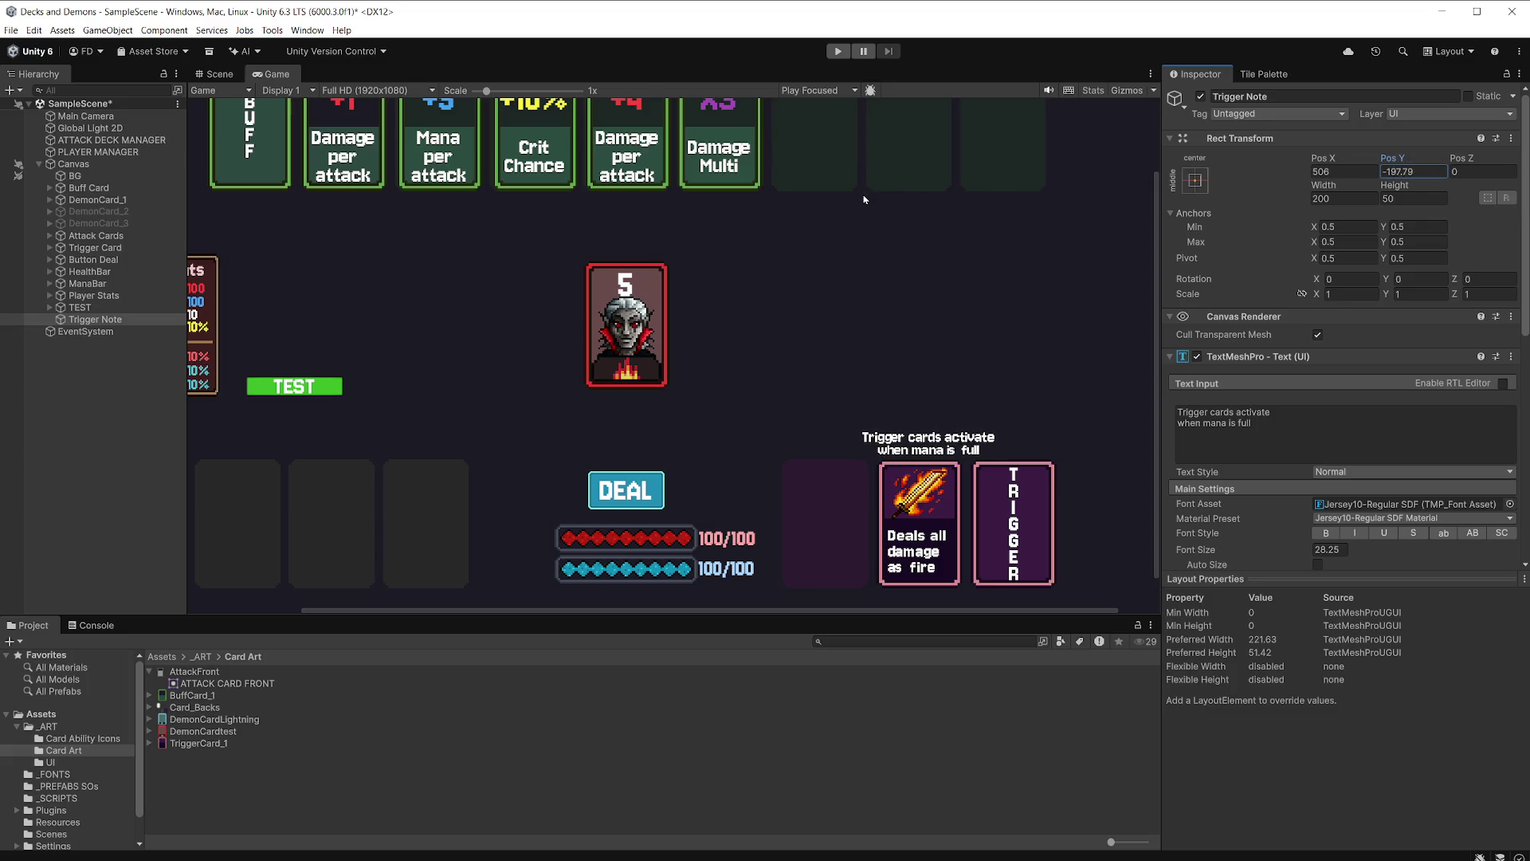
{"action": "key", "text": "ctrl+s"}
{"action": "scroll", "coordinate": [791, 333], "scroll_direction": "down", "scroll_amount": 2}
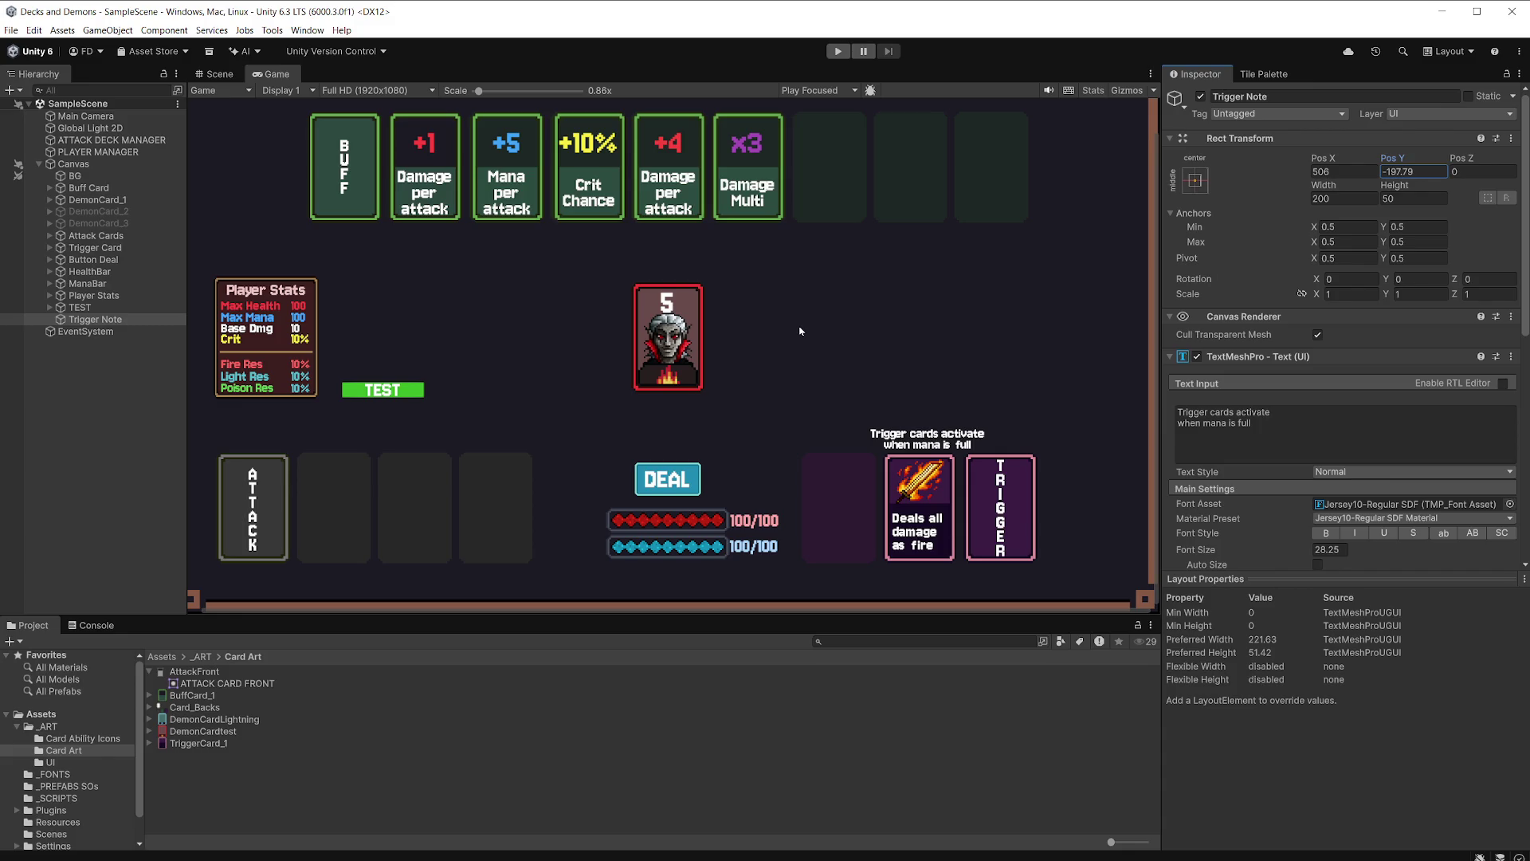
{"action": "left_click", "coordinate": [838, 51]}
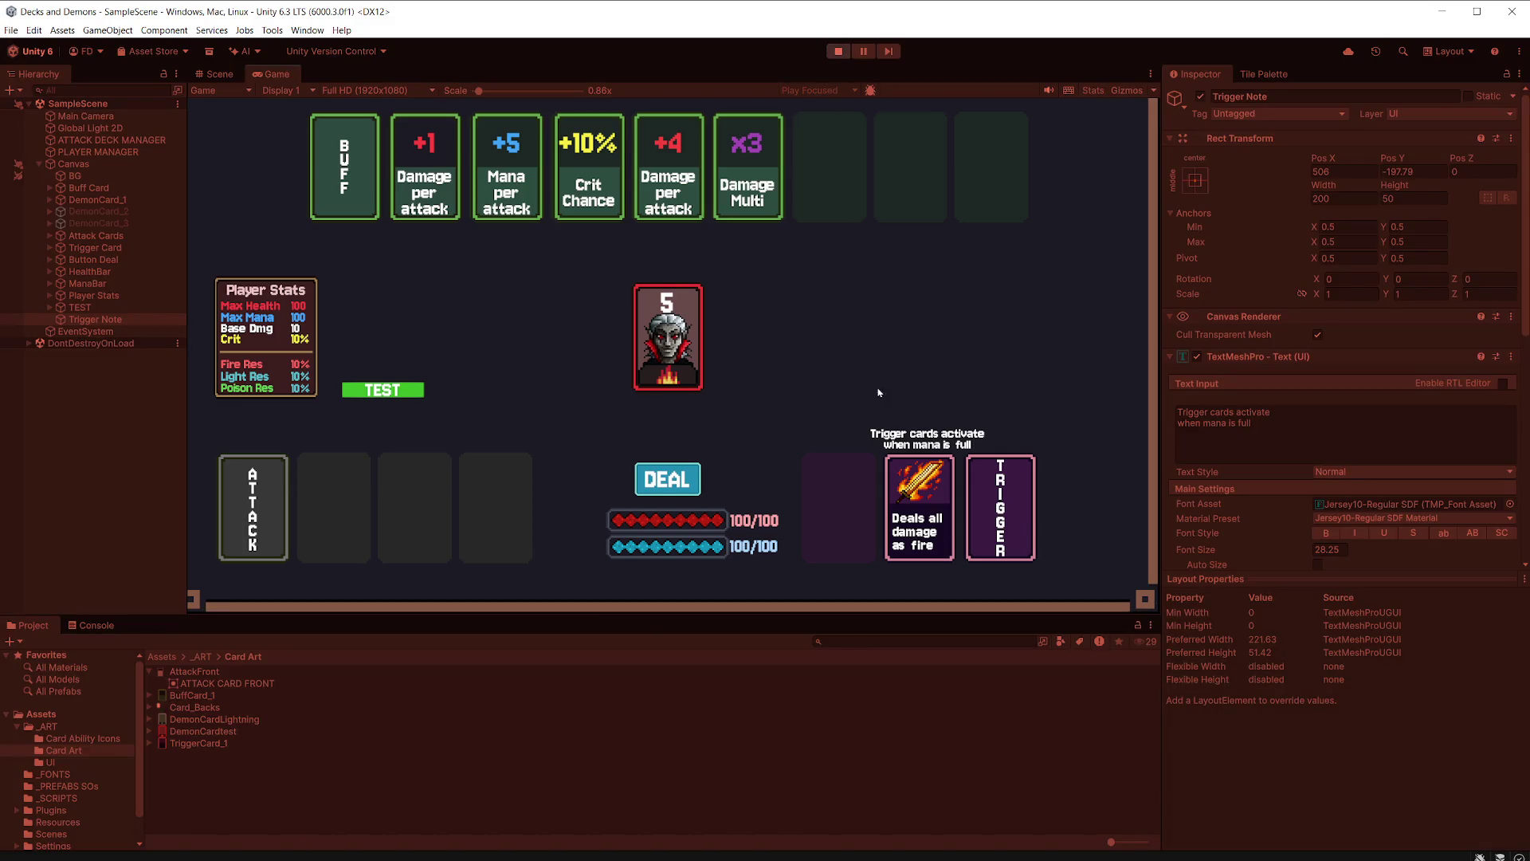
{"action": "left_click", "coordinate": [681, 477]}
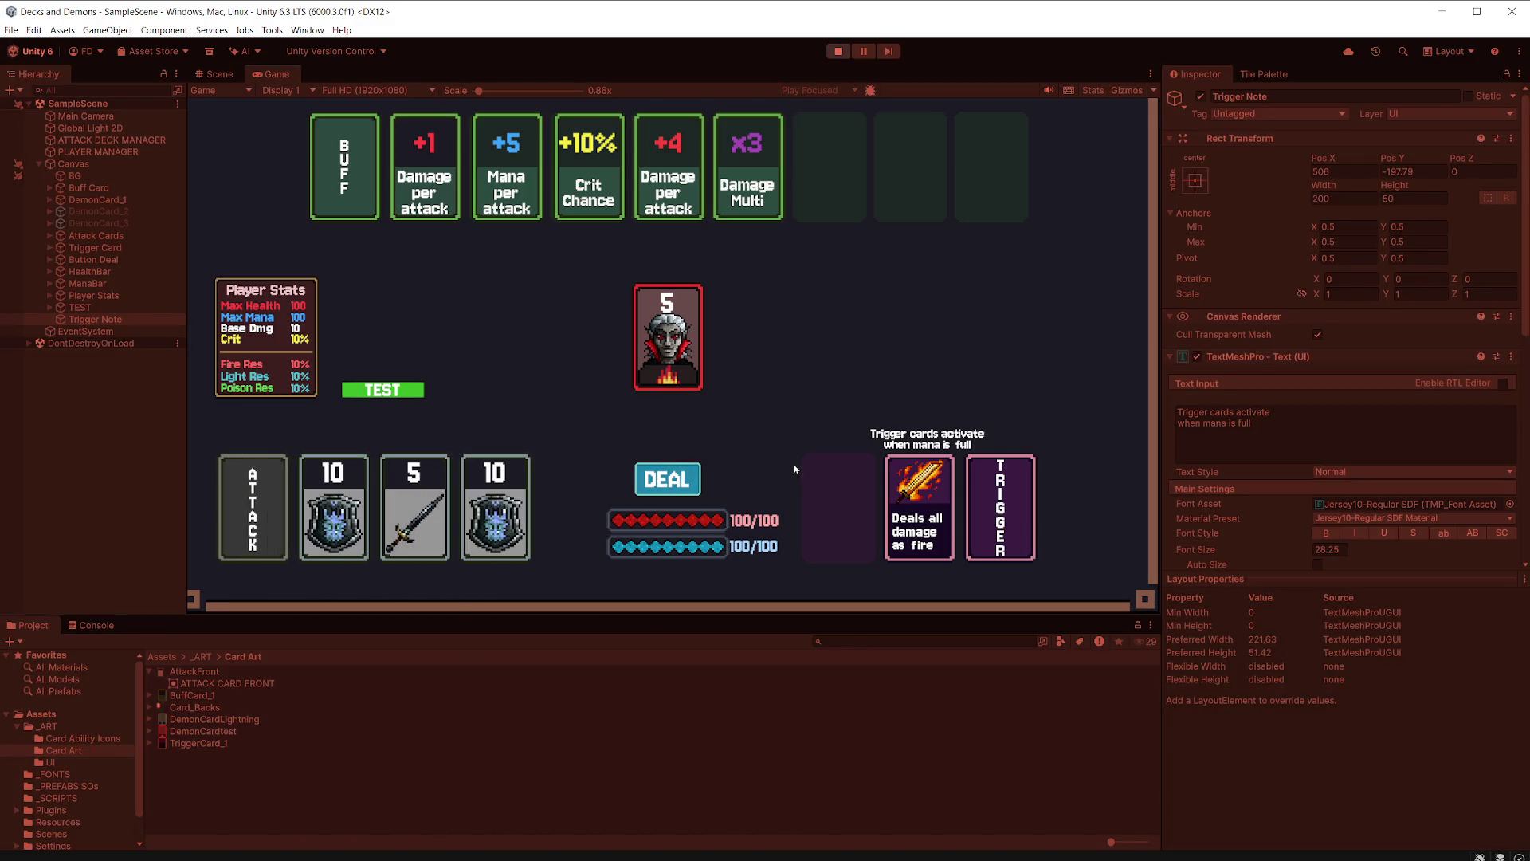
{"action": "left_click", "coordinate": [838, 52]}
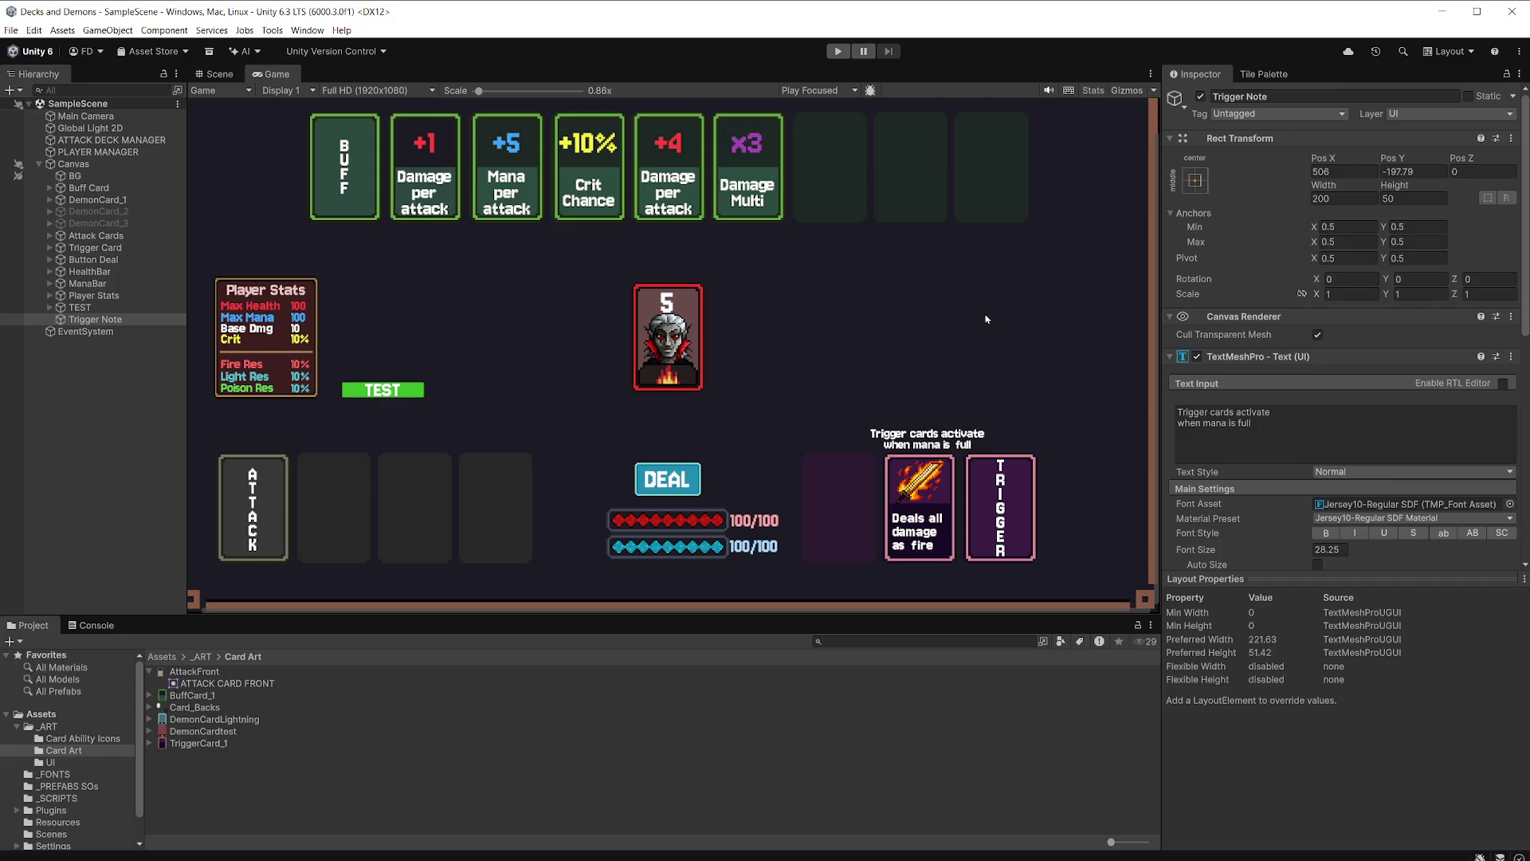
{"action": "left_click", "coordinate": [97, 211]}
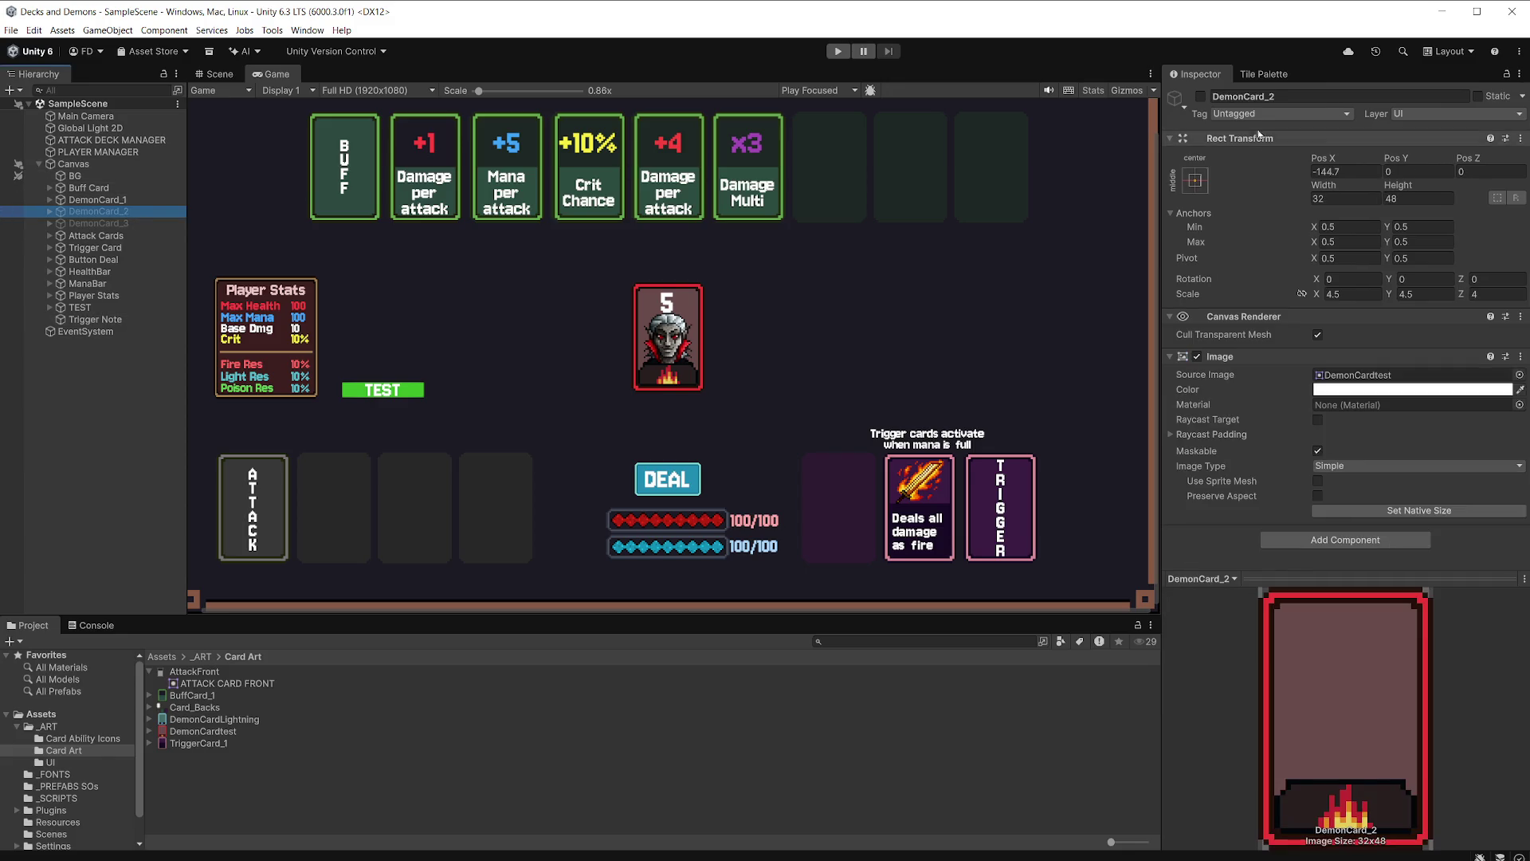
Activate DemonCard_3 (lightning) and DemonCard_2 (fire) in the Inspector and save the scene.
{"action": "left_click", "coordinate": [1200, 97]}
{"action": "left_click", "coordinate": [1200, 97]}
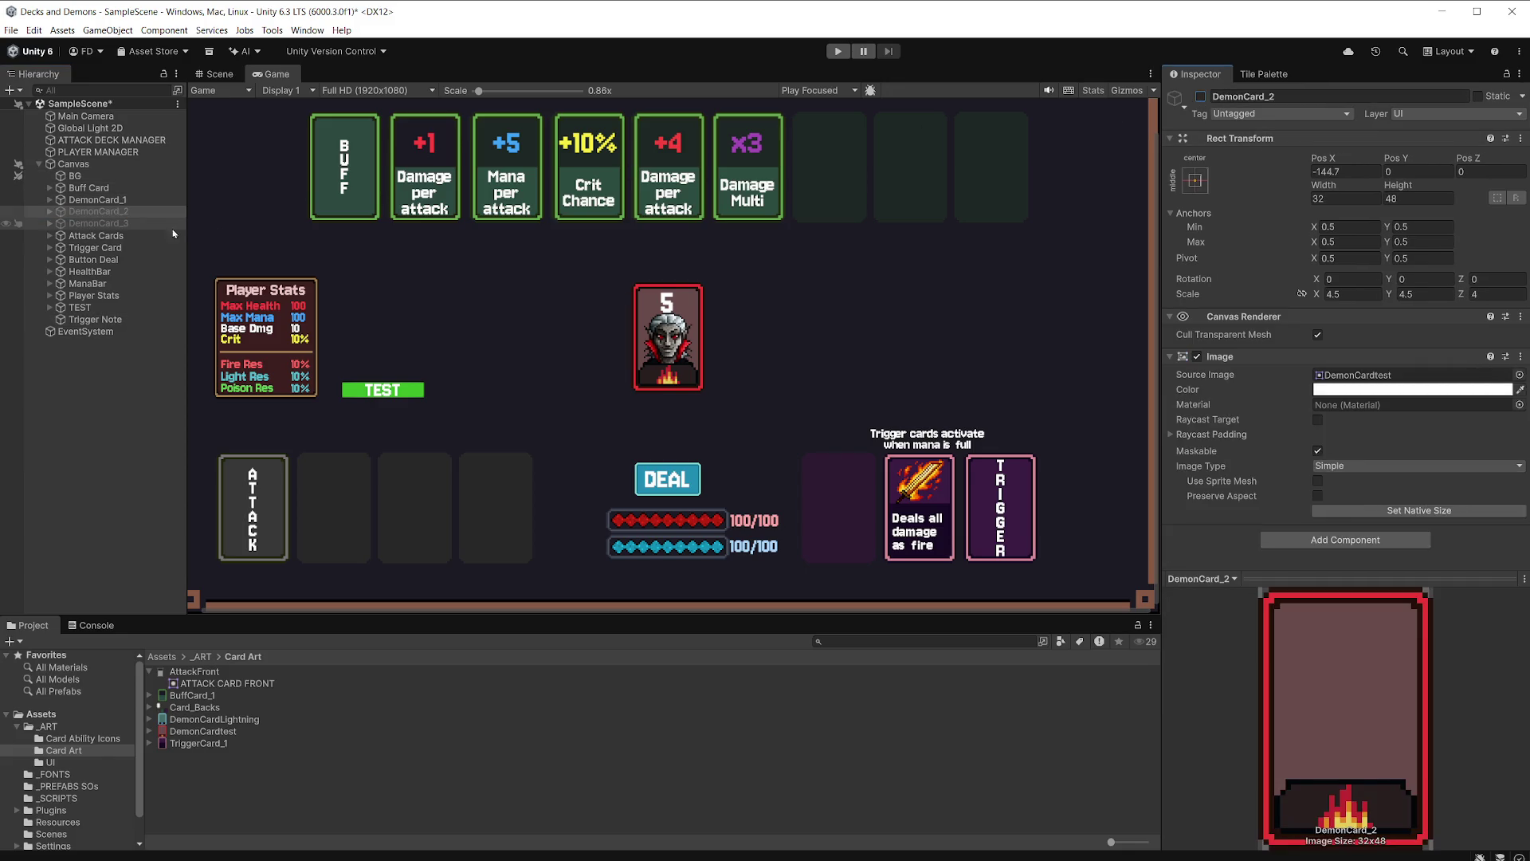
{"action": "left_click", "coordinate": [97, 223]}
{"action": "left_click", "coordinate": [1200, 97]}
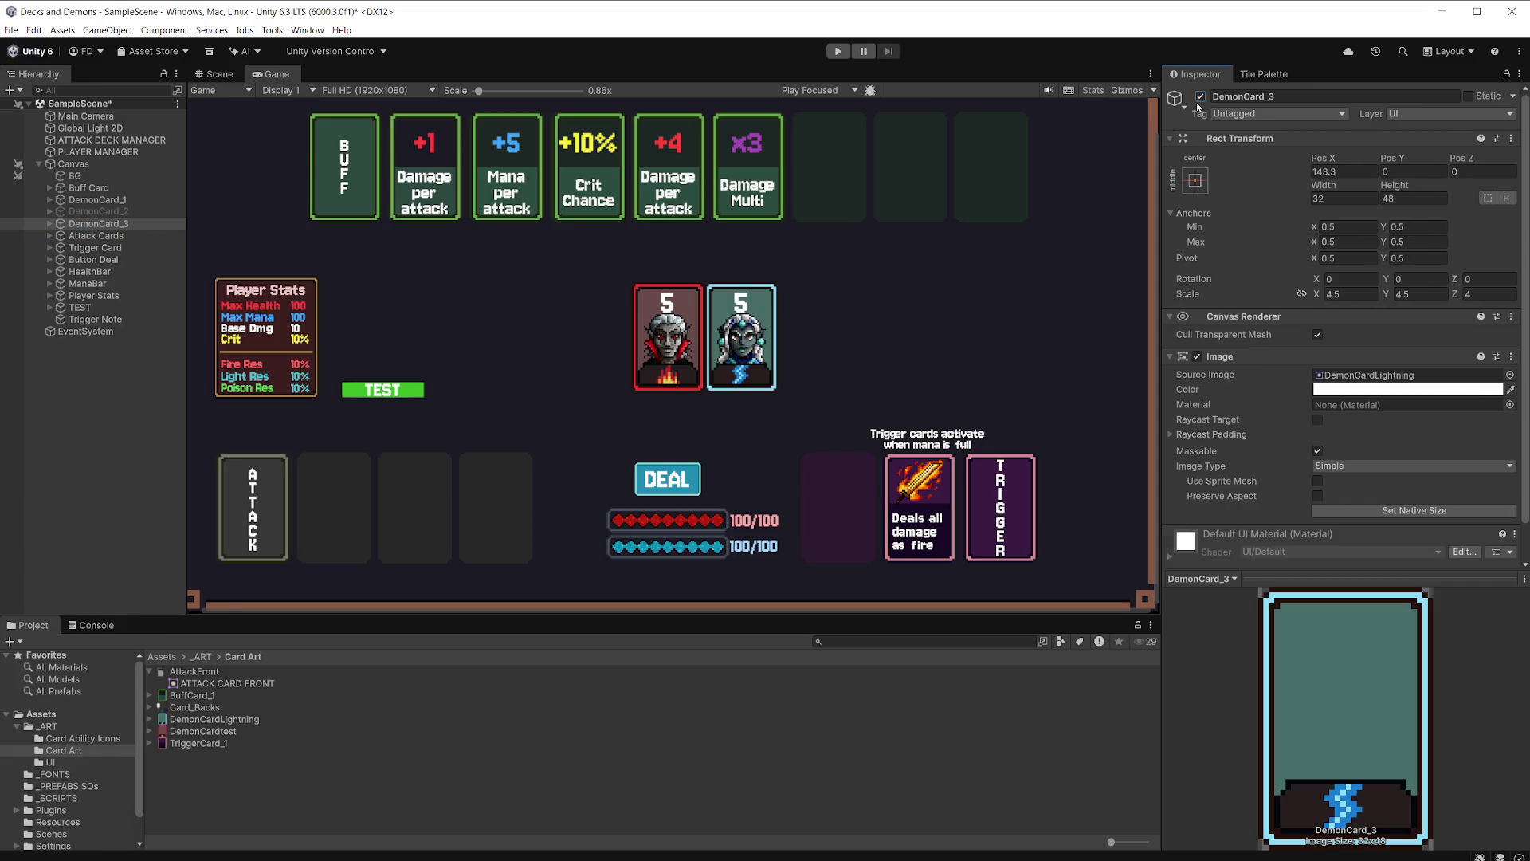
{"action": "left_click", "coordinate": [137, 213]}
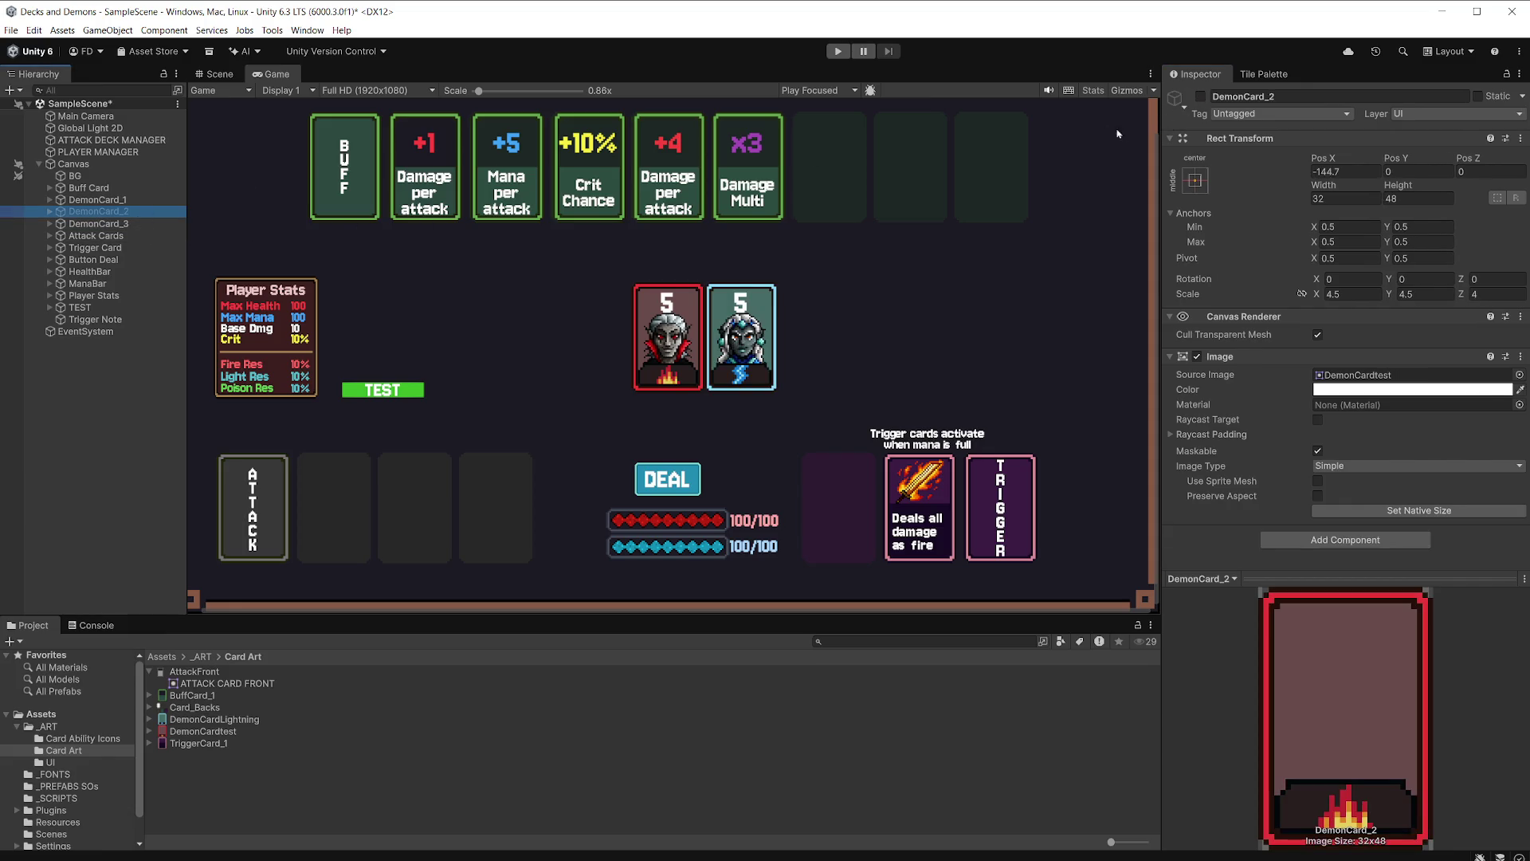
{"action": "left_click", "coordinate": [1200, 97]}
{"action": "key", "text": "ctrl+s"}
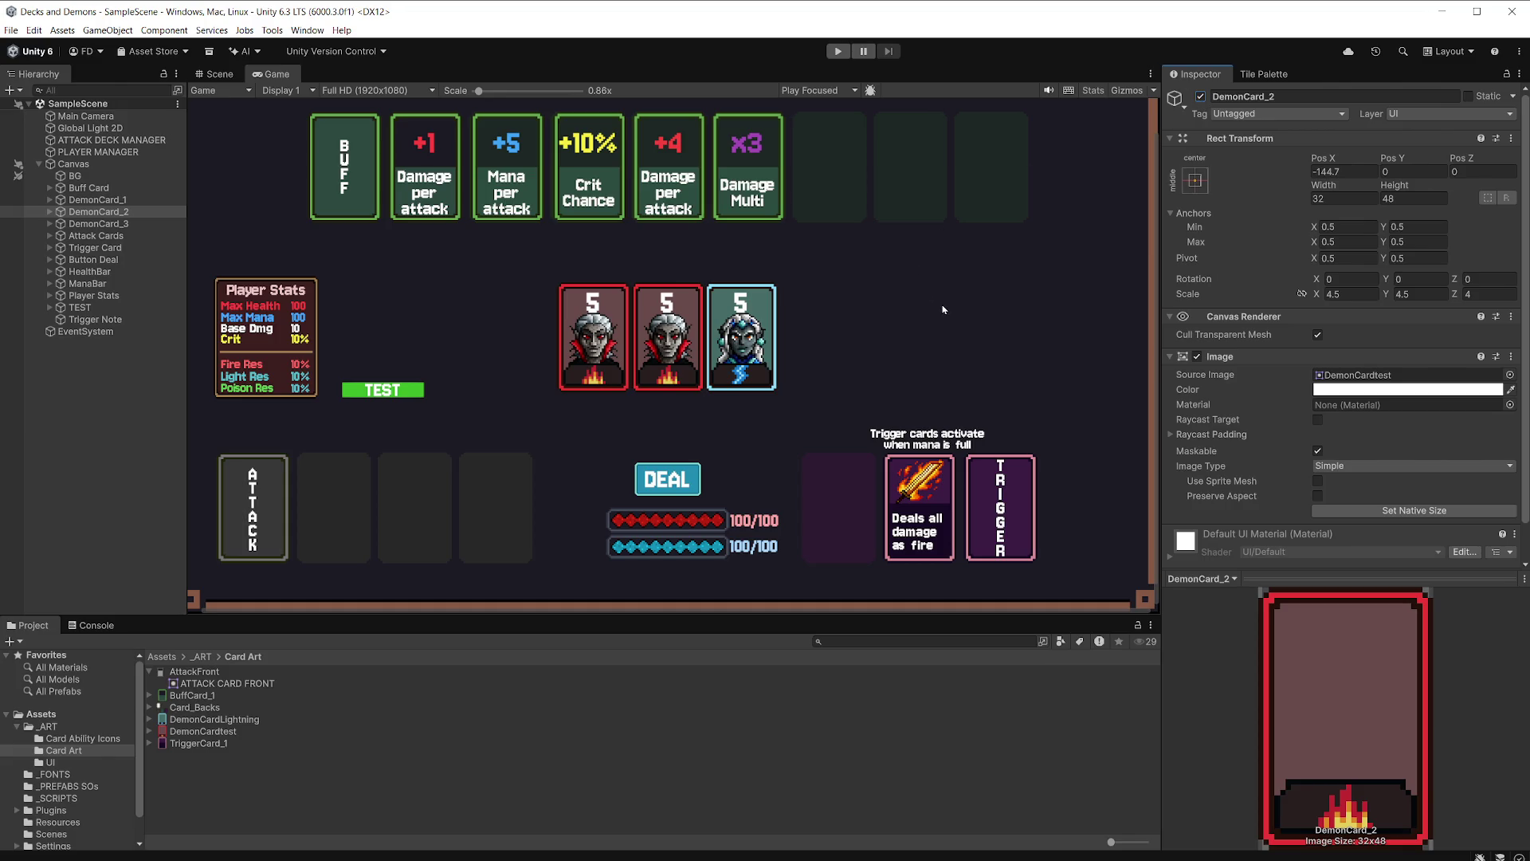
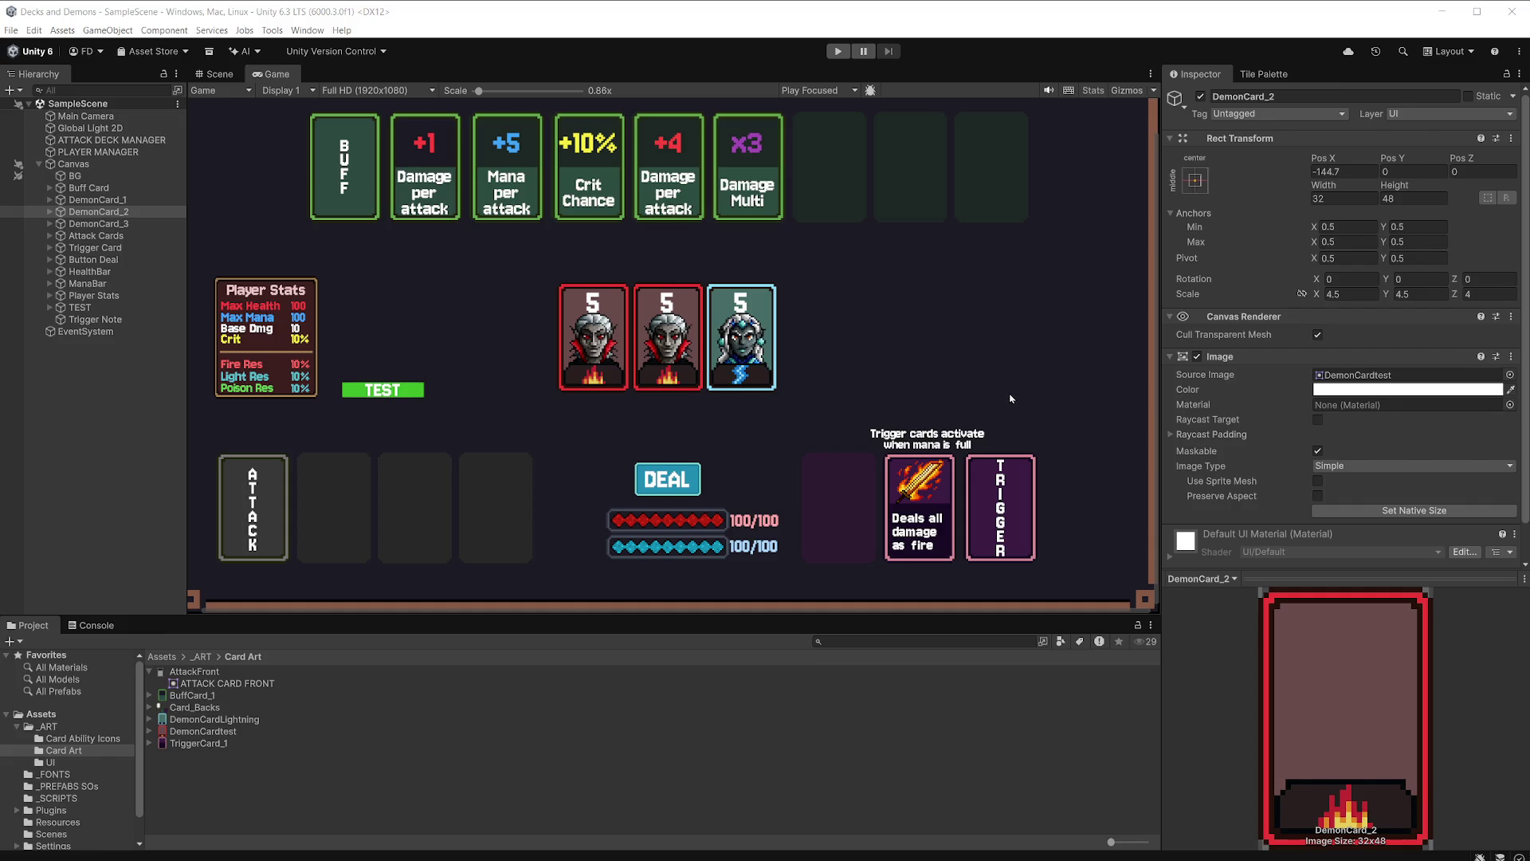
Play-test the scene to drain the health and mana bars, then disable DemonCard_2.
{"action": "left_click", "coordinate": [838, 51]}
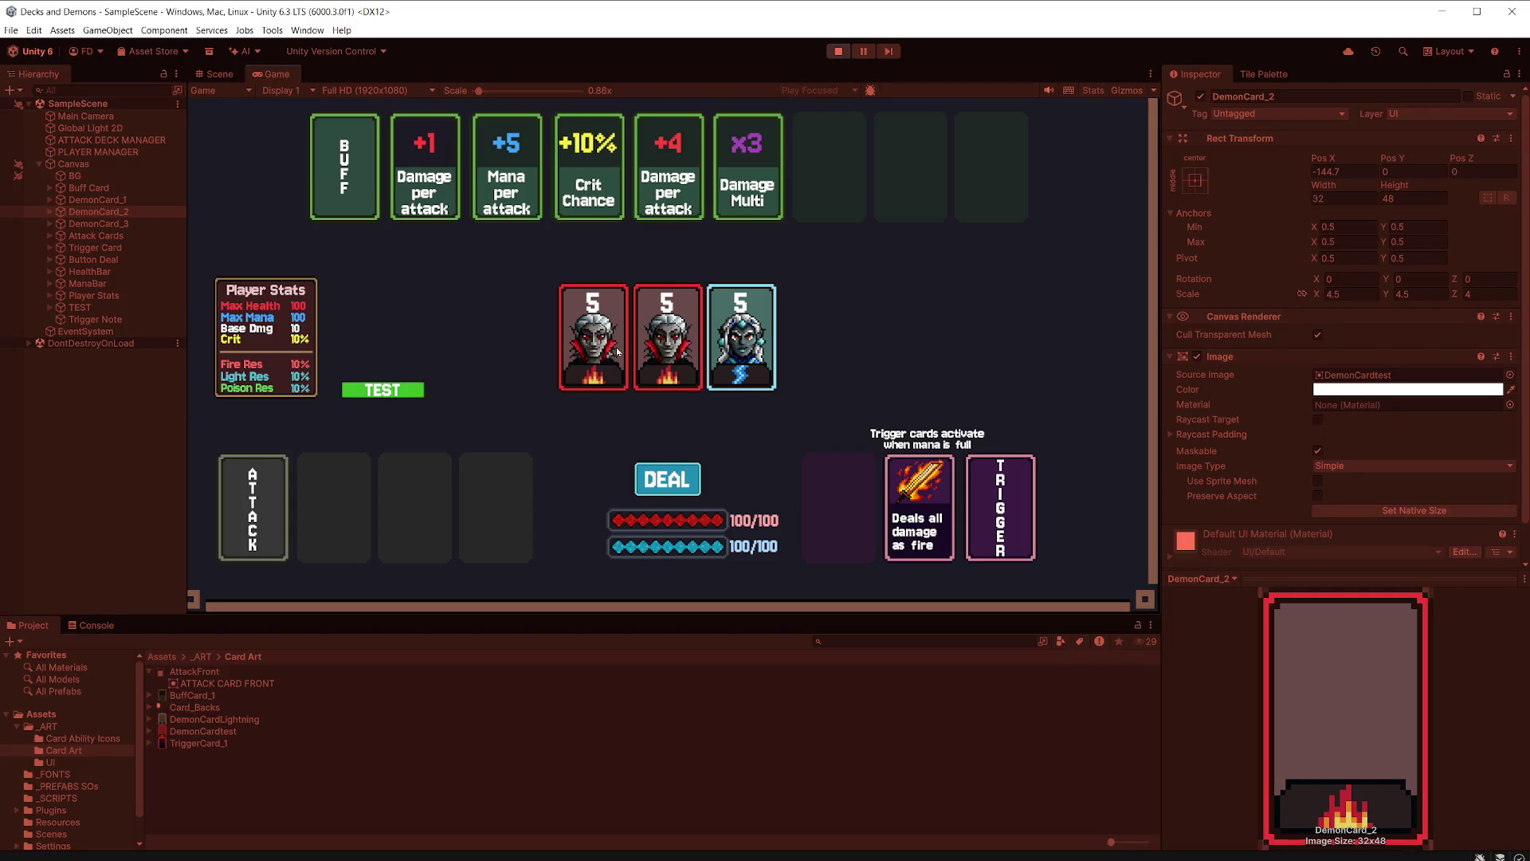
{"action": "left_click", "coordinate": [402, 392]}
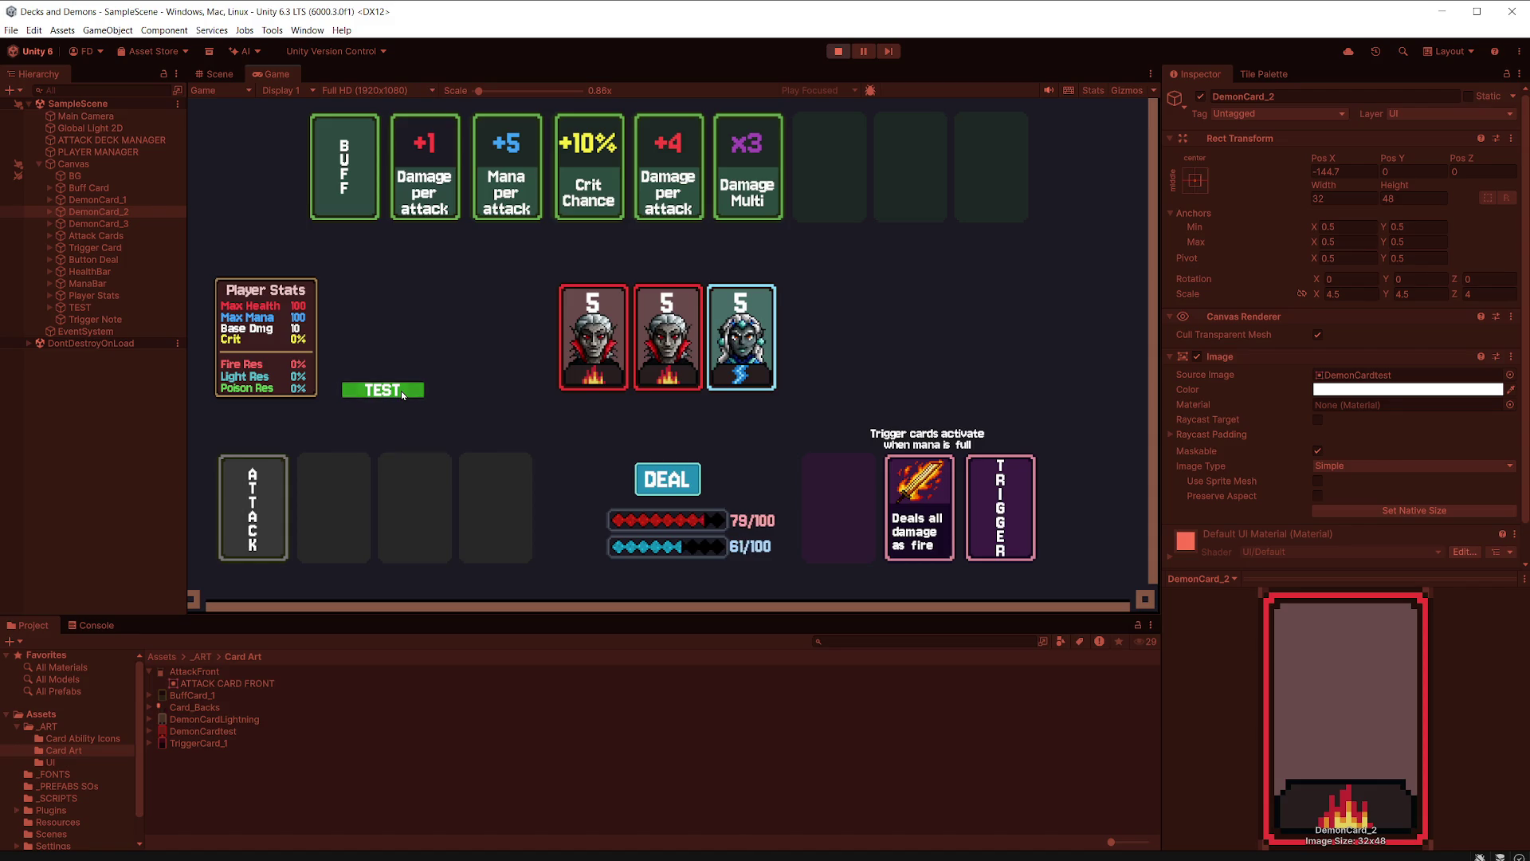
{"action": "left_click", "coordinate": [837, 51]}
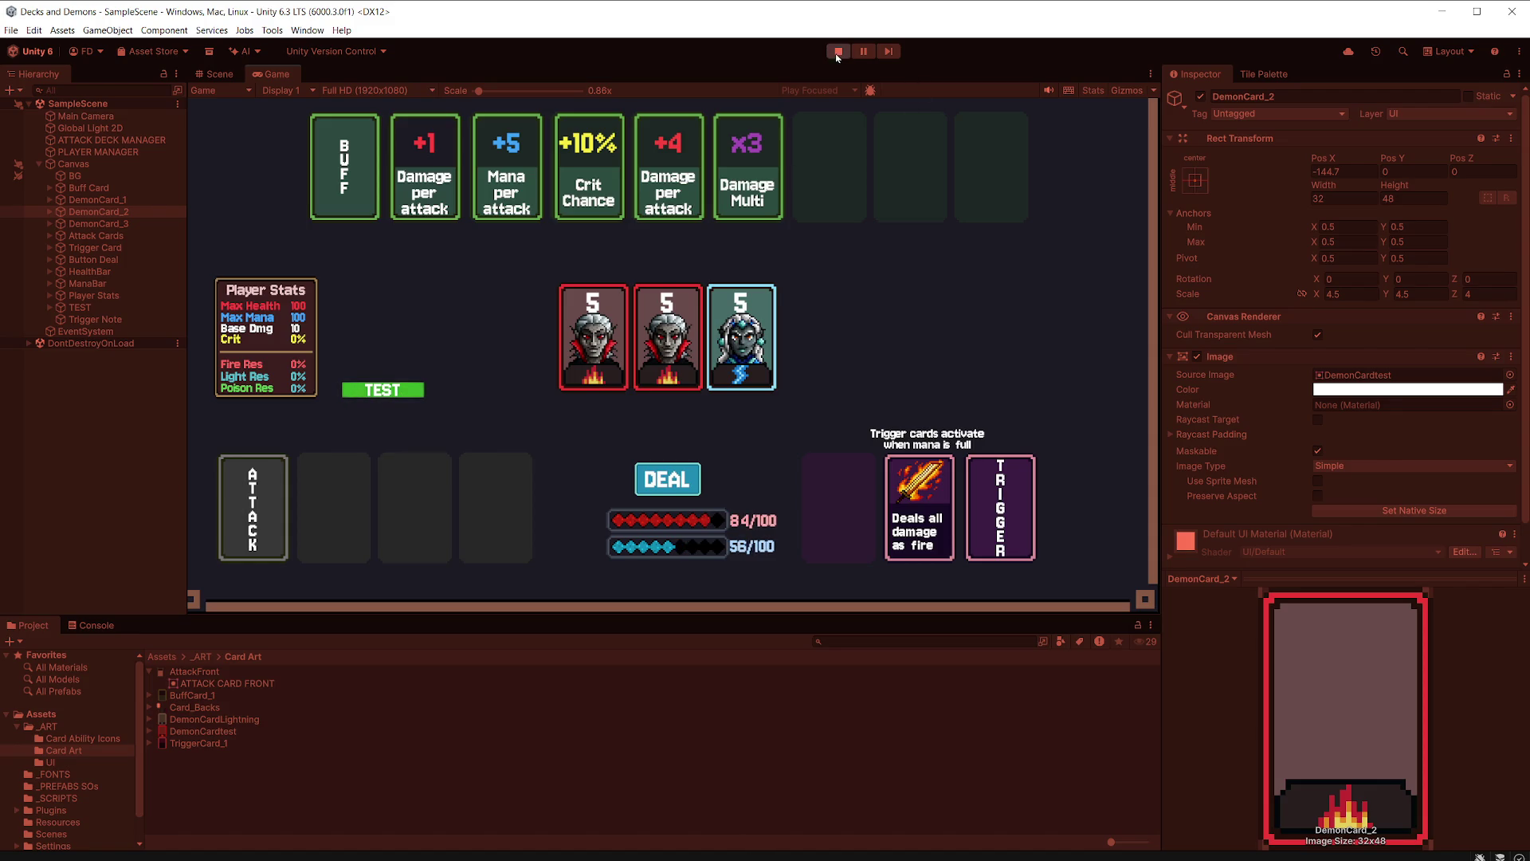
{"action": "left_click", "coordinate": [127, 212]}
{"action": "left_click", "coordinate": [1200, 96]}
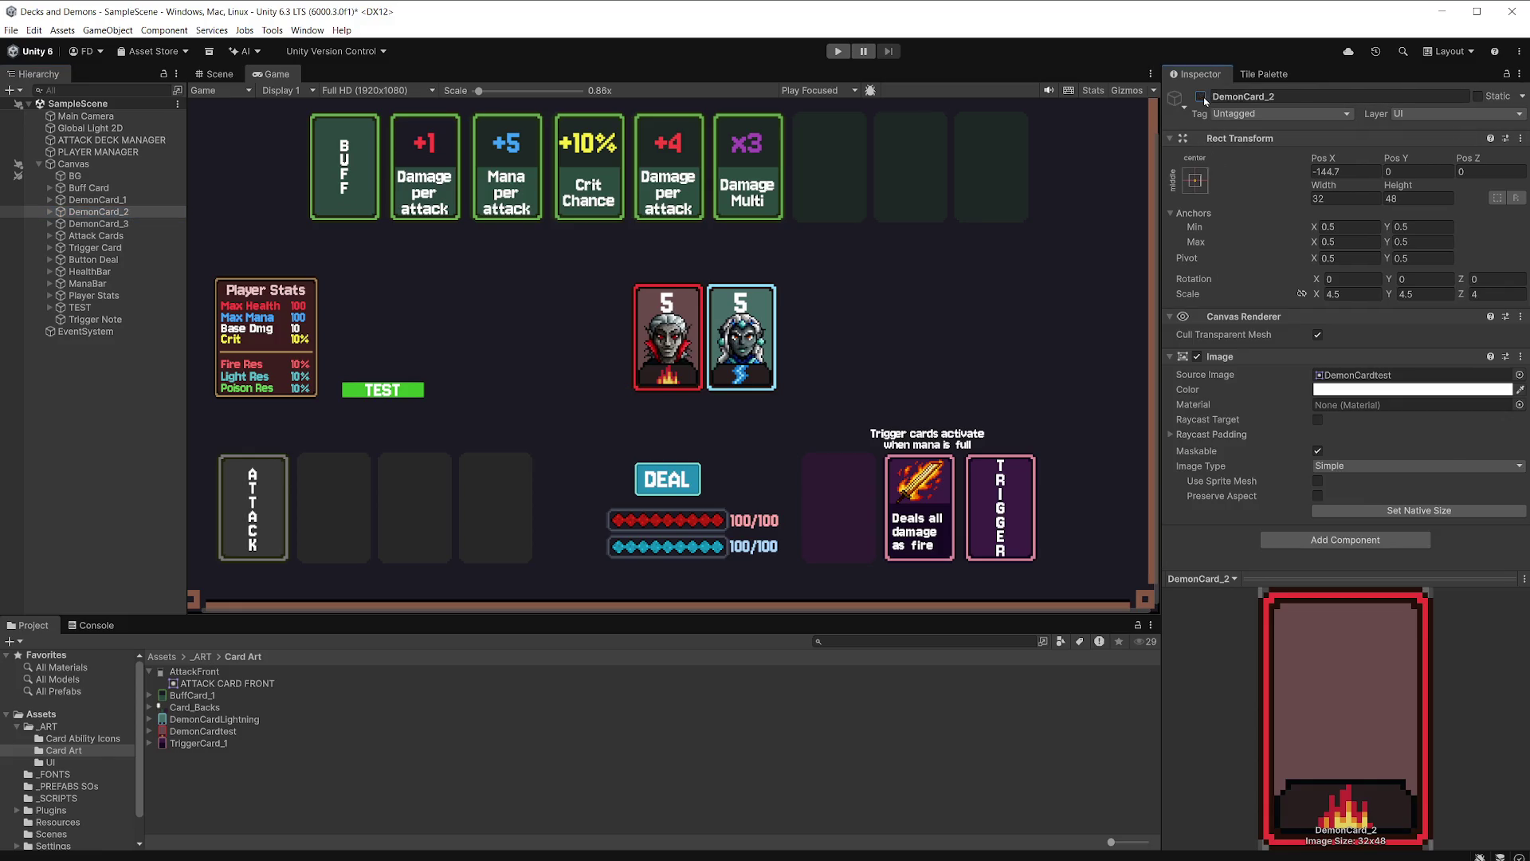
Disable DemonCard_3 so it no longer shows in the scene.
{"action": "left_click", "coordinate": [161, 236]}
{"action": "left_click", "coordinate": [156, 224]}
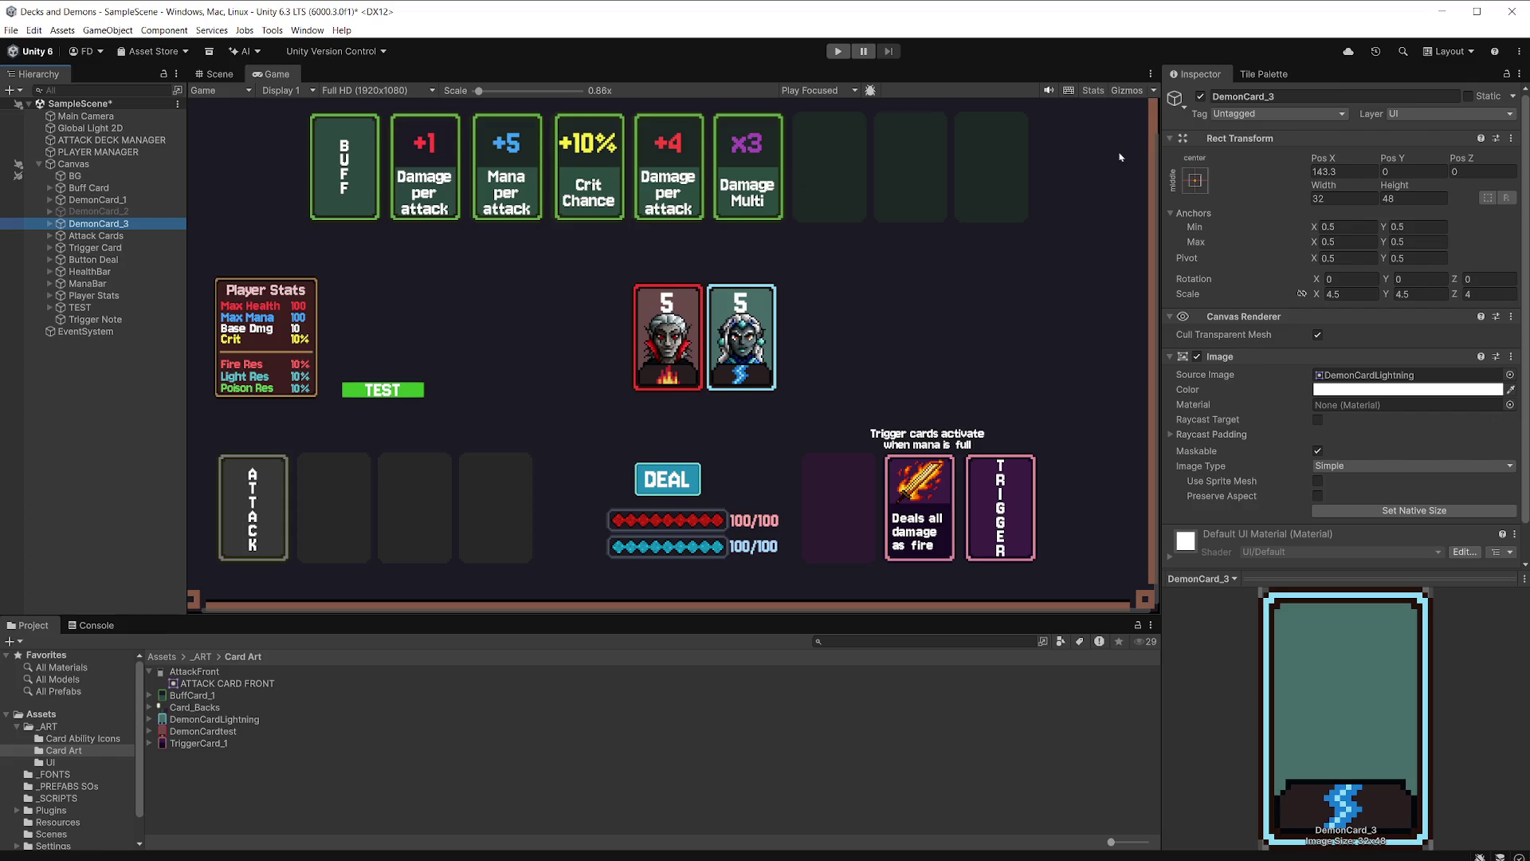
{"action": "left_click", "coordinate": [1199, 96]}
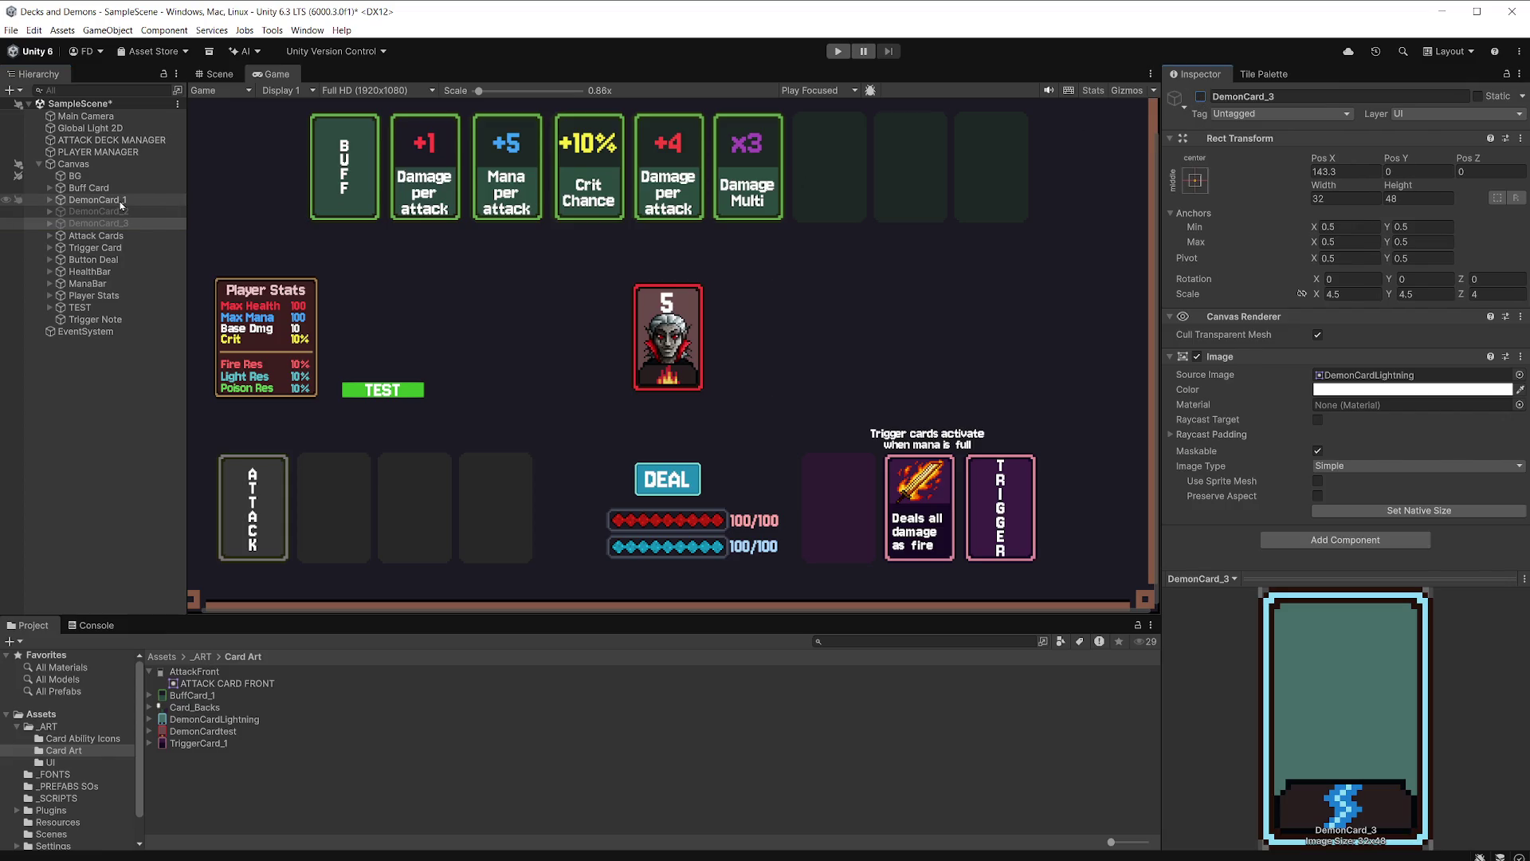
Add a UI Image under DemonCard_1 named 'Demon Health BG'.
{"action": "left_click", "coordinate": [76, 201]}
{"action": "left_click", "coordinate": [50, 200]}
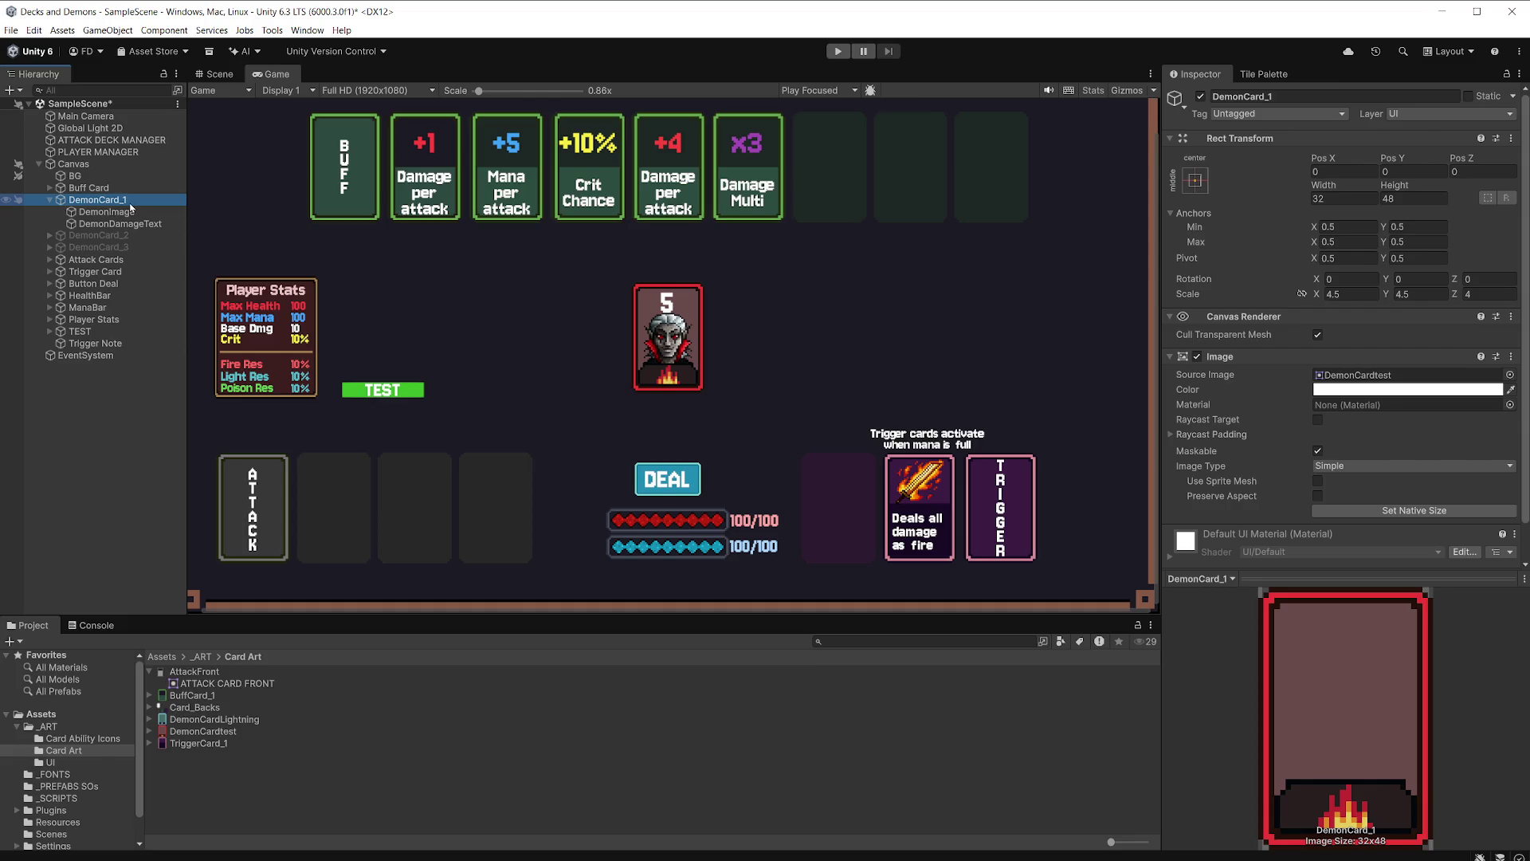
{"action": "right_click", "coordinate": [129, 202]}
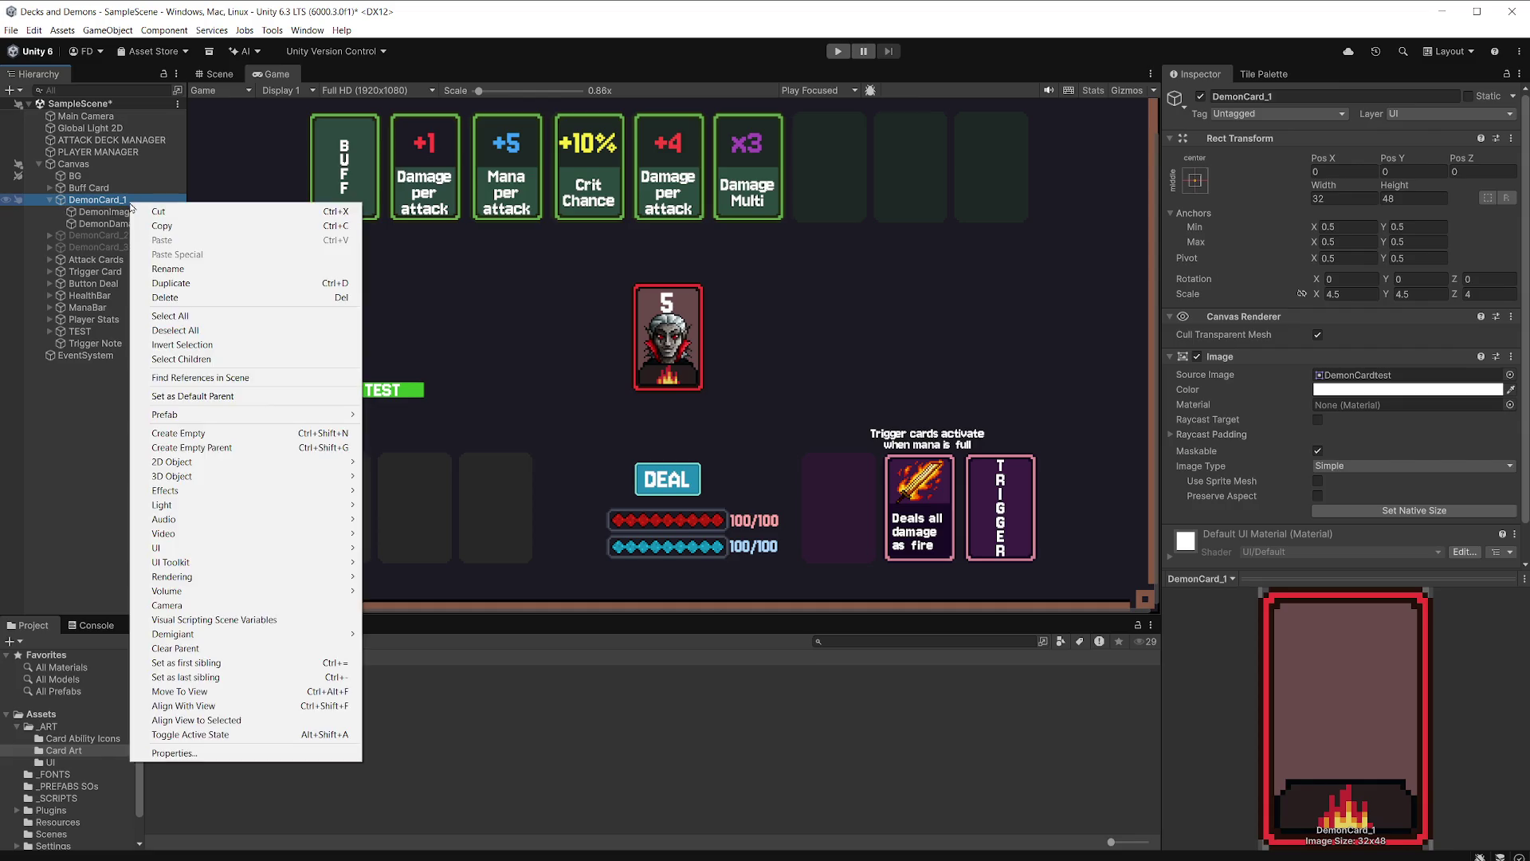
{"action": "mouse_move", "coordinate": [248, 552]}
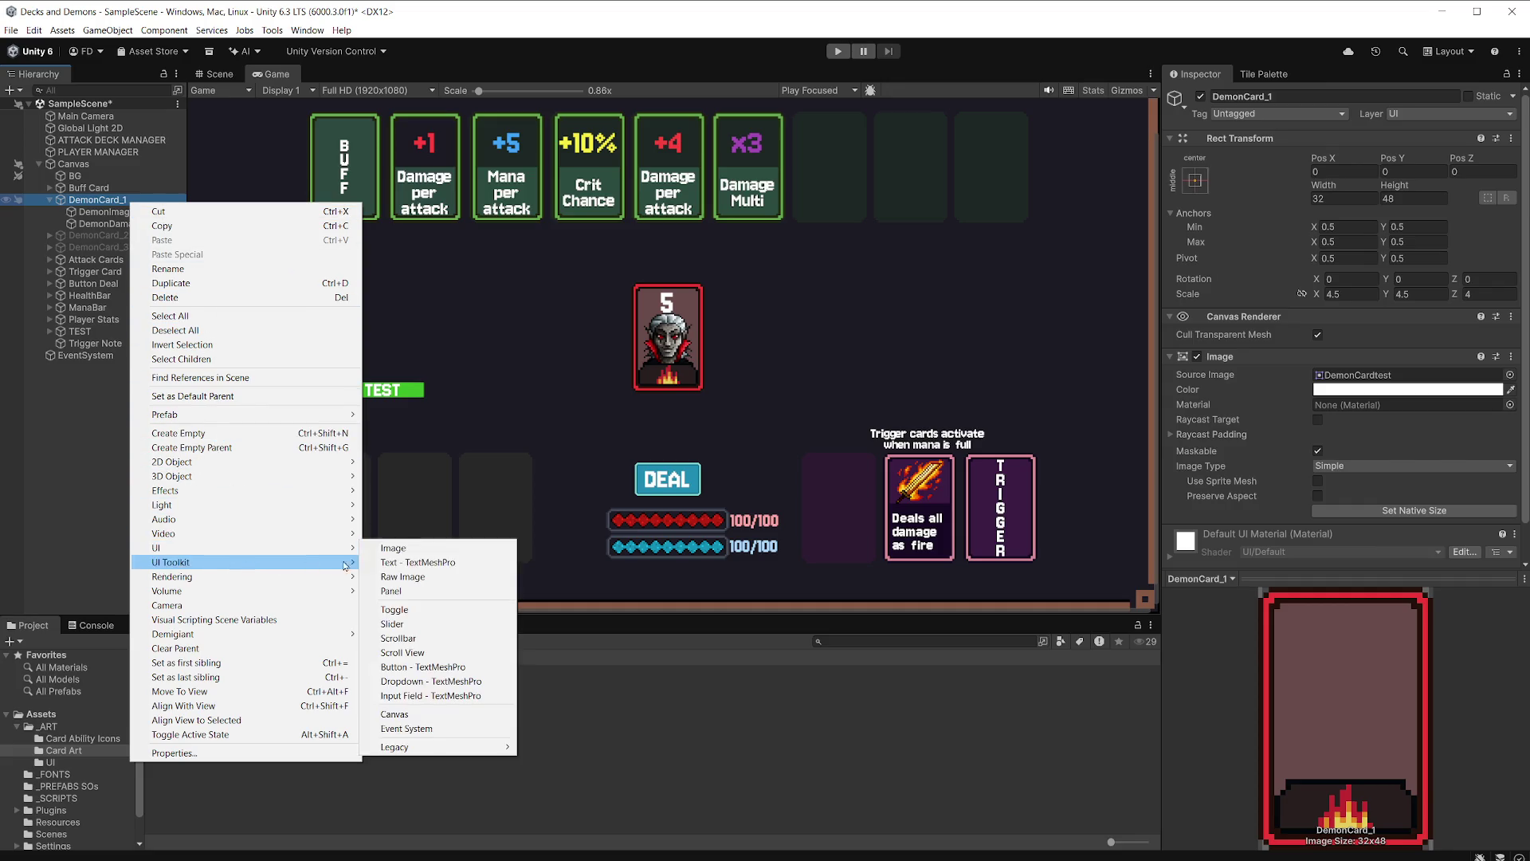
{"action": "left_click", "coordinate": [383, 547]}
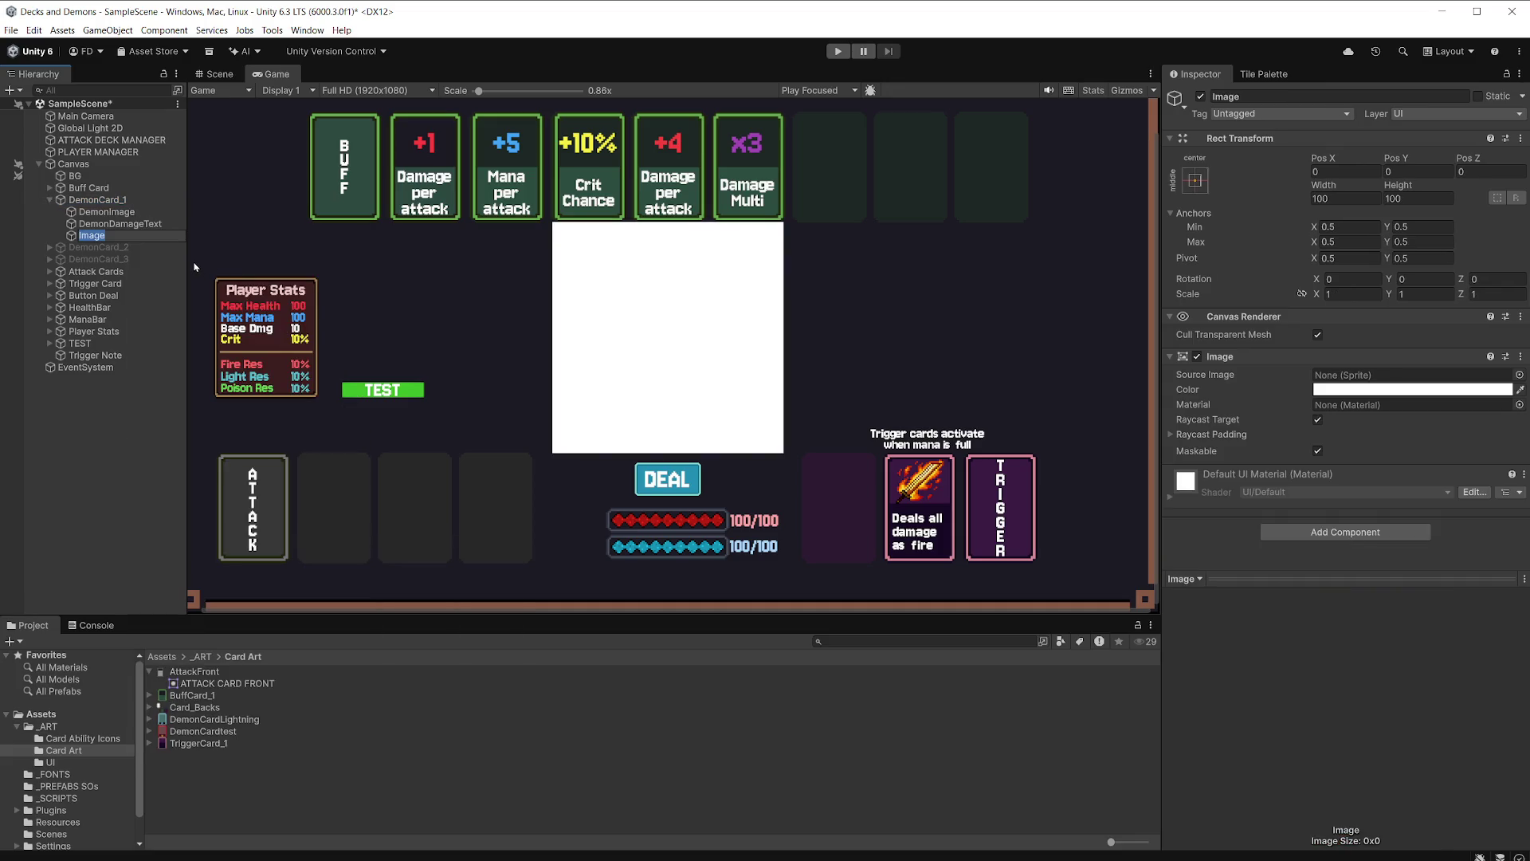
{"action": "type", "text": "Demon Heal"}
{"action": "type", "text": "th "}
{"action": "type", "text": "BG"}
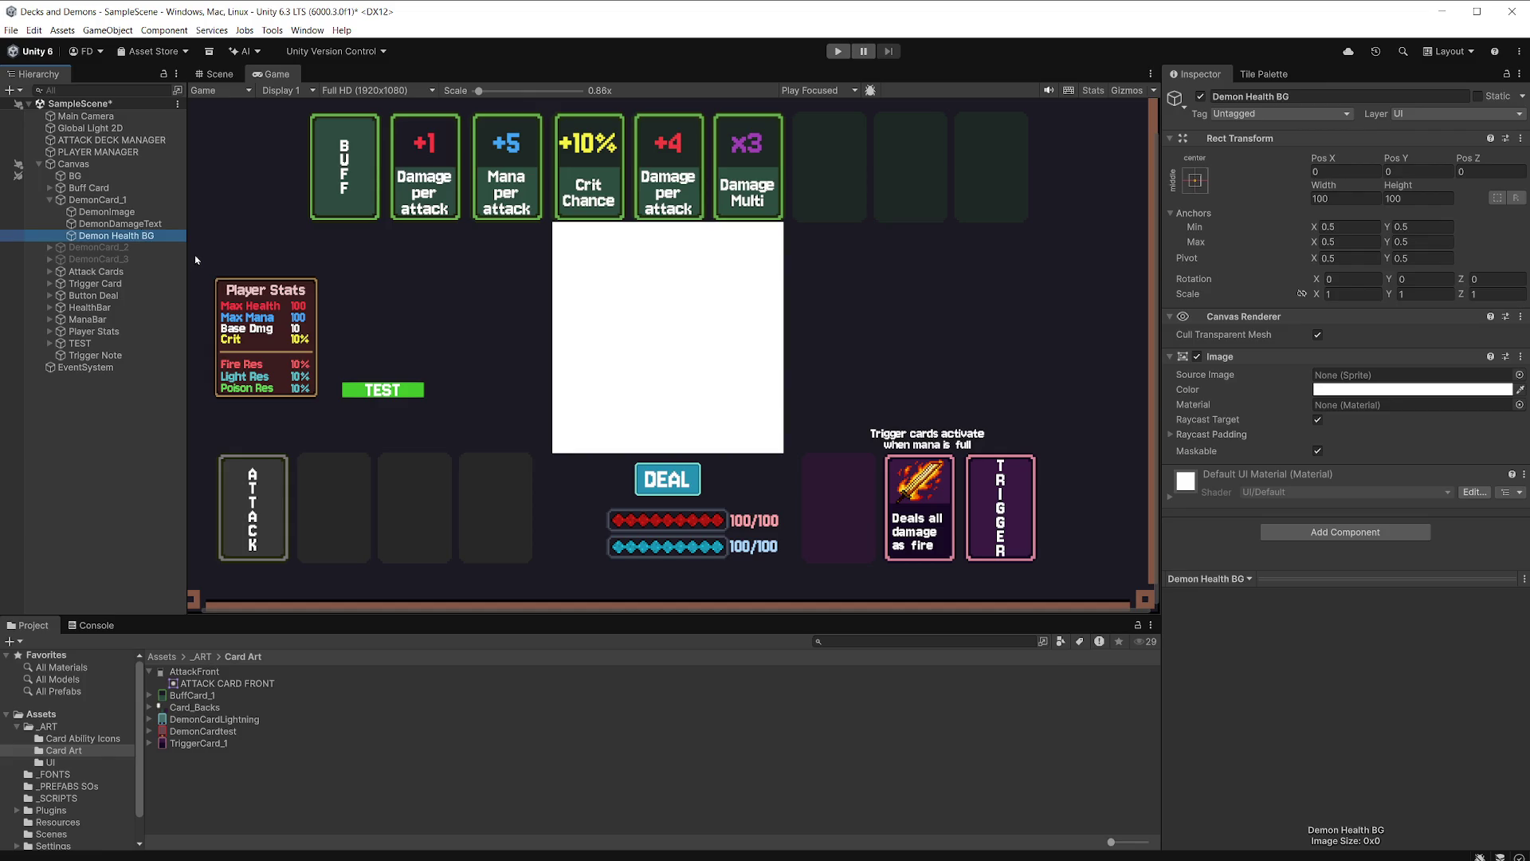
{"action": "left_click", "coordinate": [215, 73]}
Flatten the image into a bar, turn off Raycast Target, and anchor it top-center above the card.
{"action": "scroll", "coordinate": [547, 198], "scroll_direction": "down", "scroll_amount": 5}
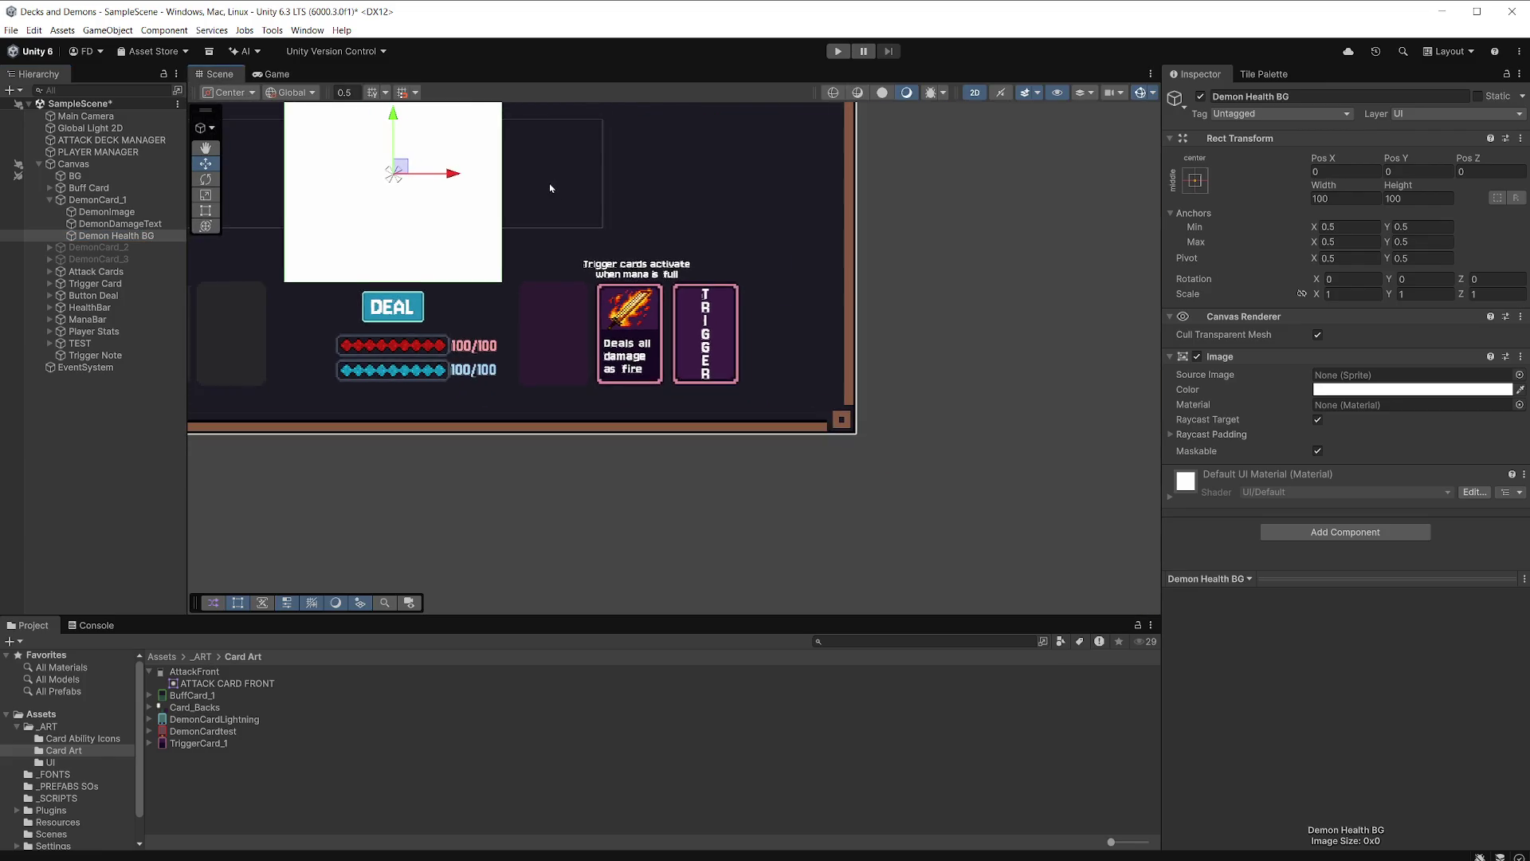
{"action": "scroll", "coordinate": [511, 272], "scroll_direction": "up", "scroll_amount": 3}
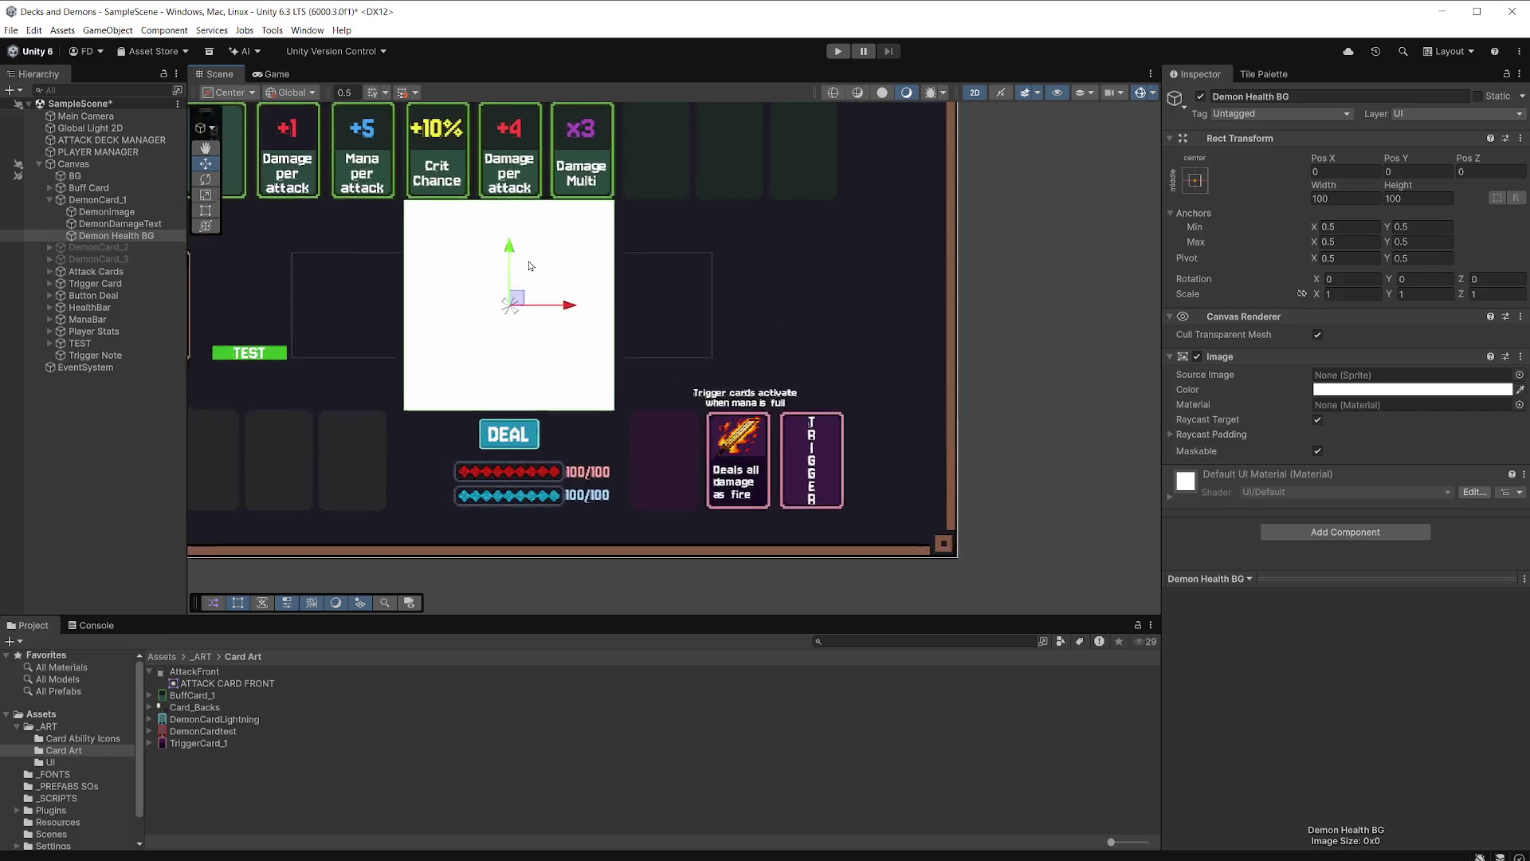
{"action": "left_click_drag", "start_coordinate": [1409, 185], "coordinate": [1228, 199]}
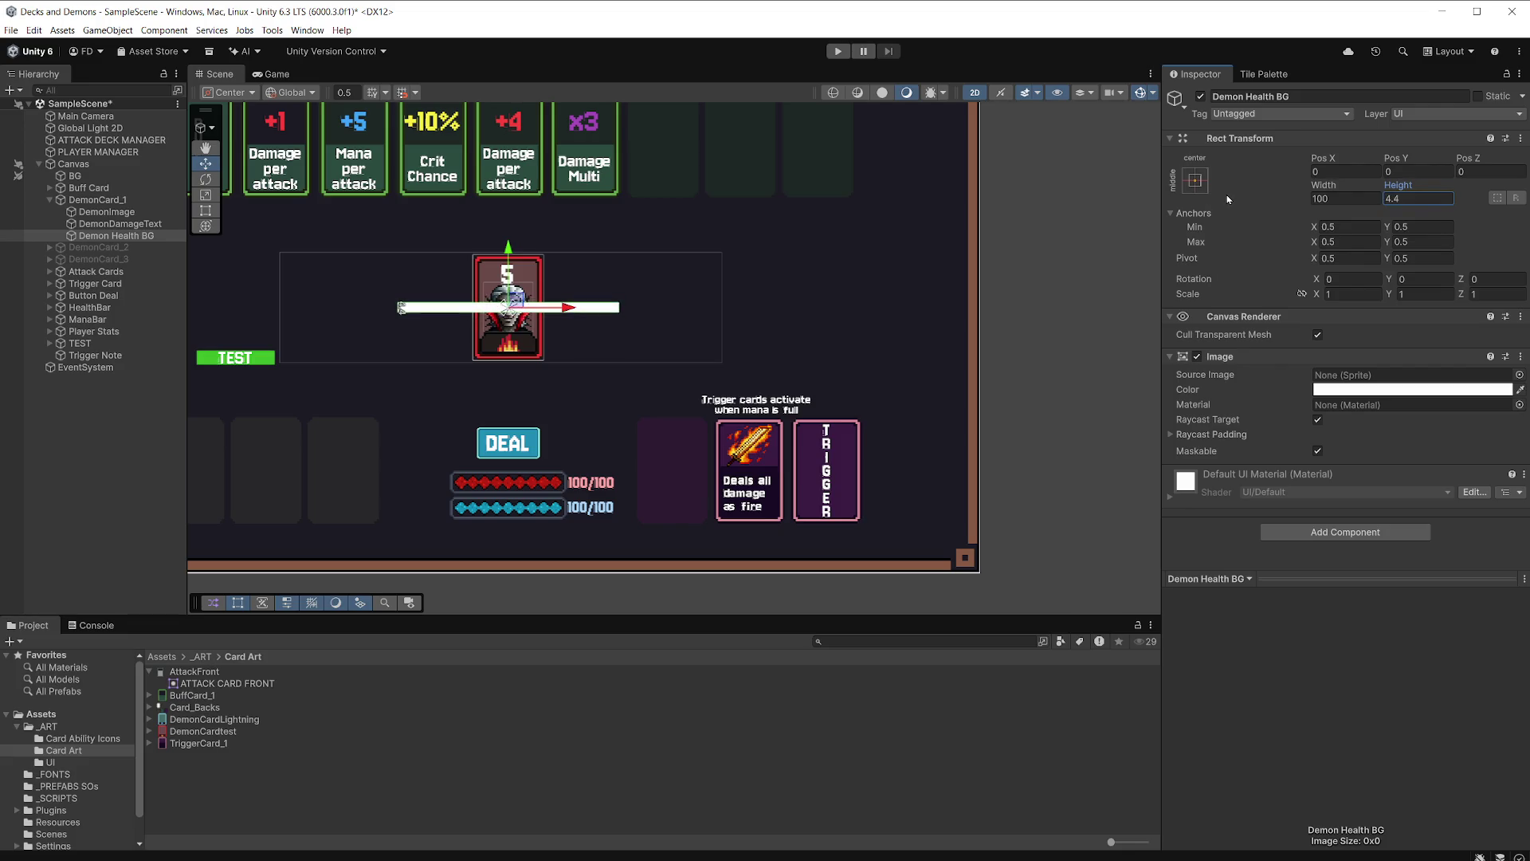
{"action": "left_click", "coordinate": [1318, 420]}
{"action": "left_click", "coordinate": [1196, 181]}
{"action": "left_click", "coordinate": [1279, 296]}
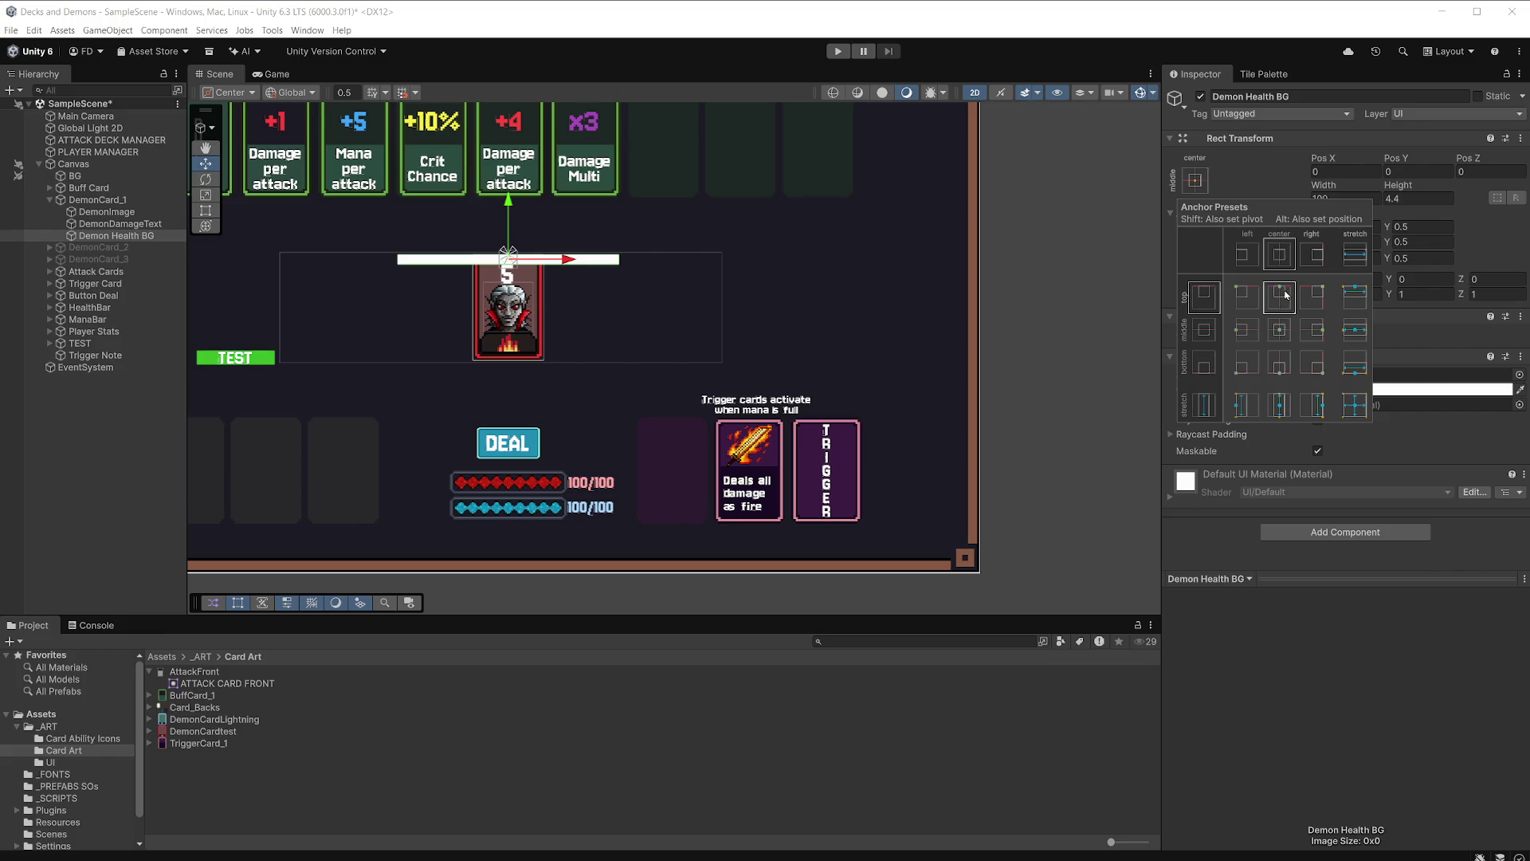
{"action": "left_click_drag", "start_coordinate": [508, 206], "coordinate": [510, 188]}
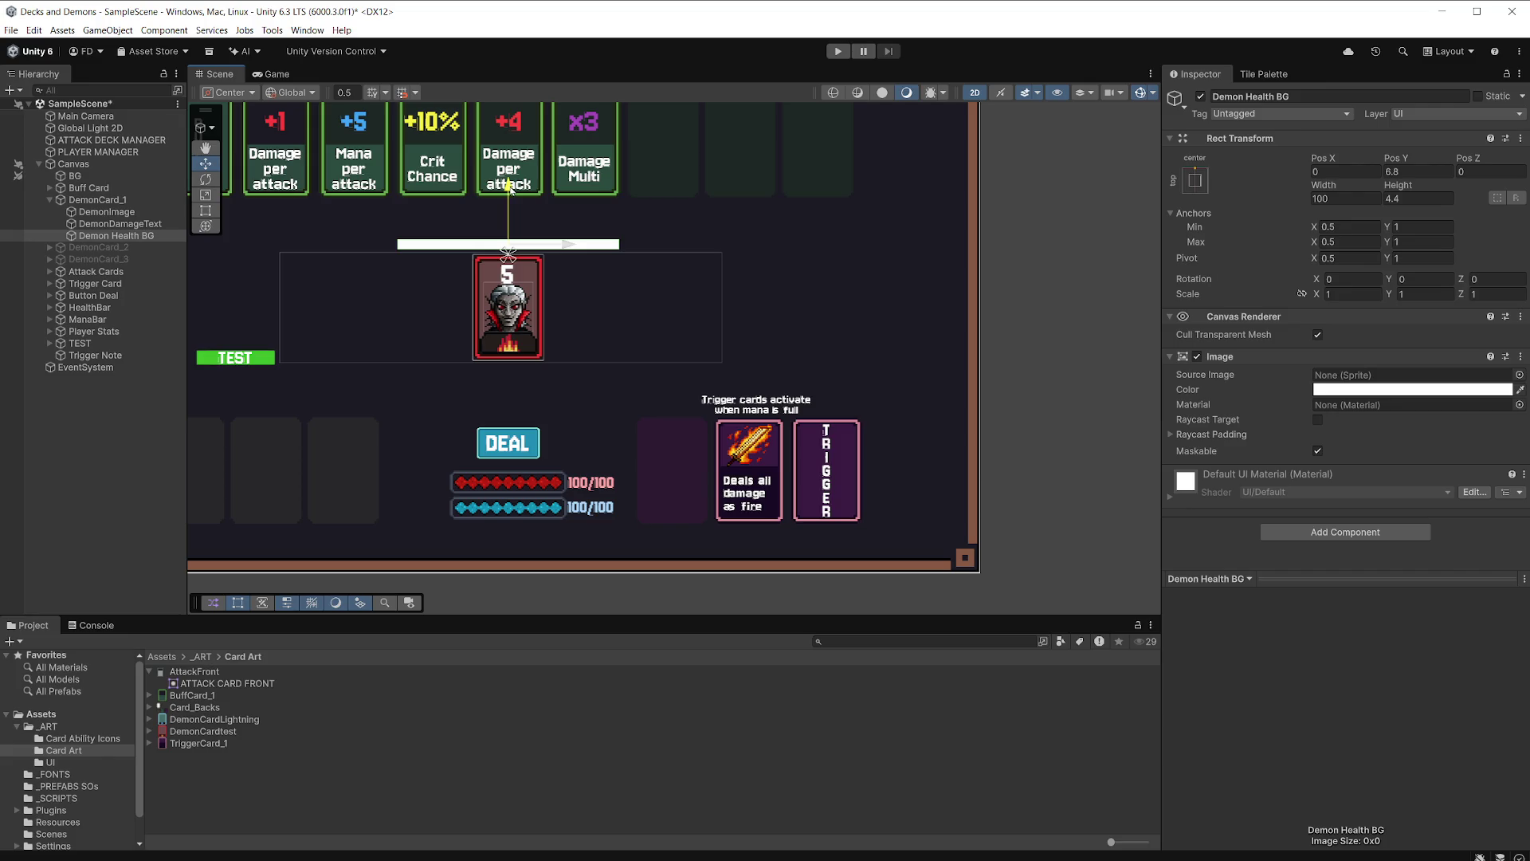
Refine the bar to 32.7 by 2.6 and settle it at Pos Y 5.8.
{"action": "scroll", "coordinate": [558, 239], "scroll_direction": "up", "scroll_amount": 6}
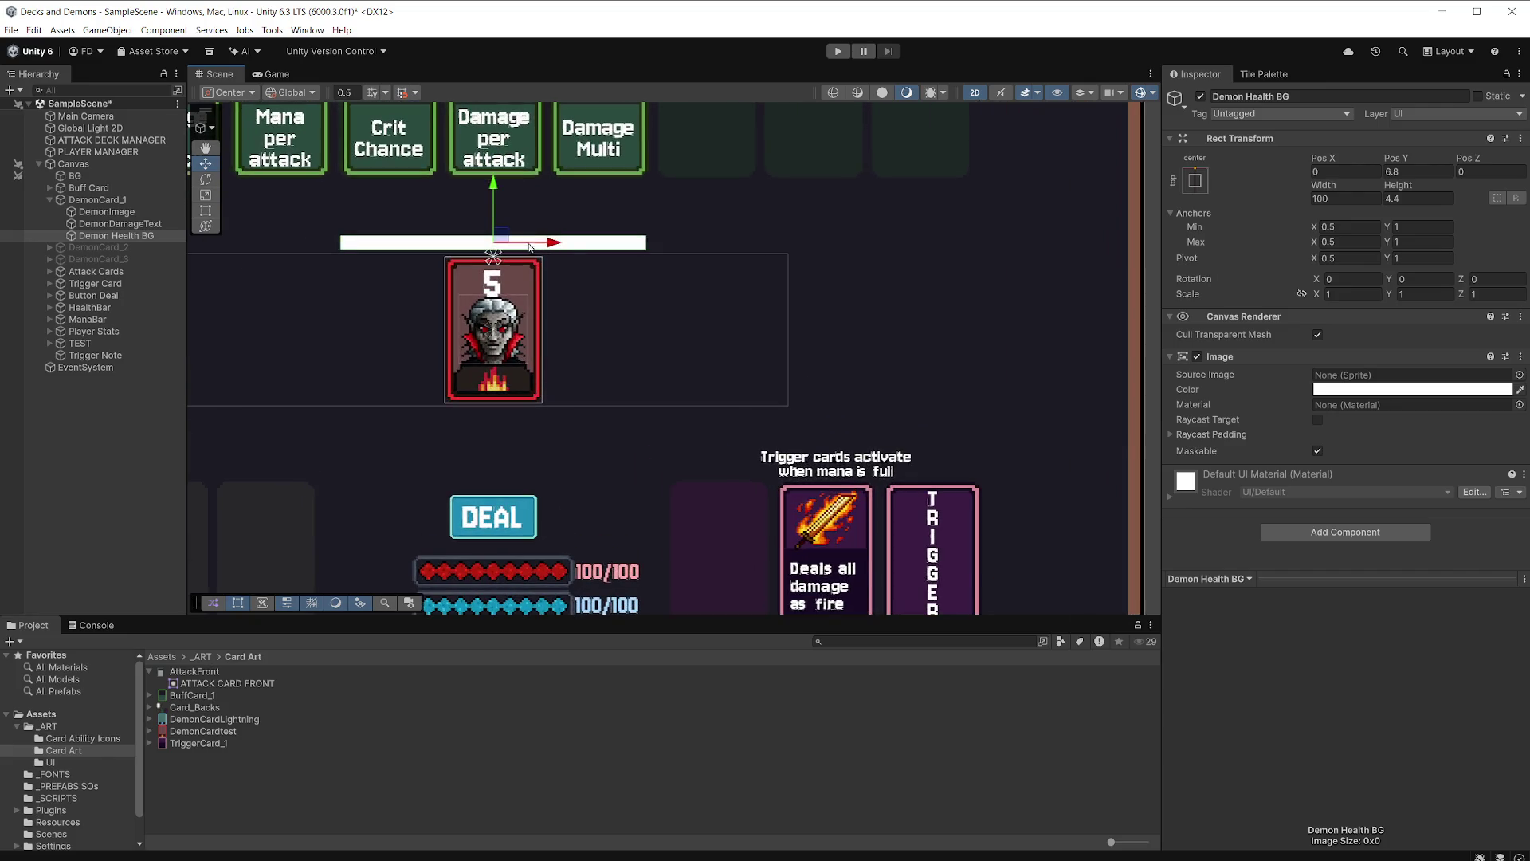
{"action": "mouse_move", "coordinate": [540, 226]}
{"action": "left_mouse_down"}
{"action": "mouse_move", "coordinate": [673, 232]}
{"action": "mouse_move", "coordinate": [654, 257]}
{"action": "left_mouse_up"}
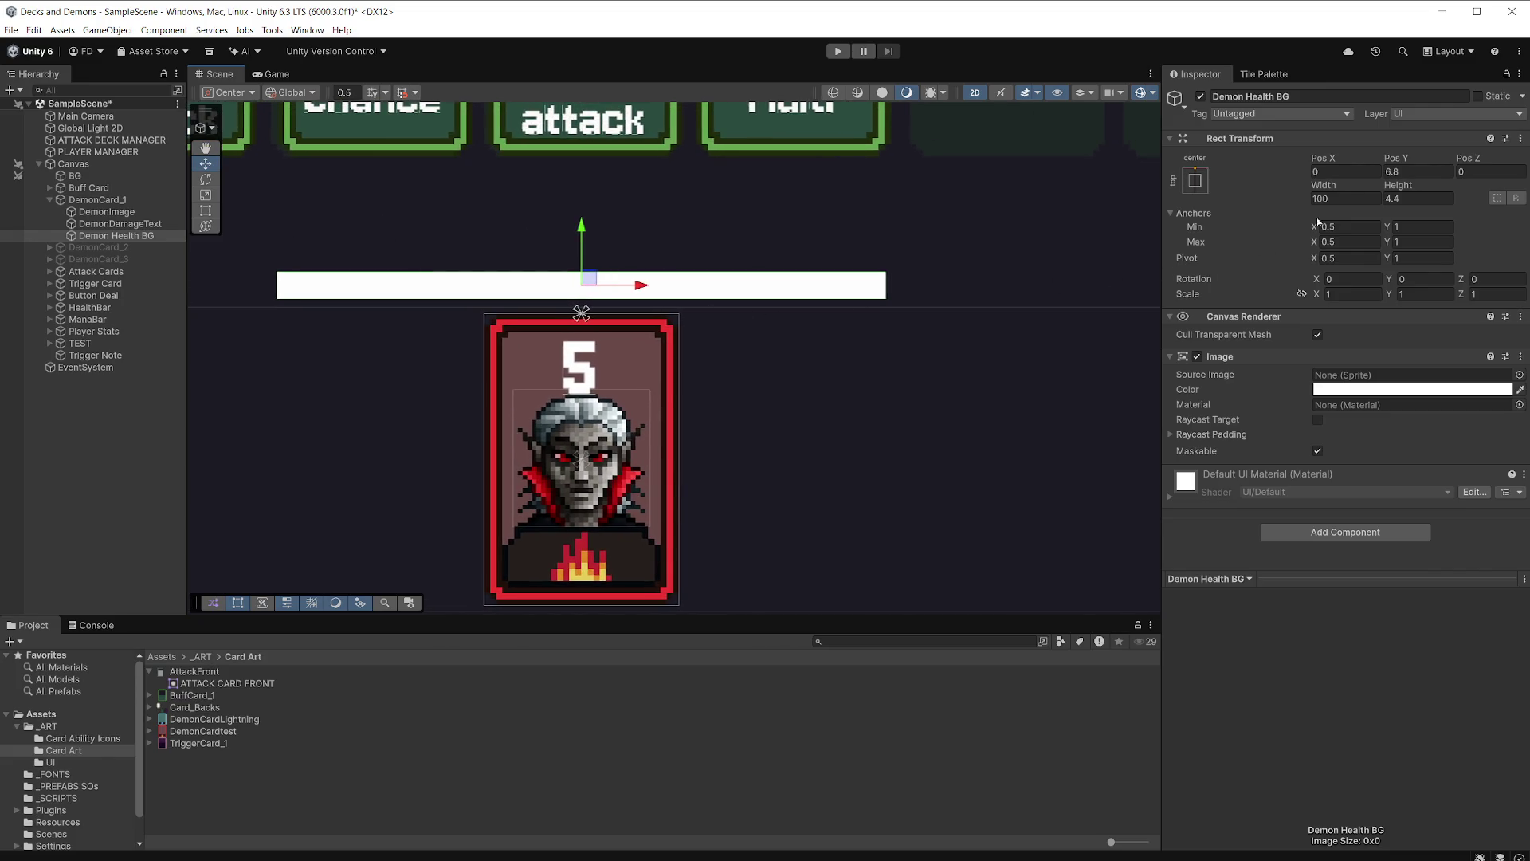
{"action": "left_click_drag", "start_coordinate": [1328, 189], "coordinate": [1156, 205]}
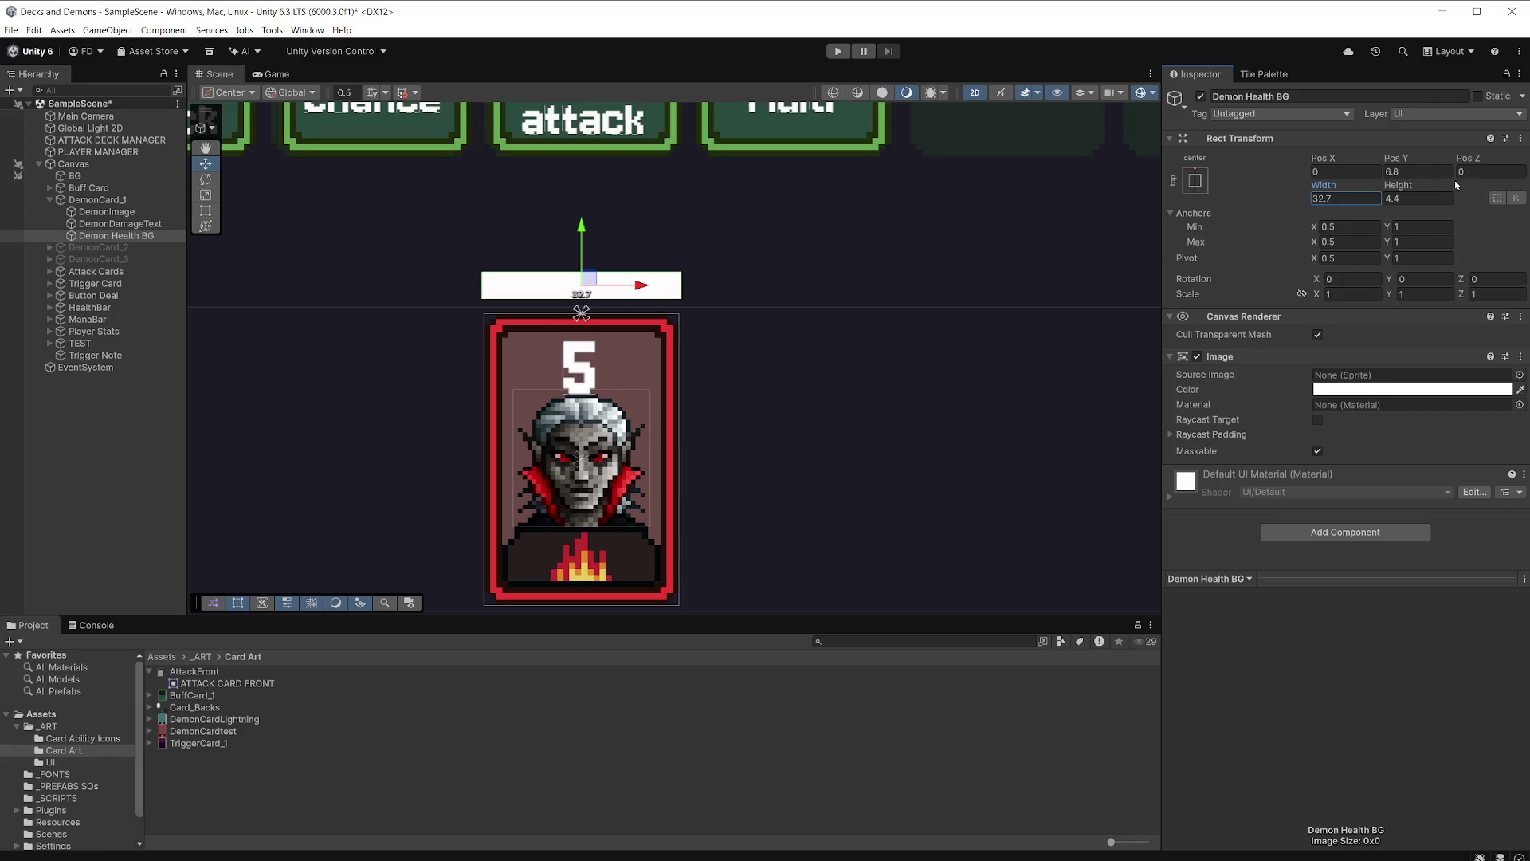
{"action": "left_click_drag", "start_coordinate": [1407, 188], "coordinate": [1399, 188]}
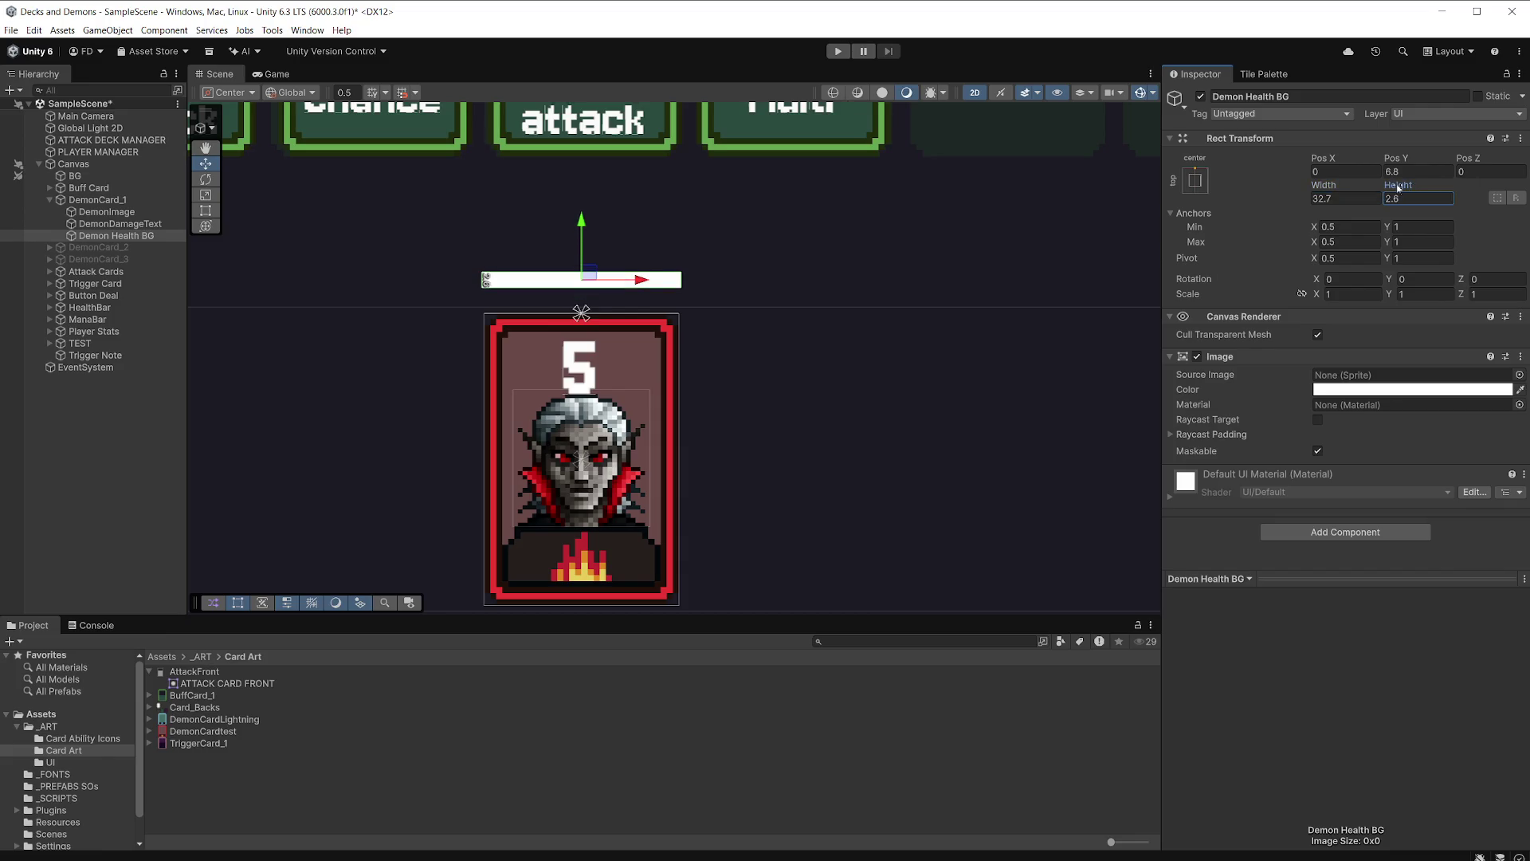
{"action": "left_click_drag", "start_coordinate": [583, 228], "coordinate": [589, 230]}
Set Demon Health BG's Image colour to near-black 1A1A1A.
{"action": "left_click", "coordinate": [1390, 389]}
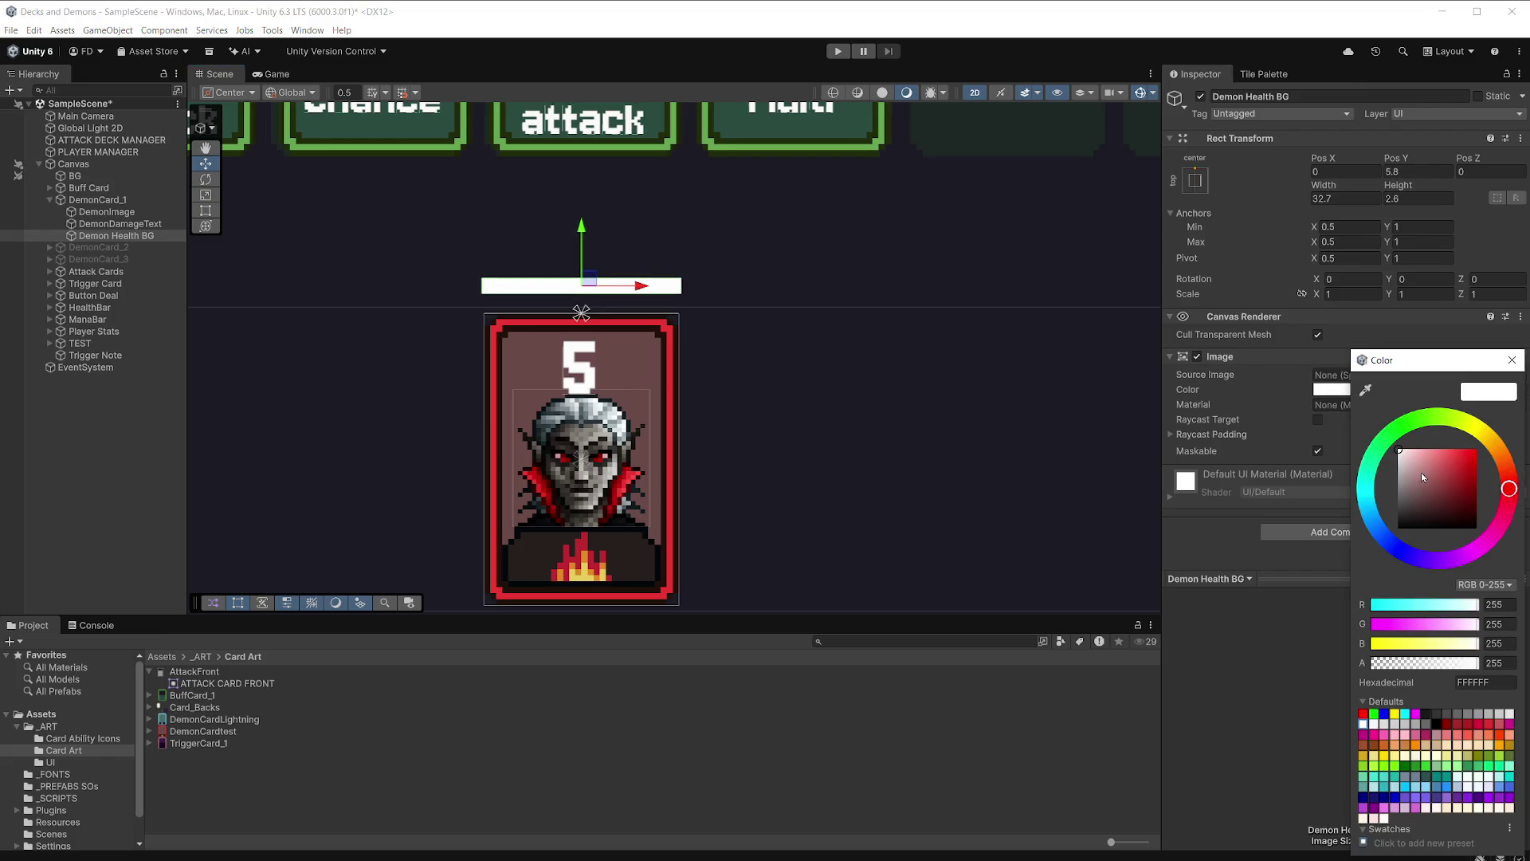
{"action": "left_click_drag", "start_coordinate": [1422, 495], "coordinate": [1430, 536]}
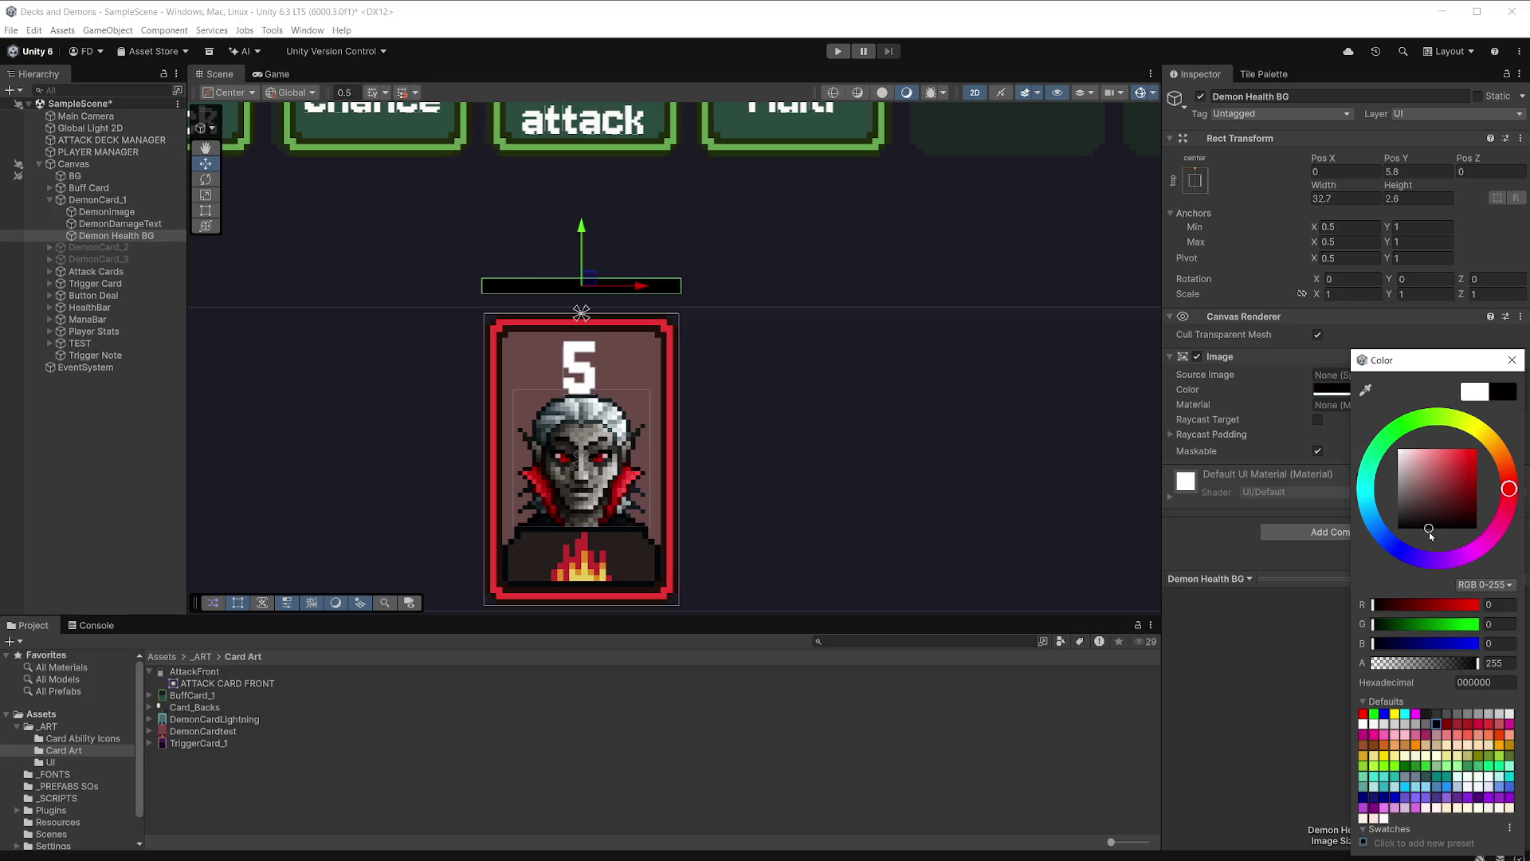
{"action": "left_click_drag", "start_coordinate": [1430, 536], "coordinate": [1387, 525]}
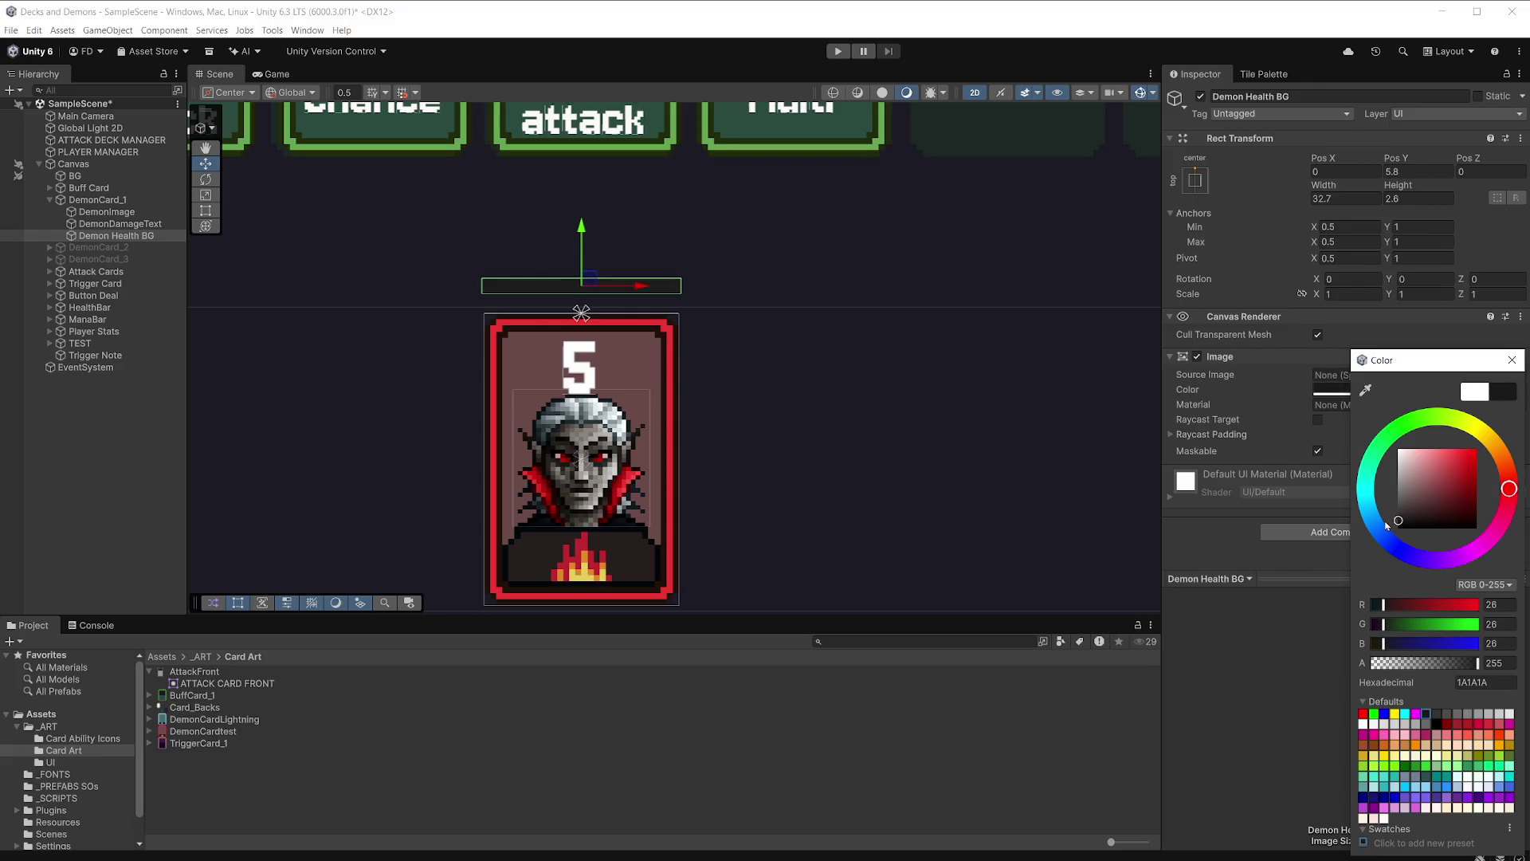
{"action": "left_click", "coordinate": [1511, 360]}
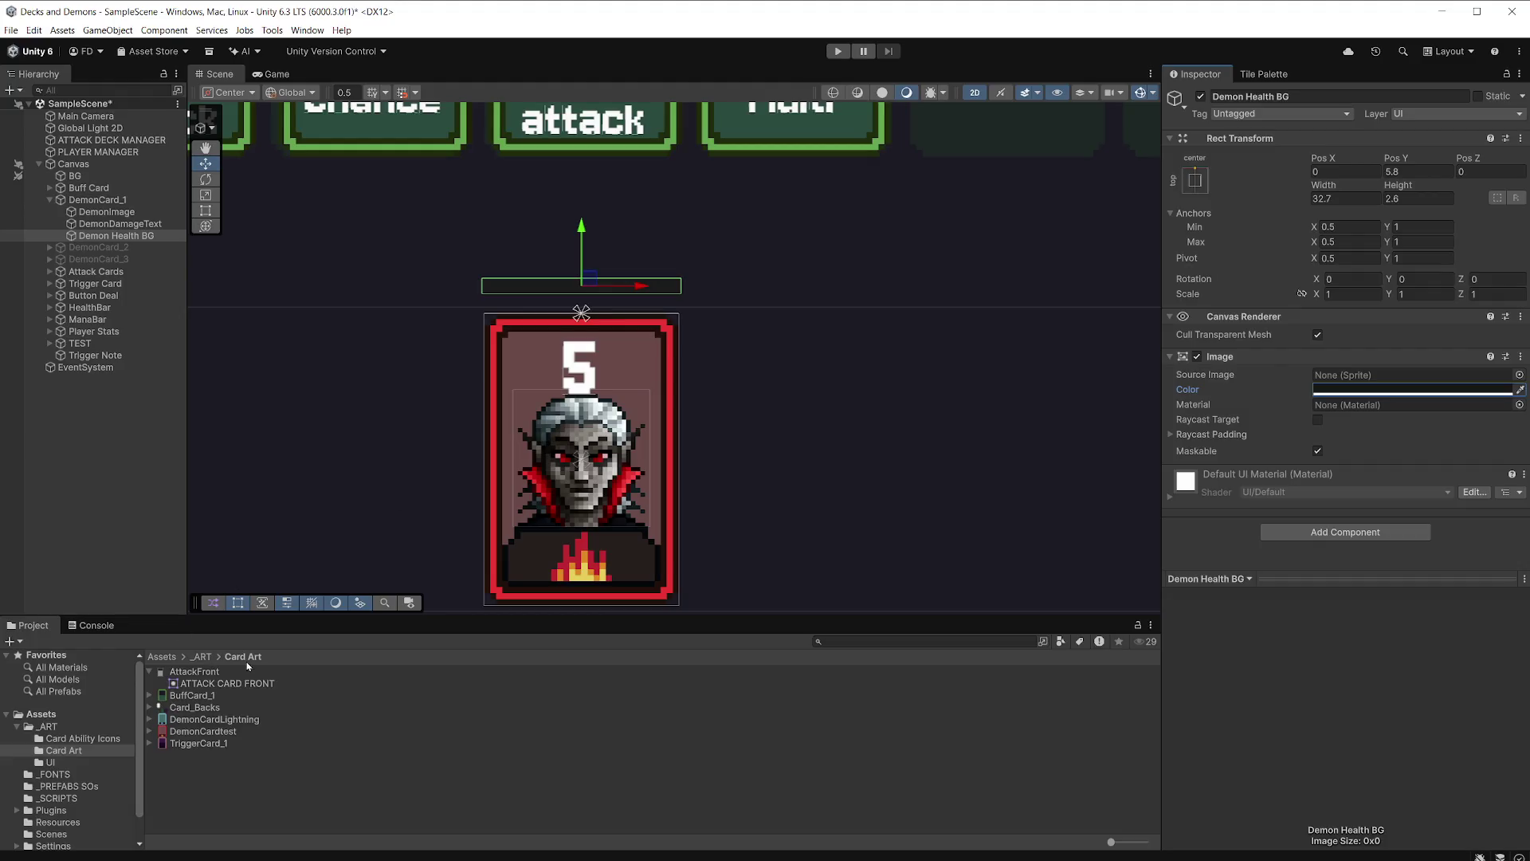
Browse the Project folders to the _ART/UI asset folder.
{"action": "left_click", "coordinate": [150, 672]}
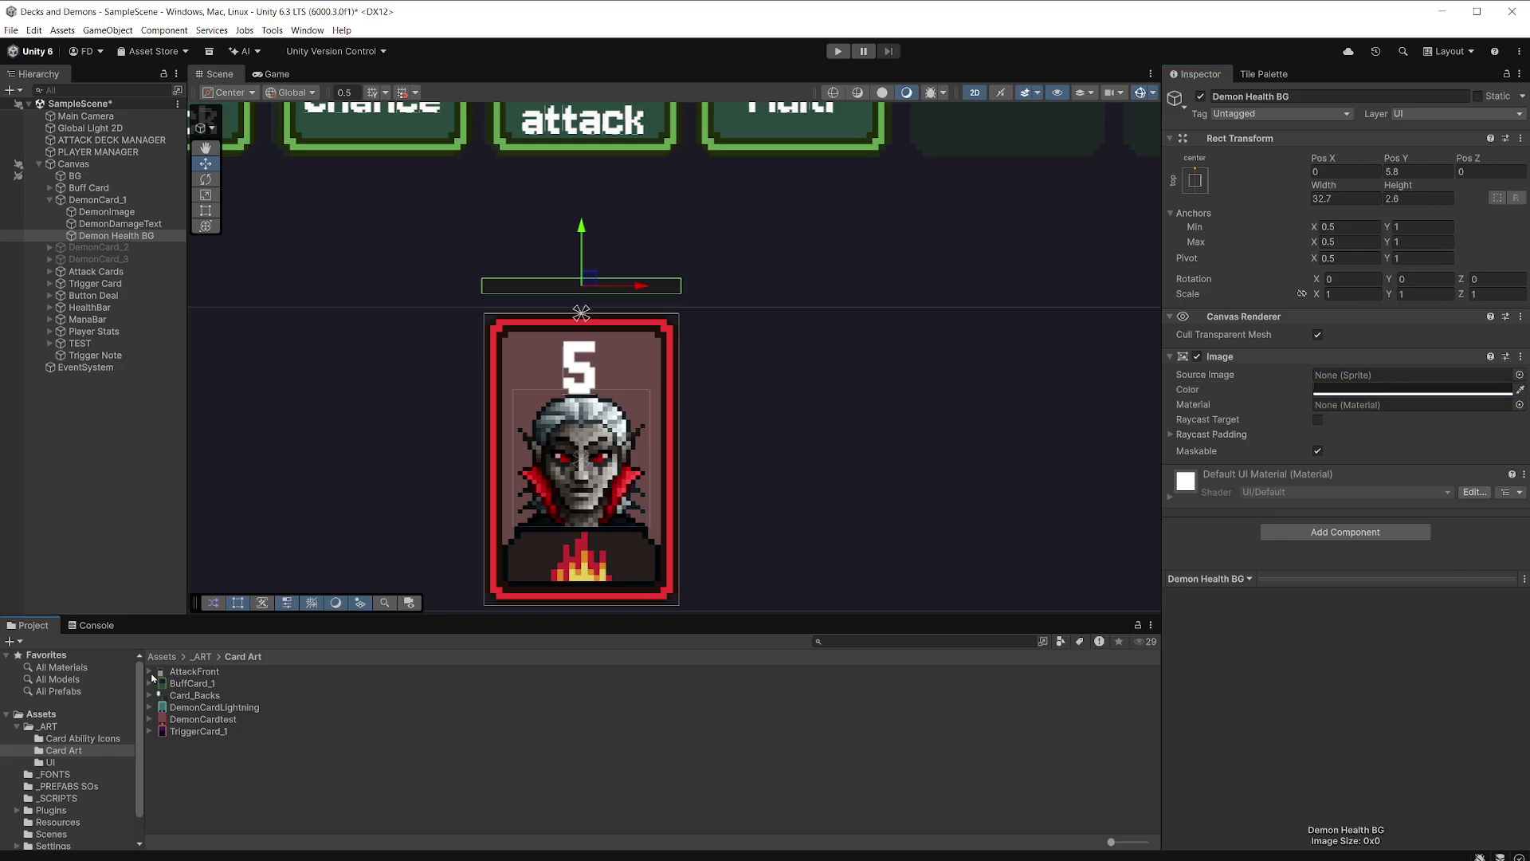
{"action": "left_click", "coordinate": [84, 737]}
{"action": "left_click", "coordinate": [80, 751]}
{"action": "left_click", "coordinate": [82, 764]}
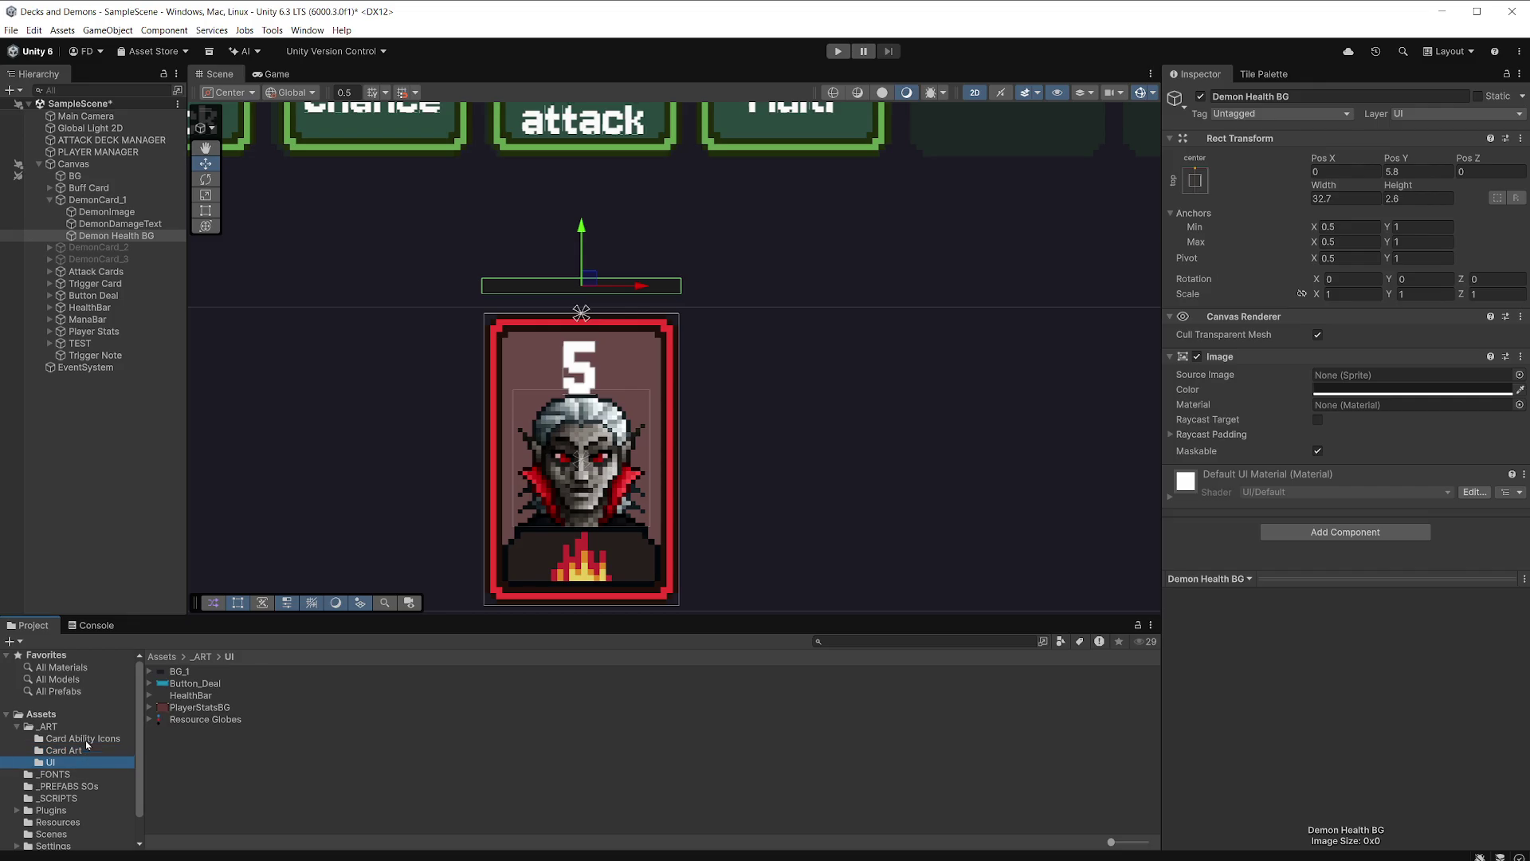
{"action": "left_click", "coordinate": [72, 728]}
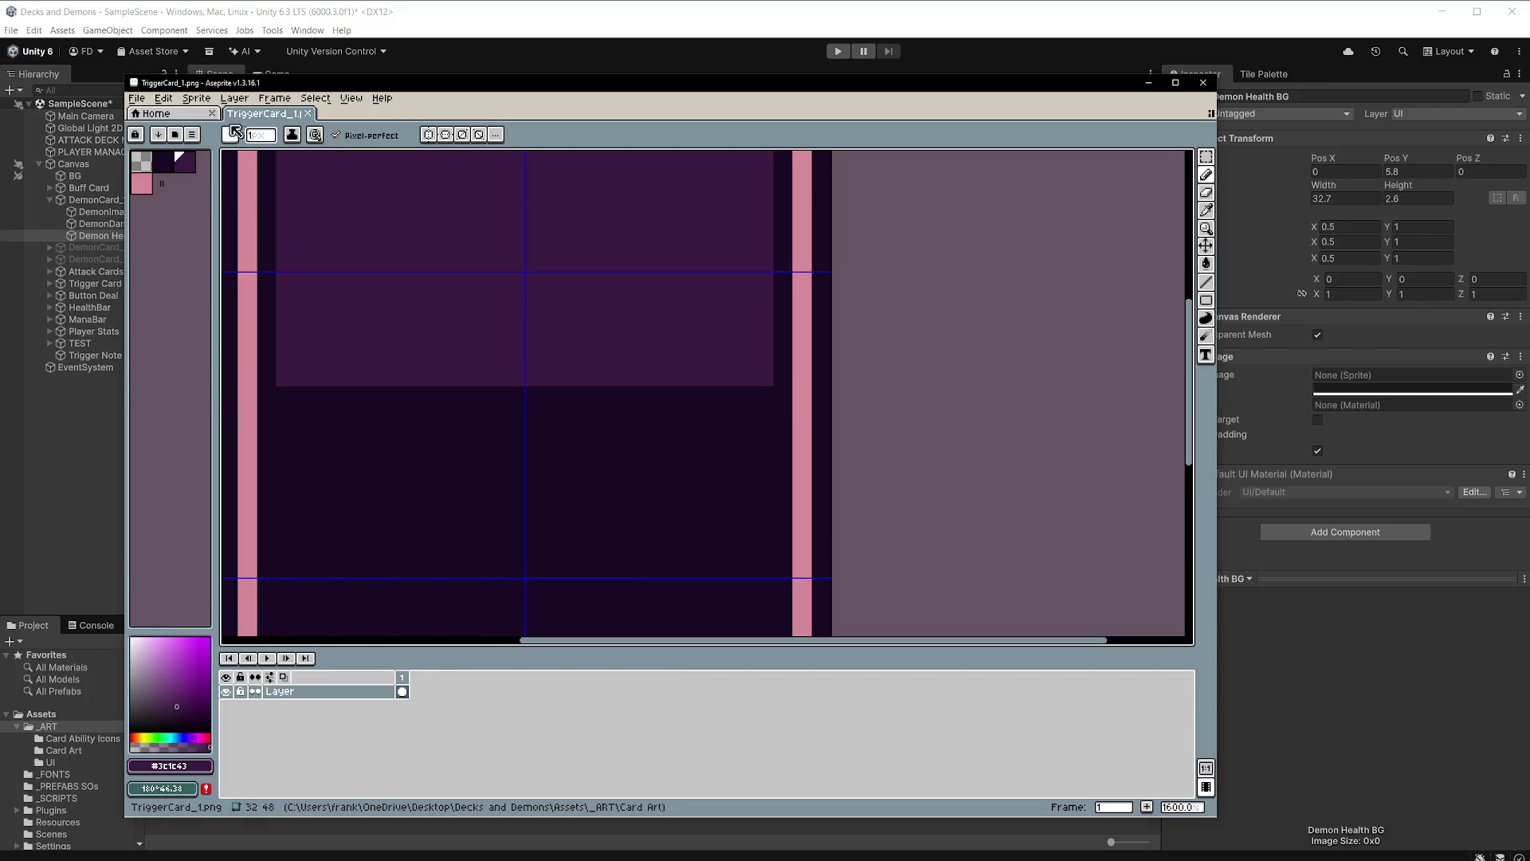
Create a new 8x8 sprite in Aseprite and fill it with white.
{"action": "left_click", "coordinate": [136, 98]}
{"action": "left_click", "coordinate": [160, 117]}
{"action": "type", "text": "8"}
{"action": "key", "text": "Tab"}
{"action": "type", "text": "8"}
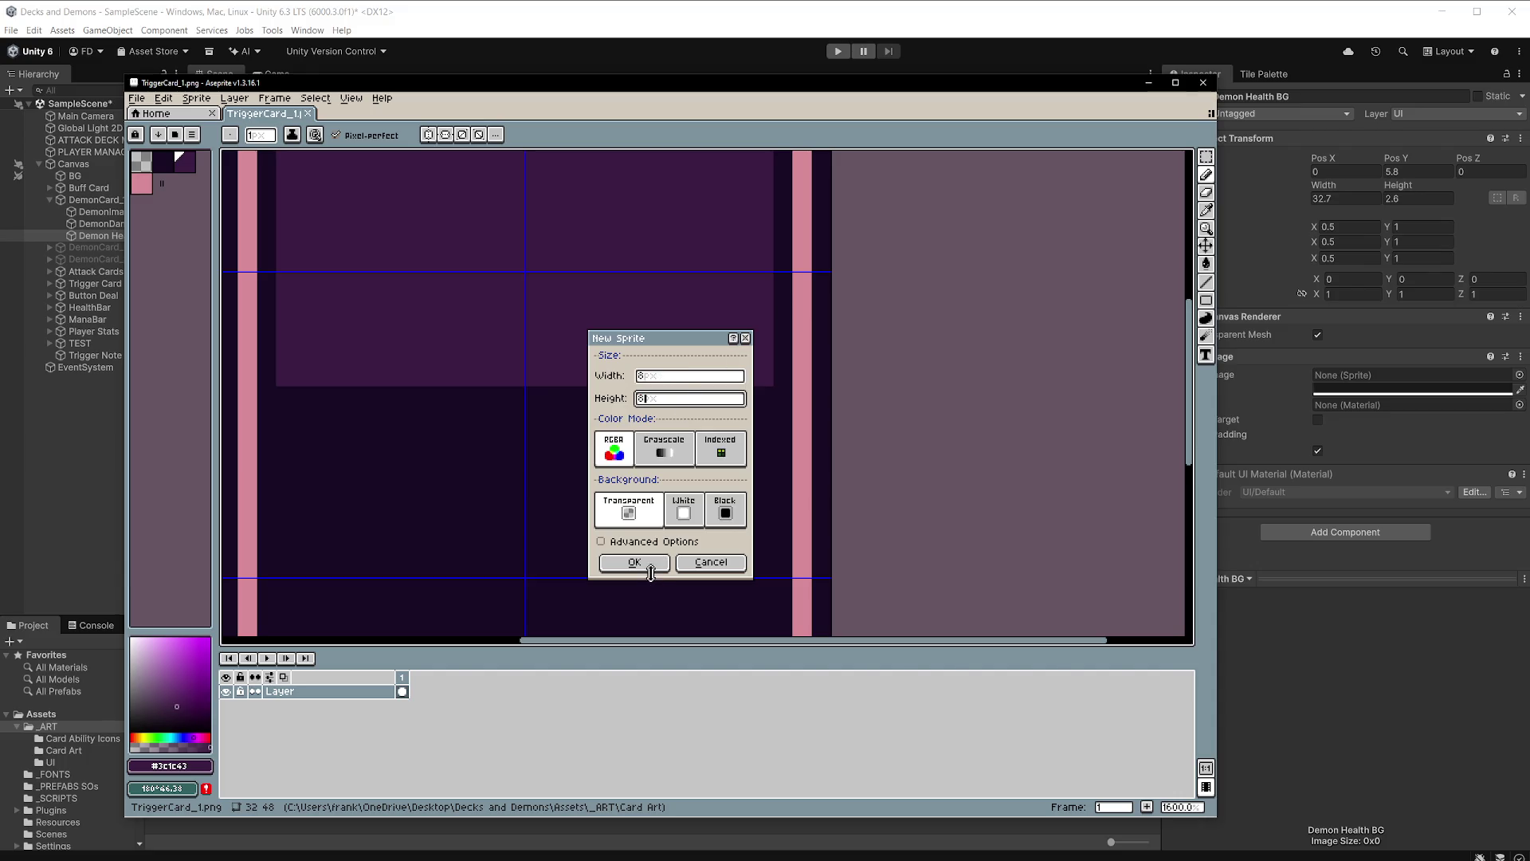
{"action": "left_click", "coordinate": [641, 562]}
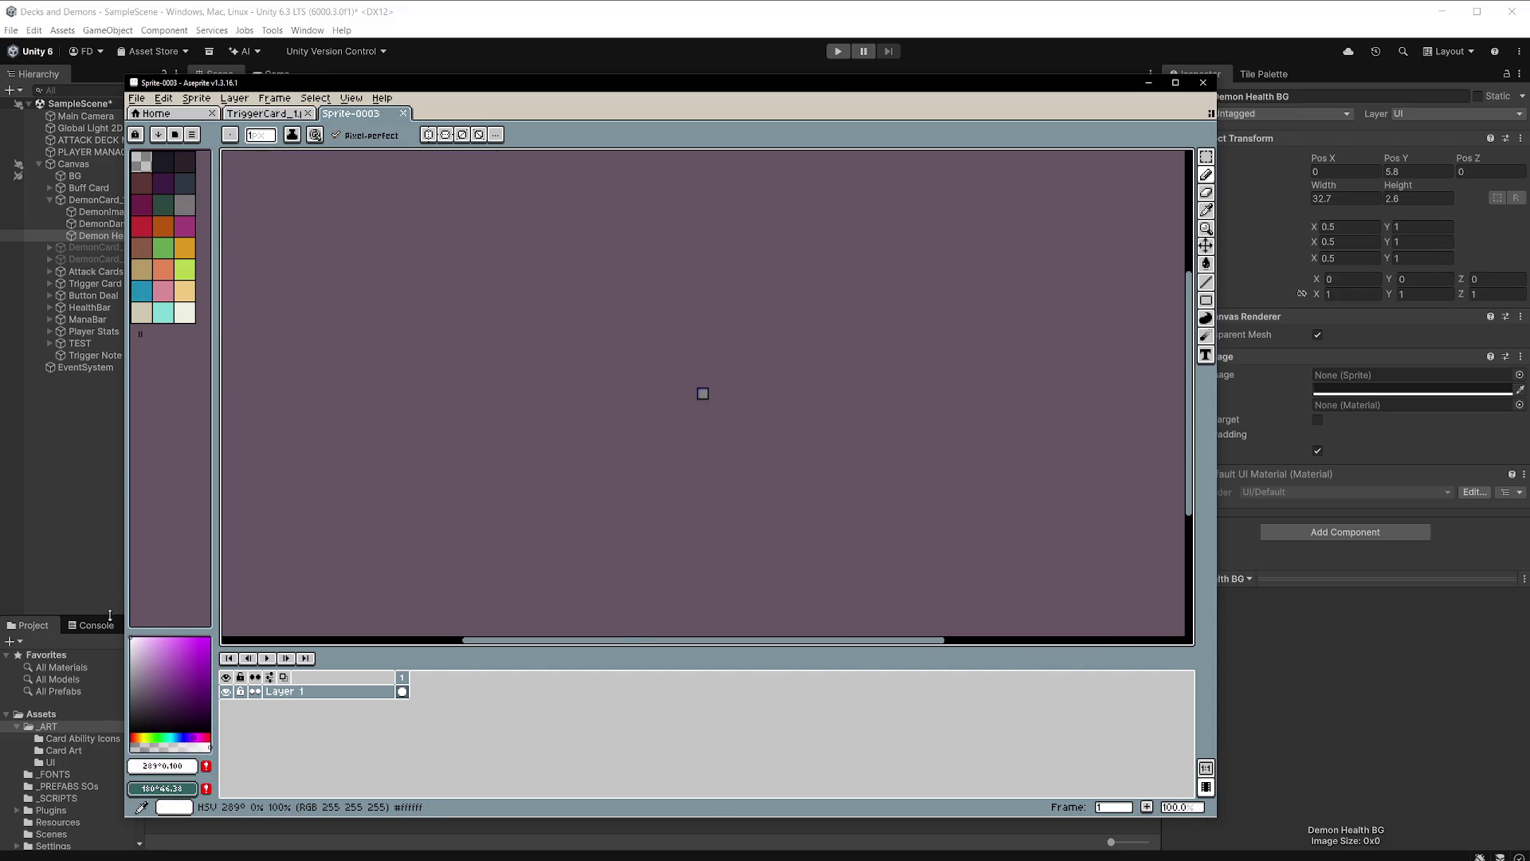
{"action": "key", "text": "g"}
{"action": "left_click", "coordinate": [702, 394]}
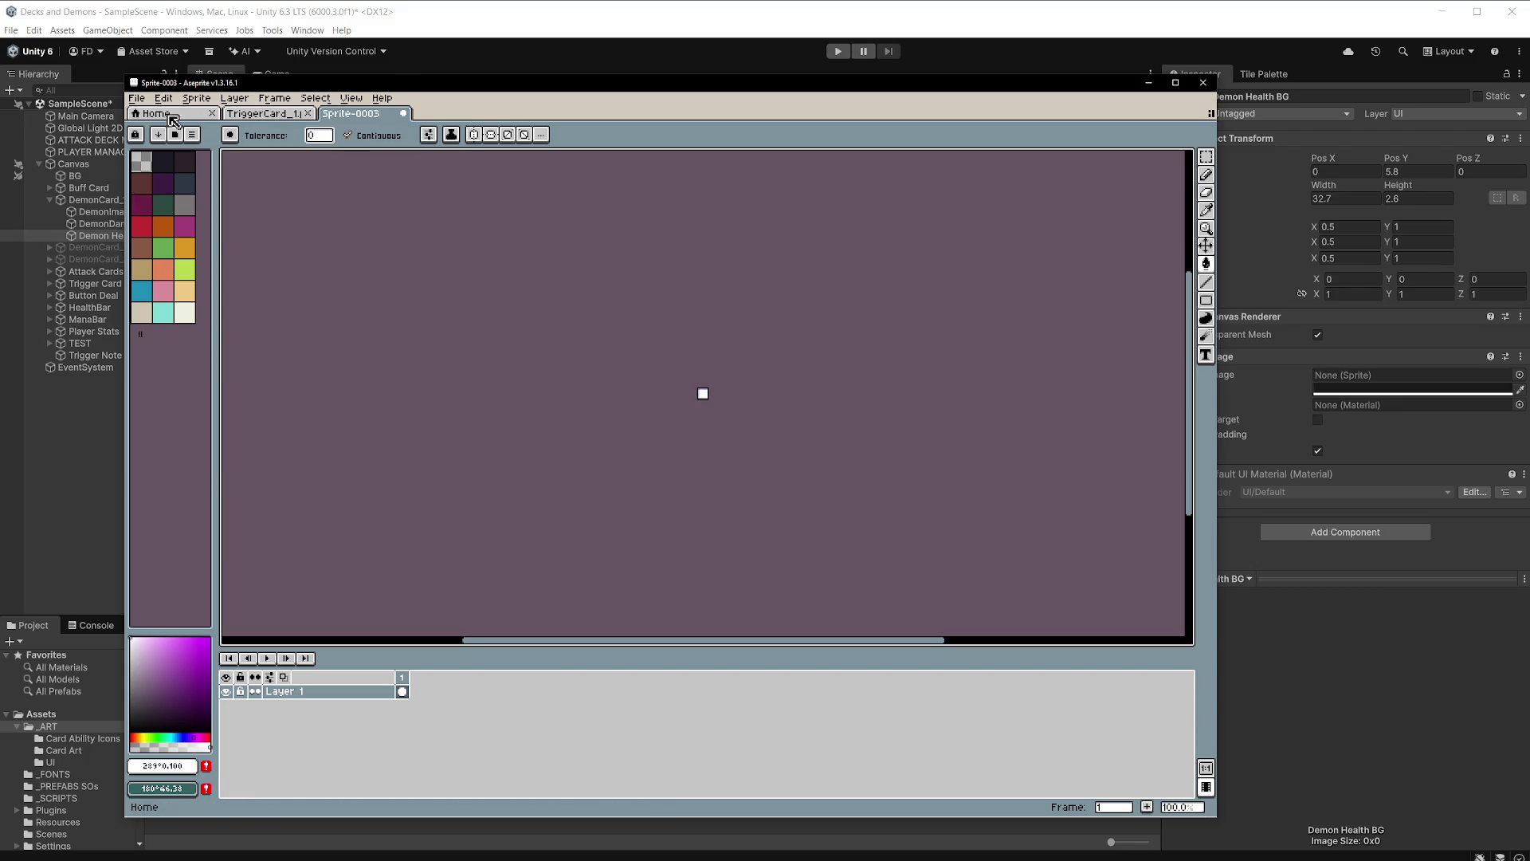
Start Export As and browse to Desktop/Decks and Demons/Assets/_ART/UI.
{"action": "left_click", "coordinate": [136, 98]}
{"action": "mouse_move", "coordinate": [183, 220]}
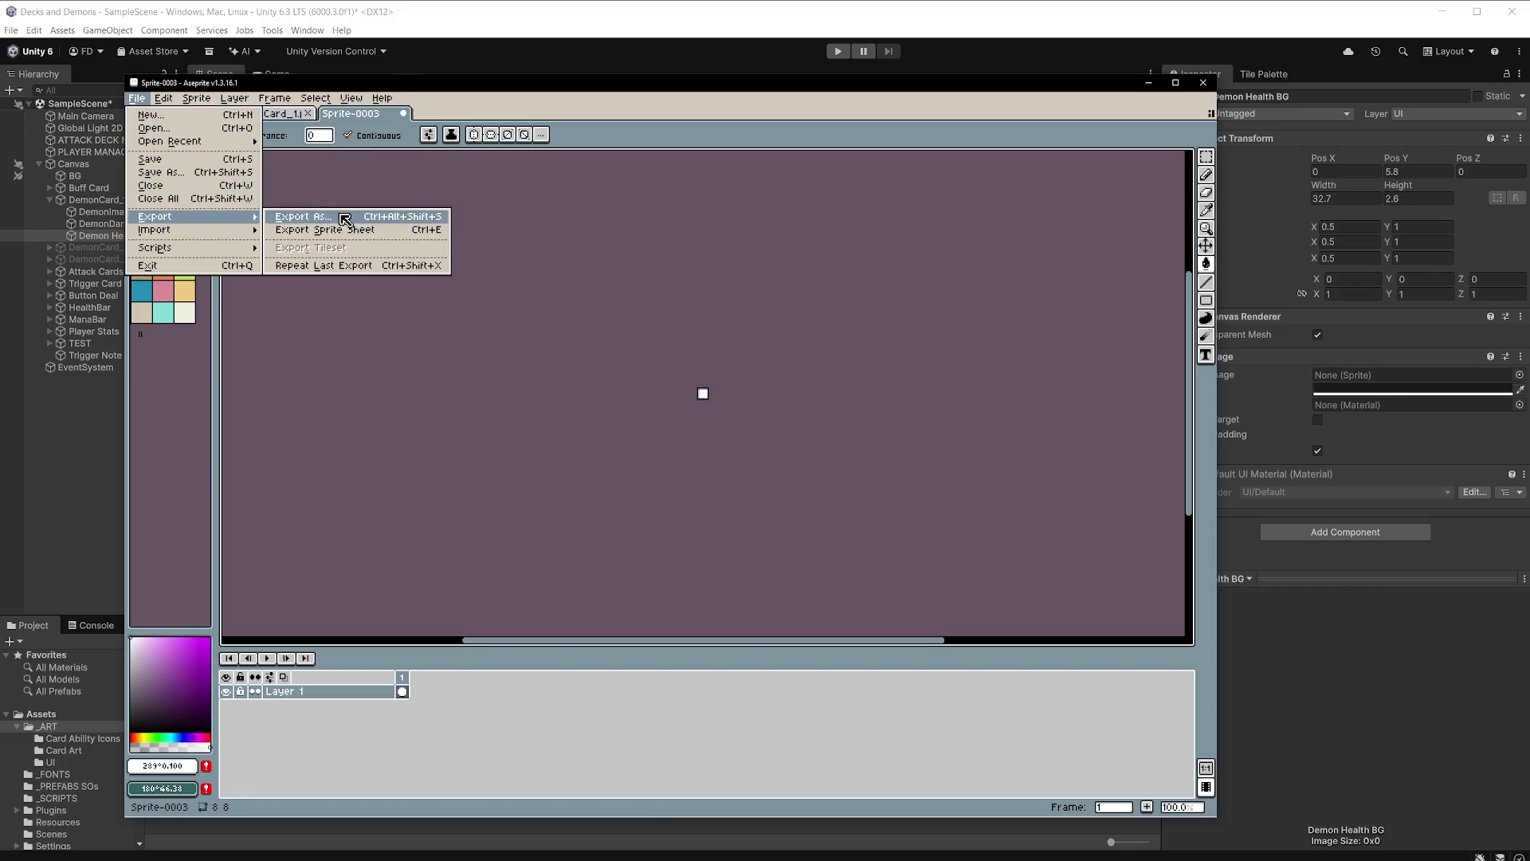
{"action": "left_click", "coordinate": [342, 220]}
{"action": "left_click", "coordinate": [396, 123]}
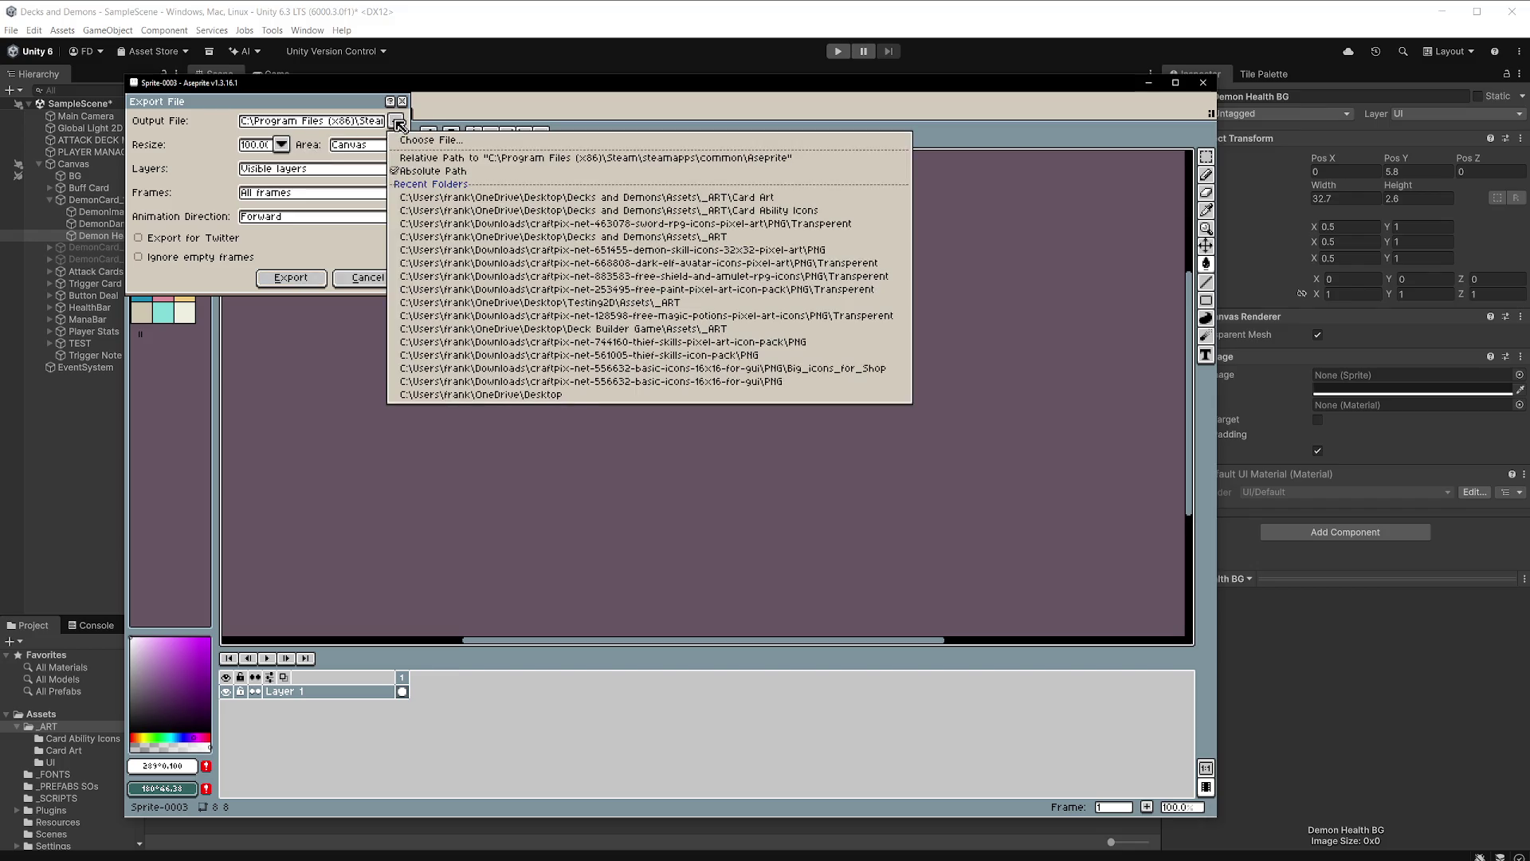
{"action": "left_click", "coordinate": [445, 141]}
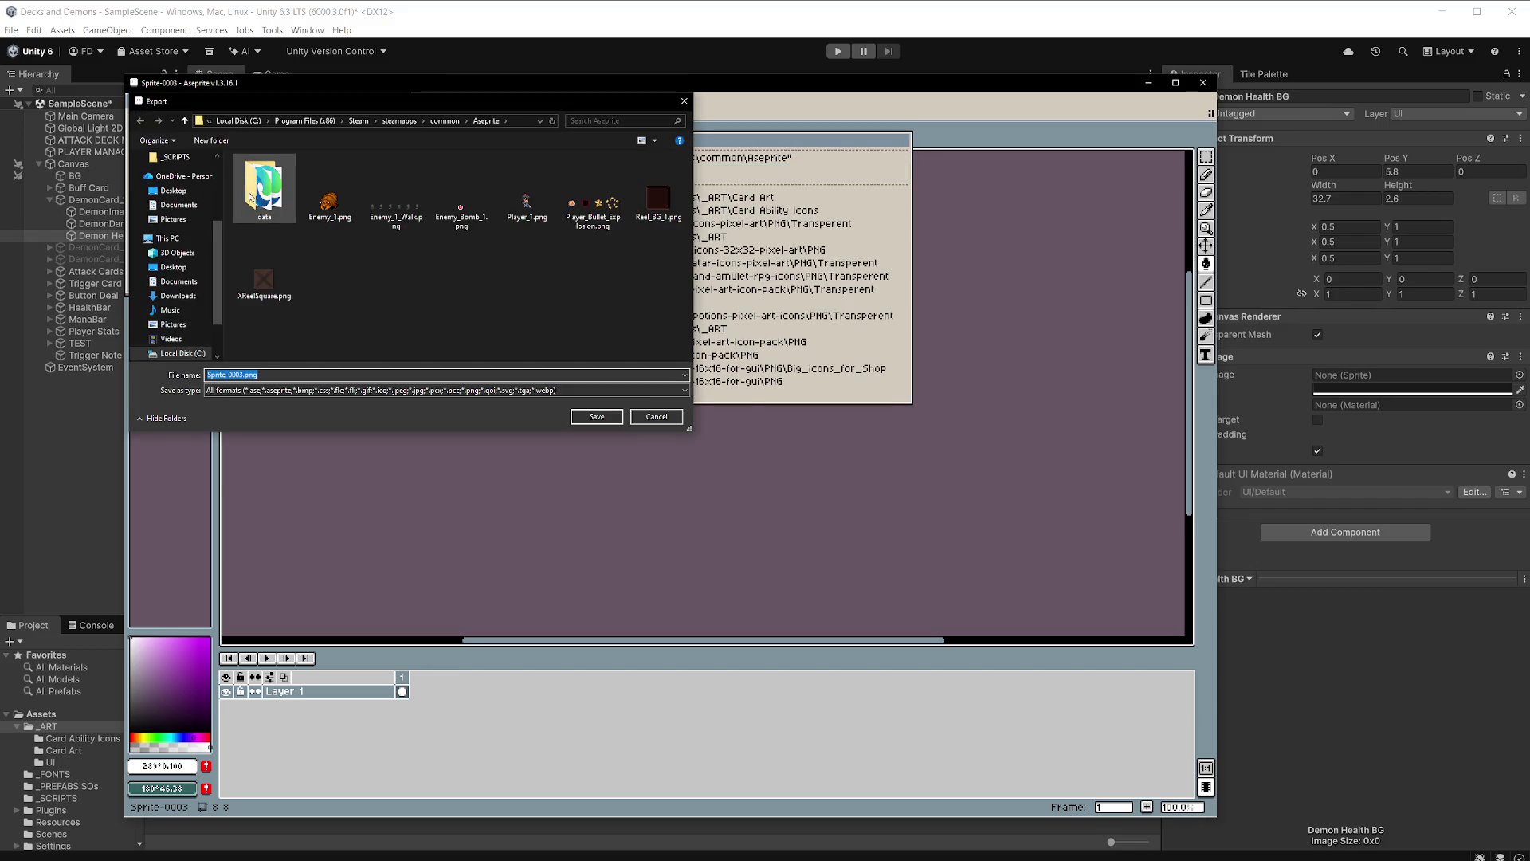
{"action": "left_click", "coordinate": [193, 267]}
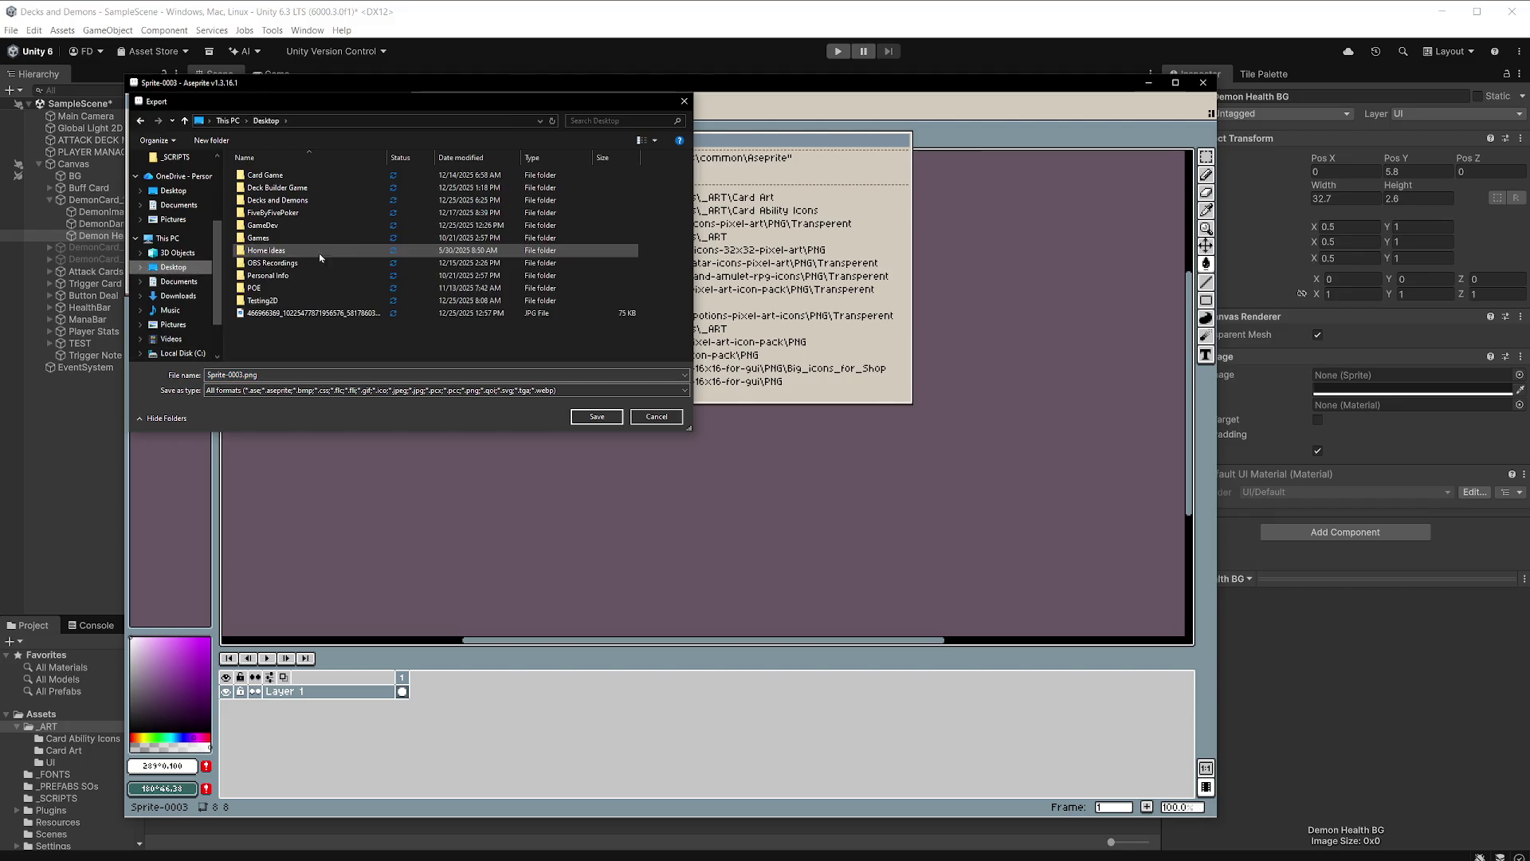
{"action": "double_click", "coordinate": [317, 200]}
{"action": "double_click", "coordinate": [318, 201]}
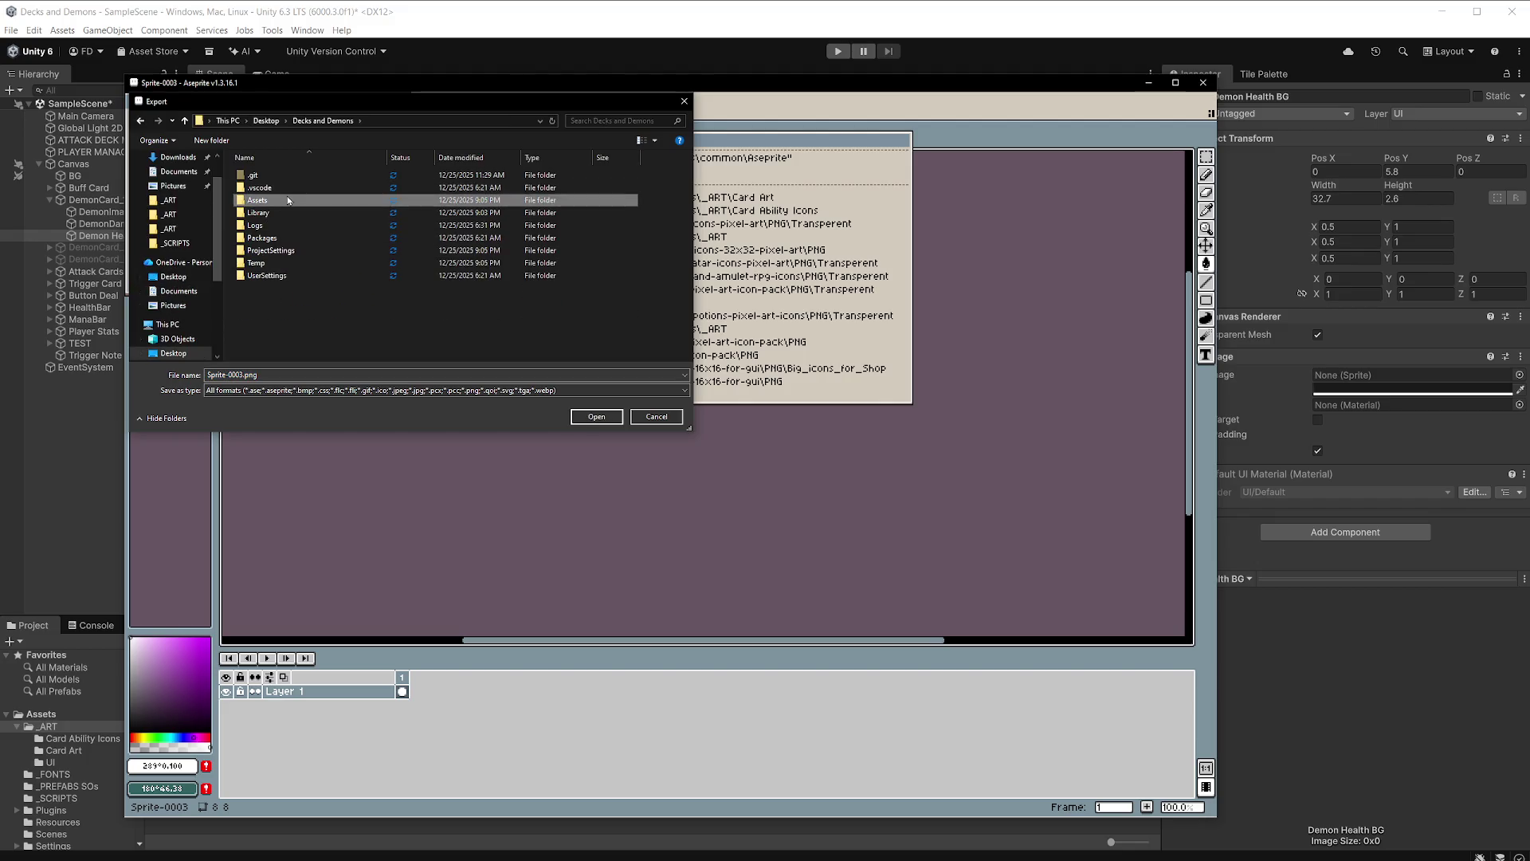
{"action": "double_click", "coordinate": [284, 176]}
{"action": "double_click", "coordinate": [253, 200]}
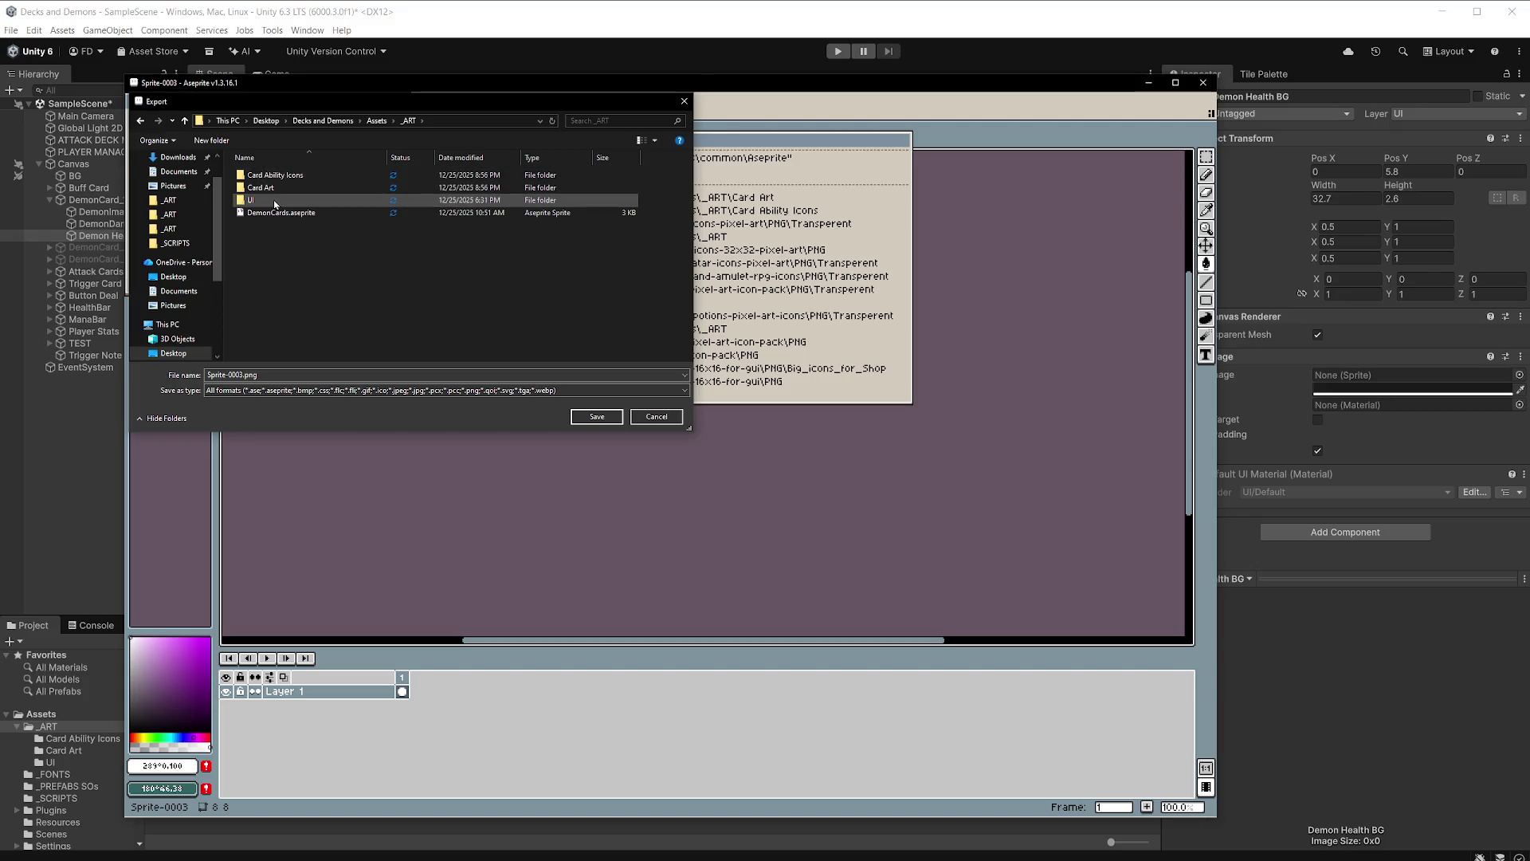
Name the file 8x8Square.png as PNG and export it.
{"action": "triple_click", "coordinate": [283, 372]}
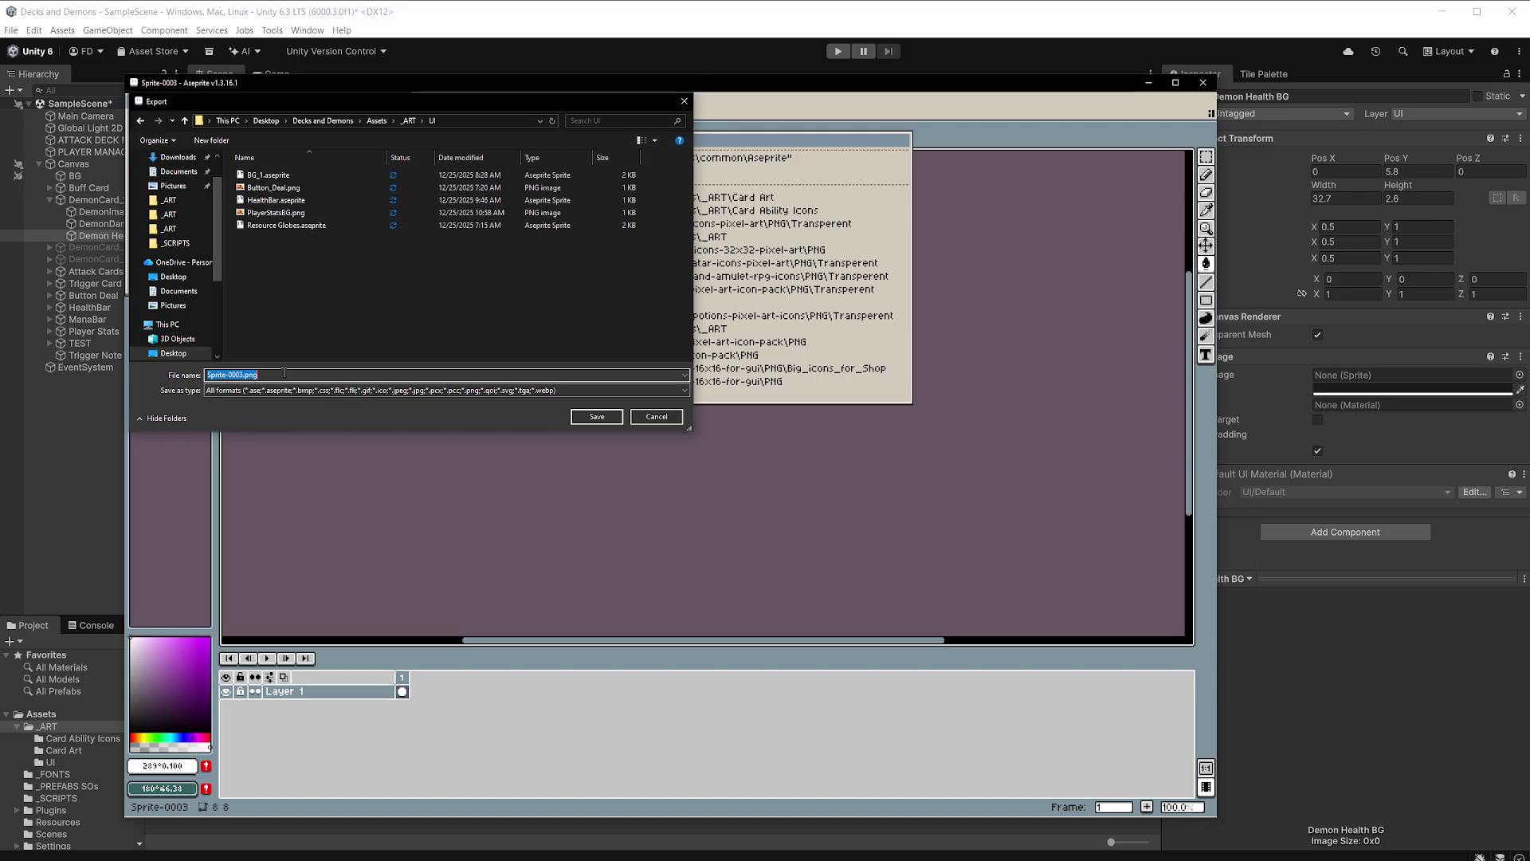
{"action": "type", "text": "8S"}
{"action": "type", "text": "quare"}
{"action": "left_click", "coordinate": [322, 391]}
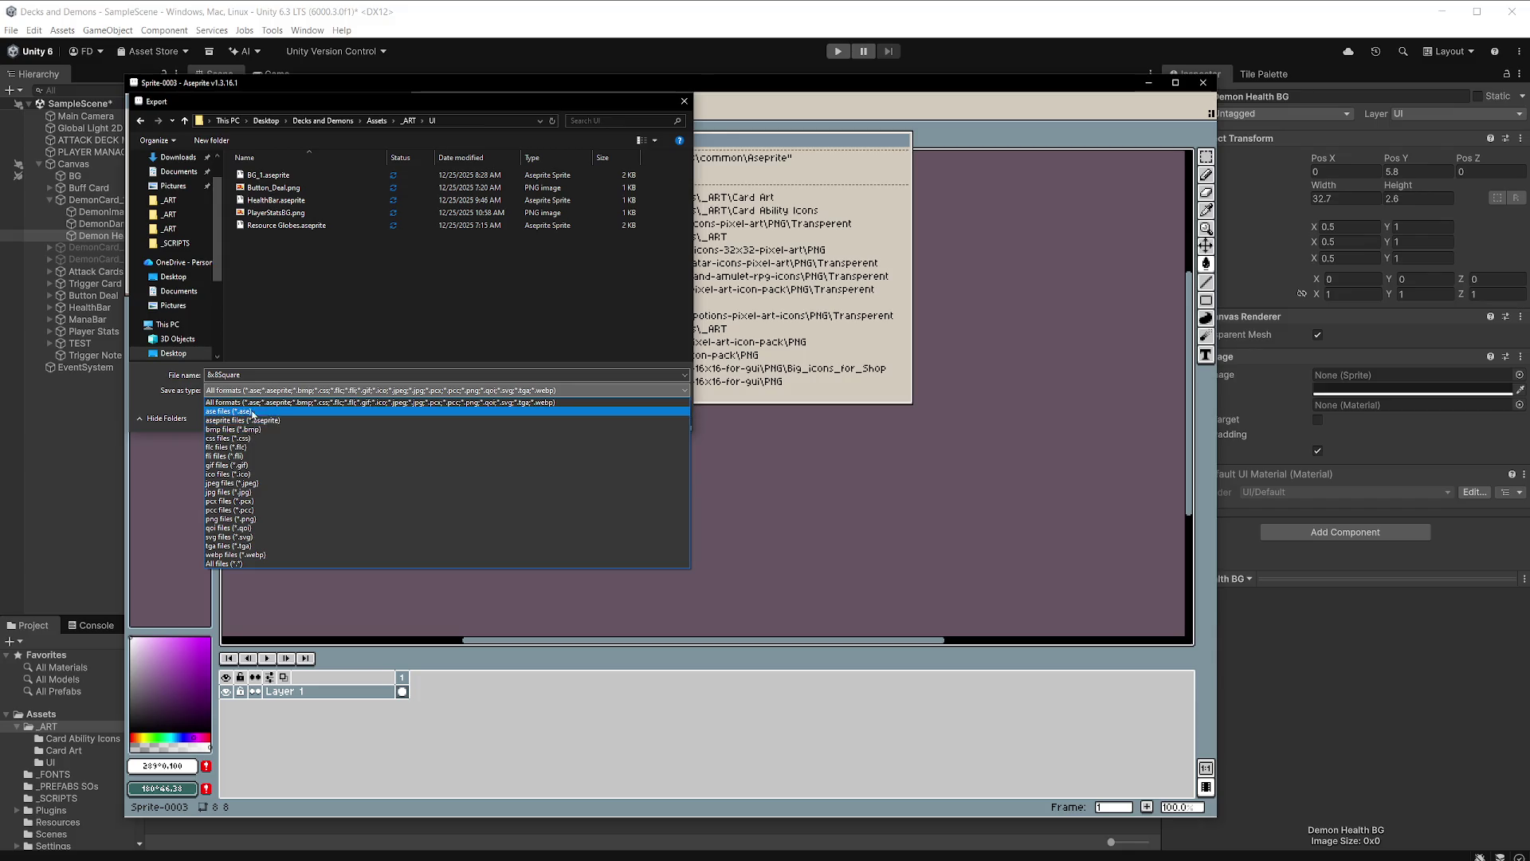
{"action": "left_click", "coordinate": [238, 519]}
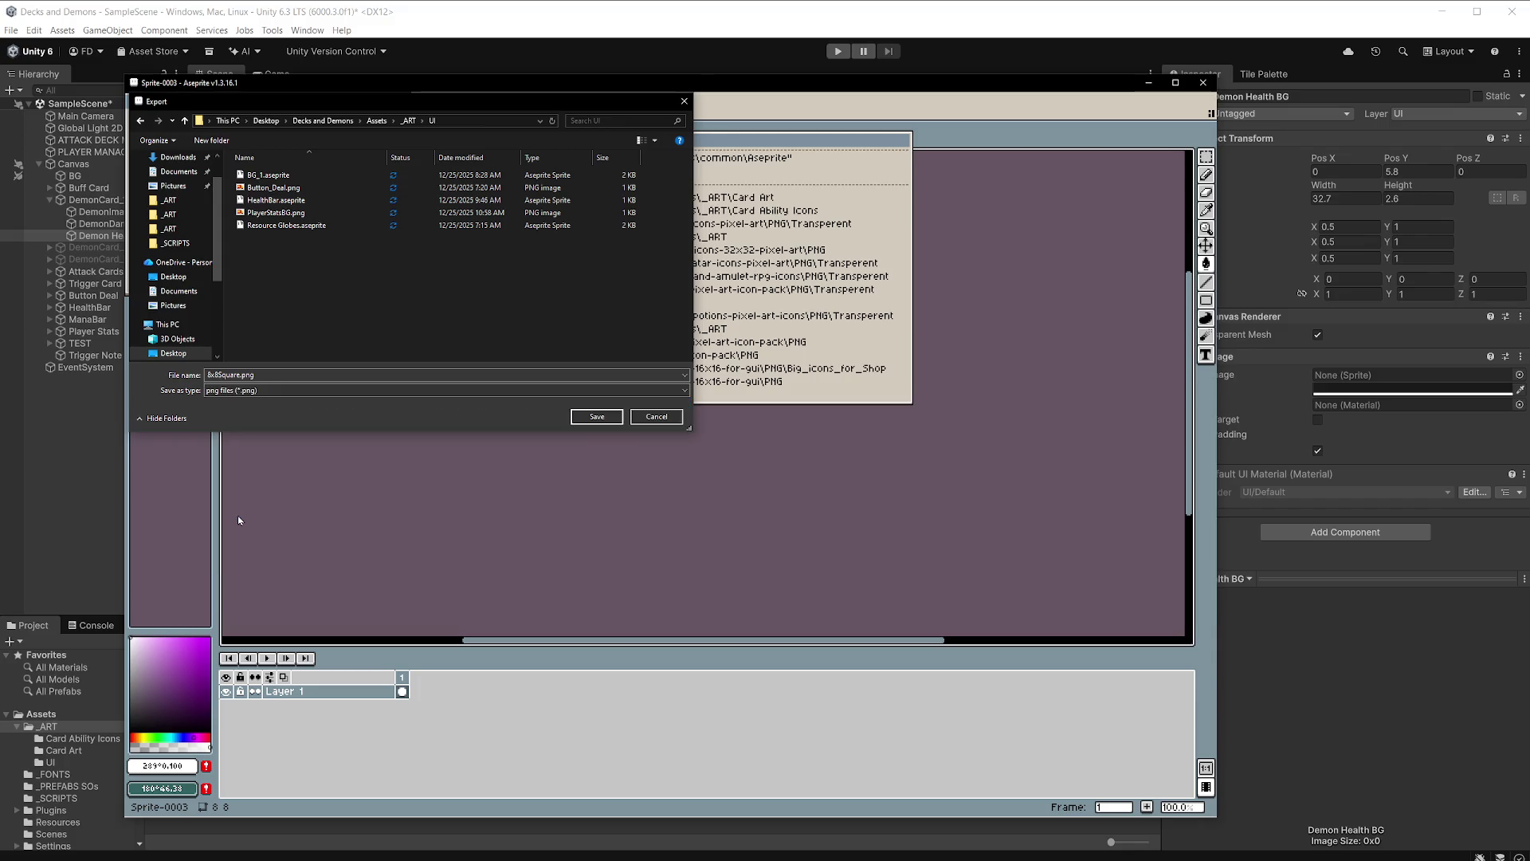
{"action": "left_click", "coordinate": [596, 416]}
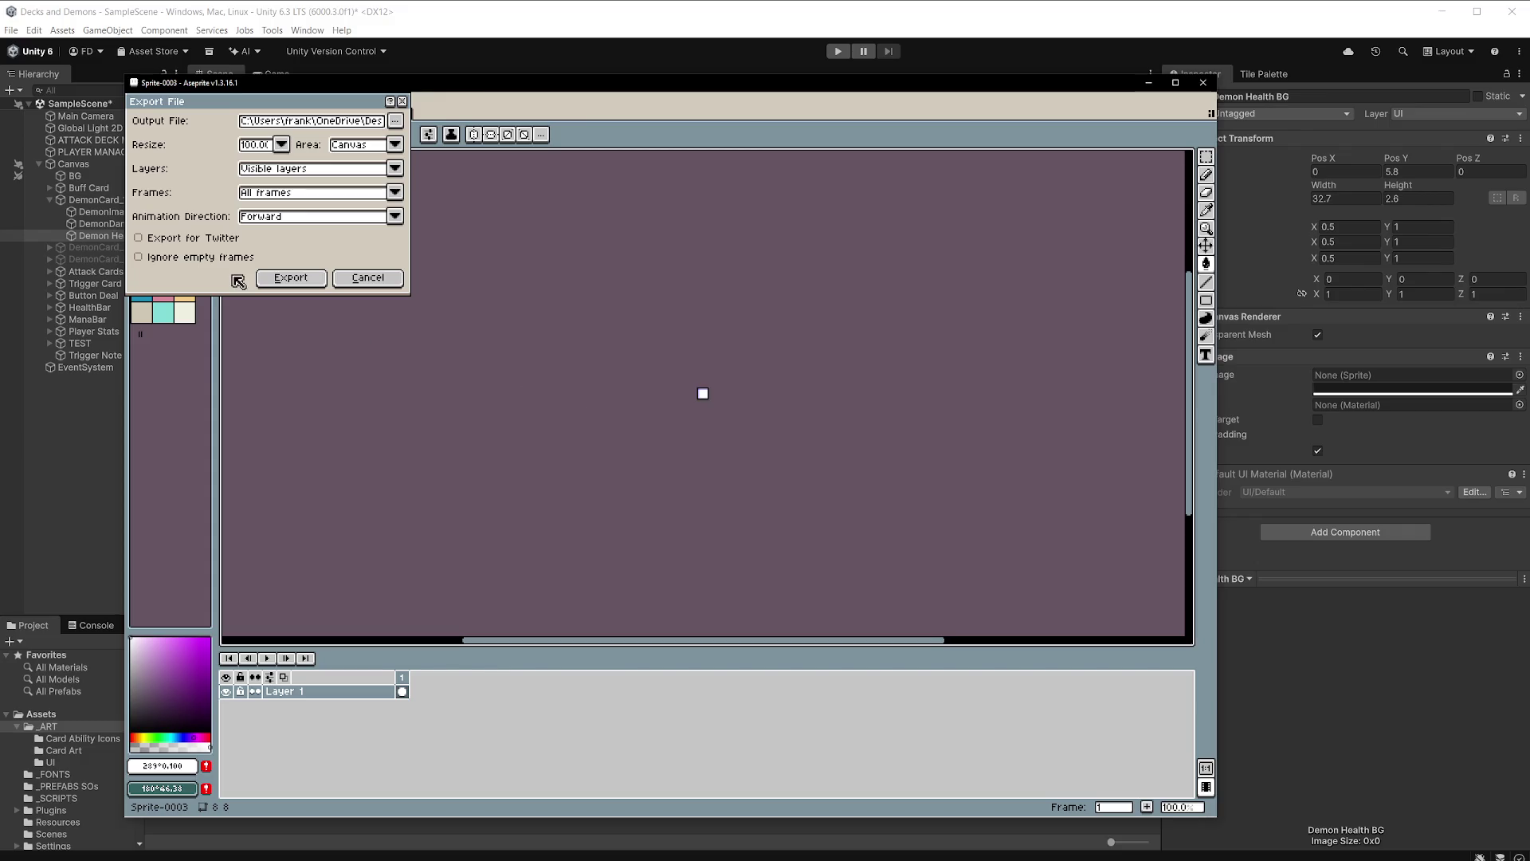
{"action": "left_click", "coordinate": [290, 277]}
Close Sprite-0003 without saving and return to Unity.
{"action": "left_click", "coordinate": [404, 113]}
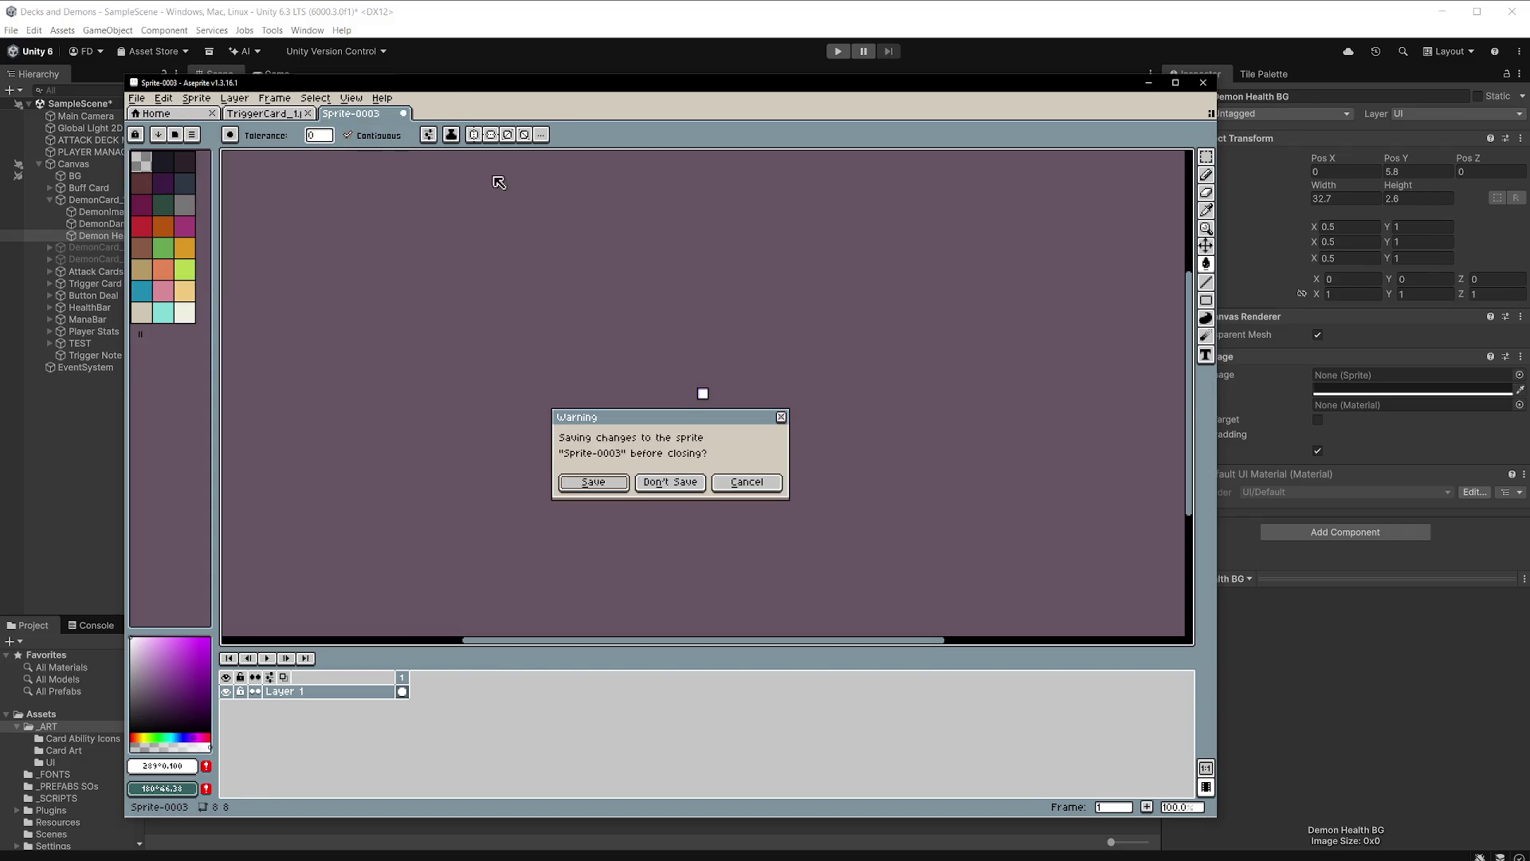
{"action": "left_click", "coordinate": [692, 479]}
{"action": "left_click", "coordinate": [662, 23]}
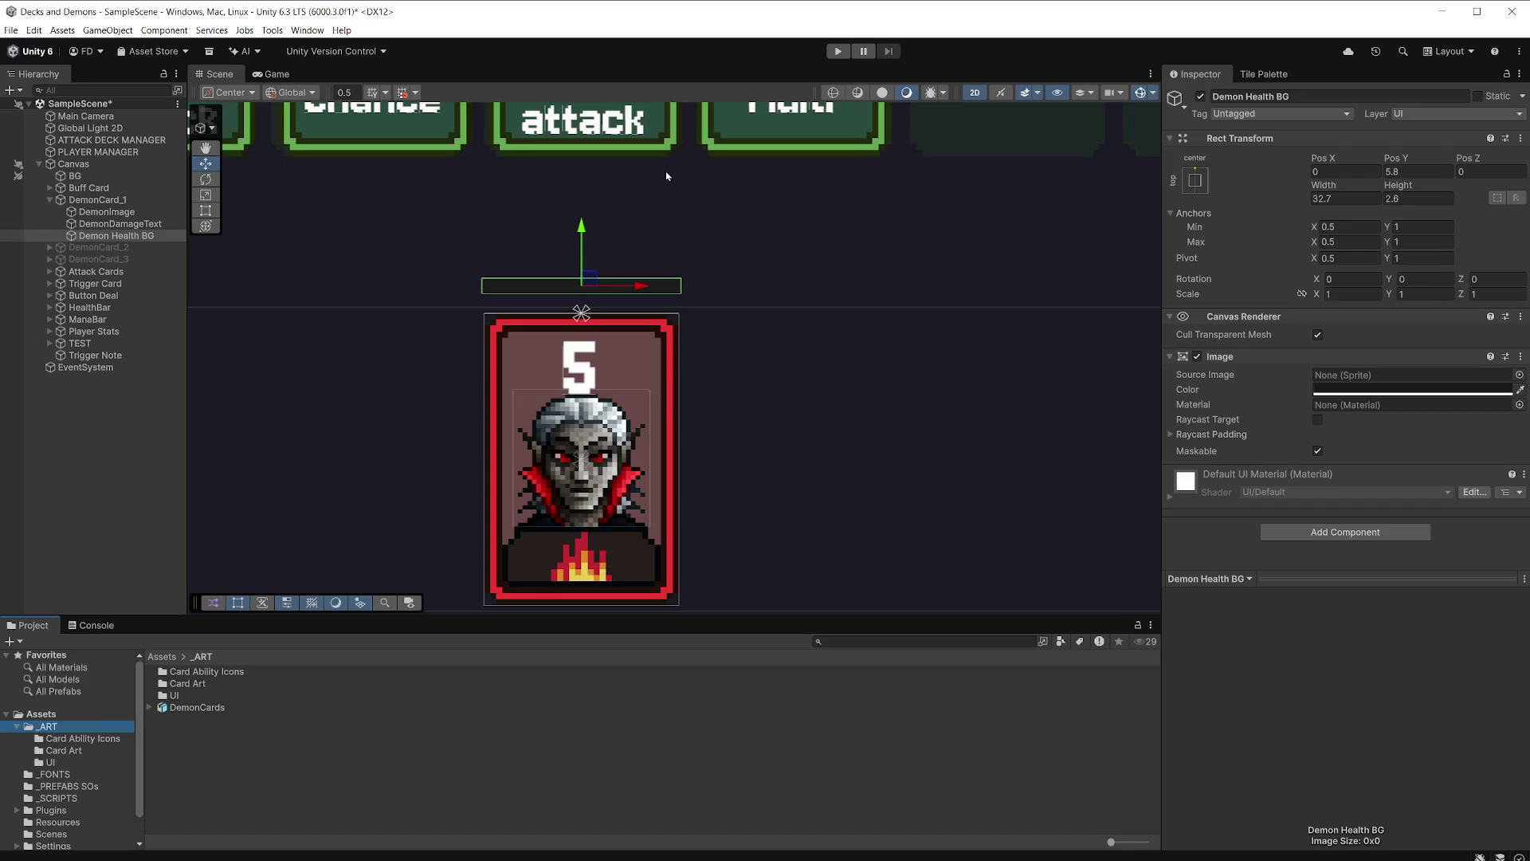
Open Assets/_ART/UI and drag 8x8Square into Demon Health BG's Source Image.
{"action": "double_click", "coordinate": [174, 701]}
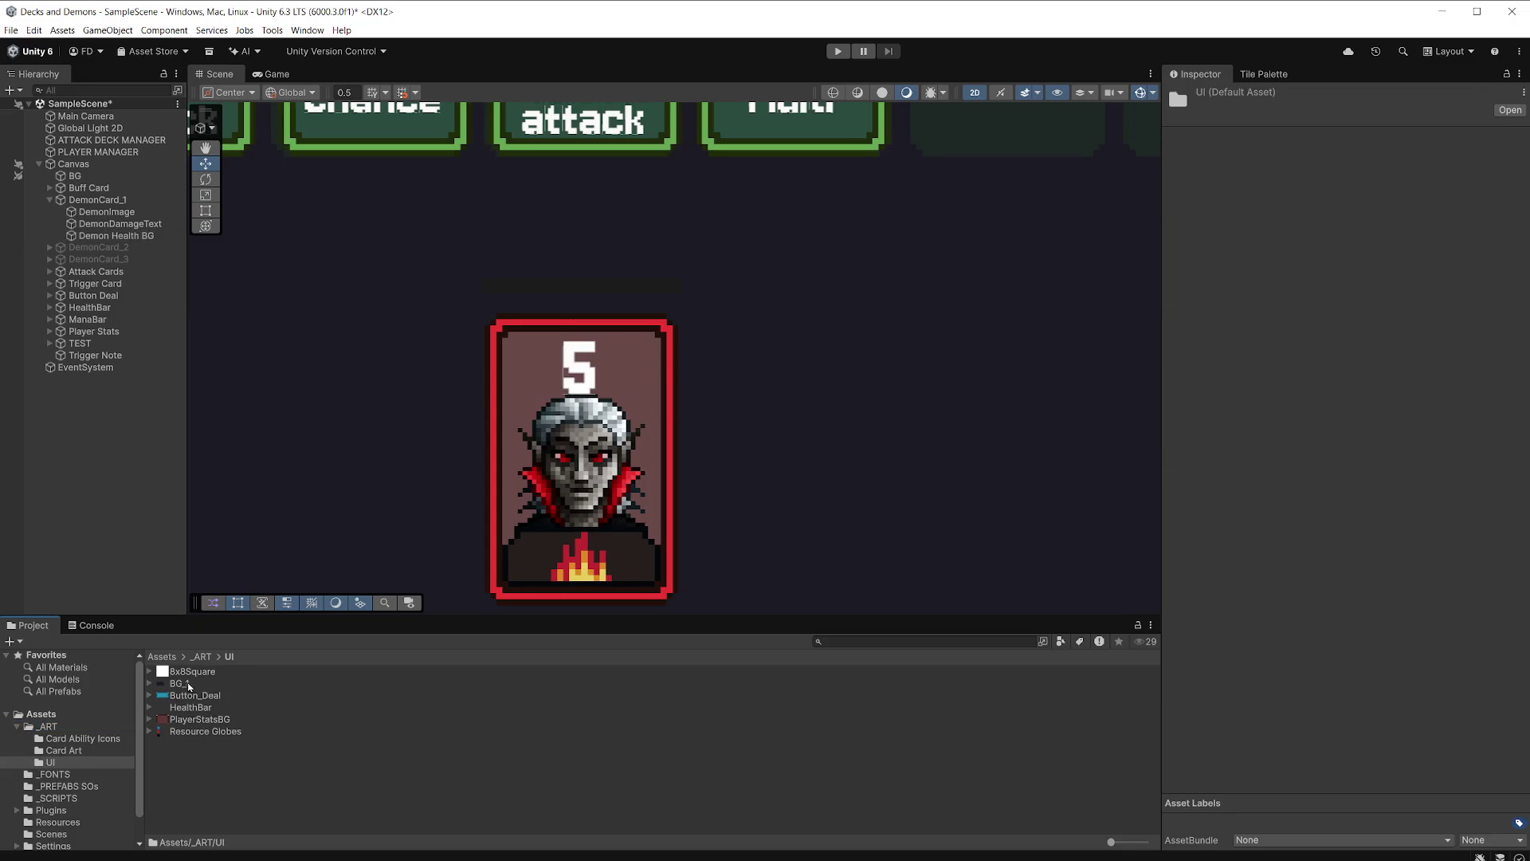
{"action": "left_click", "coordinate": [128, 237]}
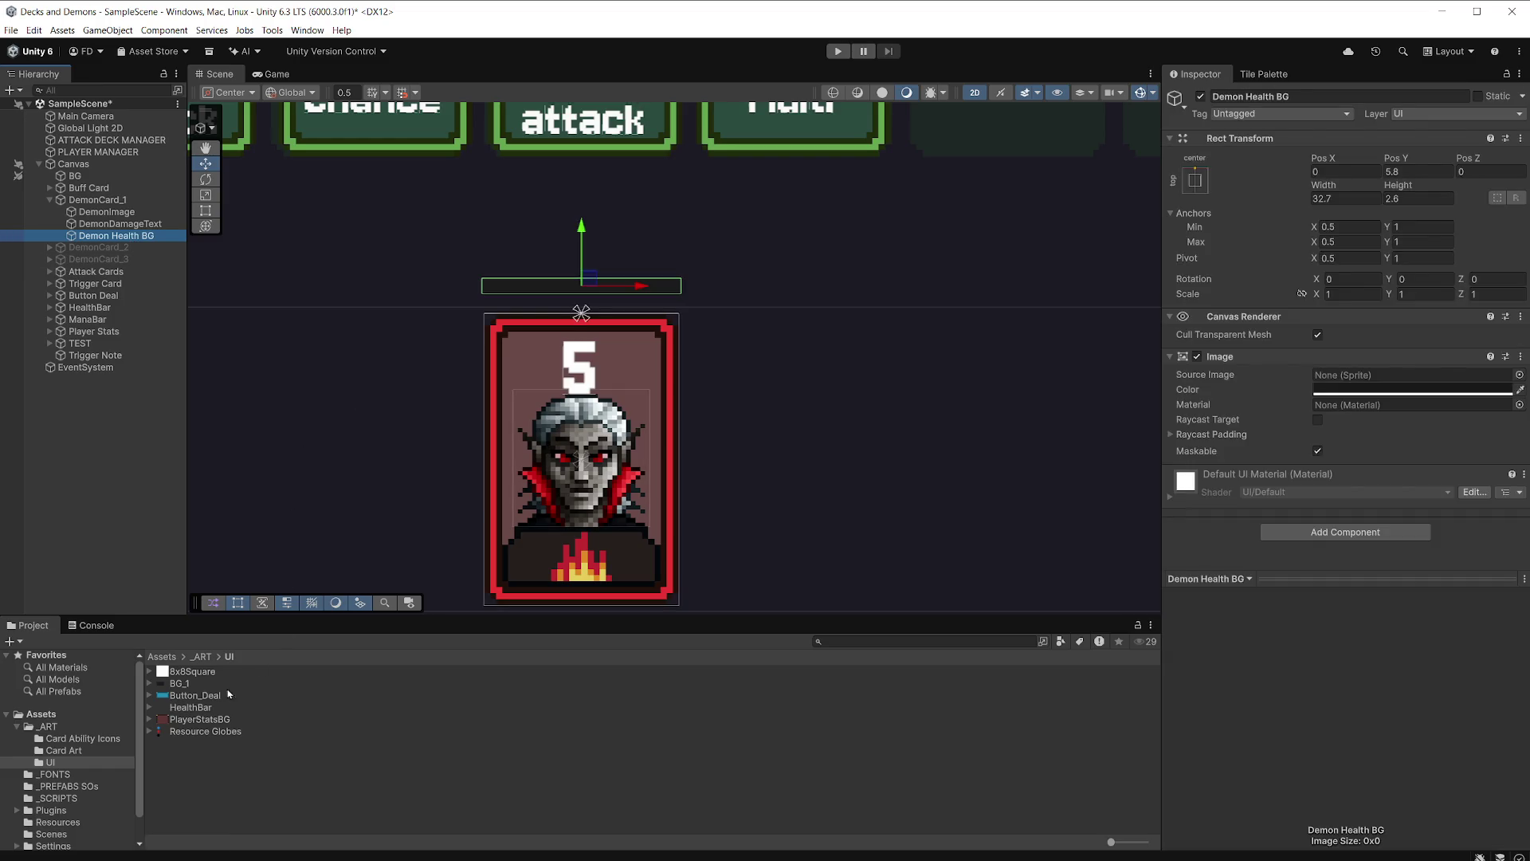
{"action": "left_click_drag", "start_coordinate": [191, 671], "coordinate": [1339, 380]}
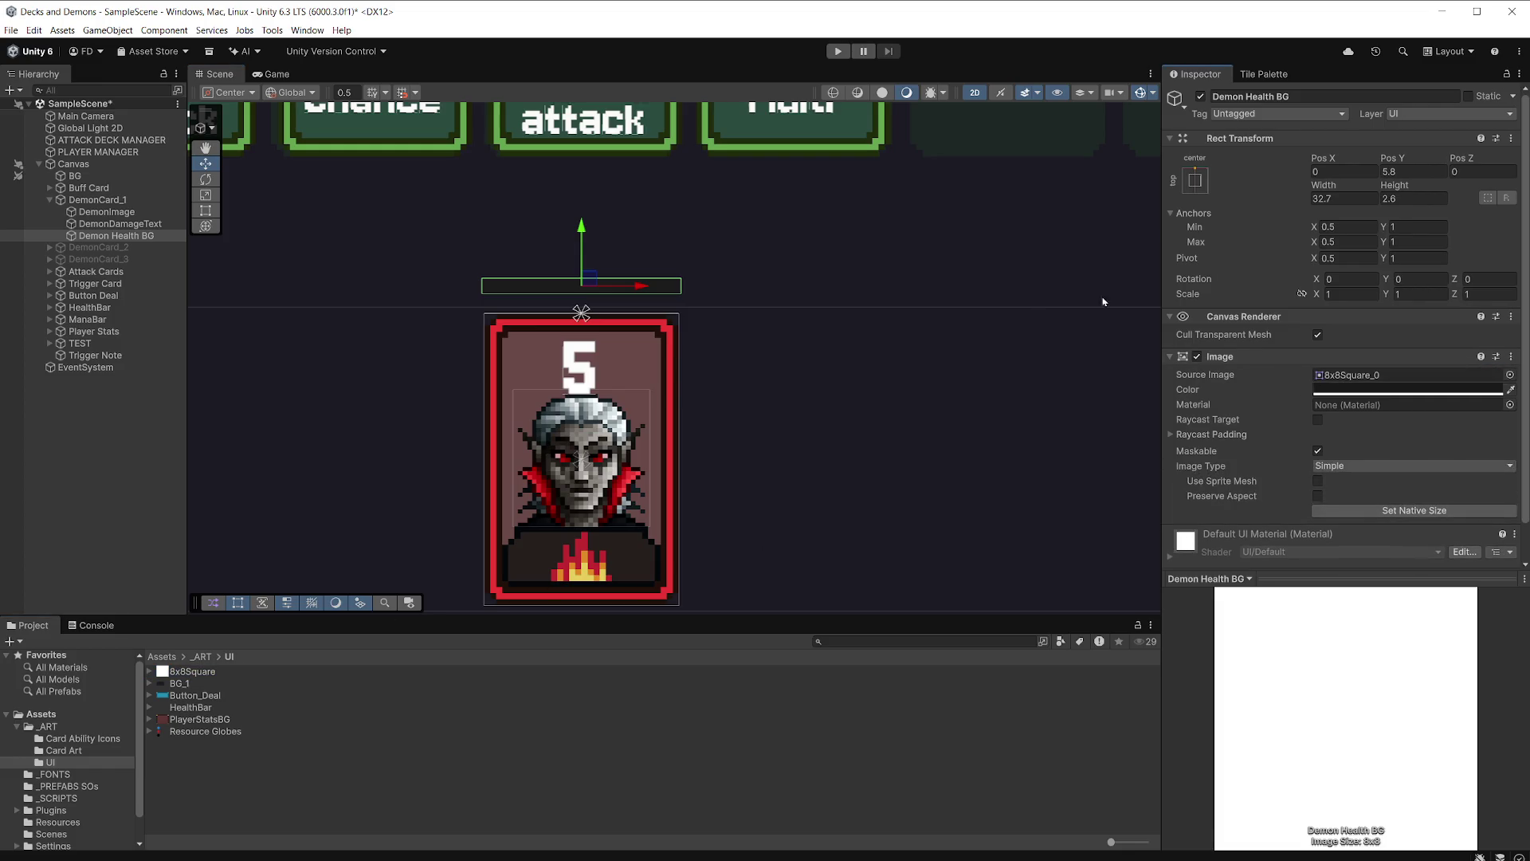
Save the scene and duplicate Demon Health BG as 'Demon Health Red'.
{"action": "key", "text": "ctrl+s"}
{"action": "left_click", "coordinate": [156, 238]}
{"action": "key", "text": "ctrl+d"}
{"action": "left_click", "coordinate": [155, 252]}
{"action": "left_click_drag", "start_coordinate": [162, 248], "coordinate": [143, 250]}
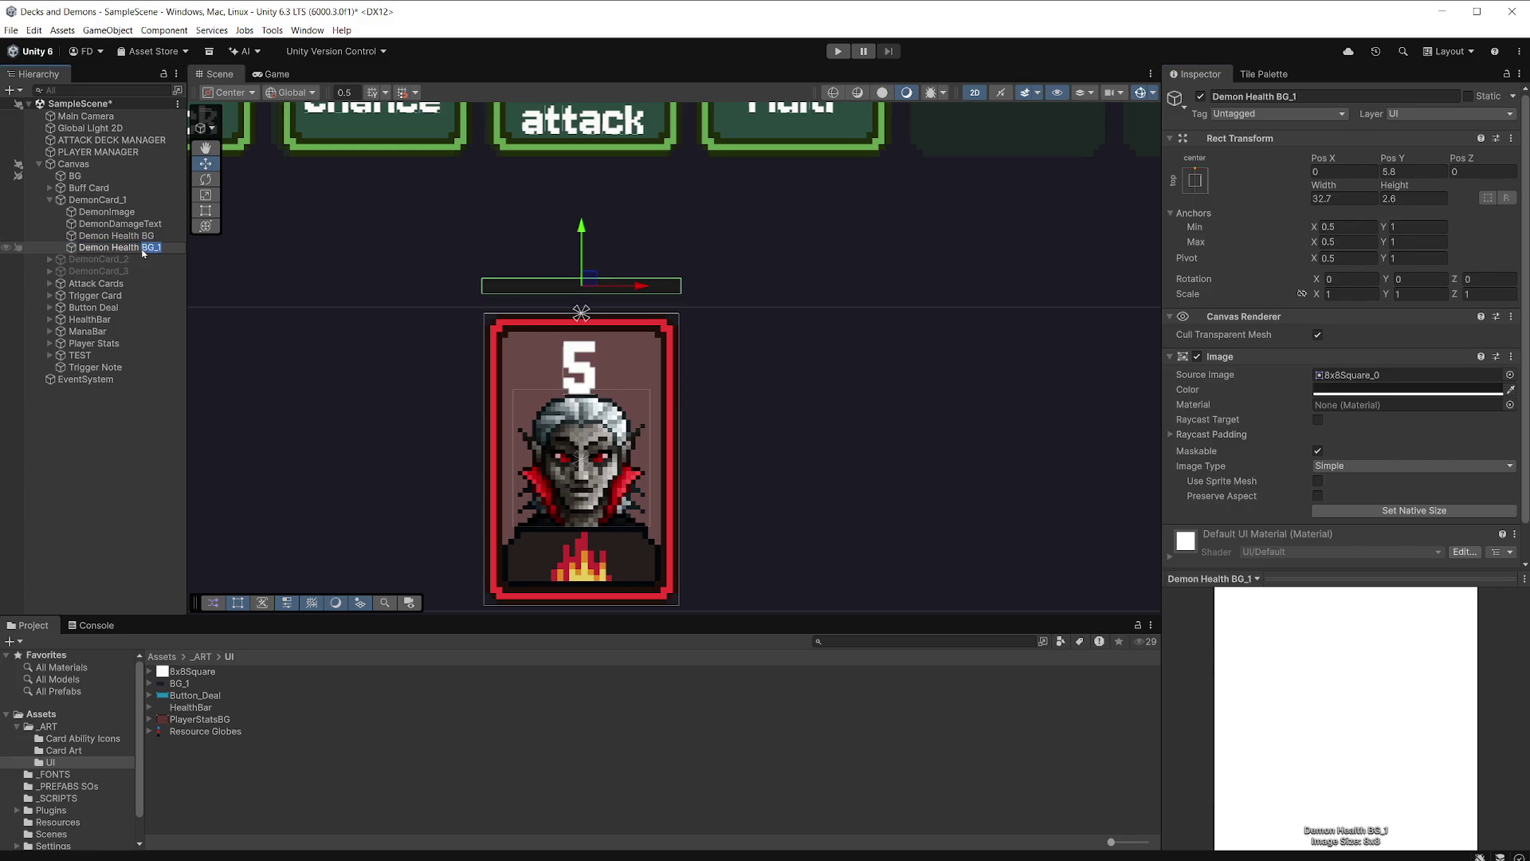
{"action": "type", "text": "Red"}
{"action": "key", "text": "Return"}
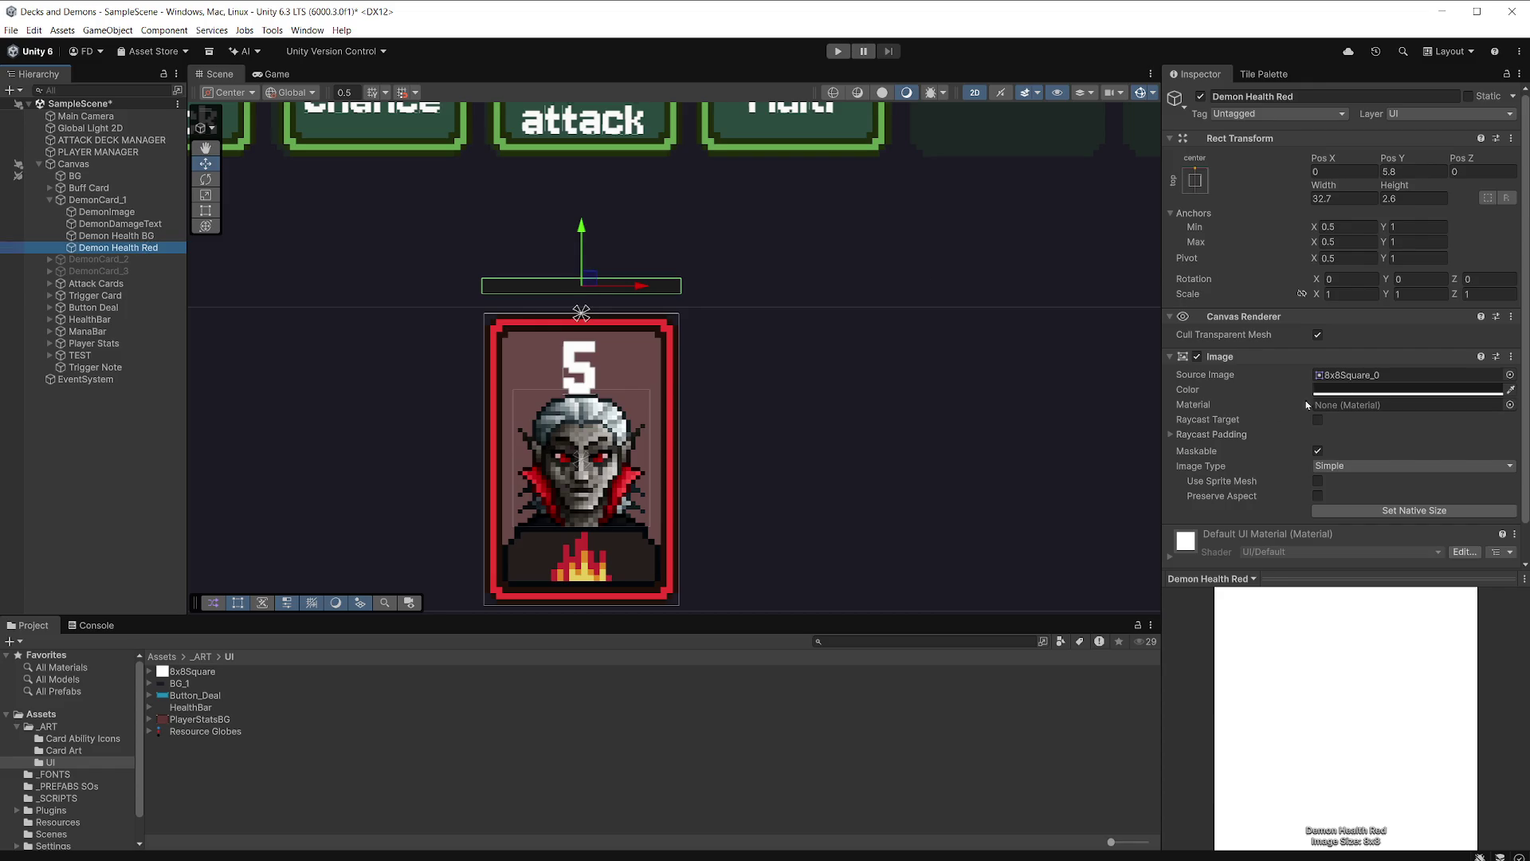
Colour Demon Health Red red and make it Filled, Horizontal from Left at 0.403.
{"action": "left_click", "coordinate": [1403, 391]}
{"action": "left_click", "coordinate": [1363, 713]}
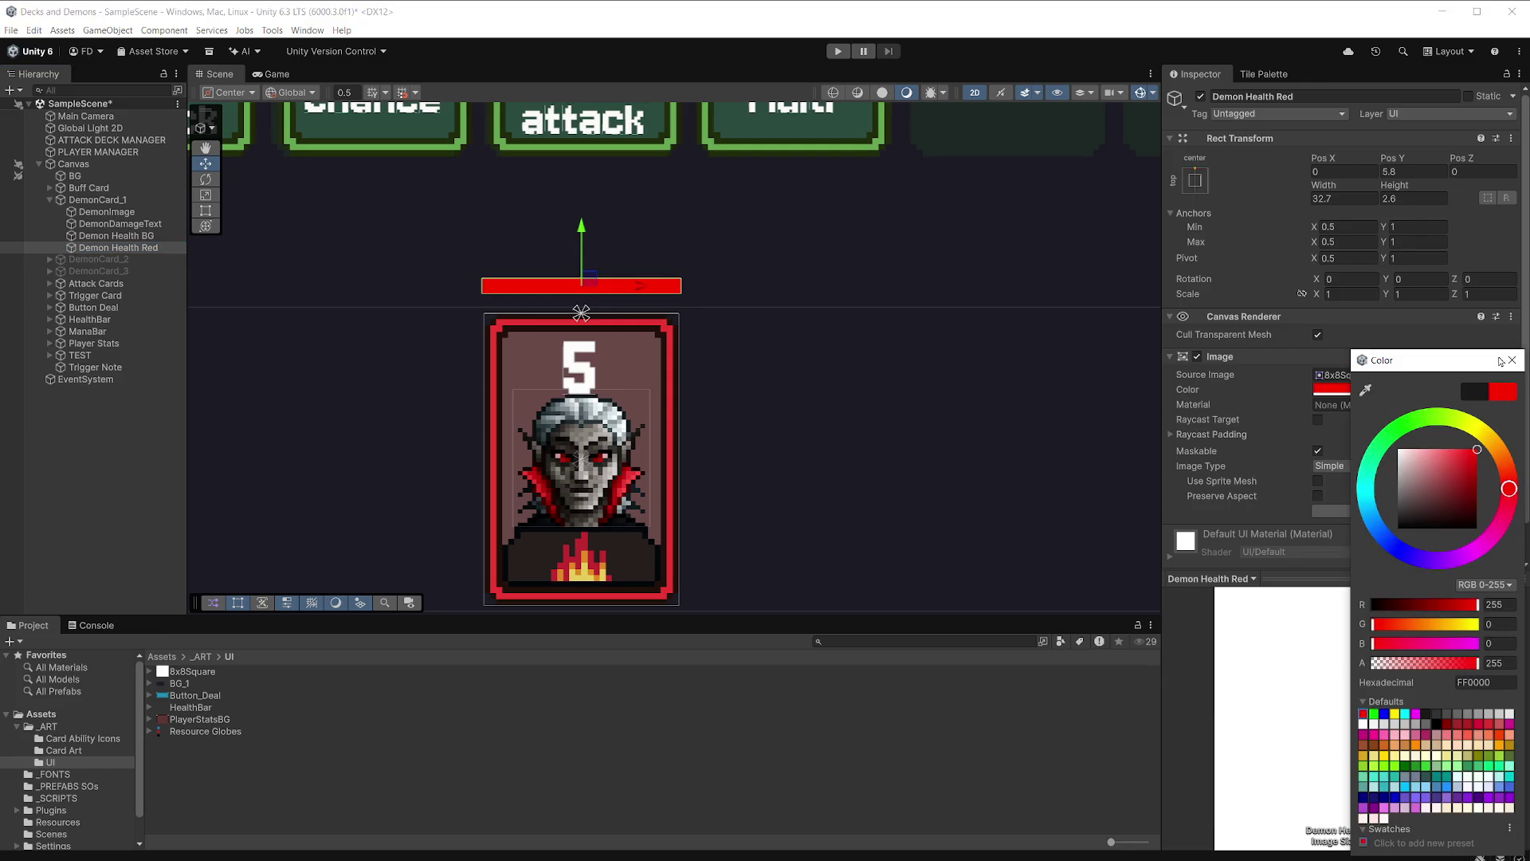
{"action": "left_click", "coordinate": [1512, 361]}
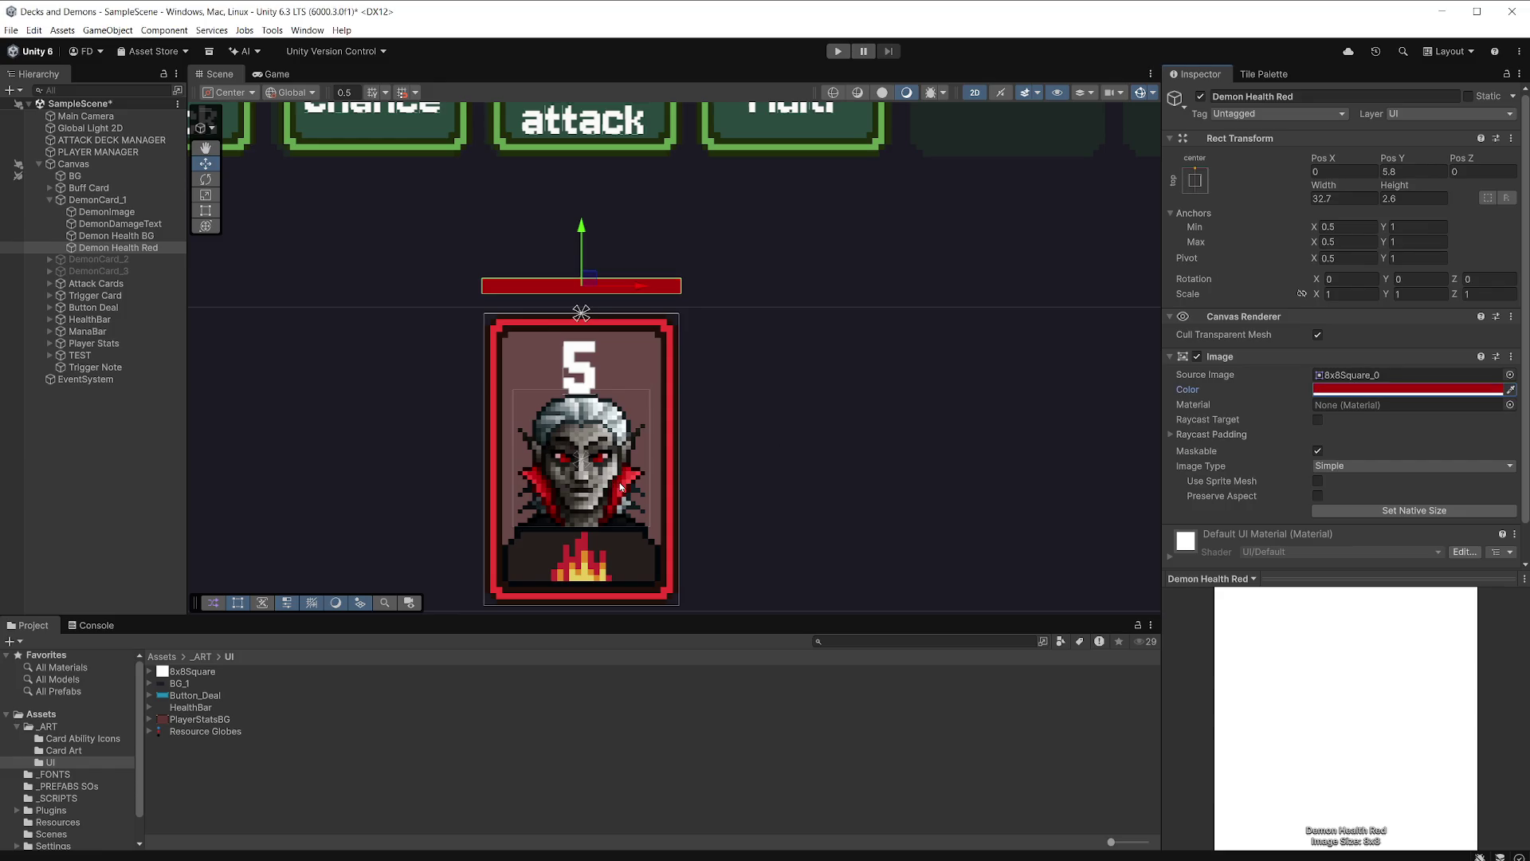
{"action": "scroll", "coordinate": [1443, 451], "scroll_direction": "down", "scroll_amount": 1}
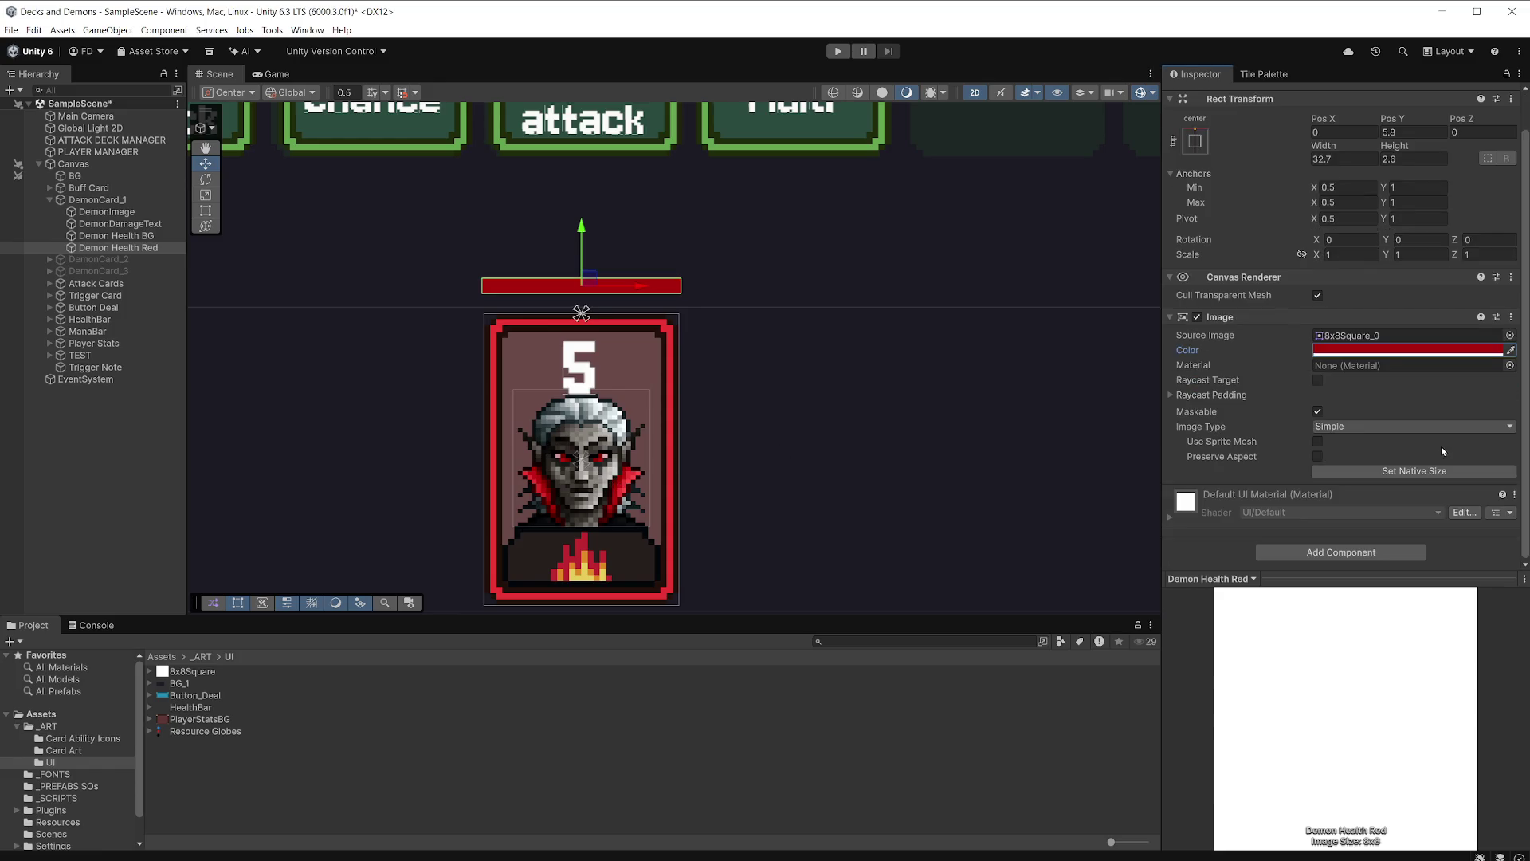
{"action": "left_click", "coordinate": [1383, 429]}
{"action": "left_click", "coordinate": [1363, 482]}
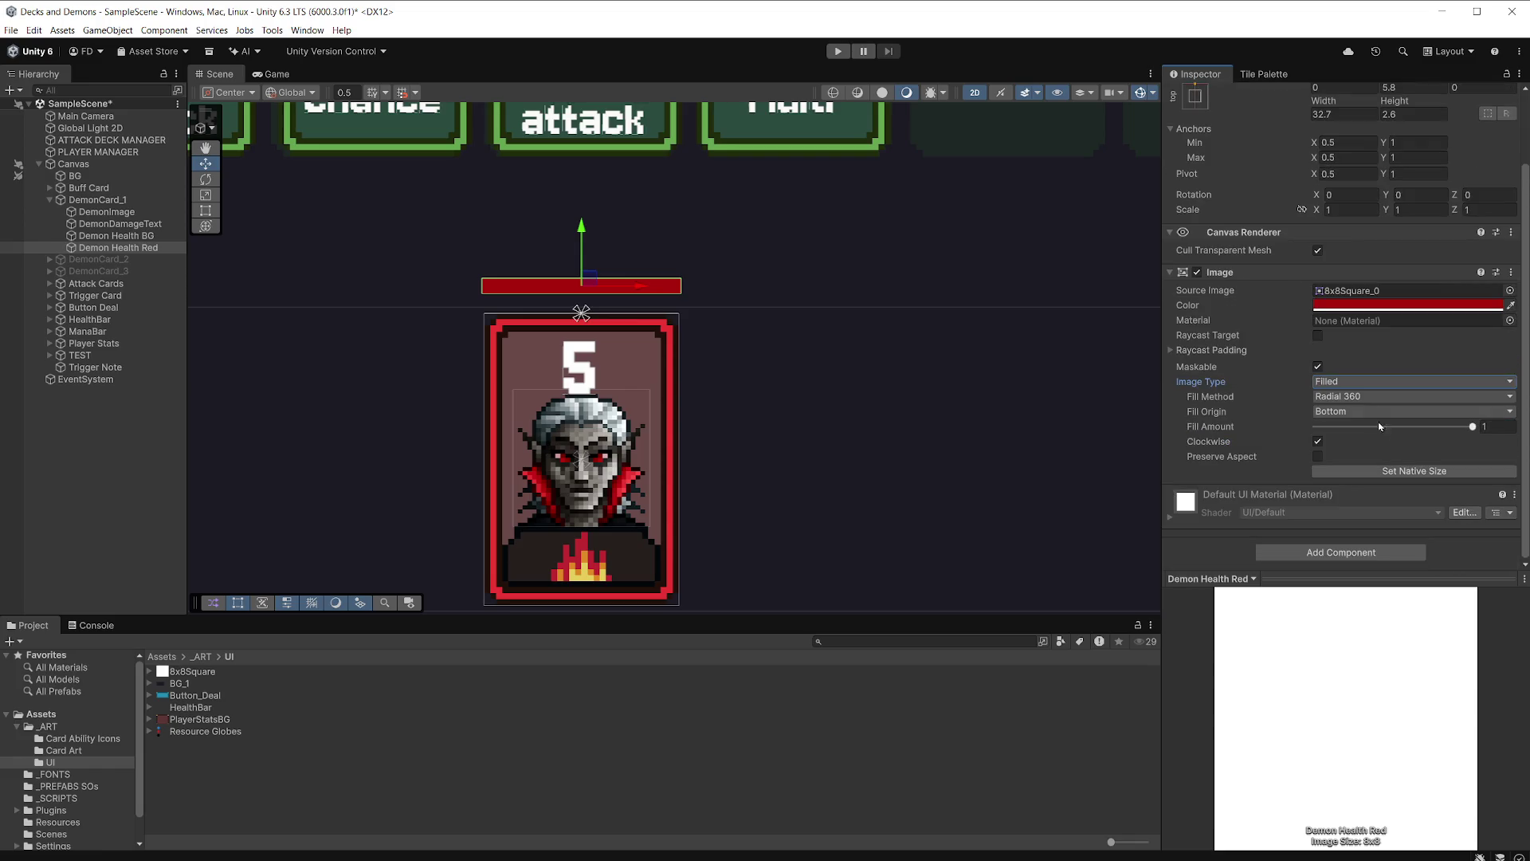
{"action": "left_click", "coordinate": [1372, 396]}
{"action": "left_click", "coordinate": [1375, 412]}
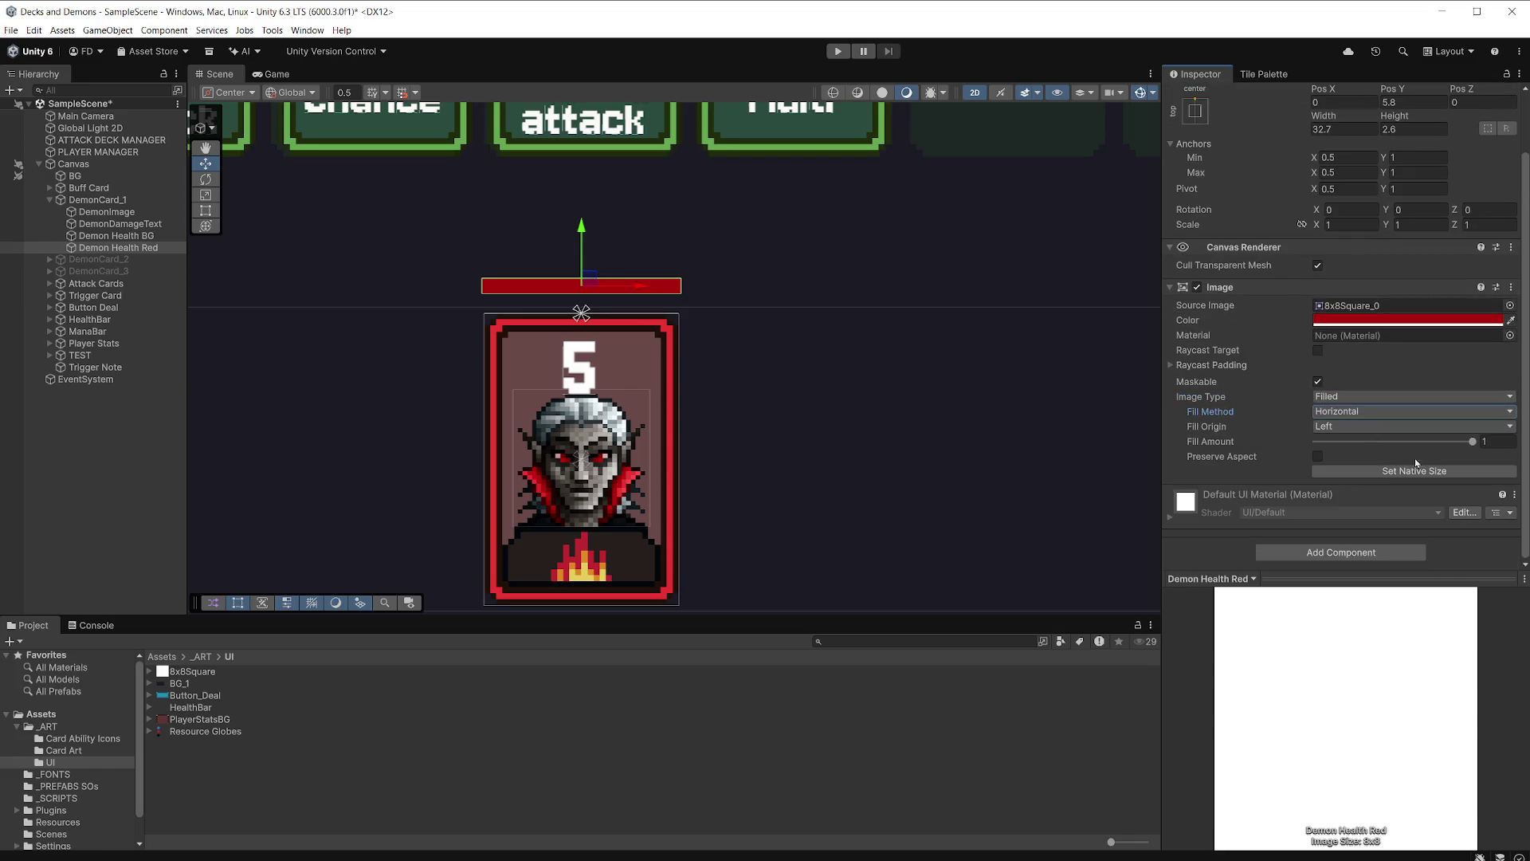
{"action": "left_click_drag", "start_coordinate": [1472, 442], "coordinate": [1378, 441]}
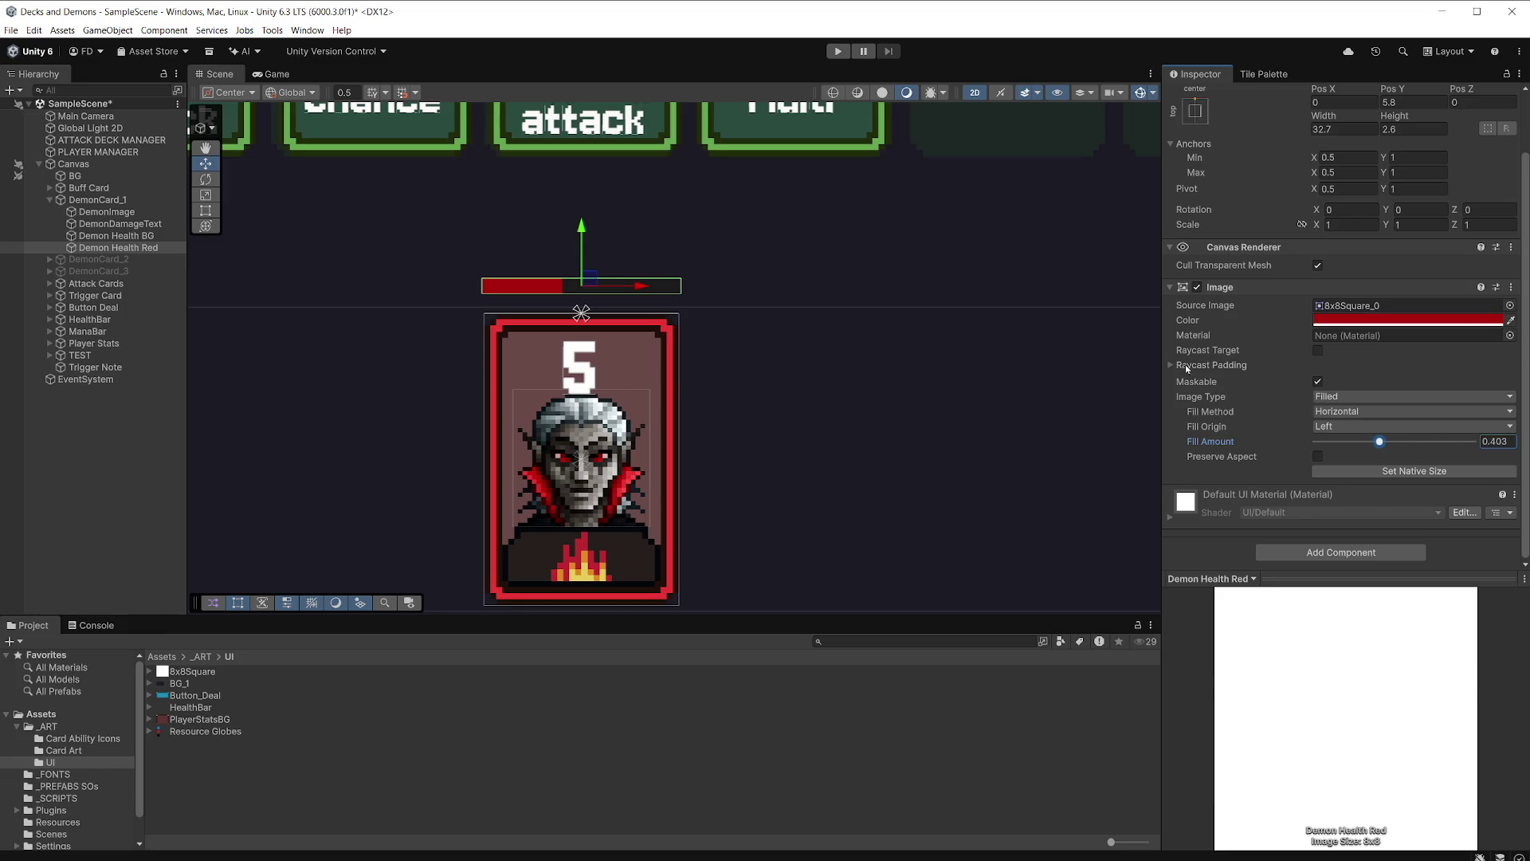
Collapse the Buff Card entries in the Hierarchy and reselect Demon Health Red.
{"action": "left_click", "coordinate": [793, 131]}
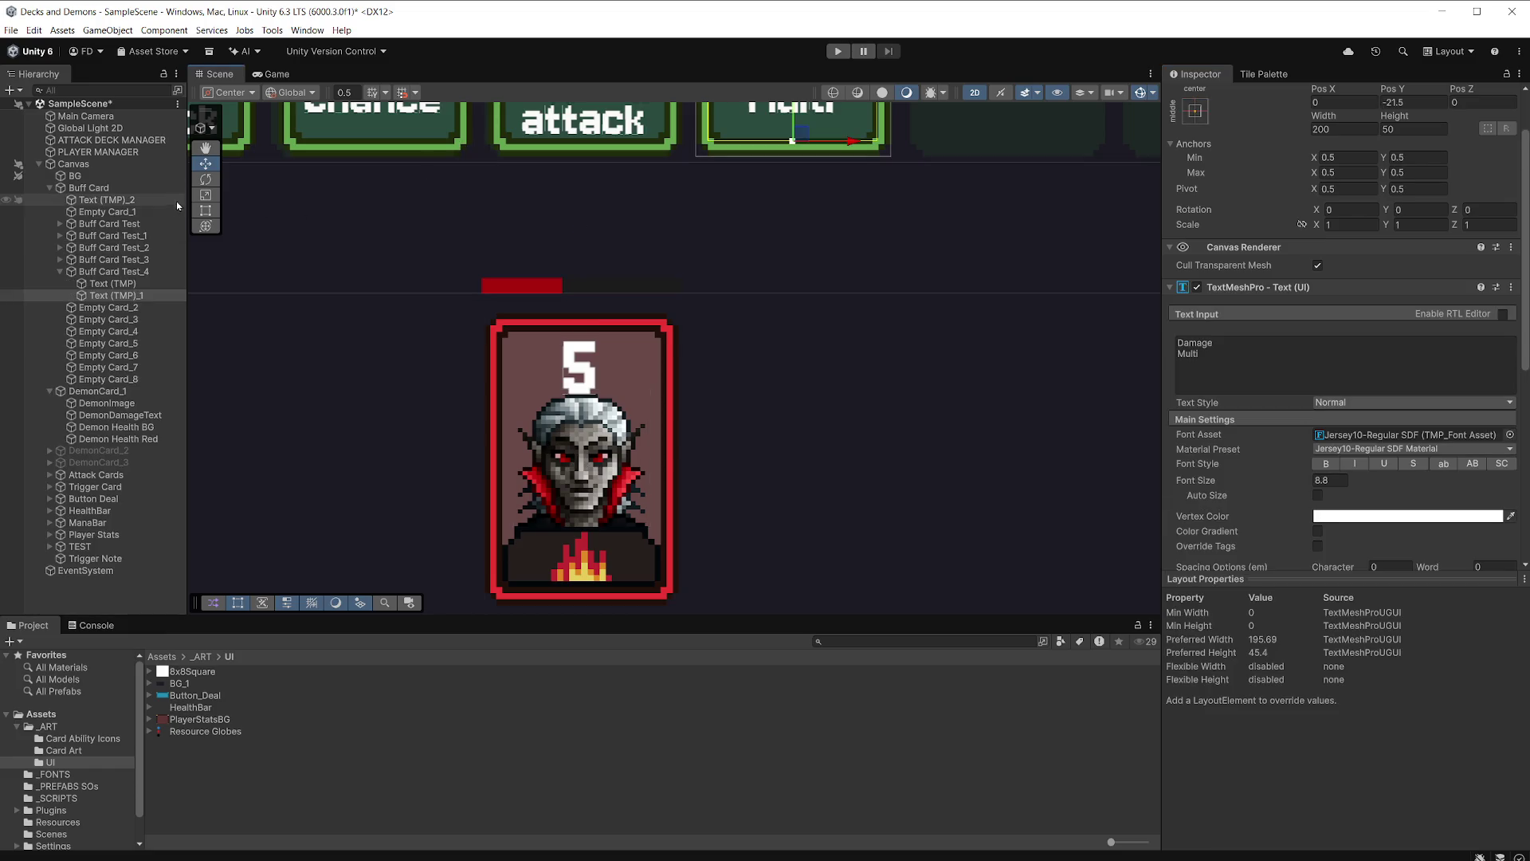
{"action": "left_click", "coordinate": [140, 294]}
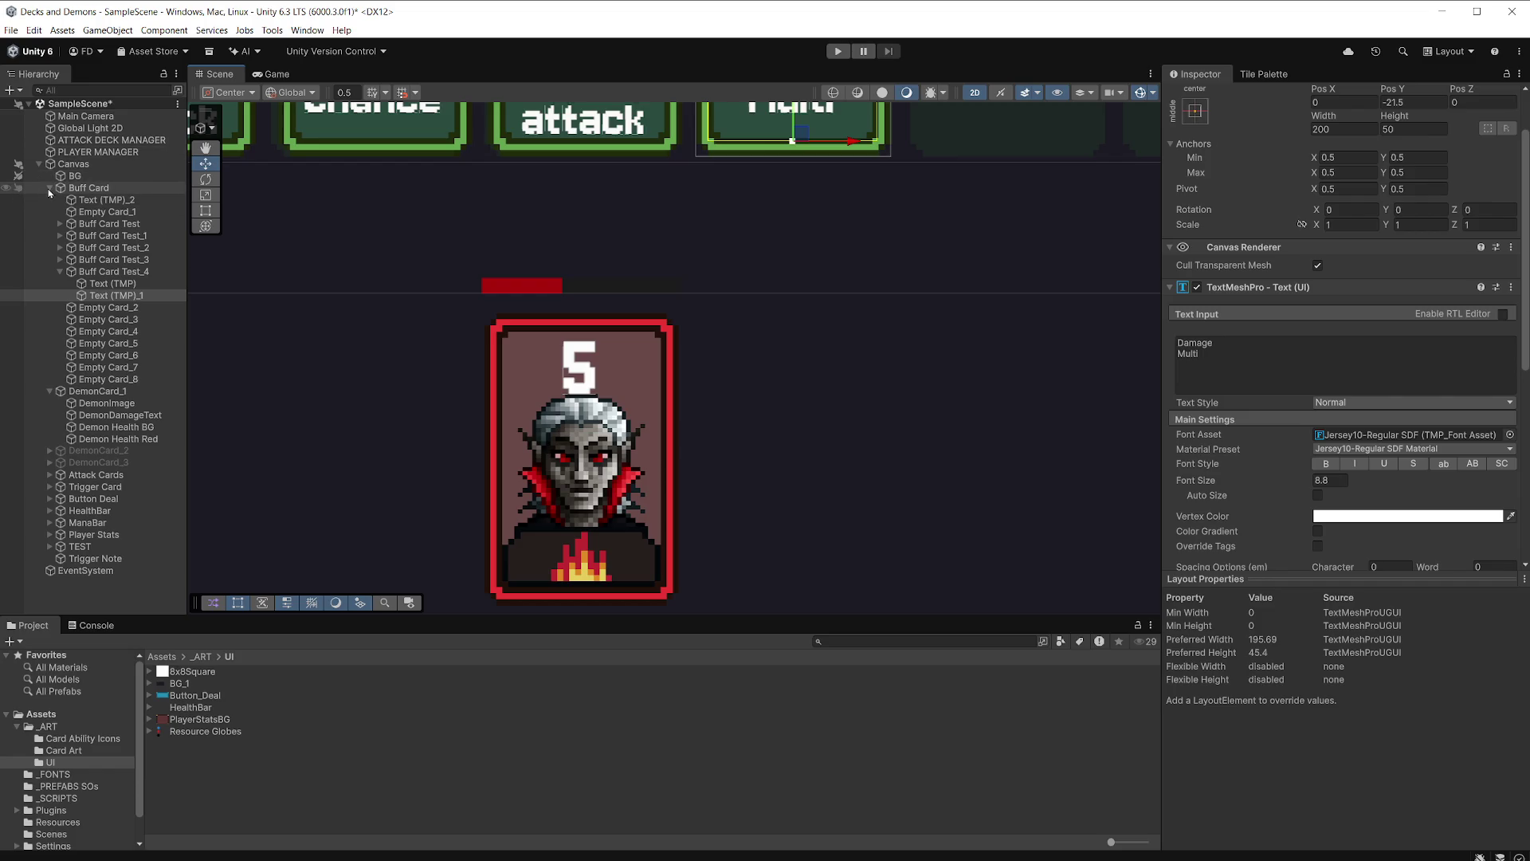
{"action": "left_click", "coordinate": [49, 188]}
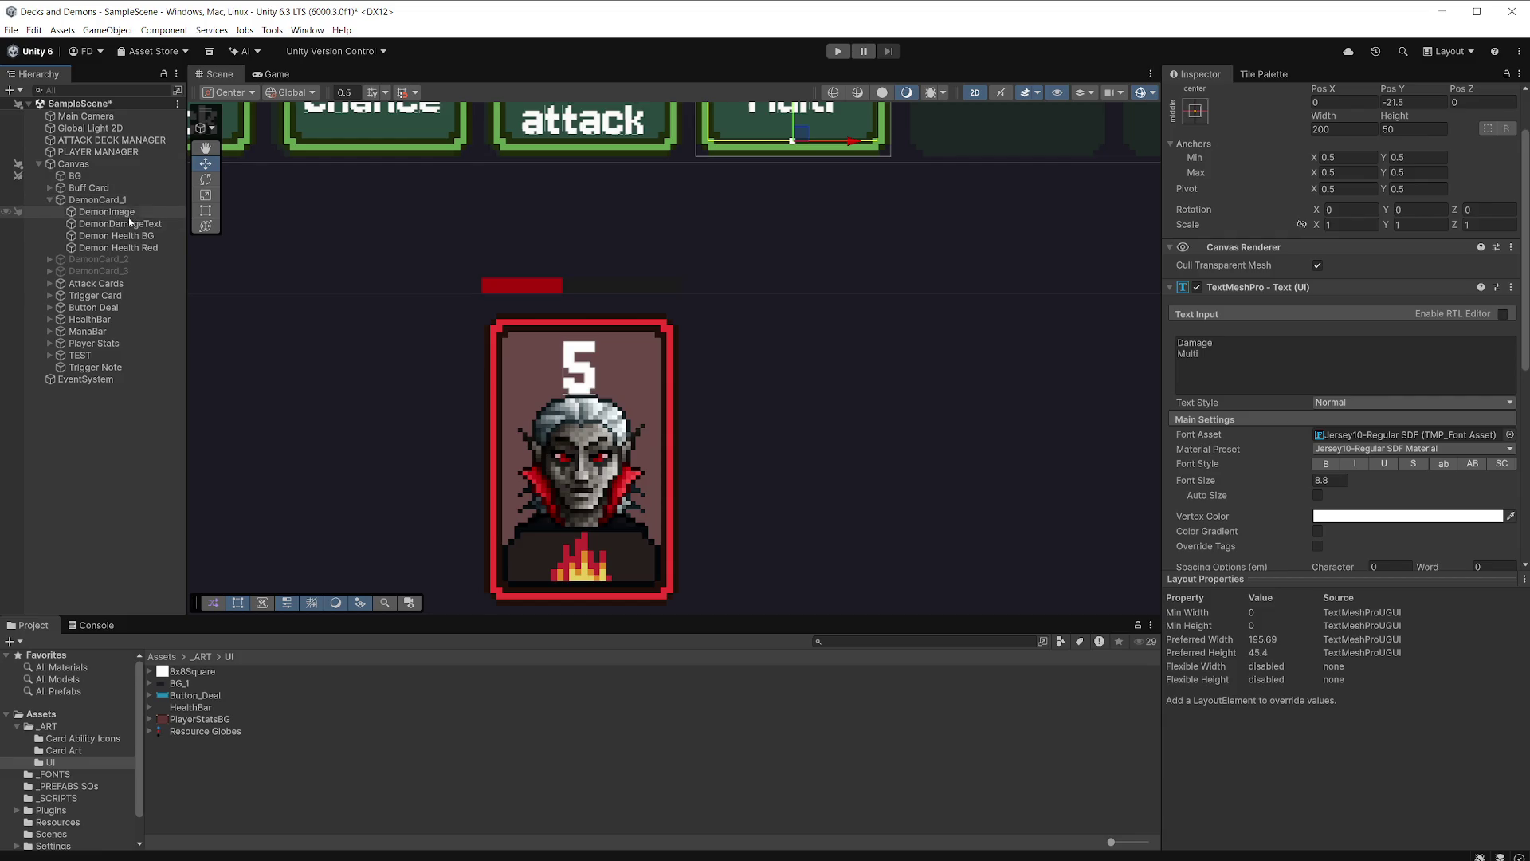
{"action": "left_click", "coordinate": [147, 248]}
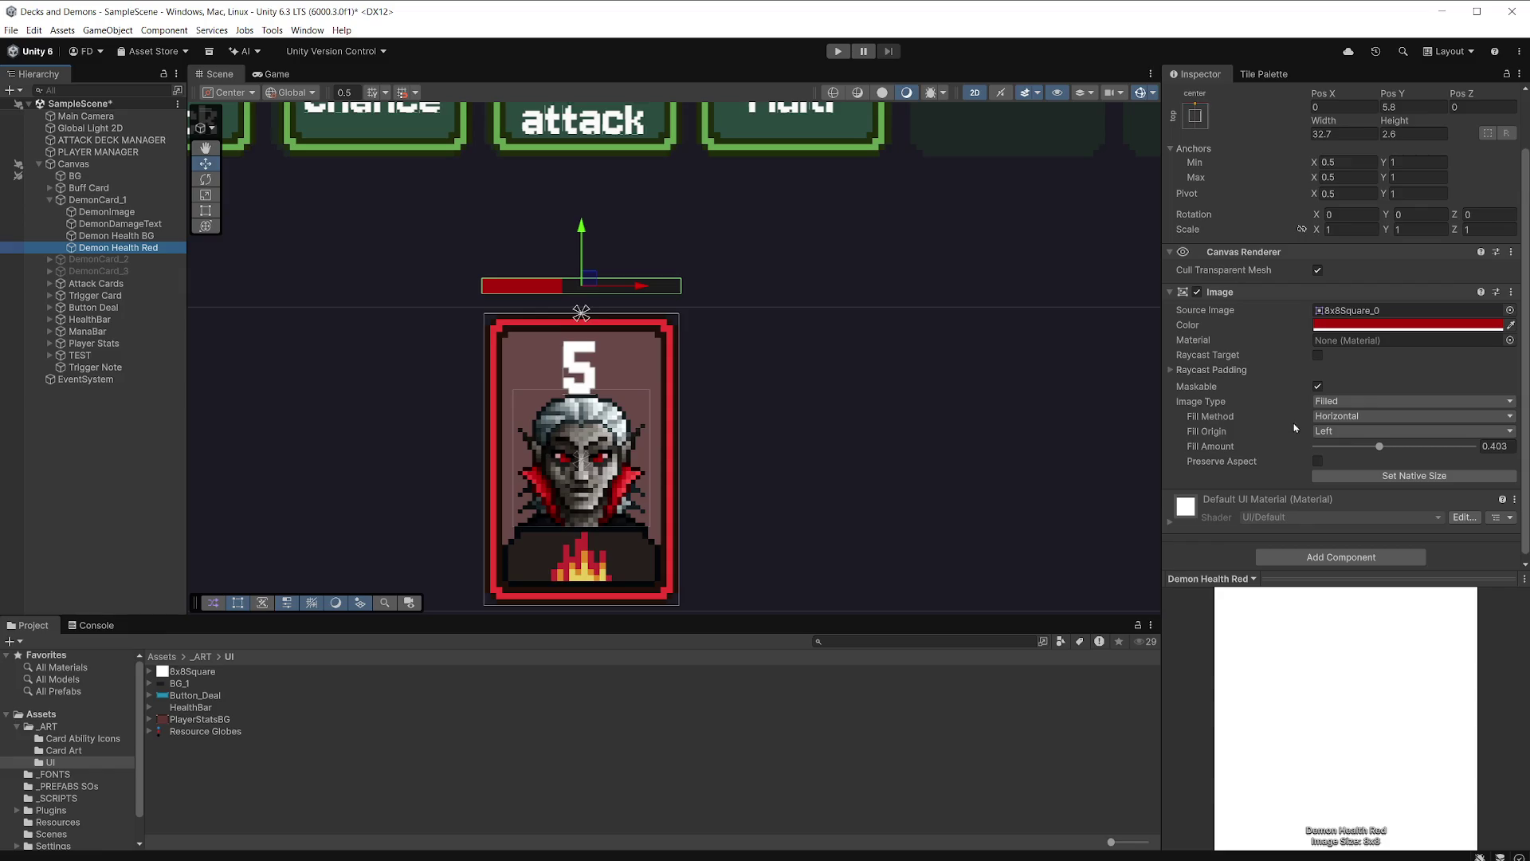
Try higher fill amounts, preview in the Game view, and leave Fill Amount at 1.
{"action": "mouse_move", "coordinate": [1379, 447]}
{"action": "left_mouse_down"}
{"action": "mouse_move", "coordinate": [1474, 451]}
{"action": "mouse_move", "coordinate": [1444, 451]}
{"action": "left_mouse_up"}
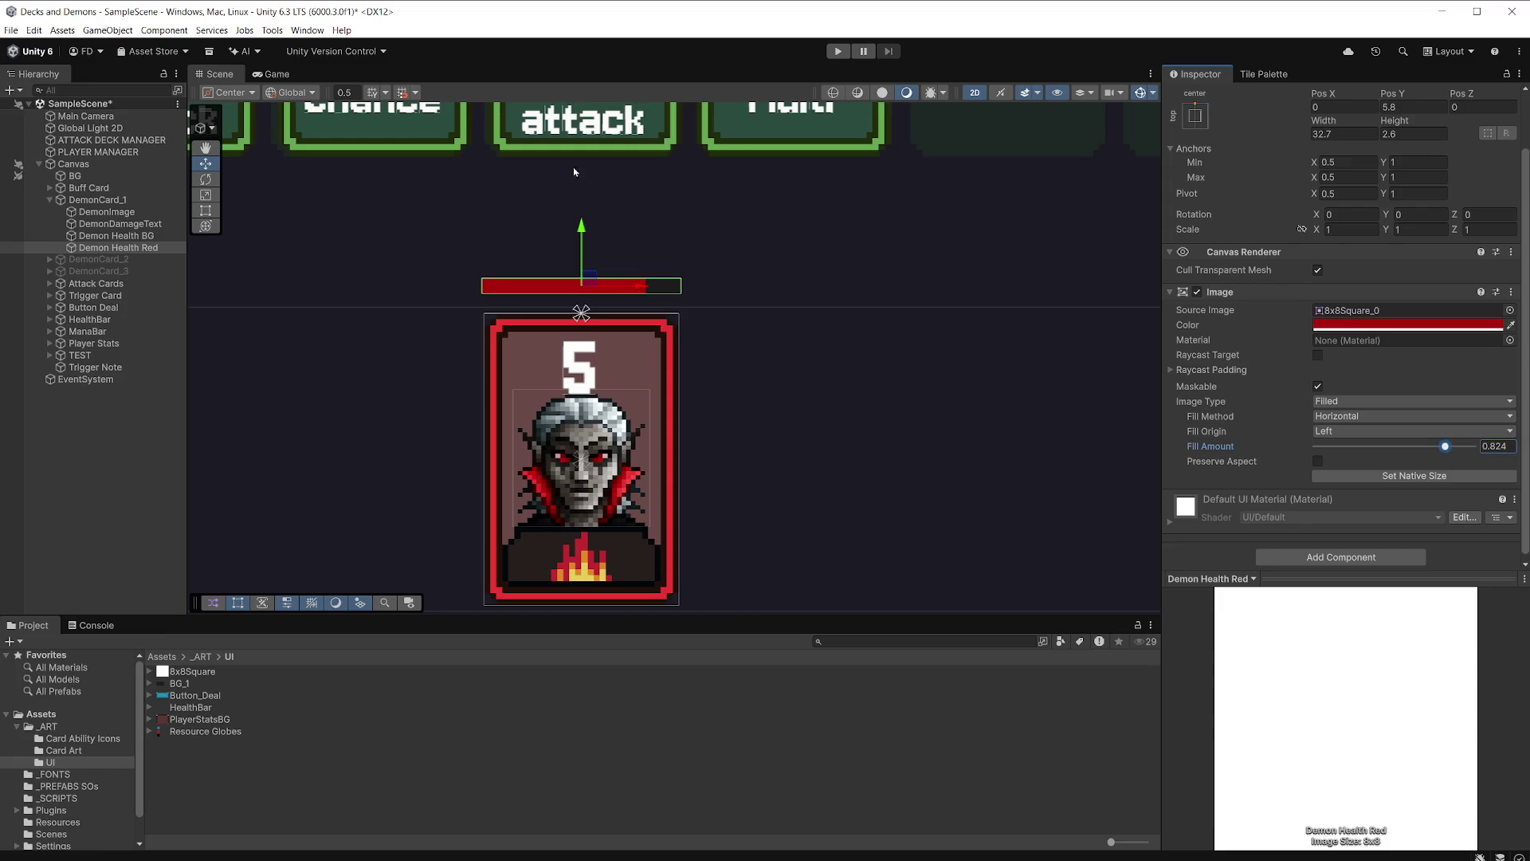
{"action": "left_click", "coordinate": [277, 75]}
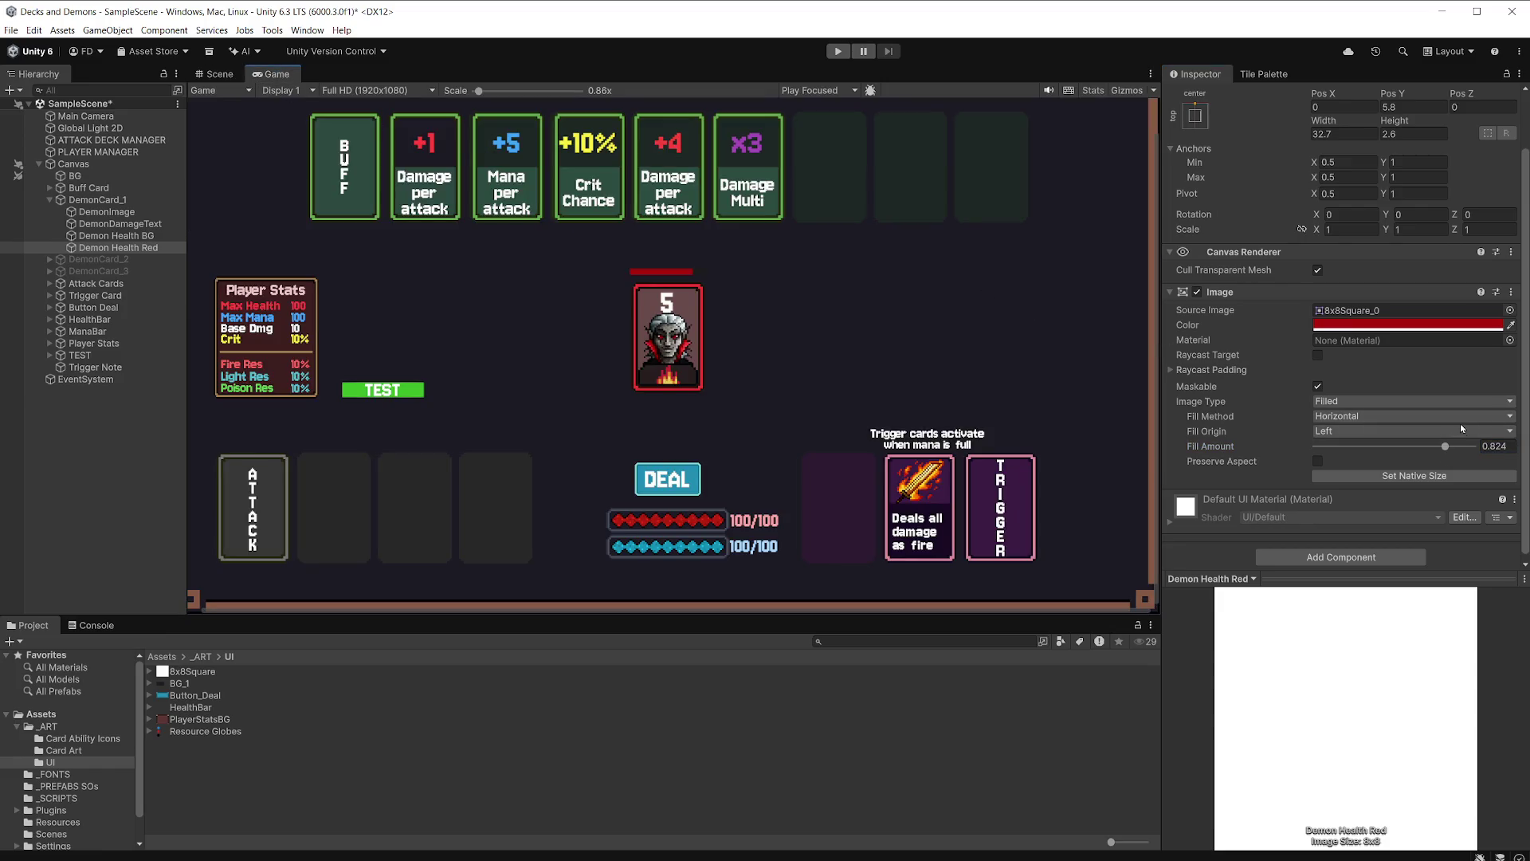
{"action": "left_click_drag", "start_coordinate": [1444, 448], "coordinate": [1491, 451]}
{"action": "left_click", "coordinate": [218, 75]}
{"action": "scroll", "coordinate": [515, 312], "scroll_direction": "up", "scroll_amount": 8}
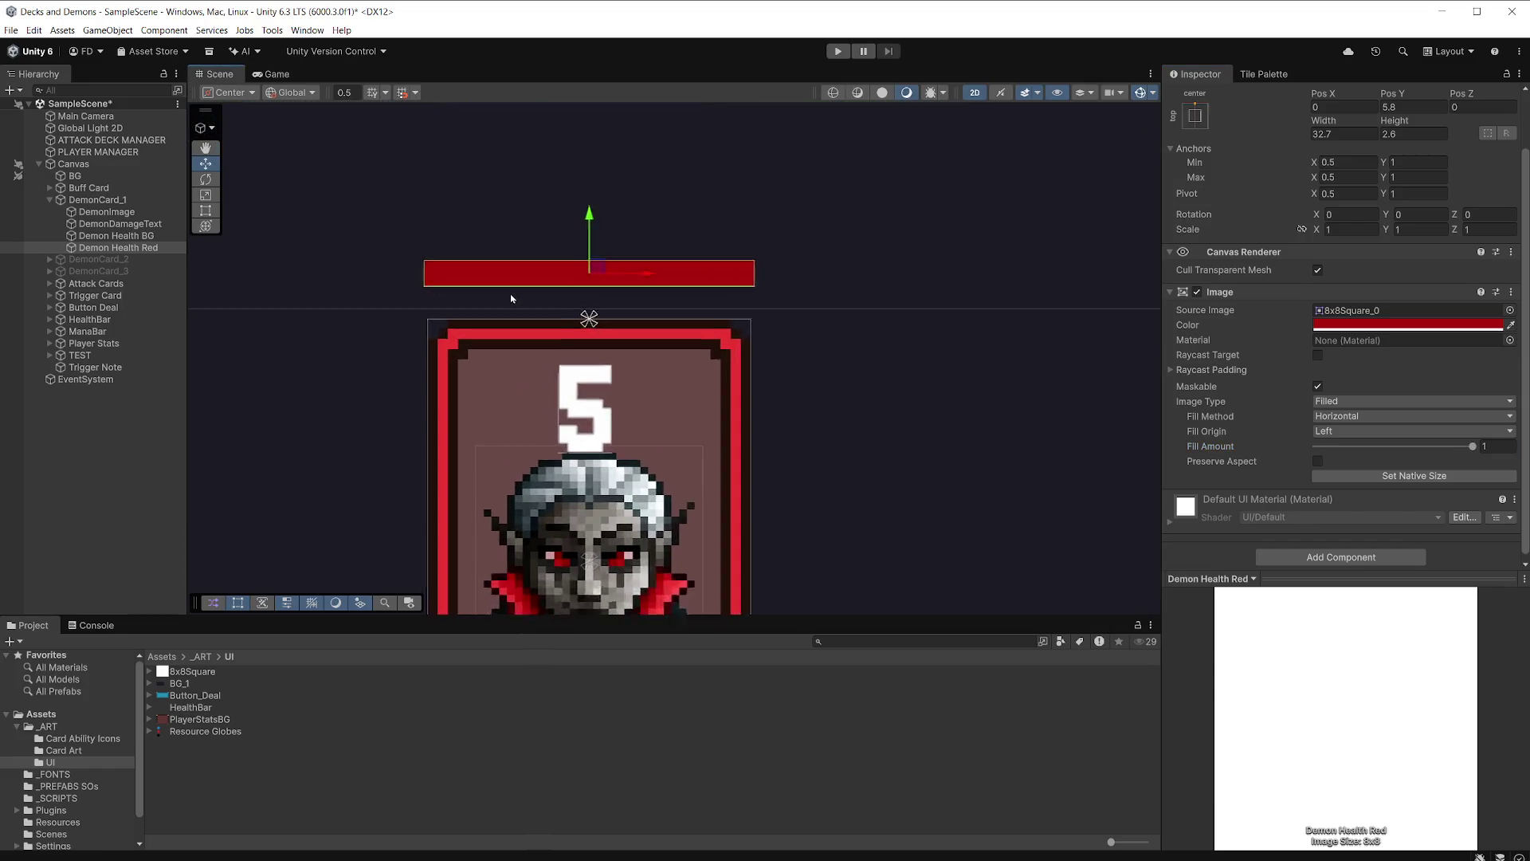
{"action": "scroll", "coordinate": [515, 314], "scroll_direction": "down", "scroll_amount": 1}
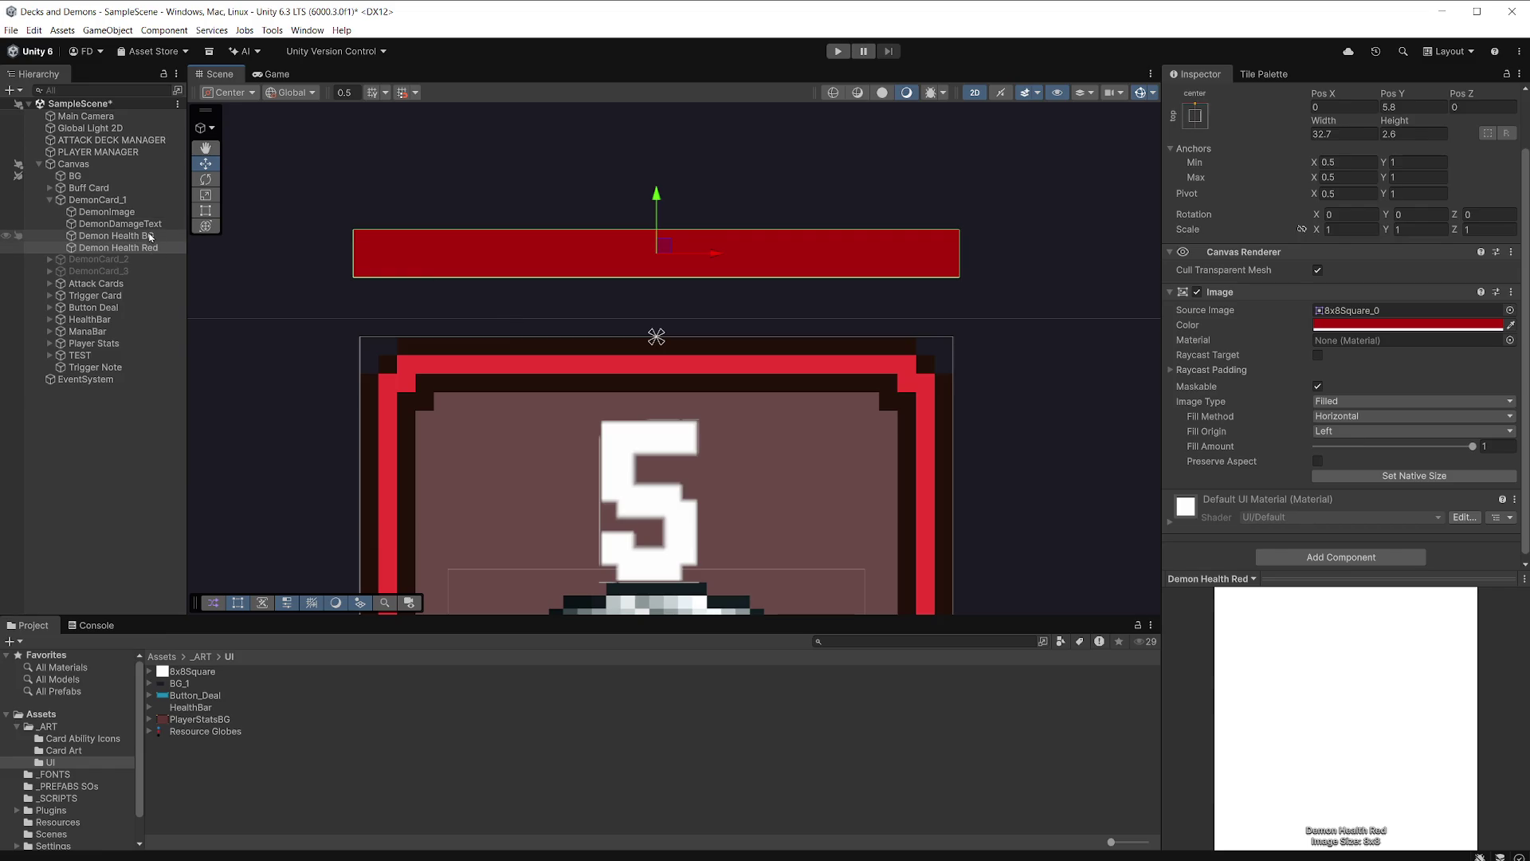
{"action": "left_click", "coordinate": [150, 237], "text": "ctrl"}
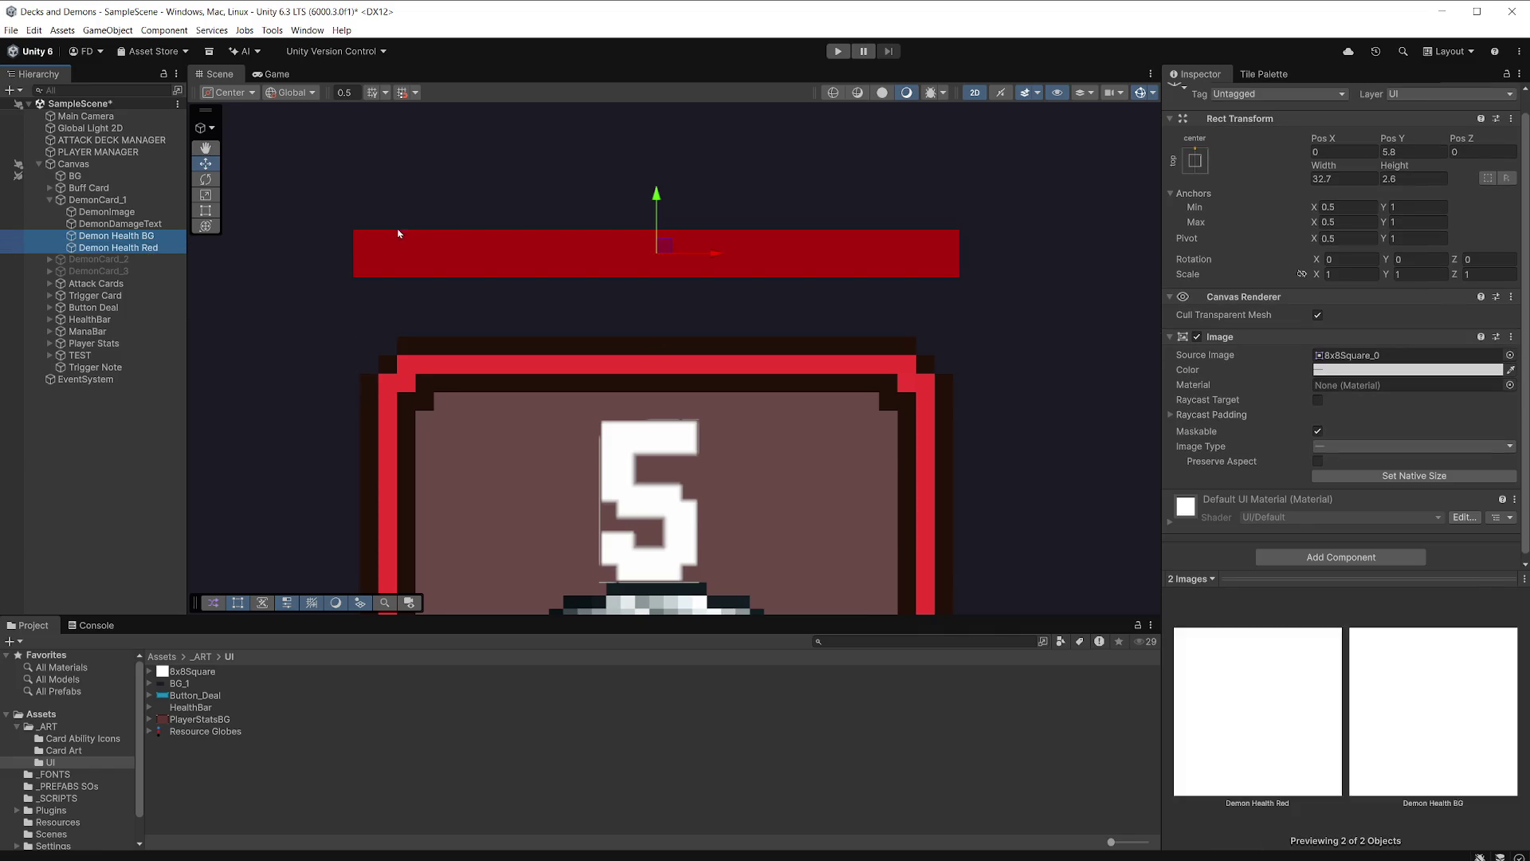
Start narrowing both health bars' width and preview them in the Game view.
{"action": "left_click", "coordinate": [241, 606]}
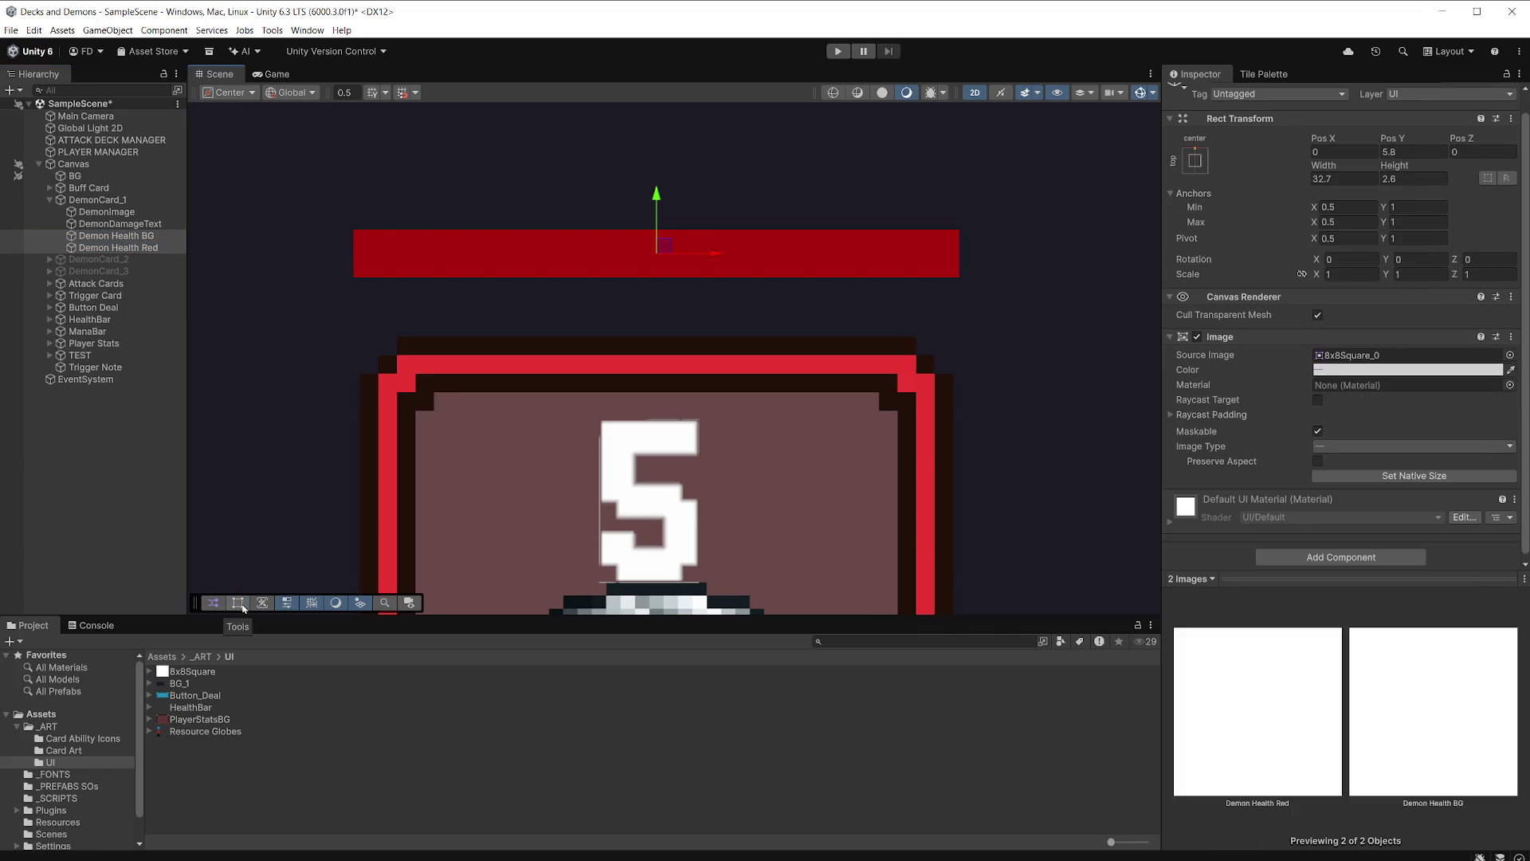
{"action": "left_click", "coordinate": [239, 604]}
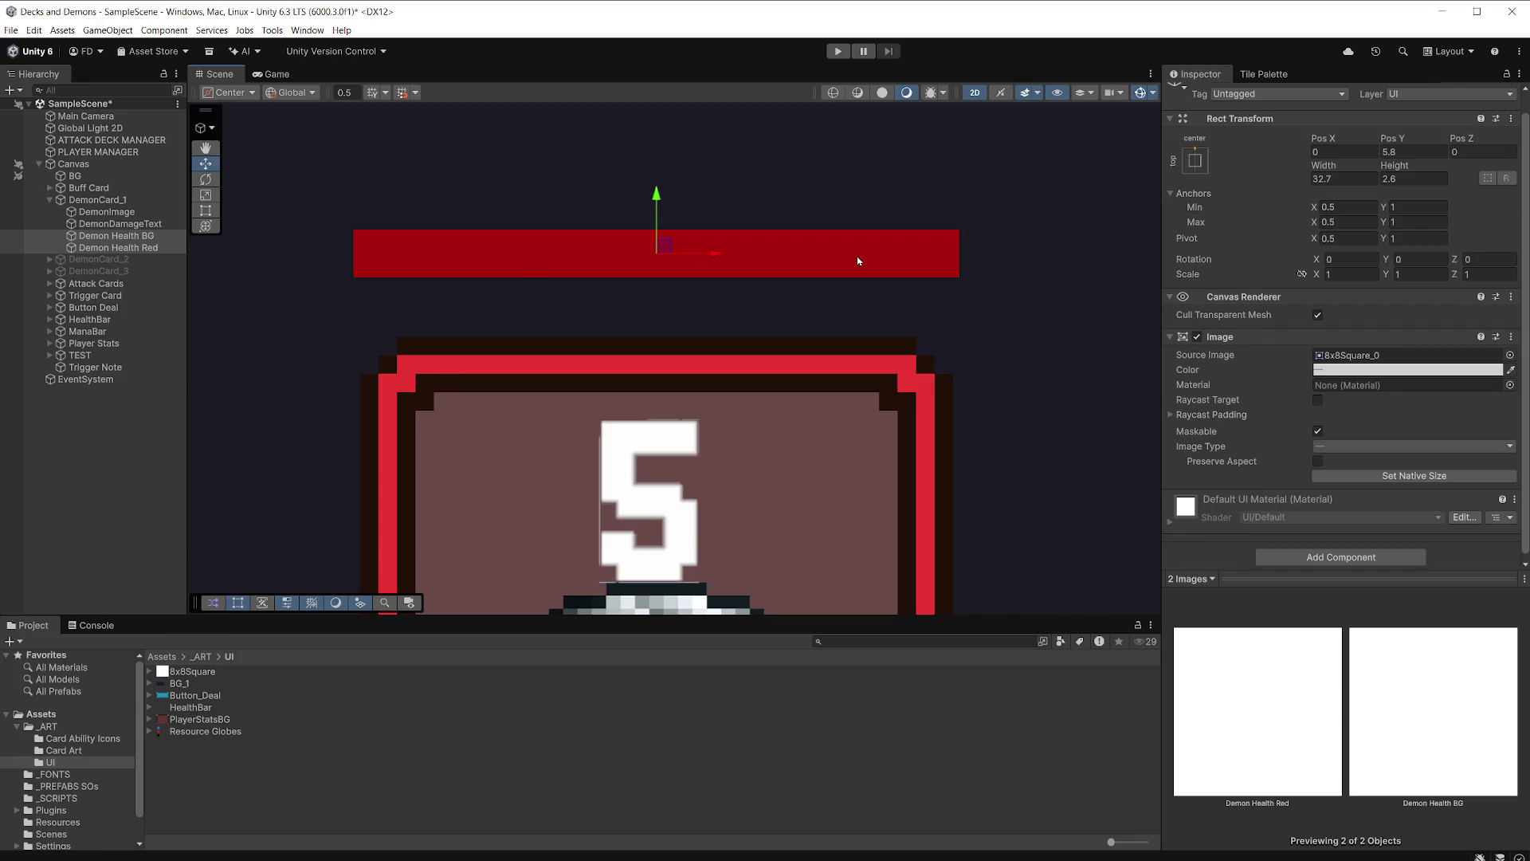
{"action": "left_click", "coordinate": [1338, 169]}
{"action": "type", "text": "5"}
{"action": "left_click_drag", "start_coordinate": [1334, 169], "coordinate": [1320, 168]}
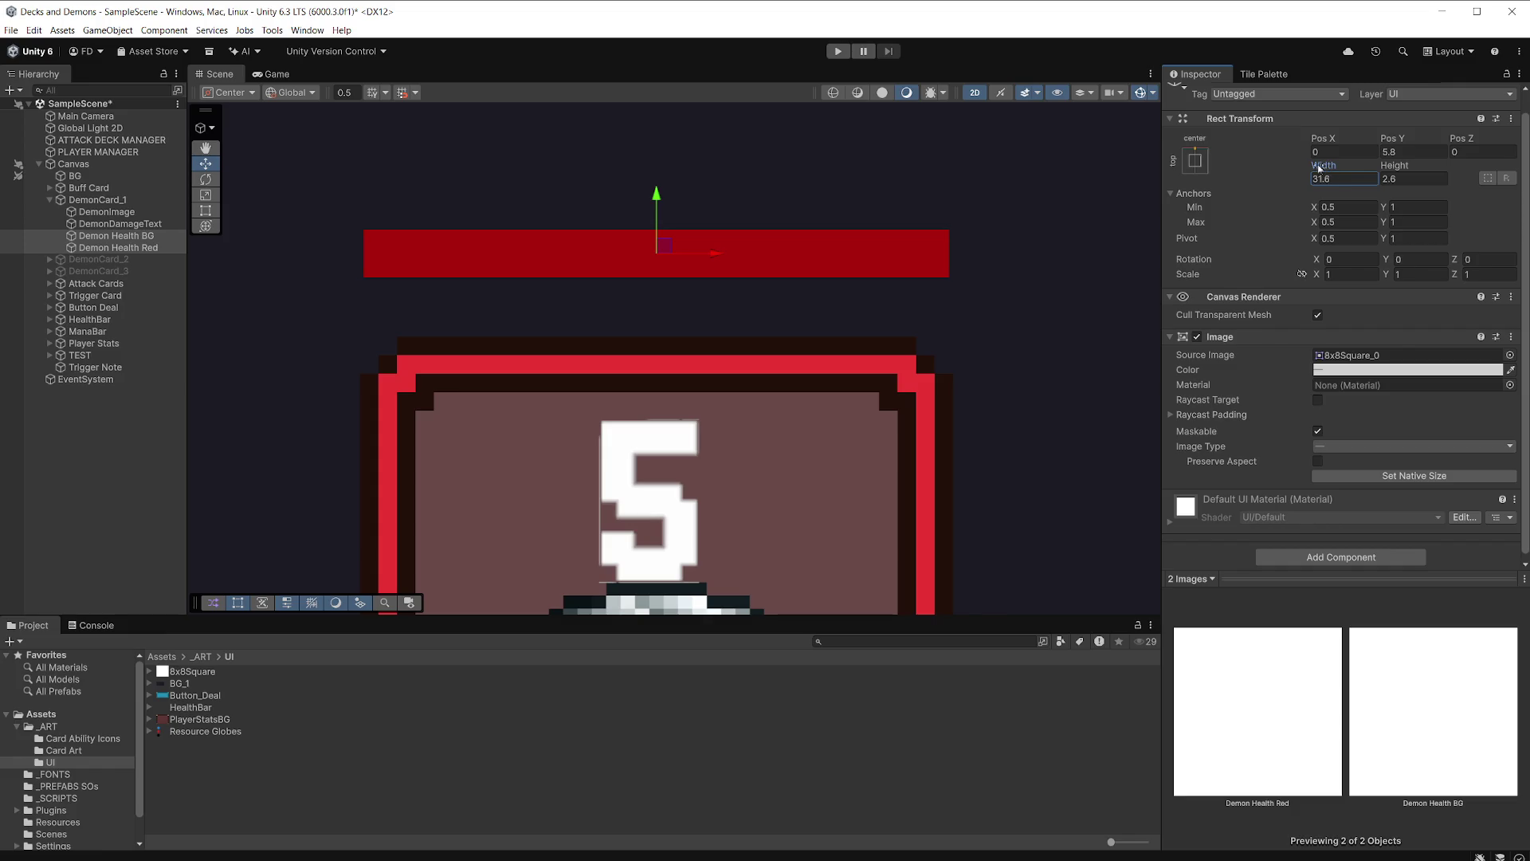
{"action": "left_click", "coordinate": [276, 74]}
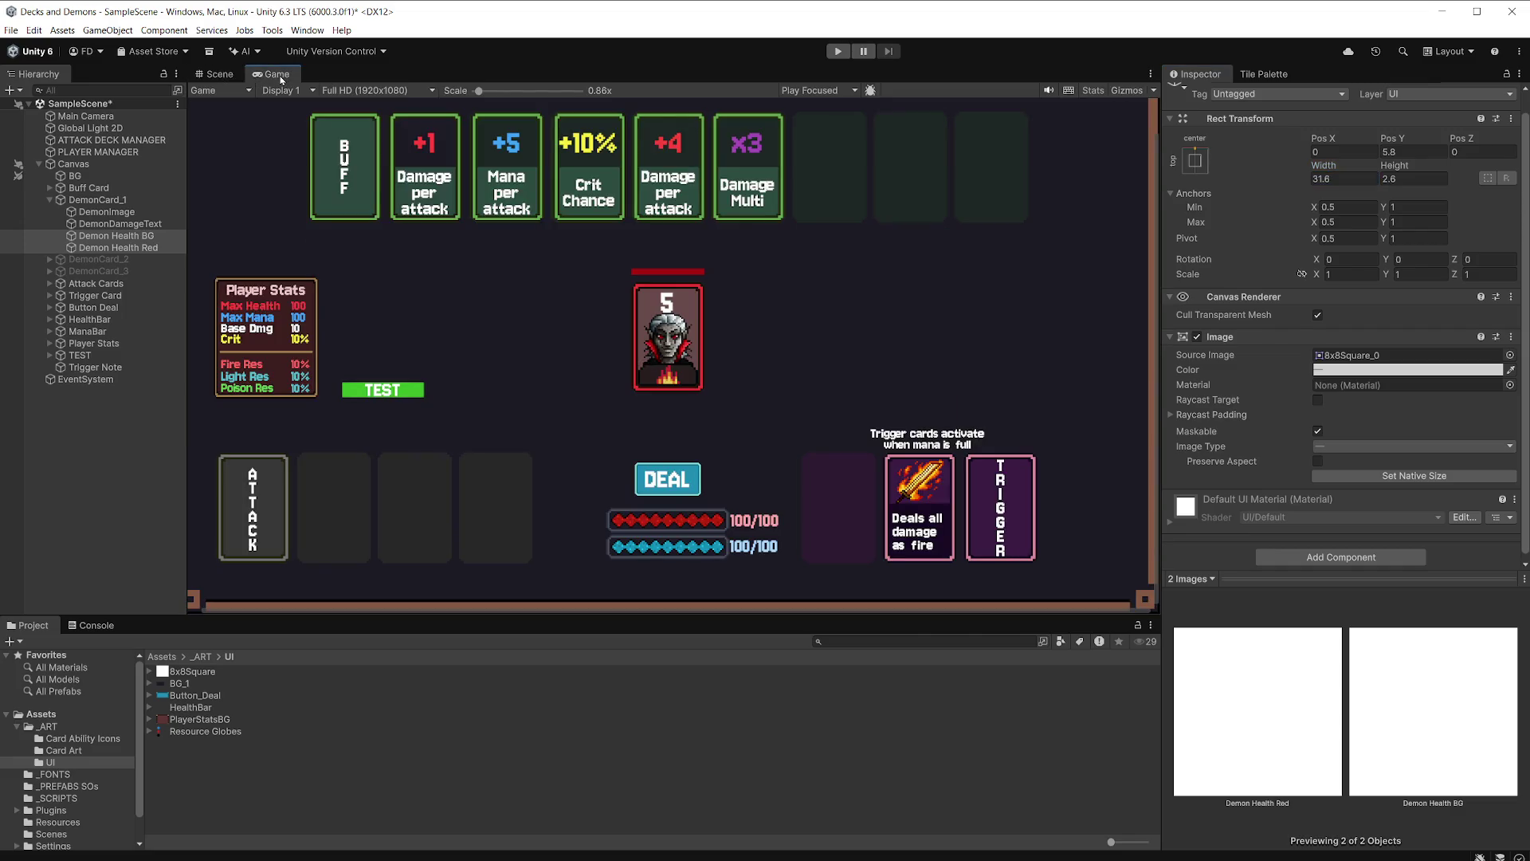
Narrow both health bars to width 30.8 and save the scene.
{"action": "scroll", "coordinate": [711, 311], "scroll_direction": "up", "scroll_amount": 8}
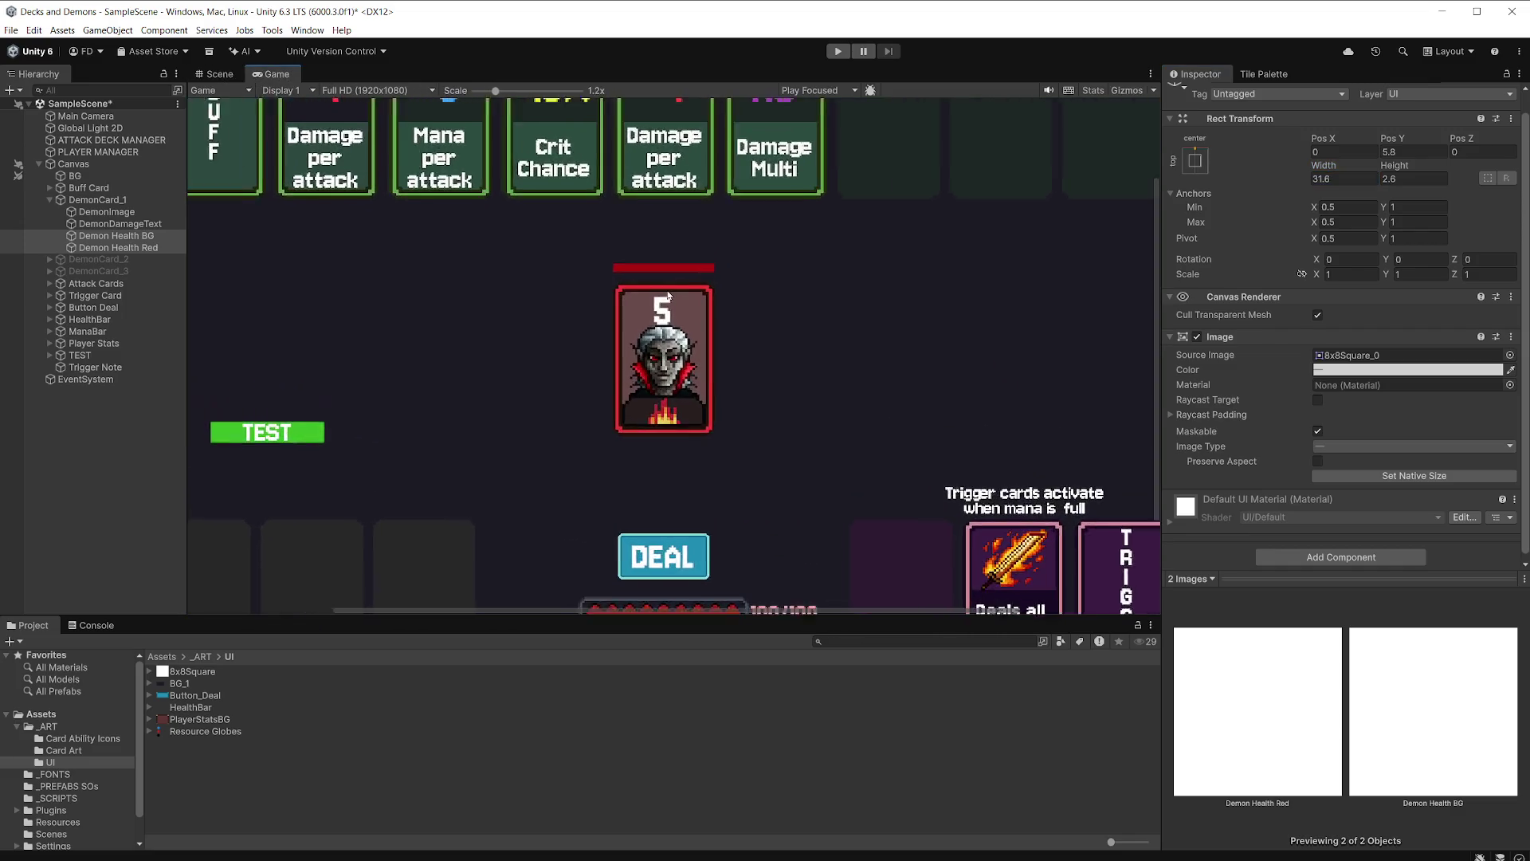
{"action": "scroll", "coordinate": [640, 302], "scroll_direction": "up", "scroll_amount": 6}
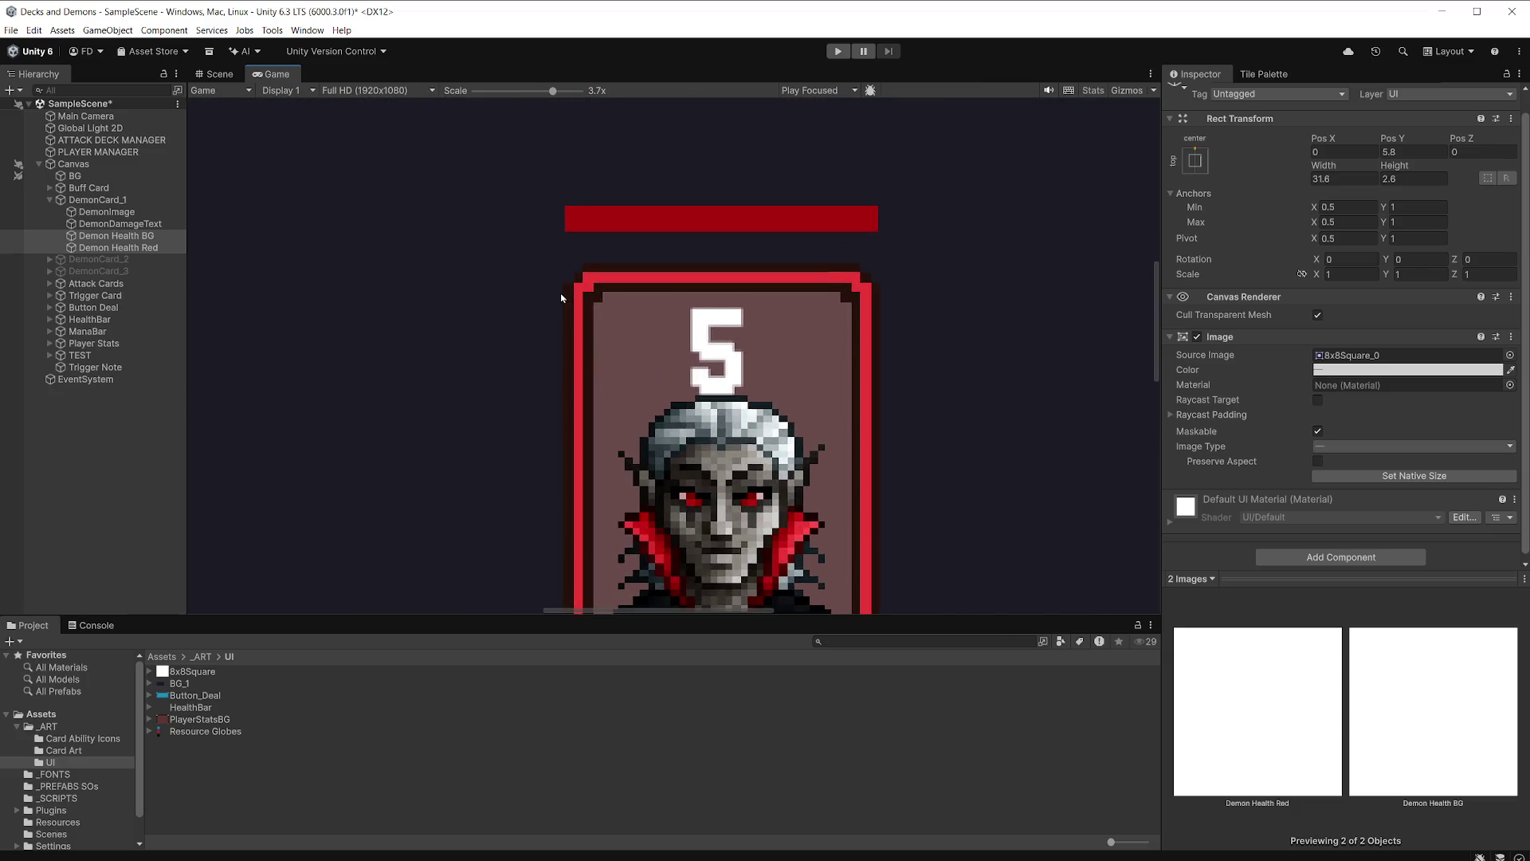
{"action": "scroll", "coordinate": [574, 212], "scroll_direction": "down", "scroll_amount": 2}
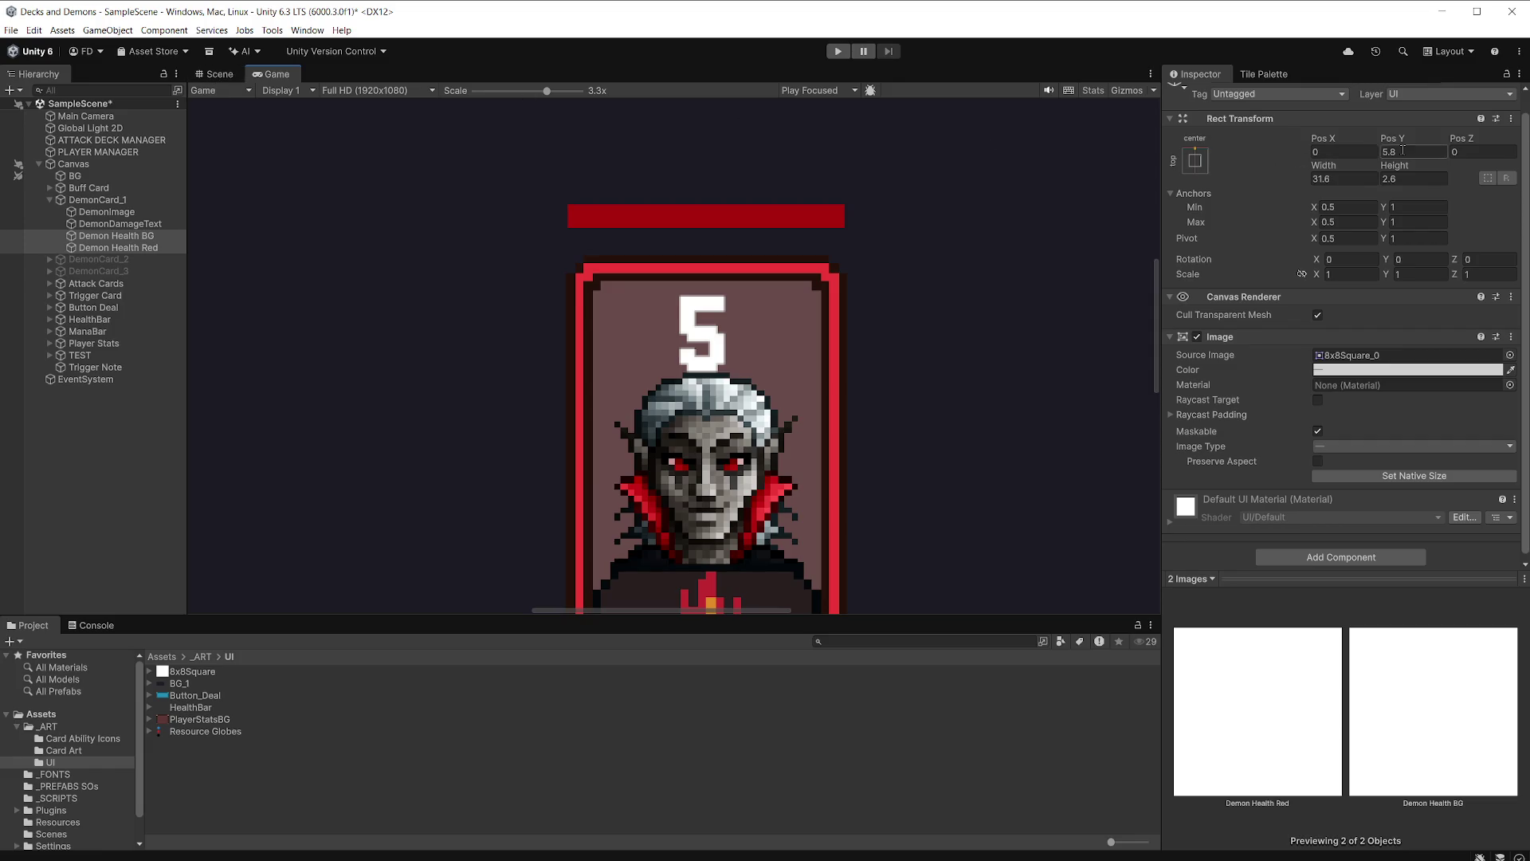
{"action": "left_click_drag", "start_coordinate": [1330, 170], "coordinate": [1323, 169]}
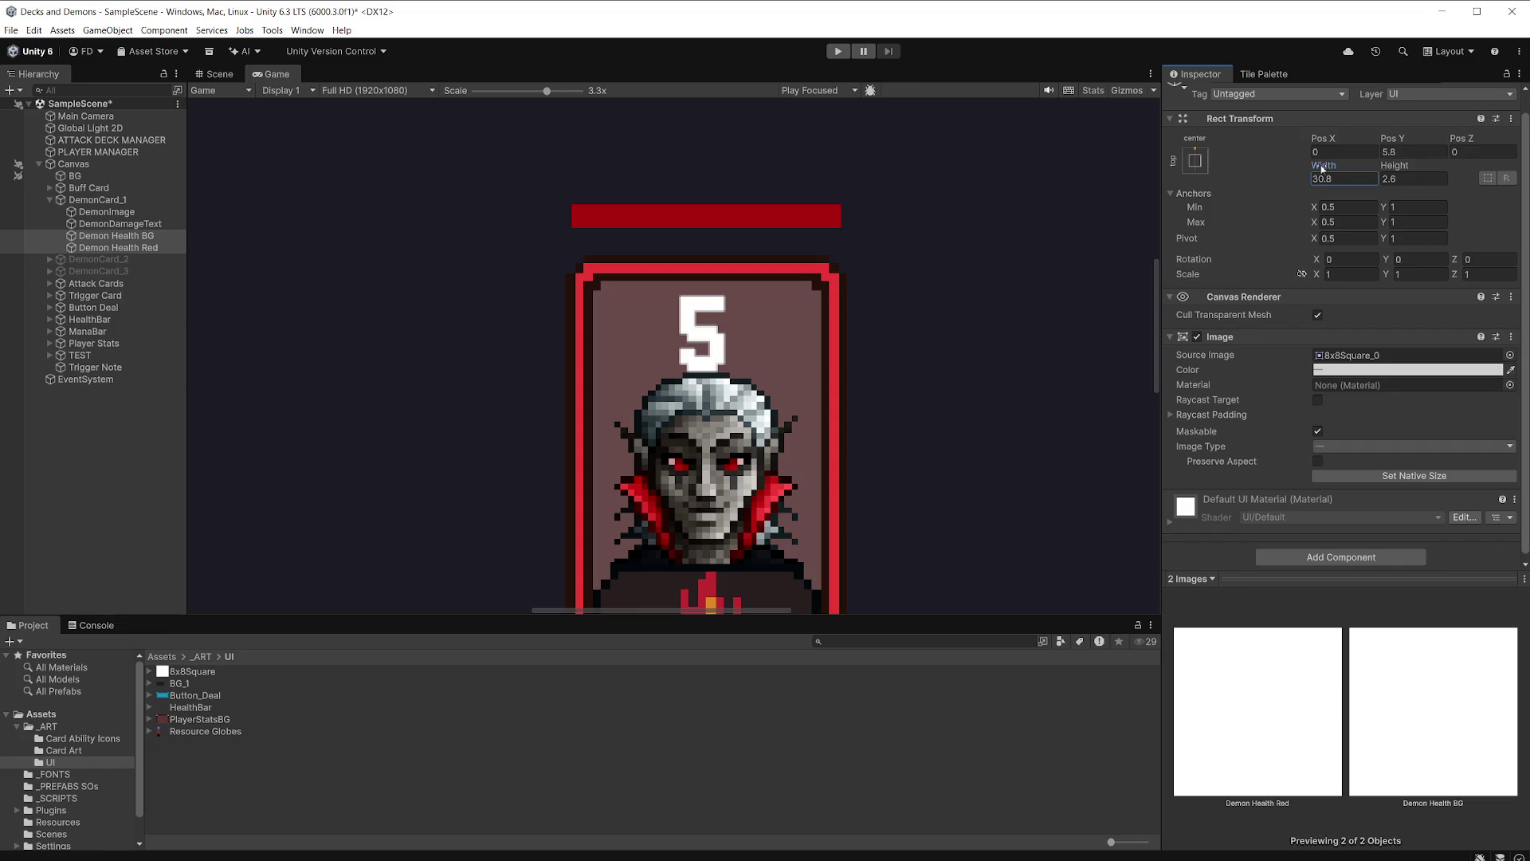
{"action": "key", "text": "ctrl+s"}
{"action": "scroll", "coordinate": [757, 297], "scroll_direction": "down", "scroll_amount": 3}
{"action": "scroll", "coordinate": [712, 280], "scroll_direction": "down", "scroll_amount": 10}
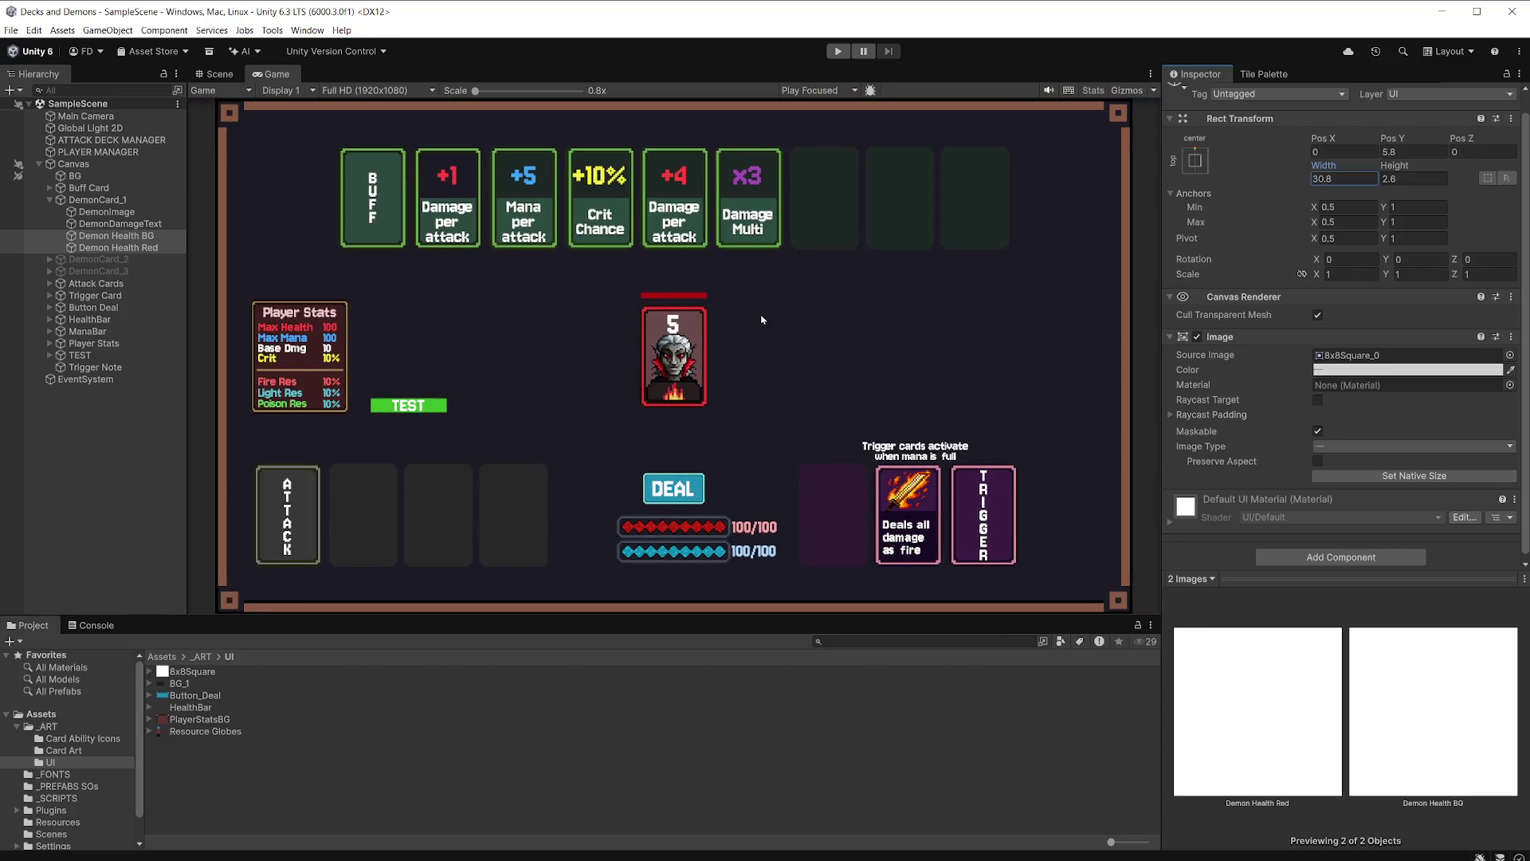
Drain Demon Health Red's fill amount to about half (0.476).
{"action": "left_click", "coordinate": [157, 247]}
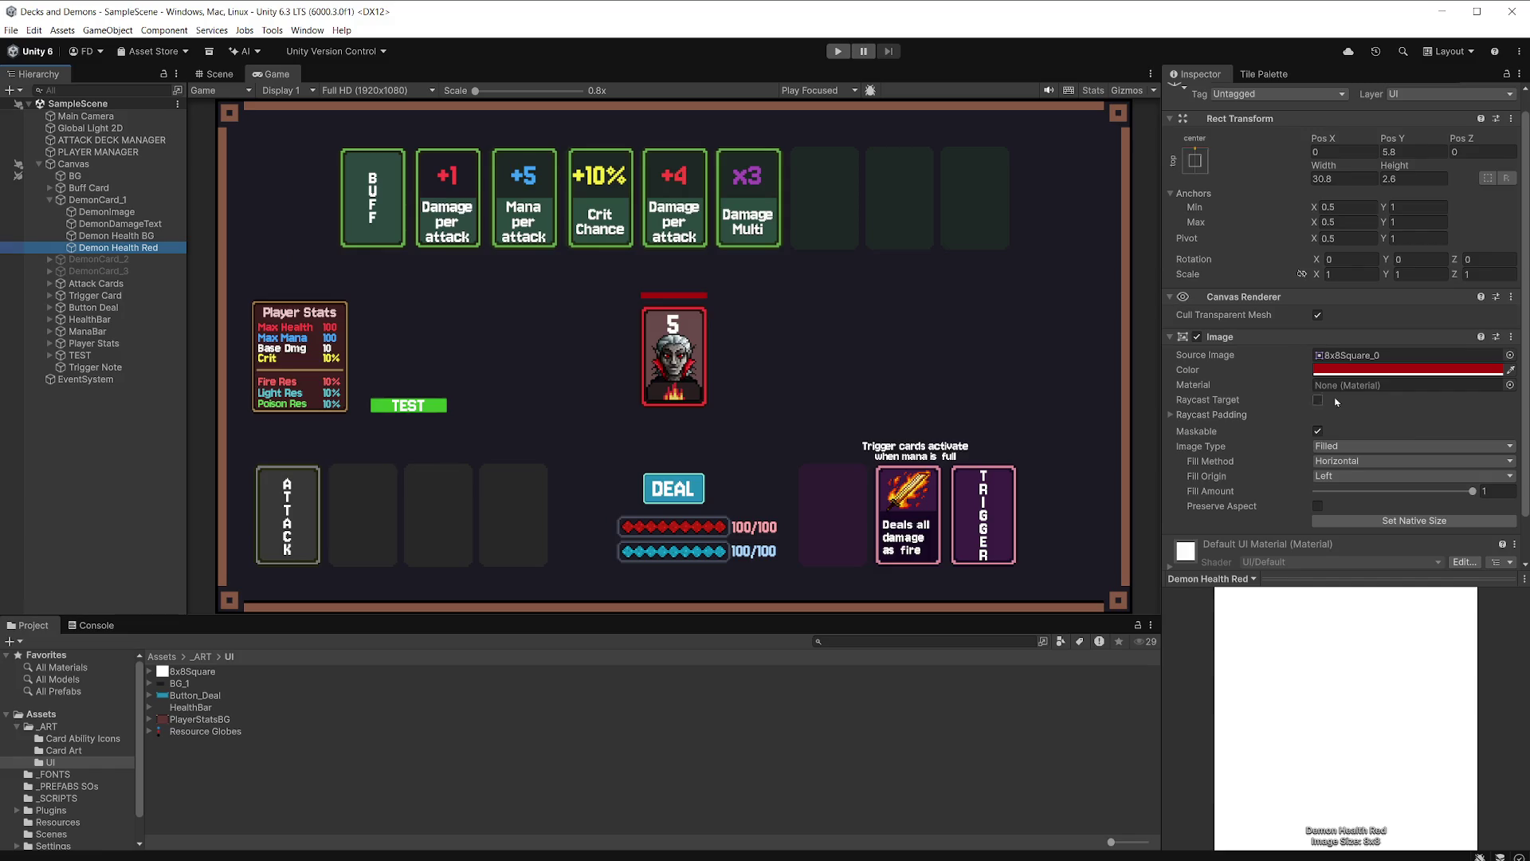
{"action": "left_click_drag", "start_coordinate": [1472, 493], "coordinate": [1390, 496]}
{"action": "left_click", "coordinate": [117, 235]}
Make Demon Health BG black (000000) and partly transparent, then save the scene.
{"action": "left_click", "coordinate": [1417, 372]}
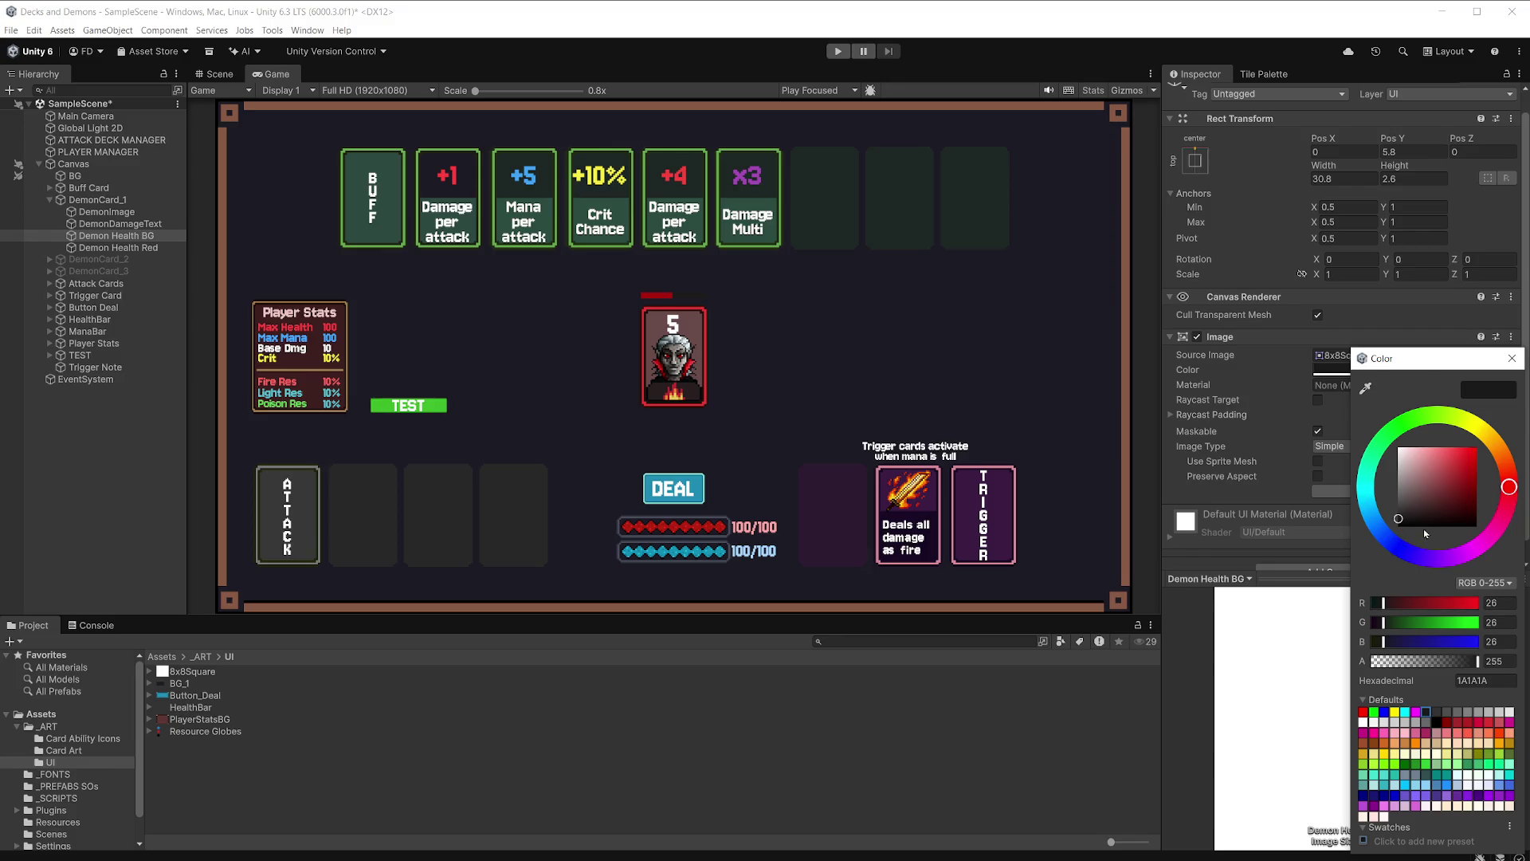
{"action": "left_click", "coordinate": [156, 236]}
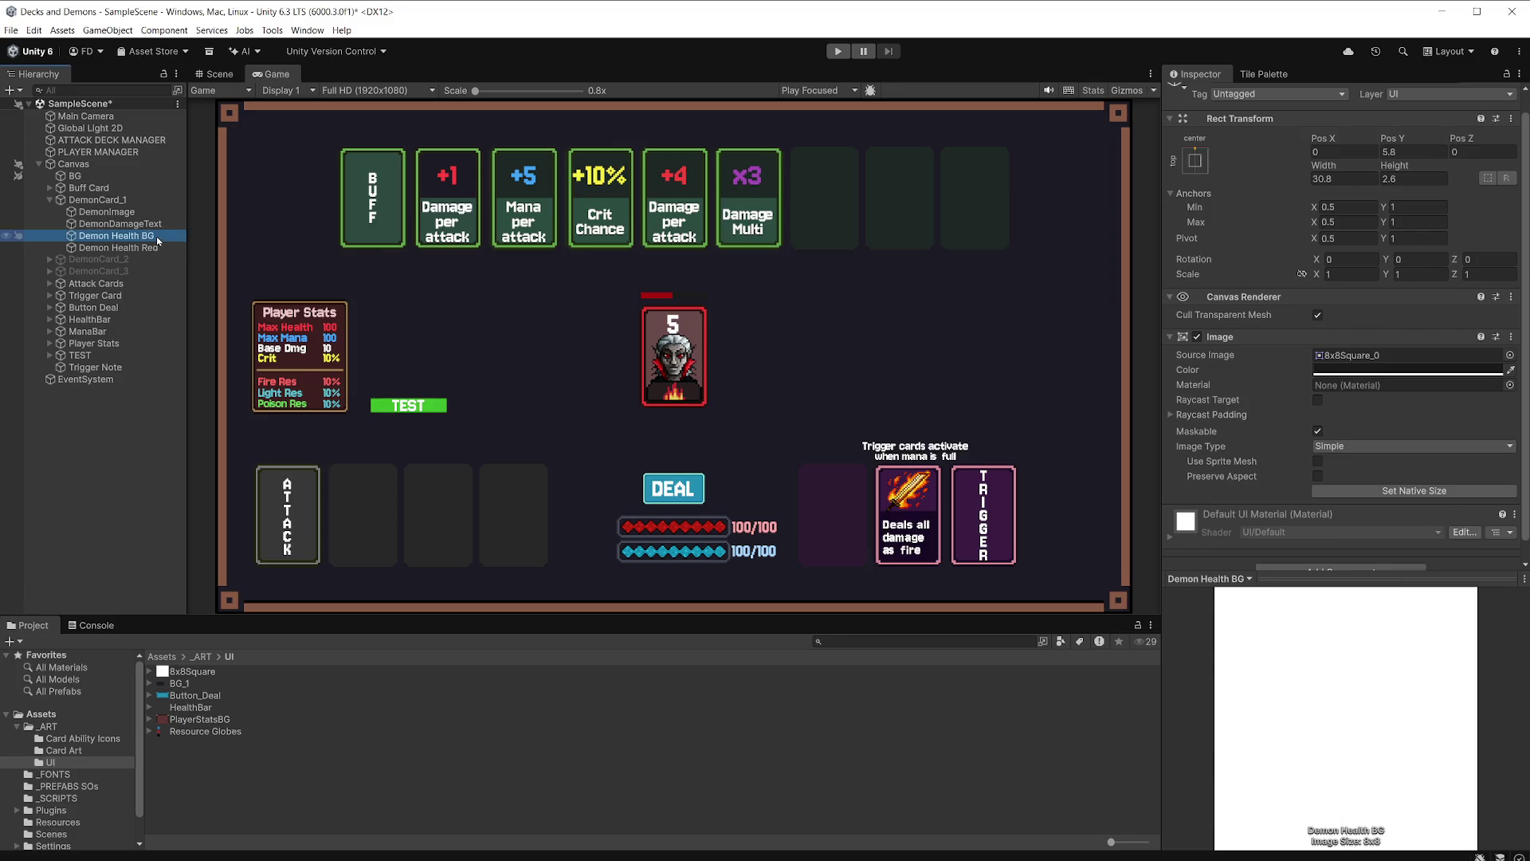
{"action": "left_click", "coordinate": [1408, 370]}
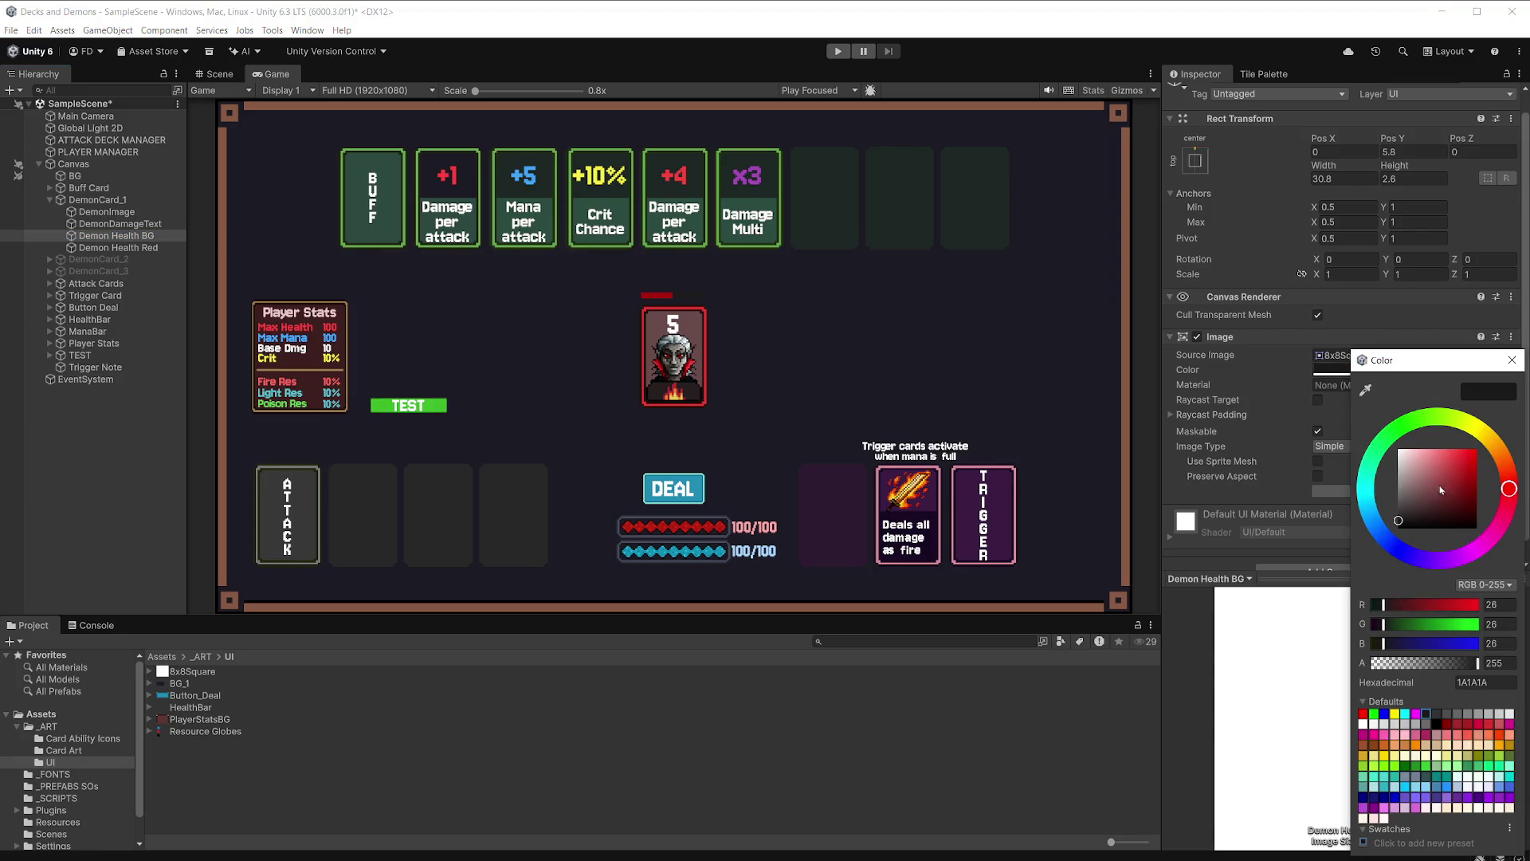
{"action": "left_click_drag", "start_coordinate": [1426, 522], "coordinate": [1429, 550]}
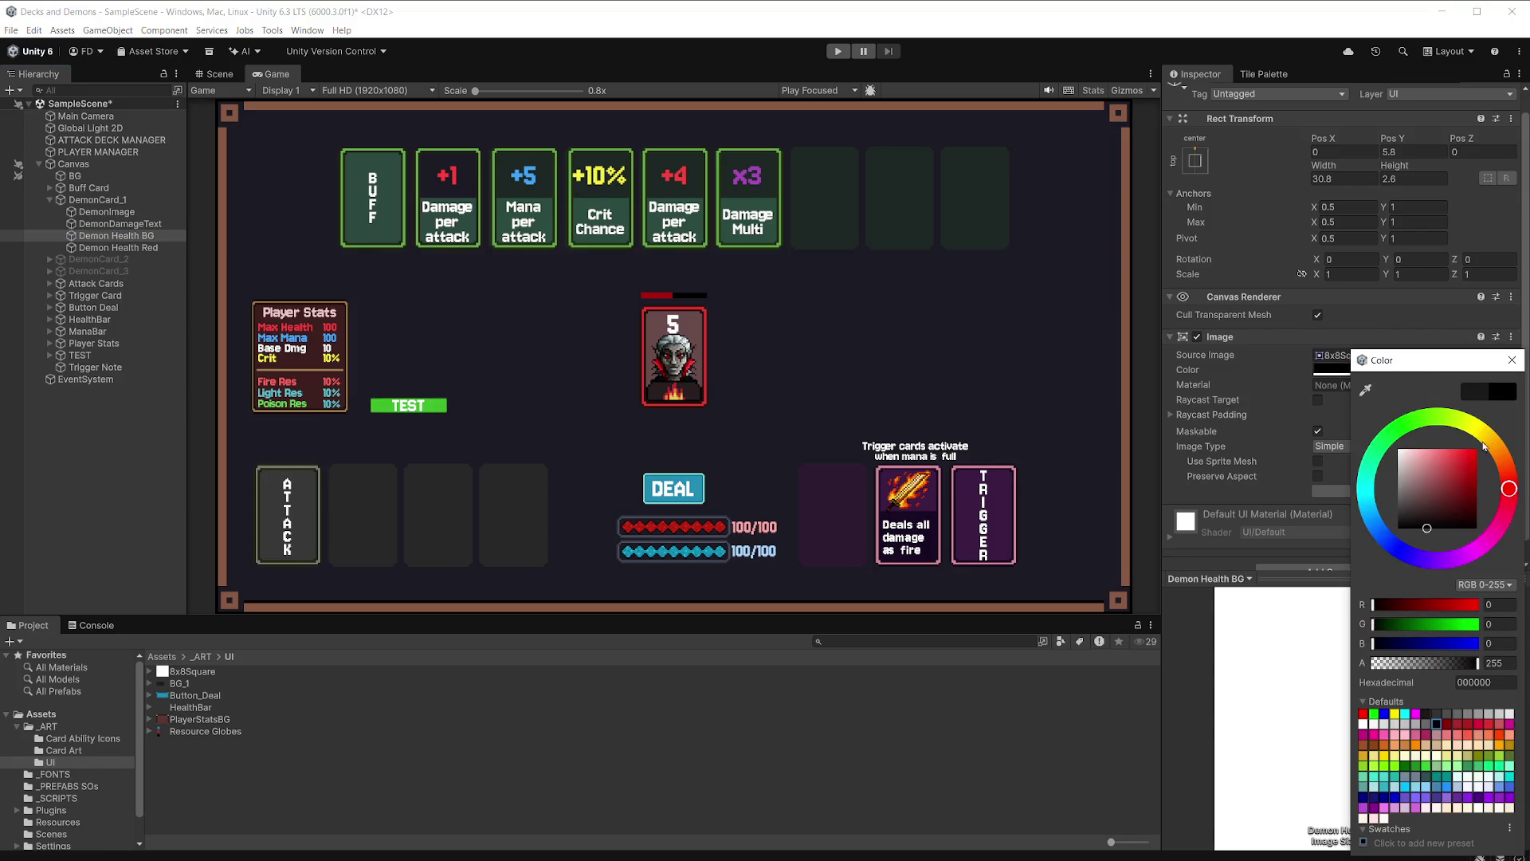
{"action": "left_click_drag", "start_coordinate": [1476, 663], "coordinate": [1438, 673]}
{"action": "left_click", "coordinate": [1511, 359]}
{"action": "key", "text": "ctrl+s"}
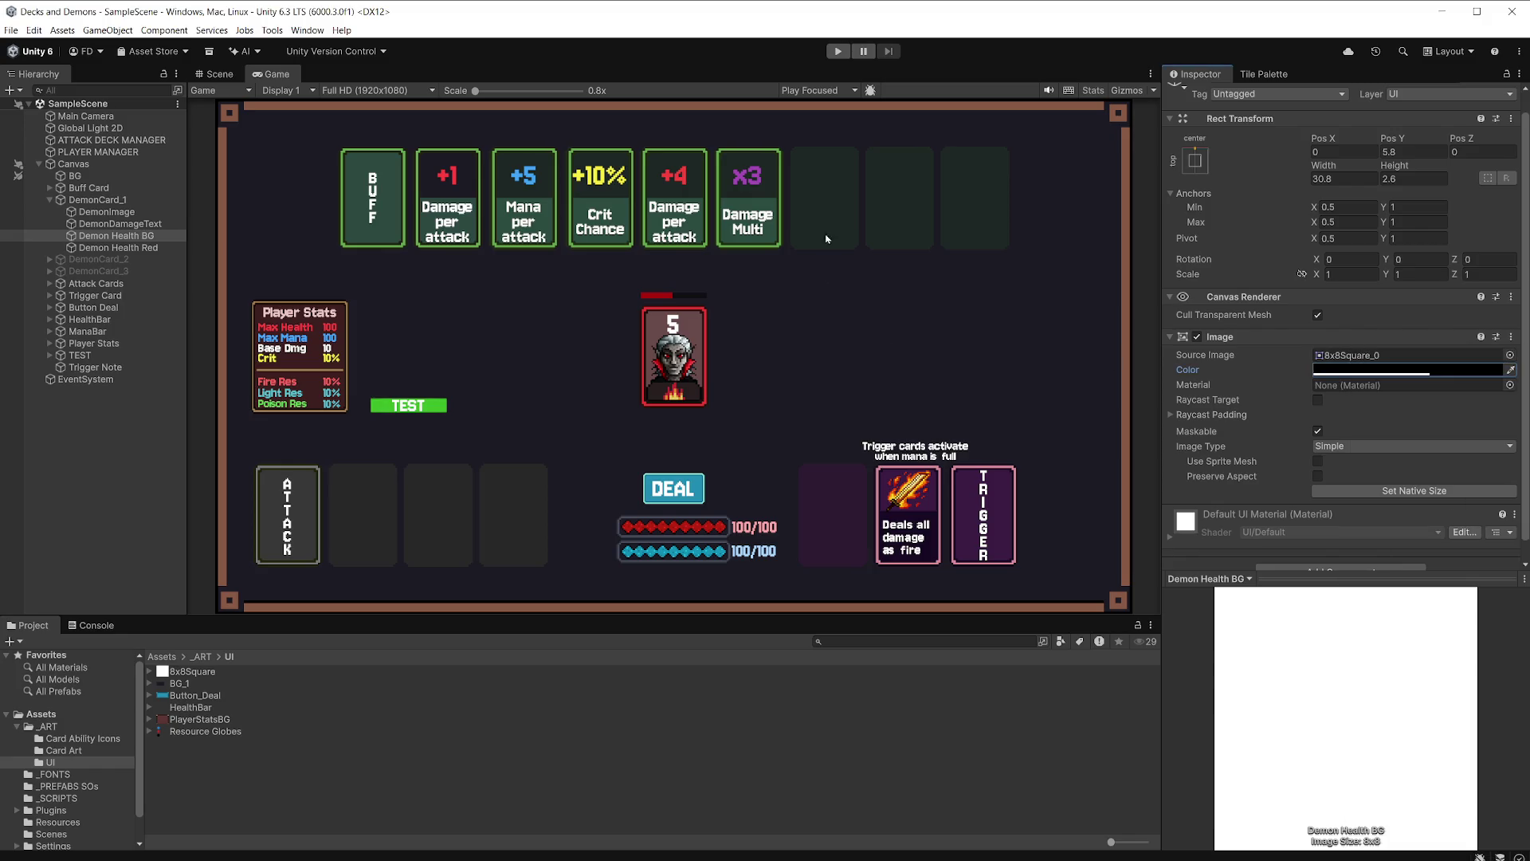
{"action": "left_click_drag", "start_coordinate": [476, 91], "coordinate": [489, 101]}
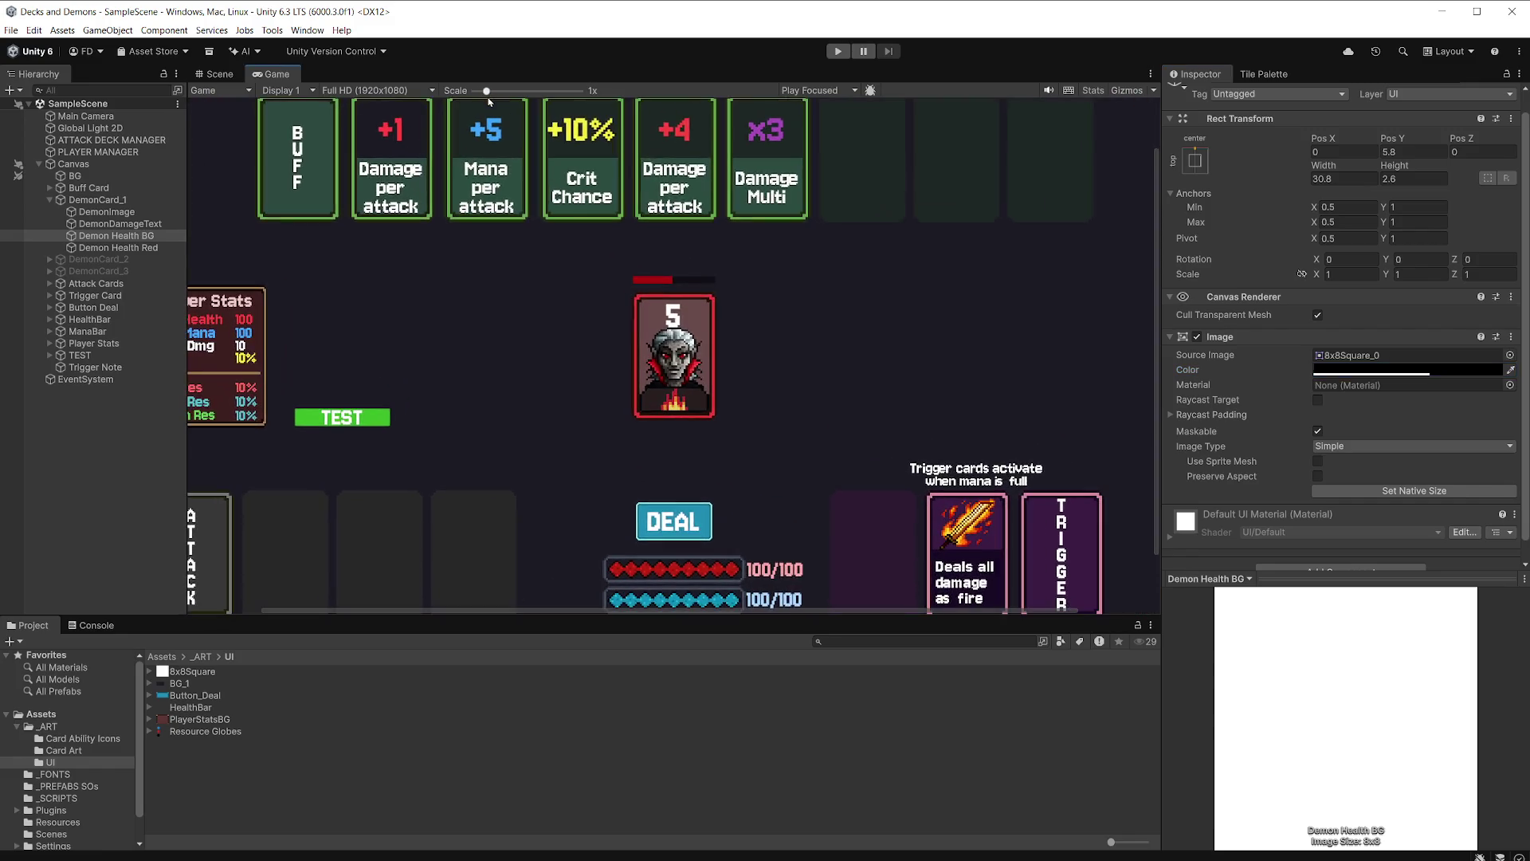
Run the game maximized to check the half-empty demon health bar, then stop it.
{"action": "left_click", "coordinate": [807, 90]}
{"action": "left_click", "coordinate": [805, 116]}
{"action": "left_click", "coordinate": [837, 53]}
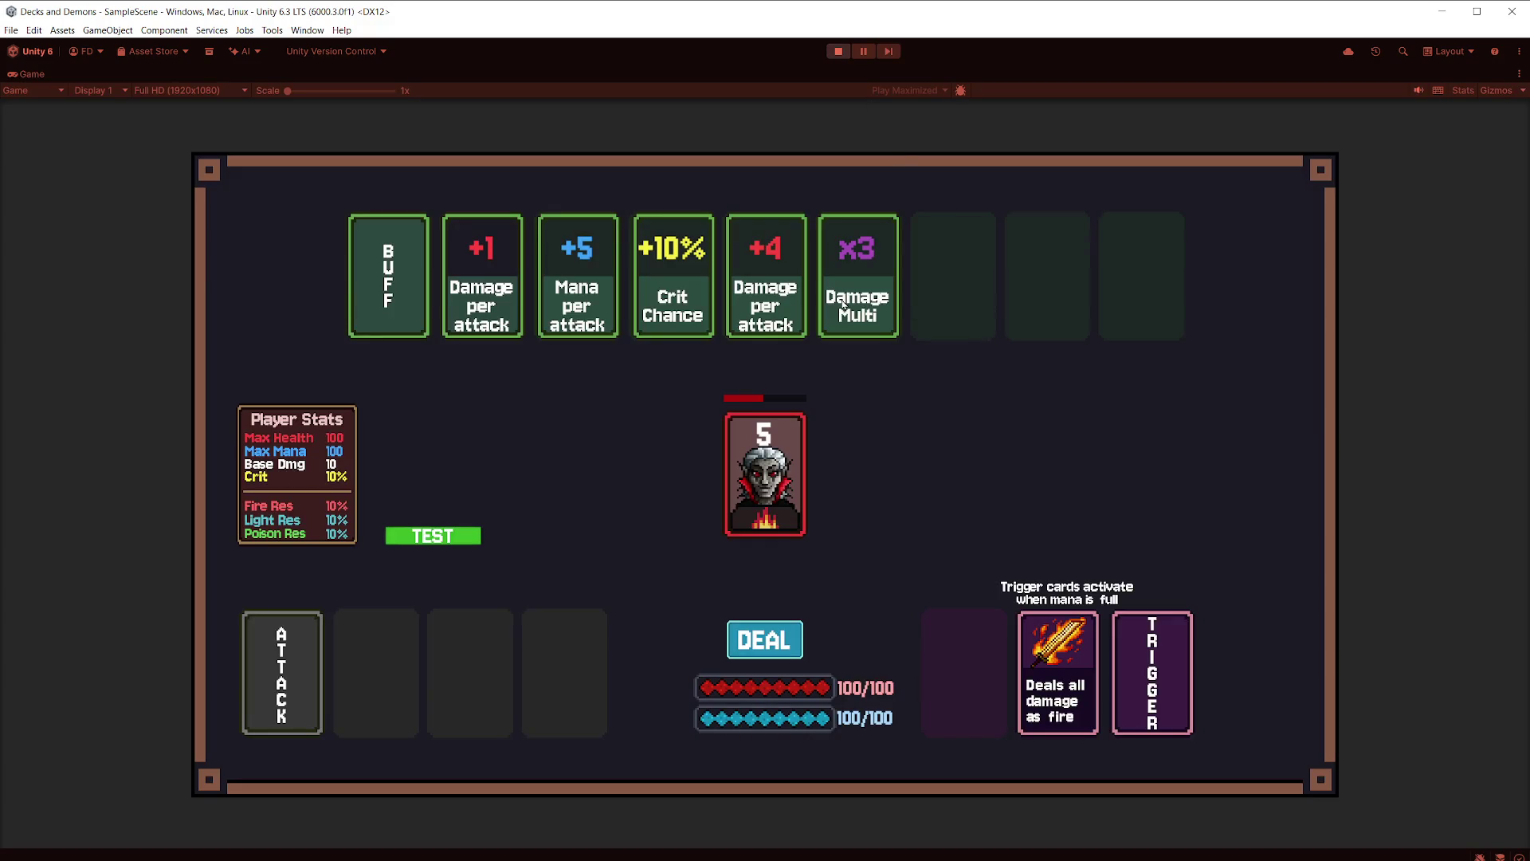
{"action": "left_click", "coordinate": [838, 51]}
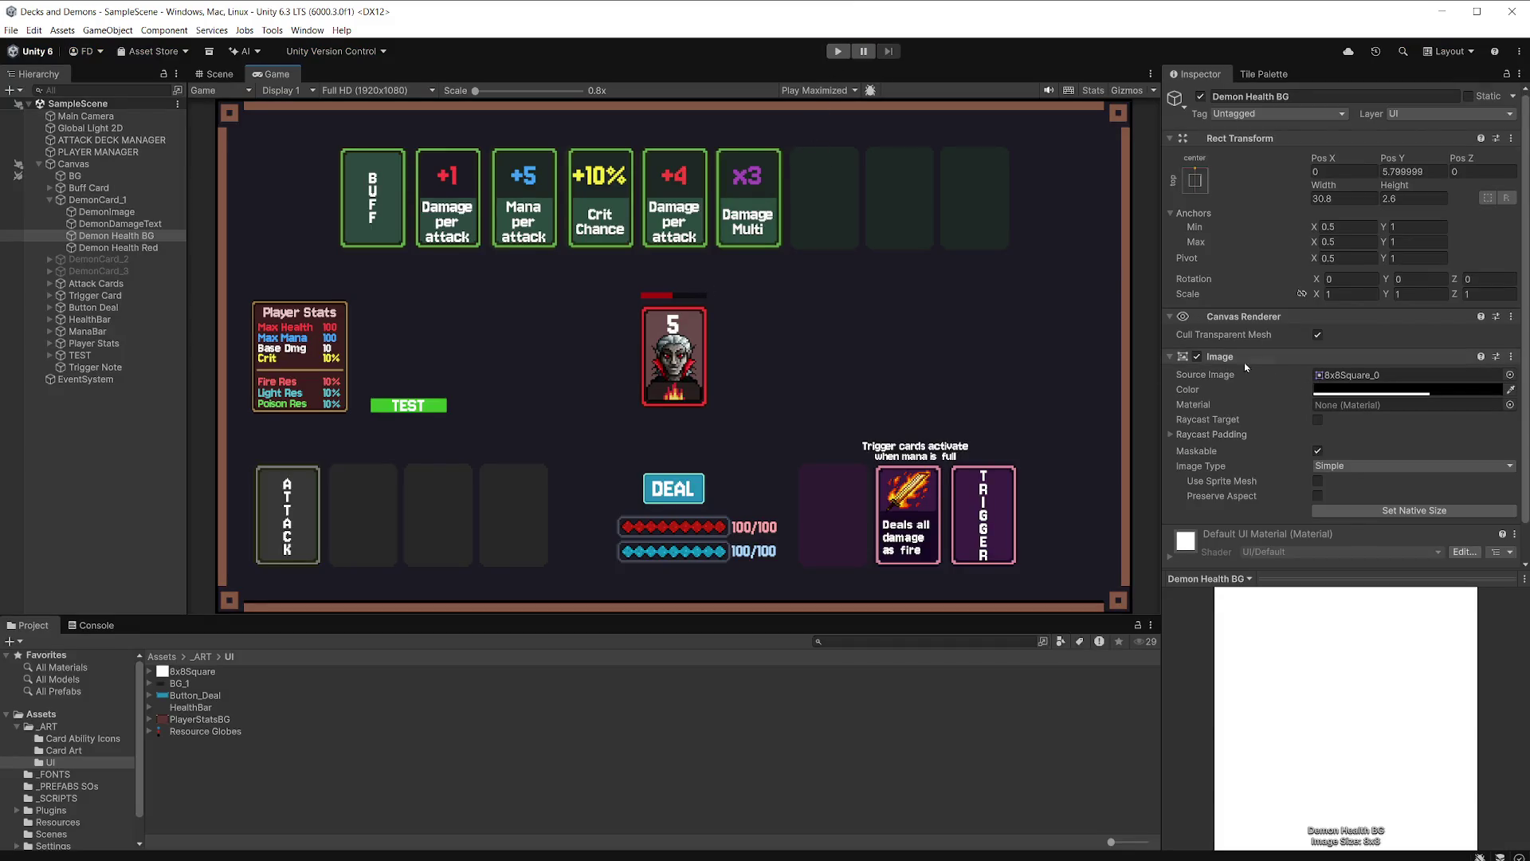
Drag Demon Health Red's Fill Amount back to 1, play, and fire the test action.
{"action": "key", "text": "Down"}
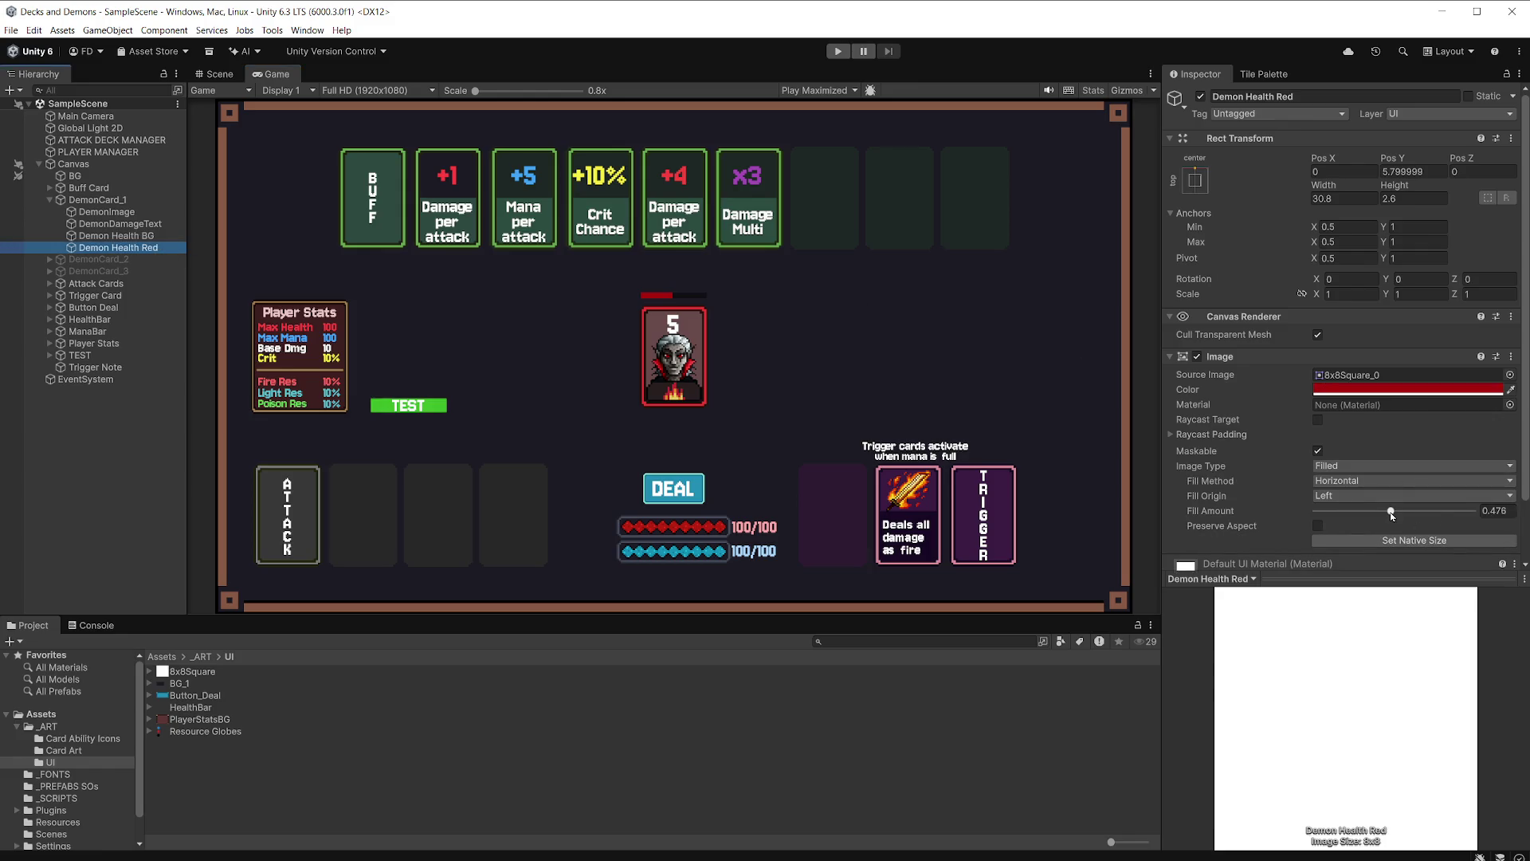
{"action": "mouse_move", "coordinate": [1392, 515]}
{"action": "left_mouse_down"}
{"action": "mouse_move", "coordinate": [1465, 516]}
{"action": "mouse_move", "coordinate": [1312, 515]}
{"action": "mouse_move", "coordinate": [1500, 523]}
{"action": "left_mouse_up"}
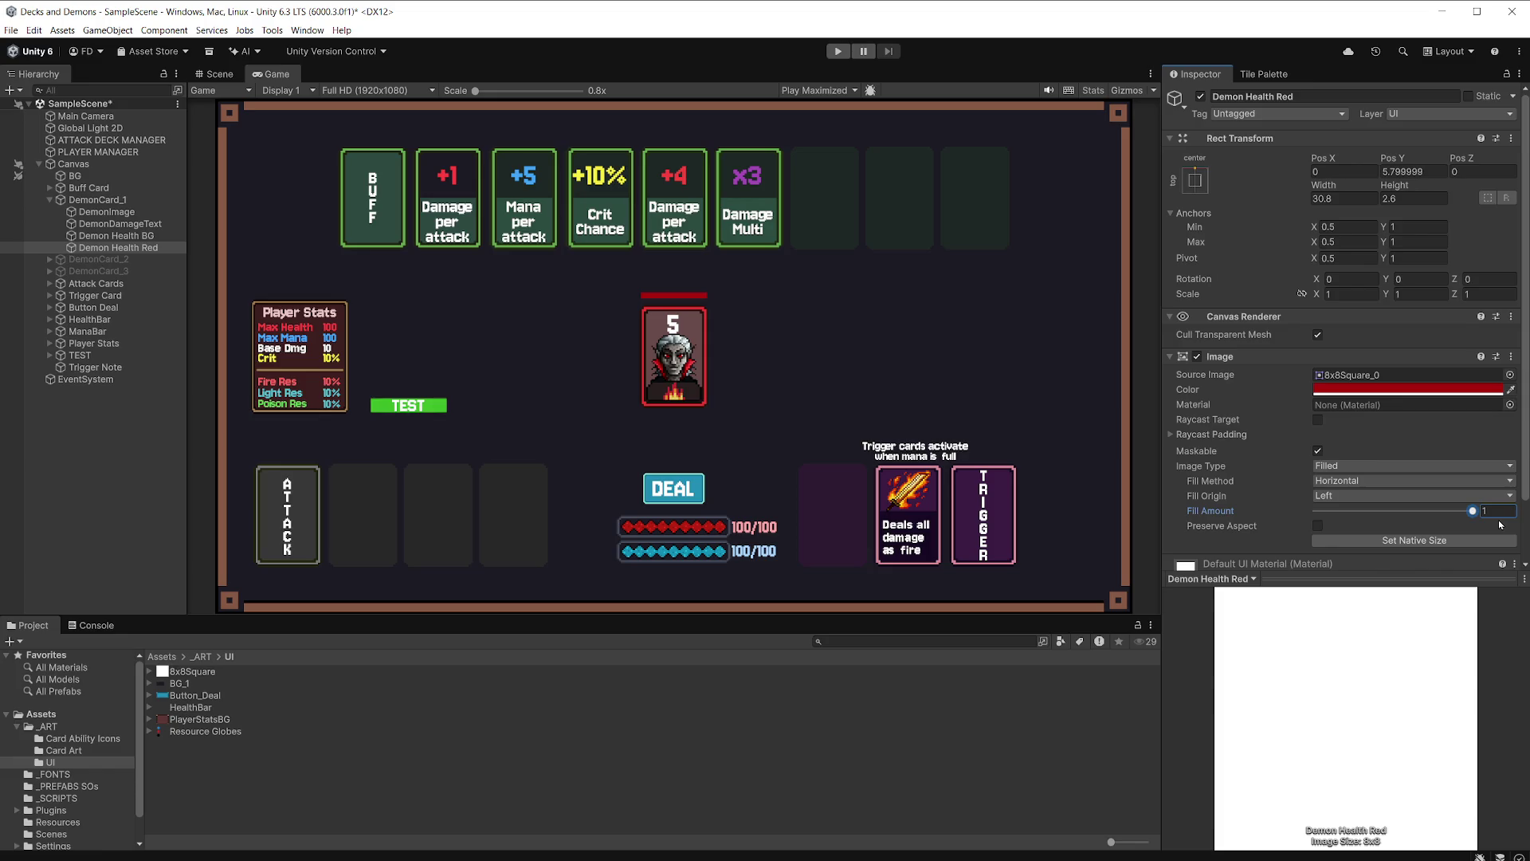
{"action": "left_click", "coordinate": [838, 51]}
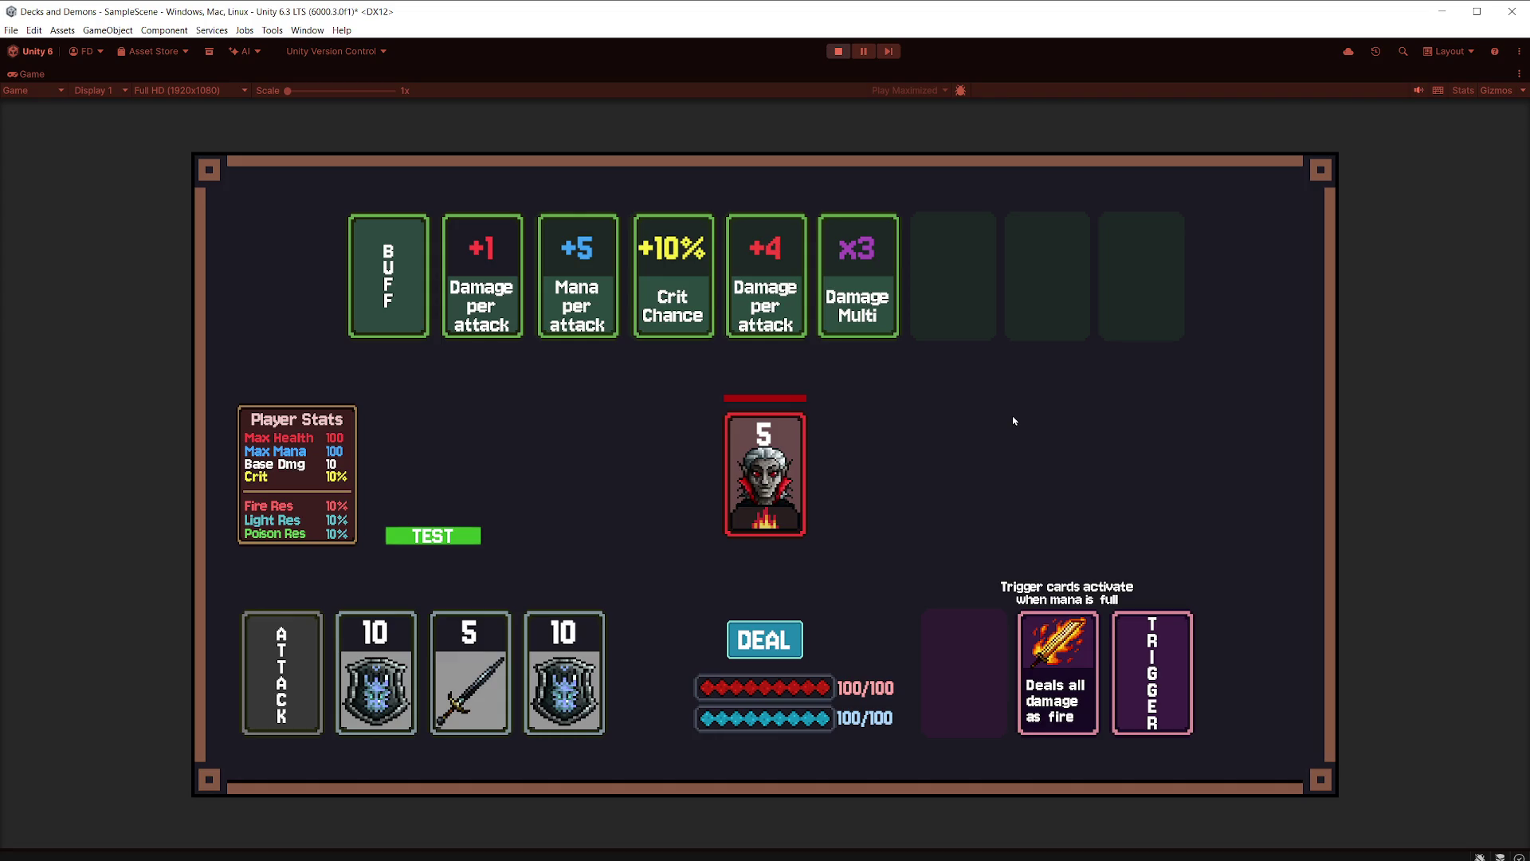
{"action": "left_click", "coordinate": [455, 542]}
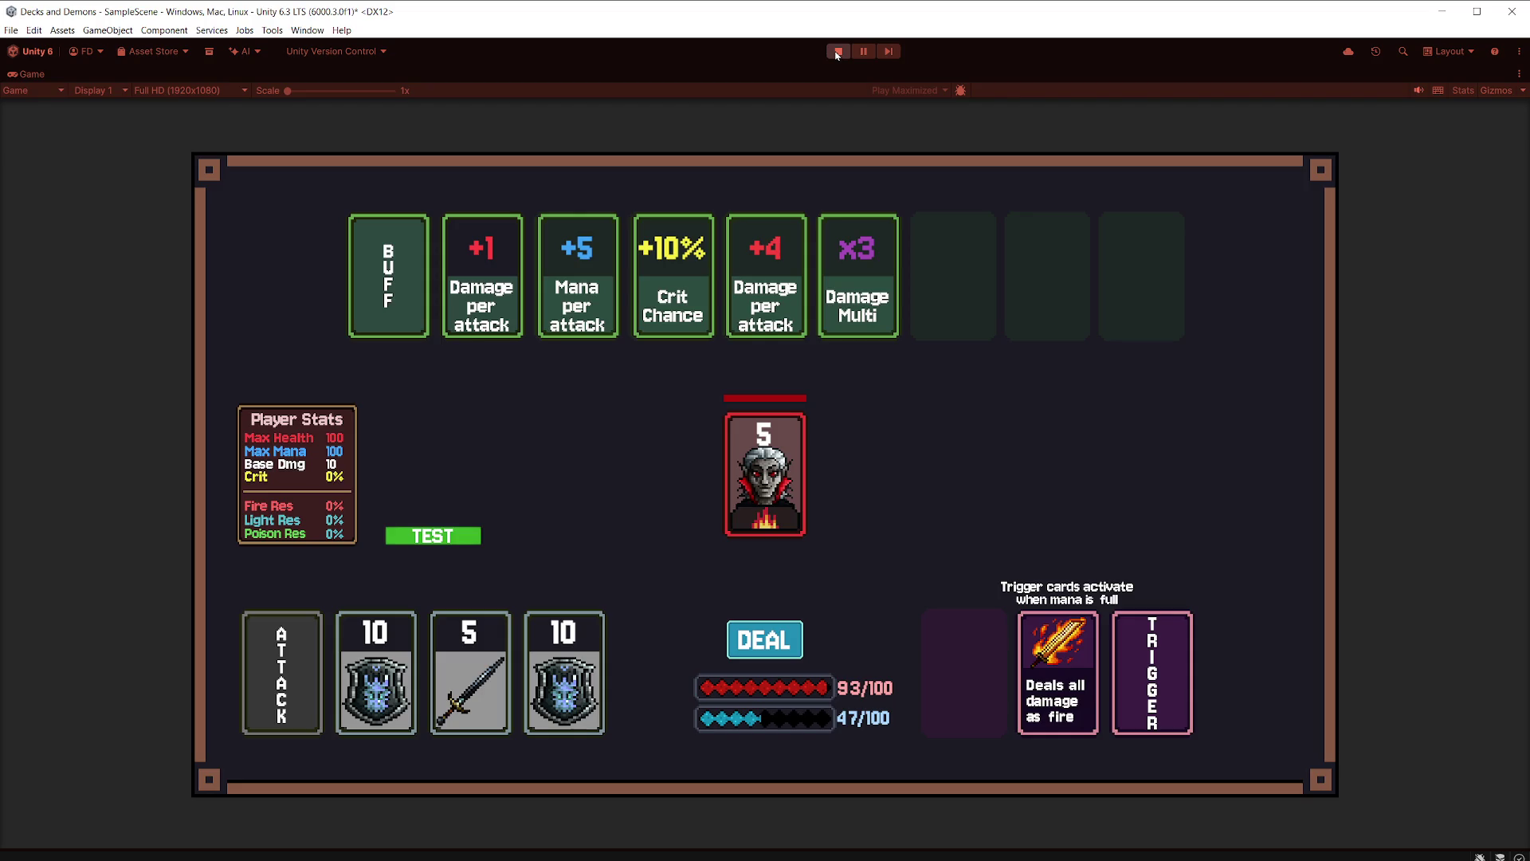
Stop play mode after watching health and mana drop.
{"action": "left_click", "coordinate": [836, 53]}
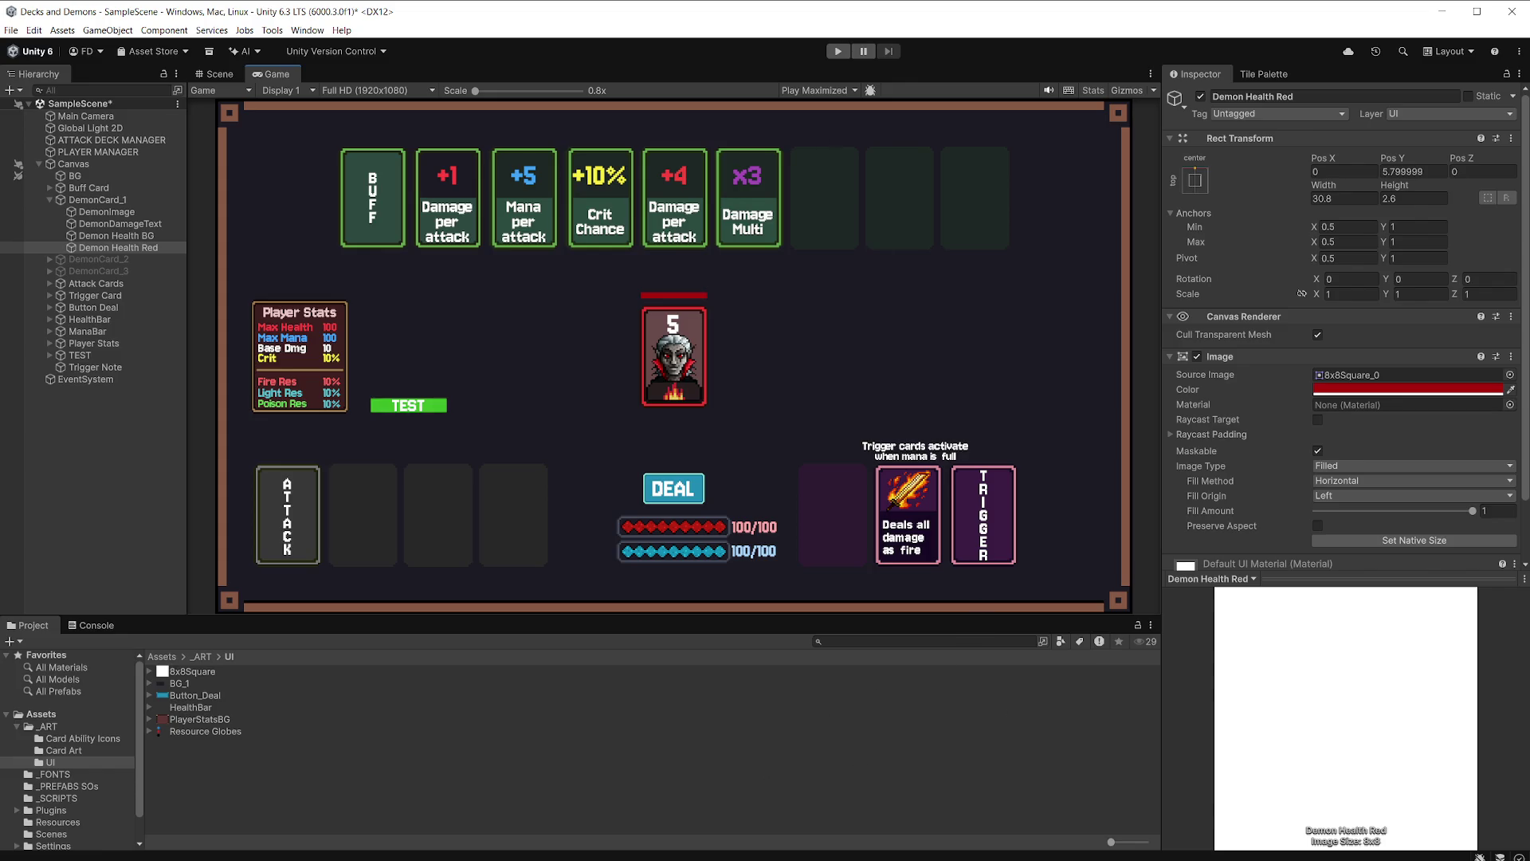
Close the TriggerCard_1.png sprite in Aseprite.
{"action": "key", "text": "alt+Tab"}
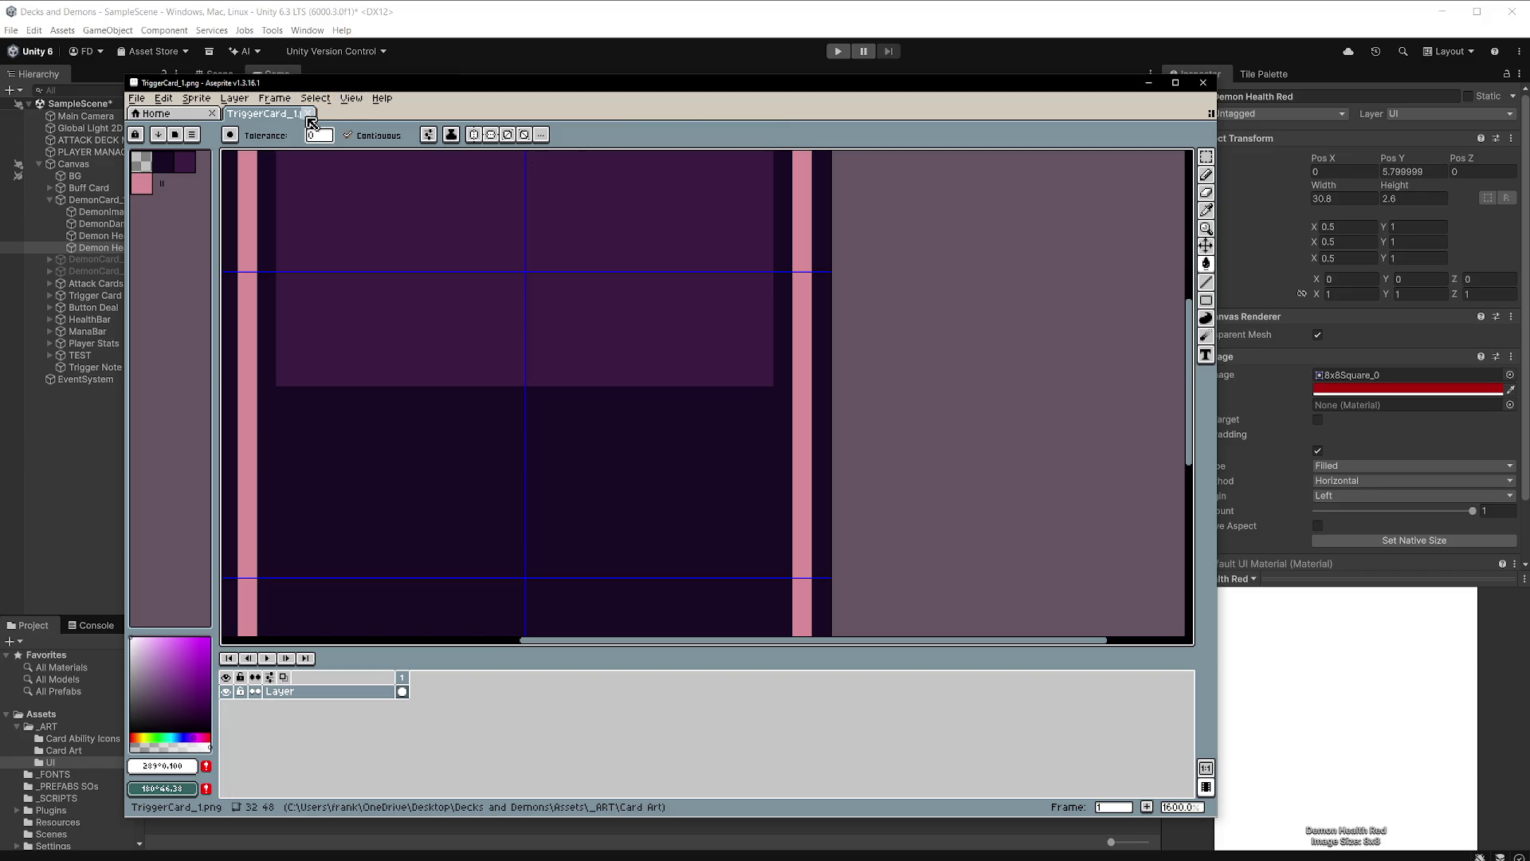
{"action": "left_click", "coordinate": [309, 118]}
{"action": "left_click", "coordinate": [136, 98]}
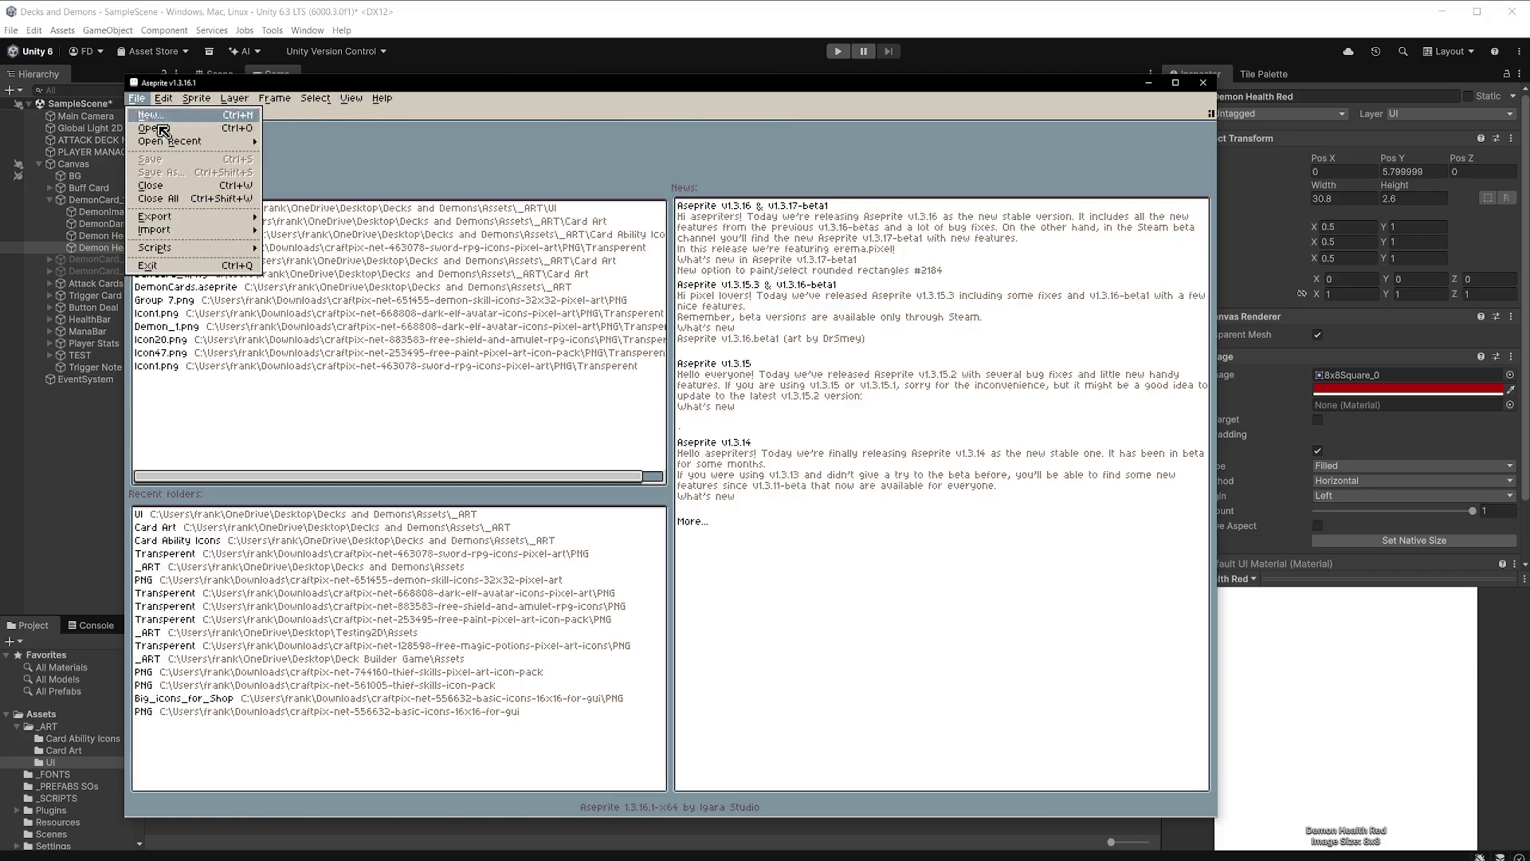
{"action": "mouse_move", "coordinate": [217, 145]}
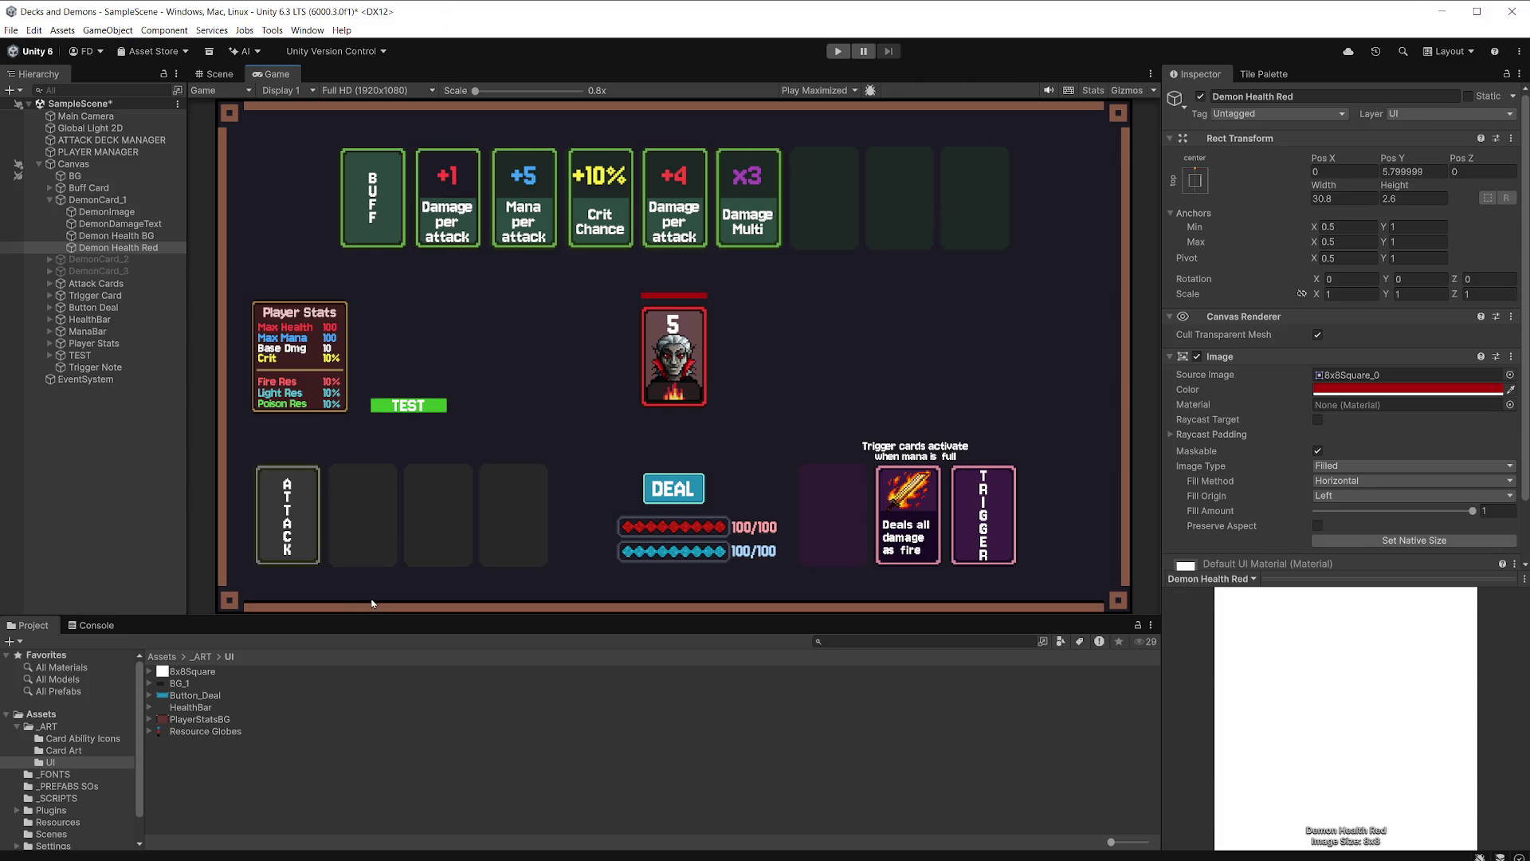
Open BG_1 in Aseprite from Unity's Project panel and zoom its canvas, then return to Unity.
{"action": "double_click", "coordinate": [188, 684]}
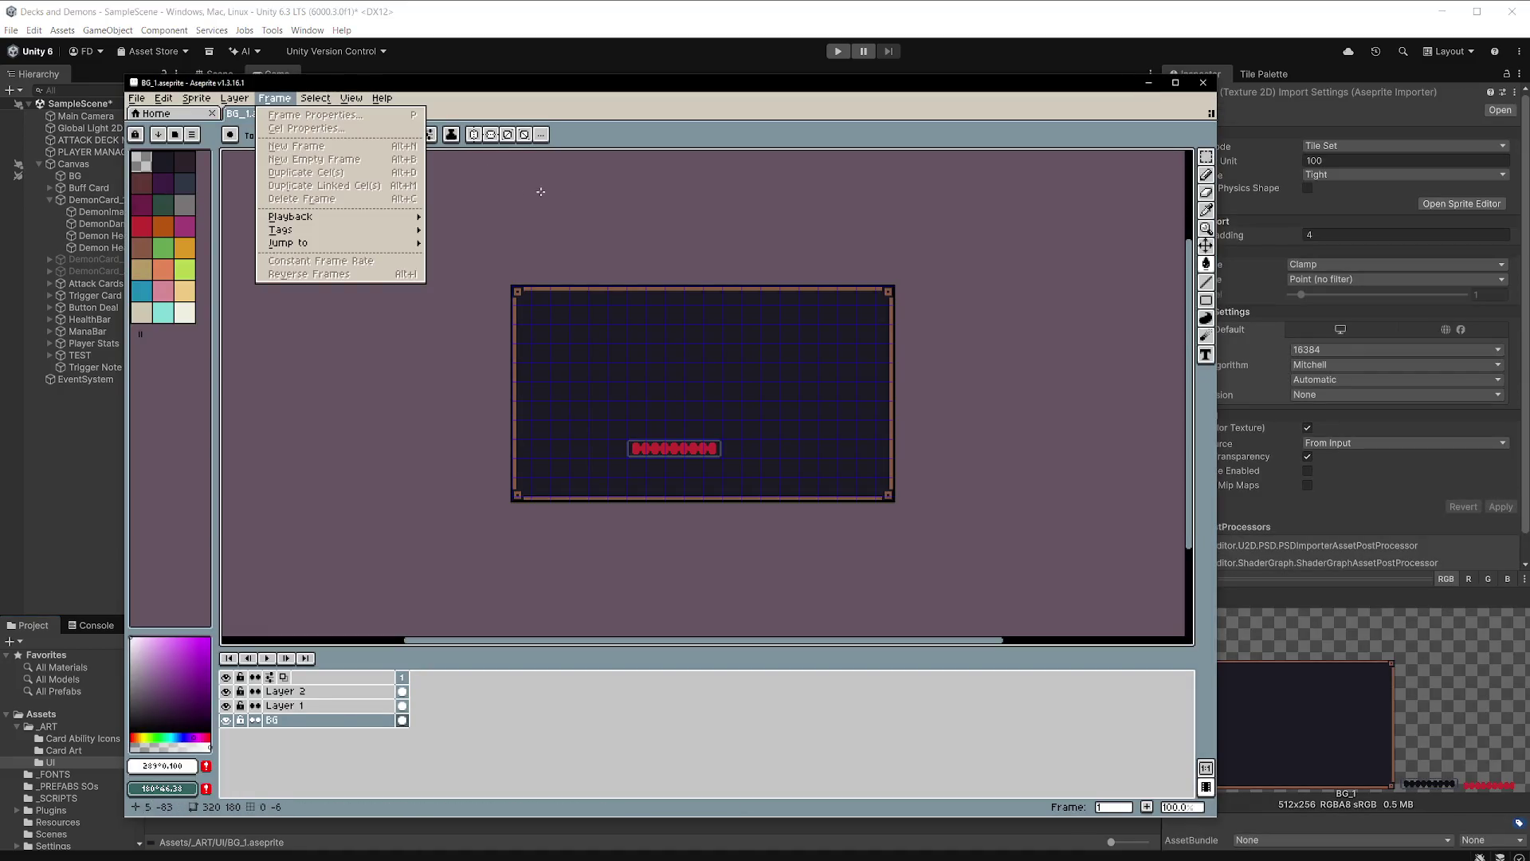
{"action": "left_click", "coordinate": [714, 203]}
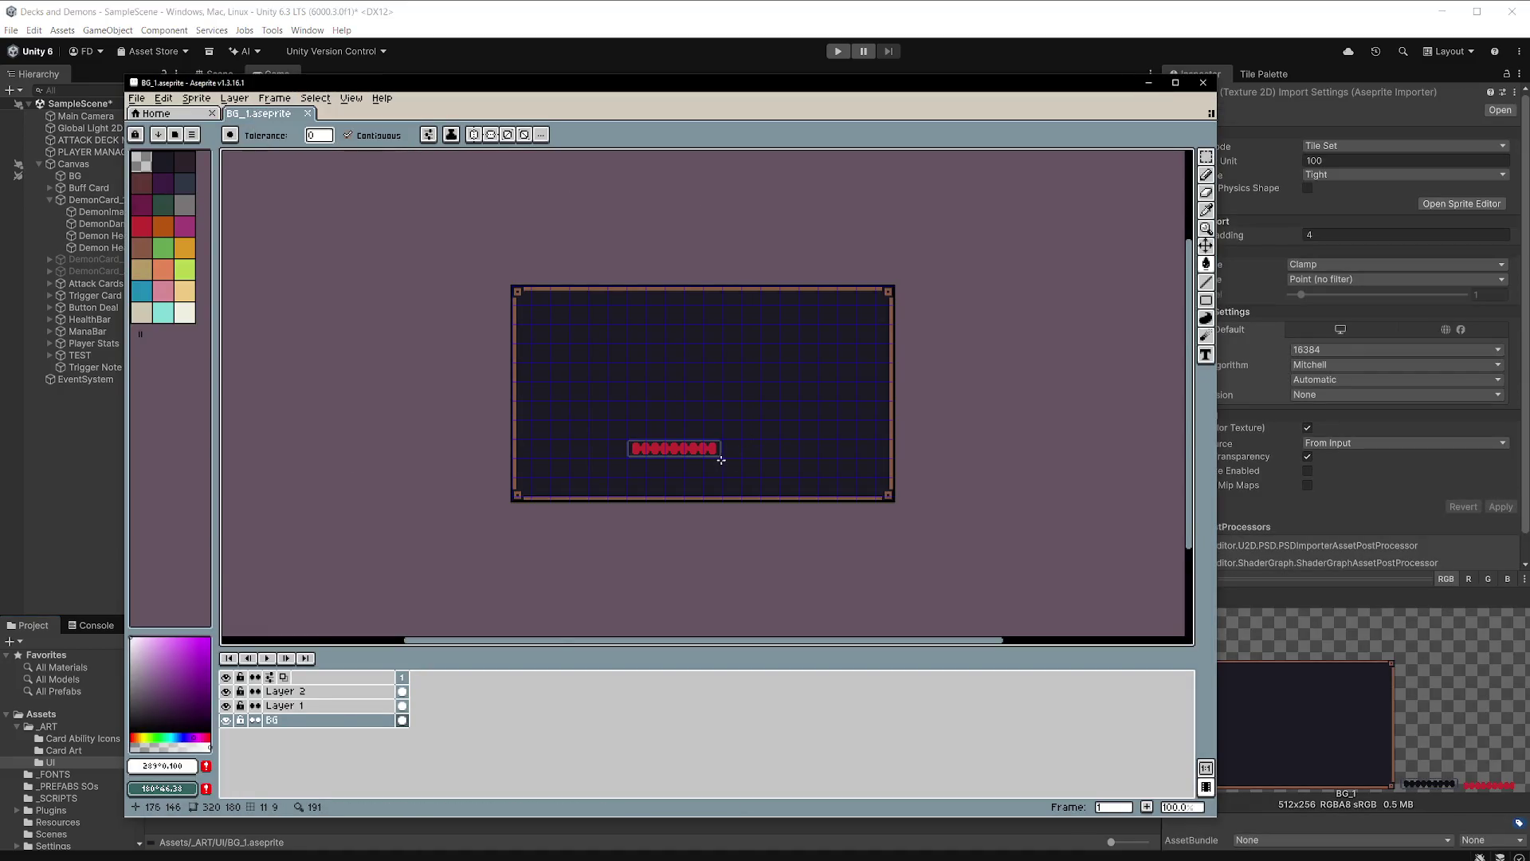
{"action": "scroll", "coordinate": [720, 460], "scroll_direction": "up", "scroll_amount": 5}
{"action": "scroll", "coordinate": [719, 460], "scroll_direction": "down", "scroll_amount": 3}
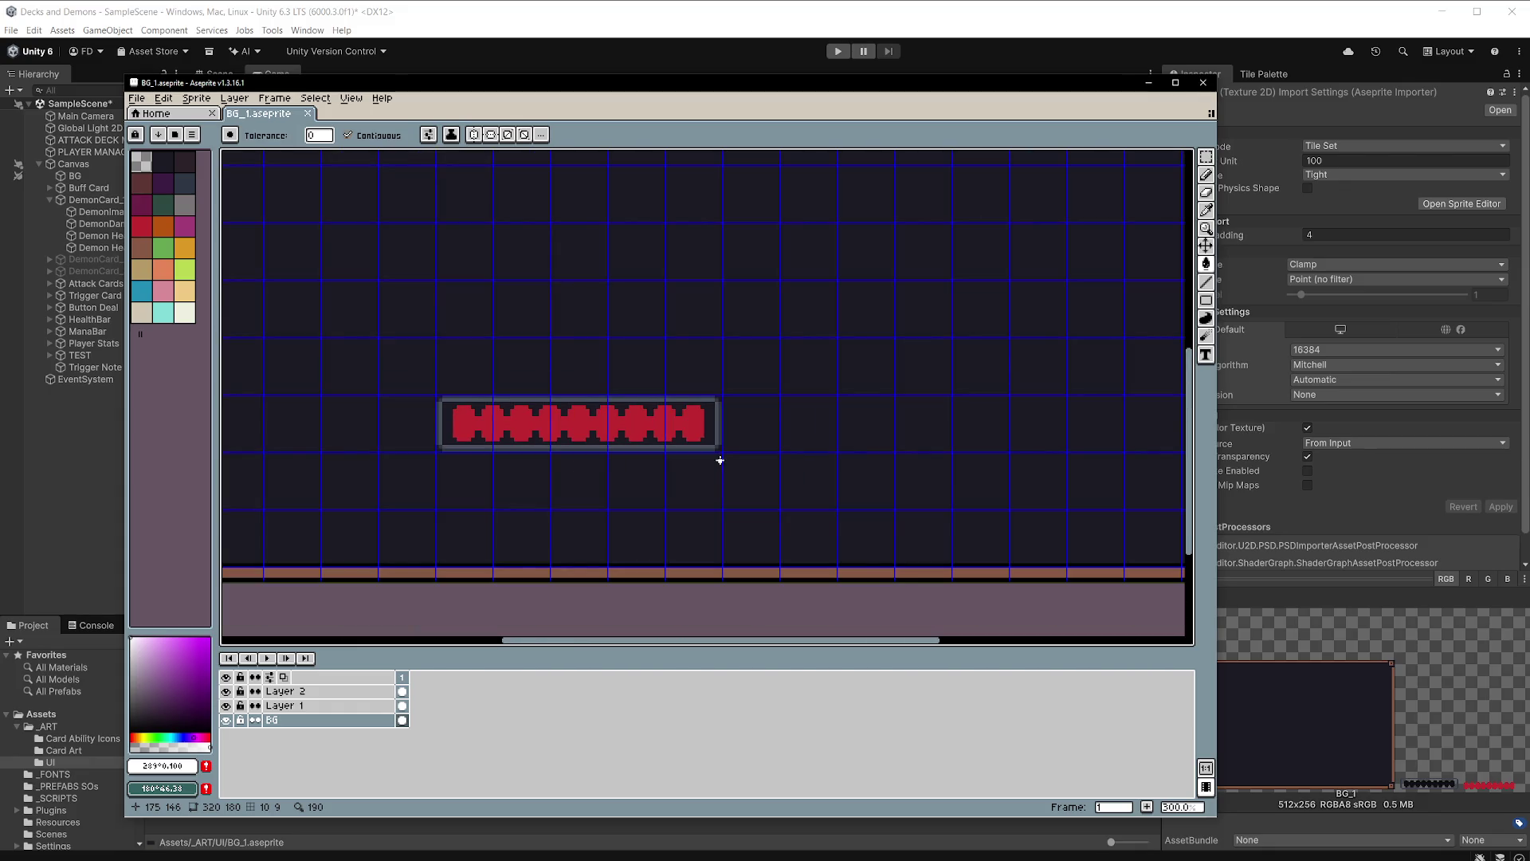
{"action": "left_click", "coordinate": [621, 19]}
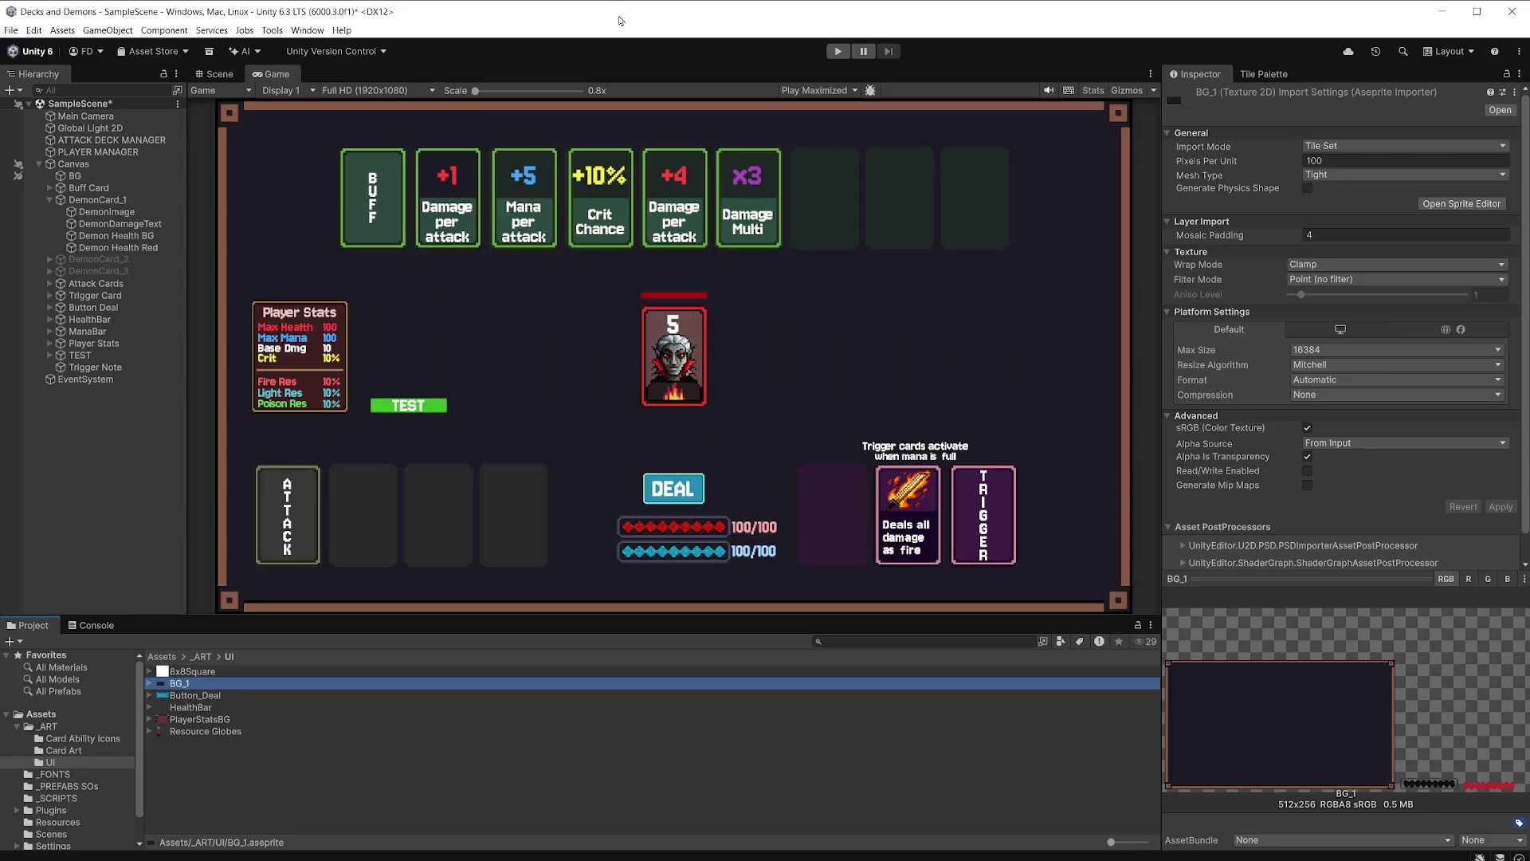
Inspect BG_1's Layer 1 and Layer 2 sprites and import settings in Unity.
{"action": "left_click", "coordinate": [149, 684]}
{"action": "left_click", "coordinate": [195, 708]}
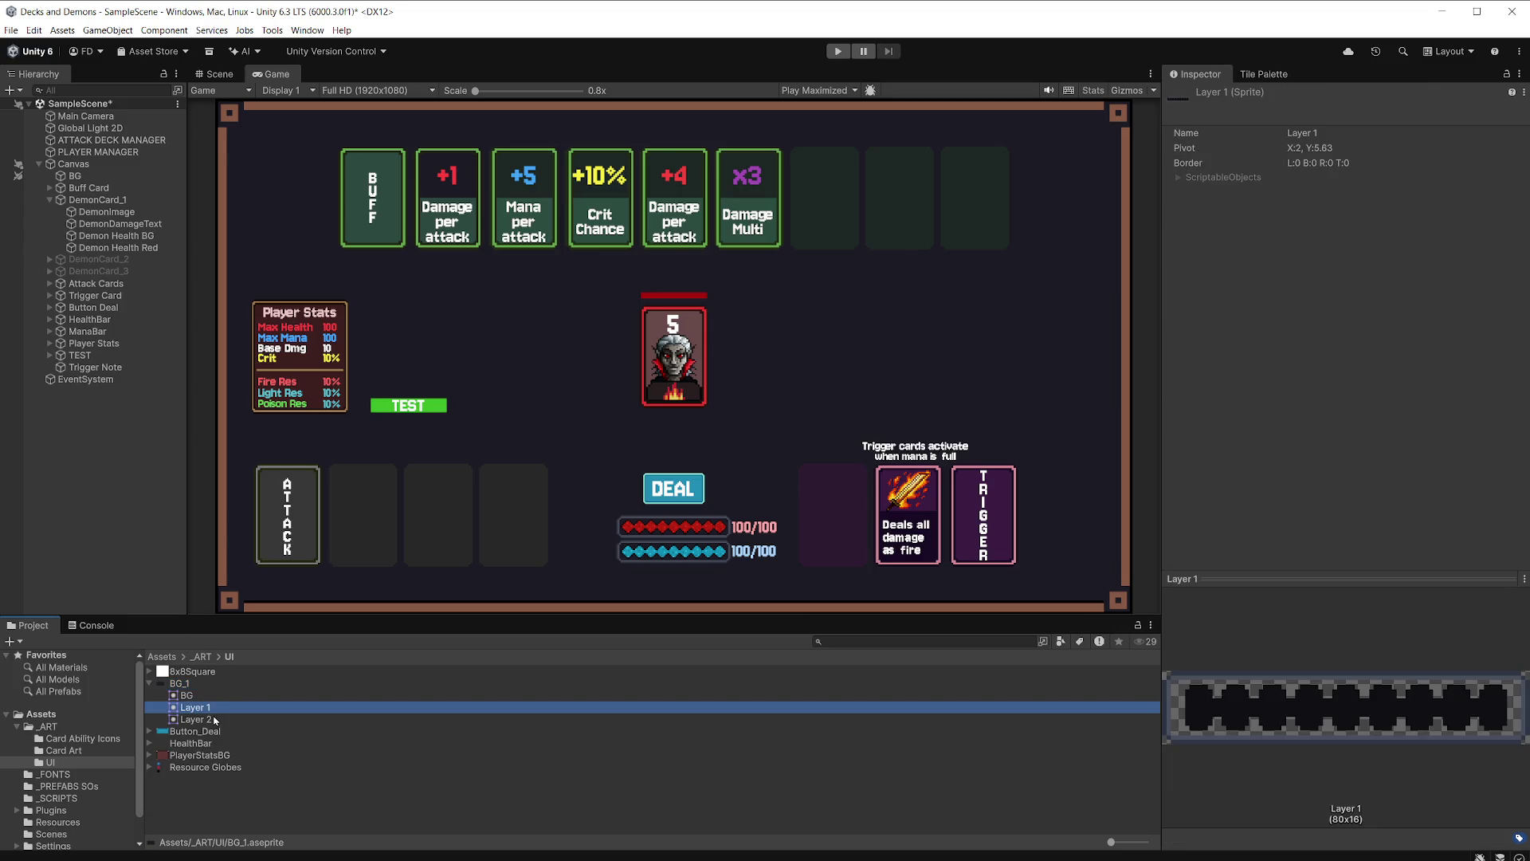
{"action": "left_click", "coordinate": [214, 721]}
{"action": "left_click", "coordinate": [215, 685]}
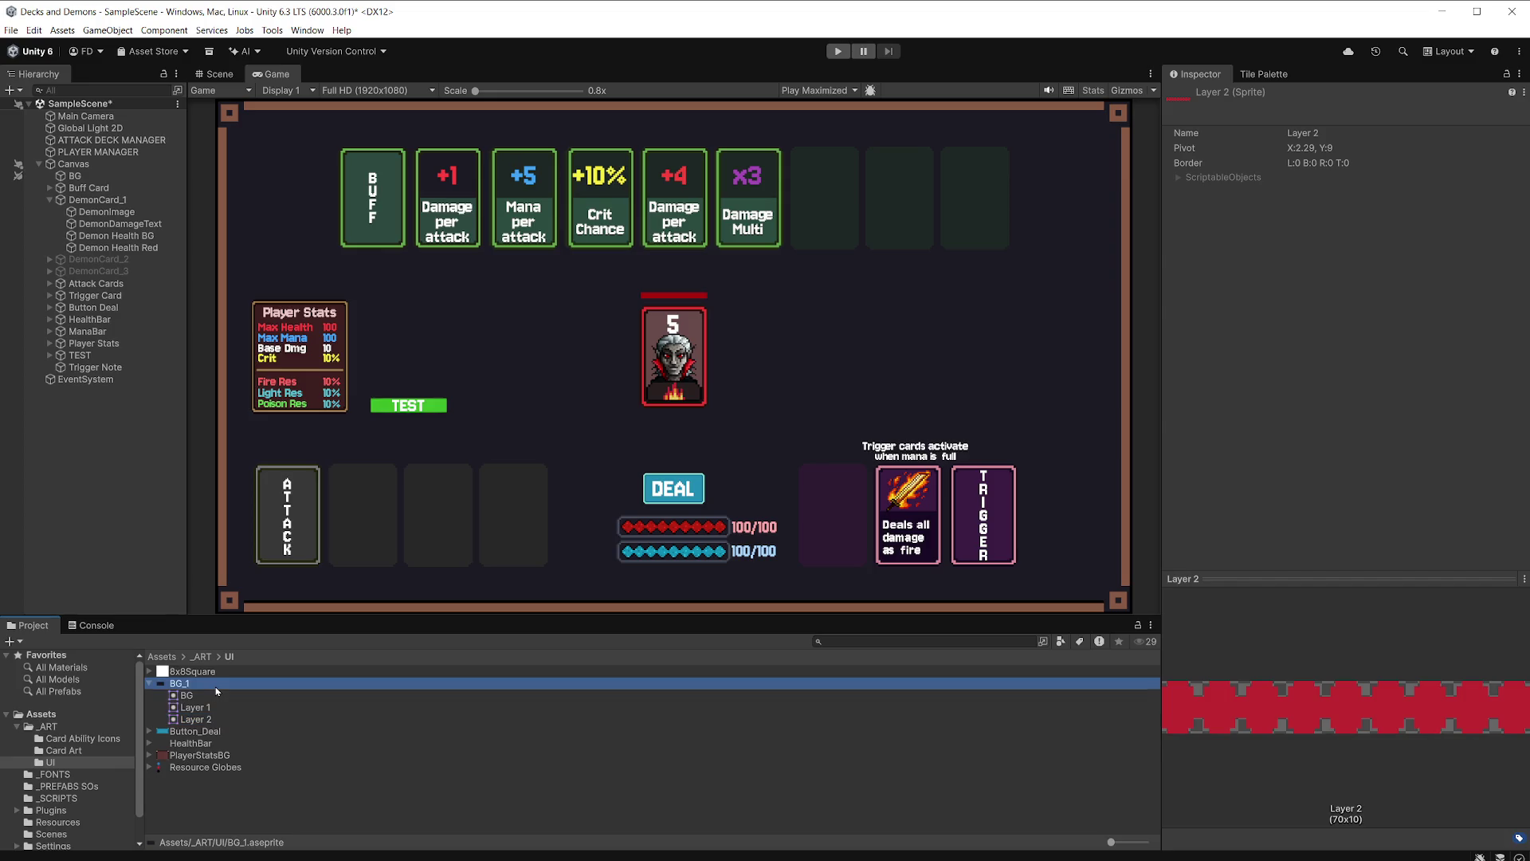
{"action": "left_click", "coordinate": [99, 175]}
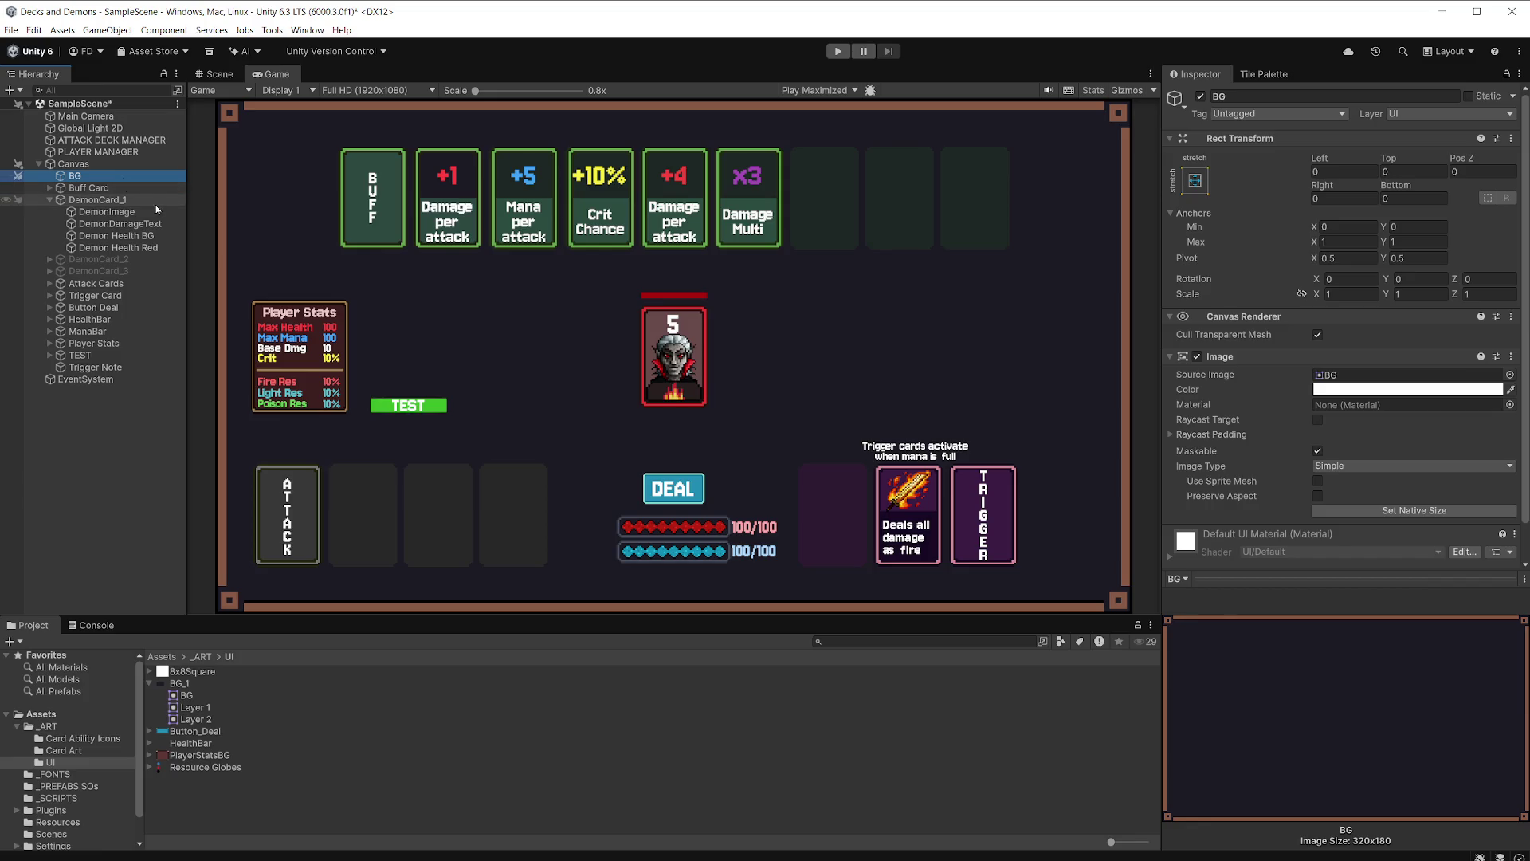
Delete Layer 1 and Layer 2 from BG_1 in Aseprite, leaving only BG.
{"action": "key", "text": "alt+Tab"}
{"action": "scroll", "coordinate": [618, 362], "scroll_direction": "down", "scroll_amount": 6}
{"action": "scroll", "coordinate": [617, 363], "scroll_direction": "up", "scroll_amount": 4}
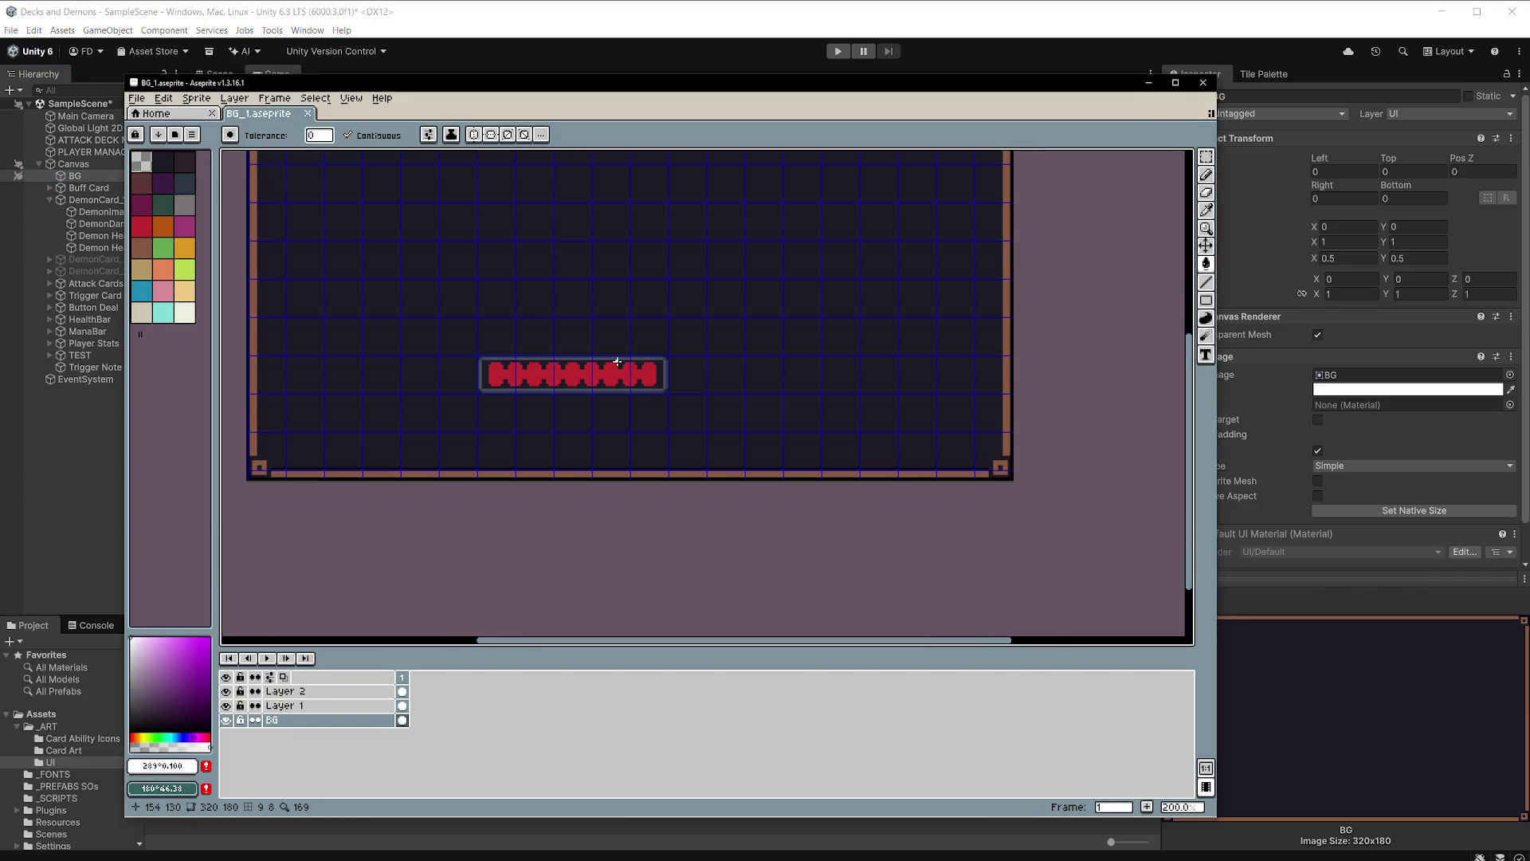
{"action": "left_click", "coordinate": [340, 706], "text": "shift"}
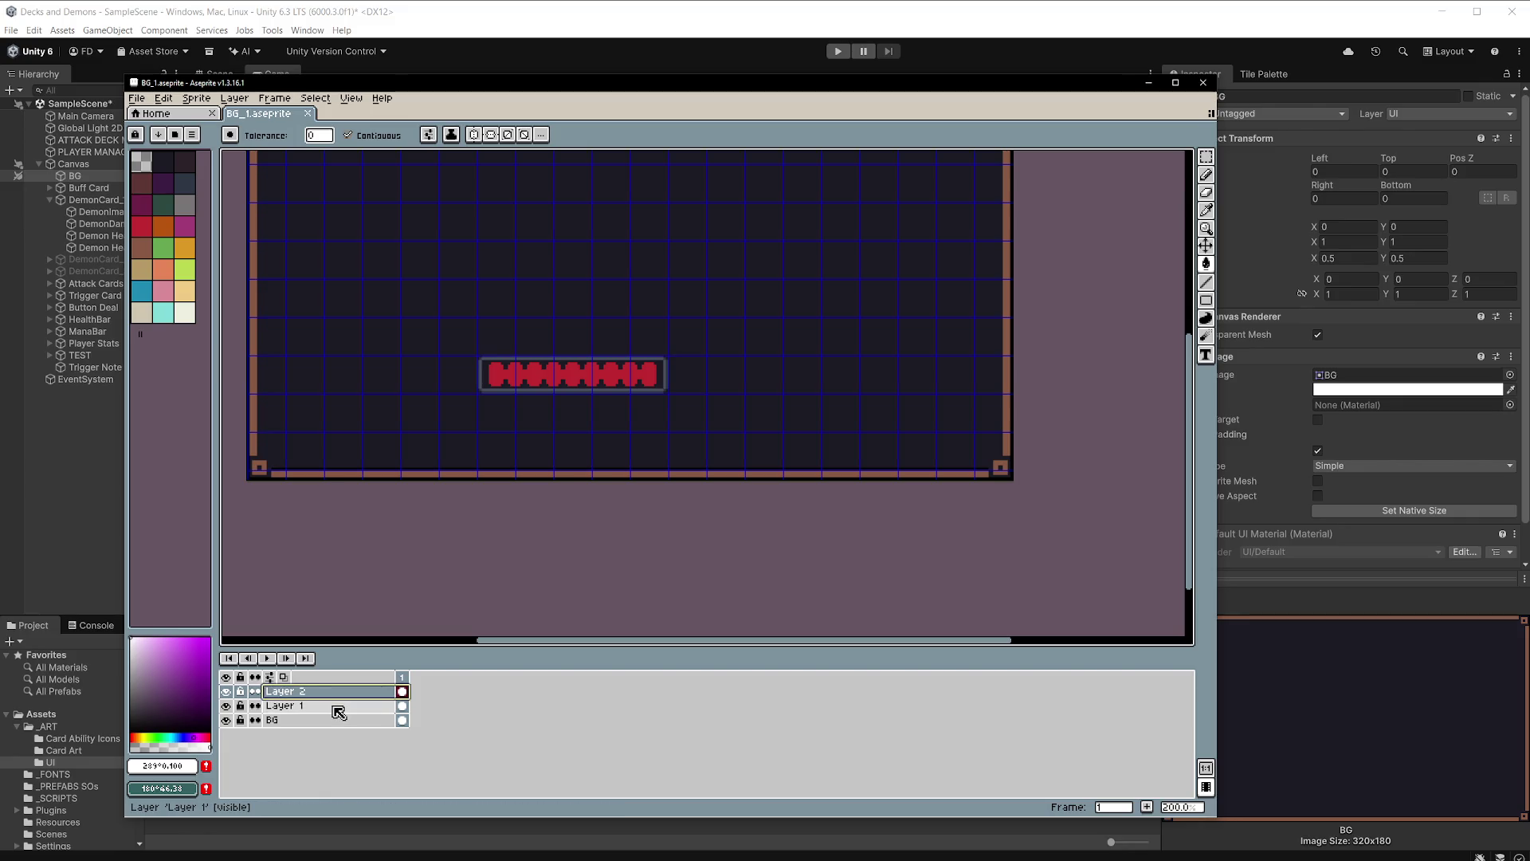
{"action": "key", "text": "Delete"}
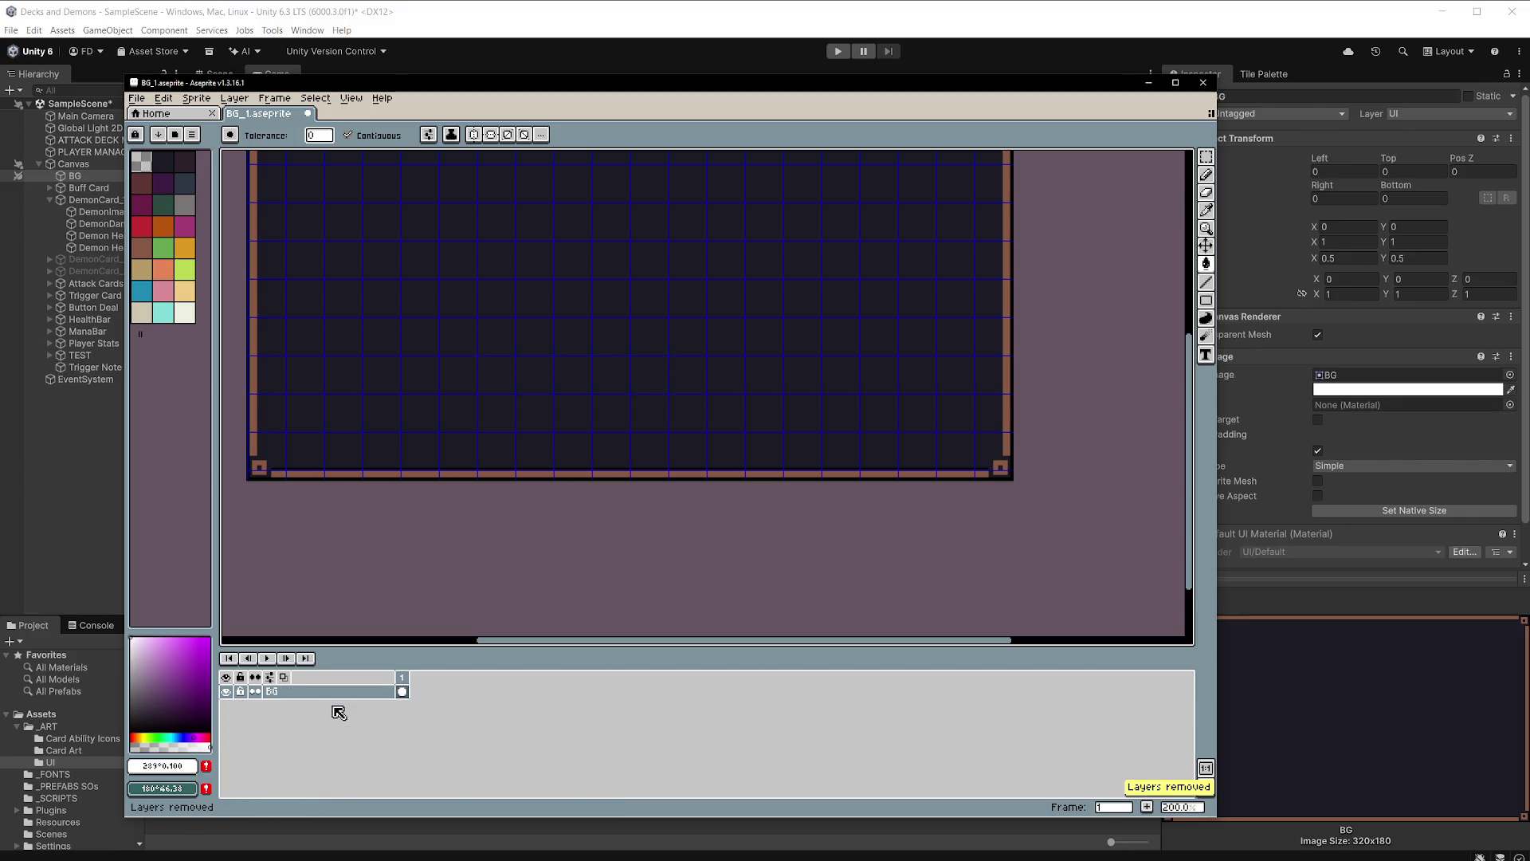
{"action": "left_click", "coordinate": [647, 24]}
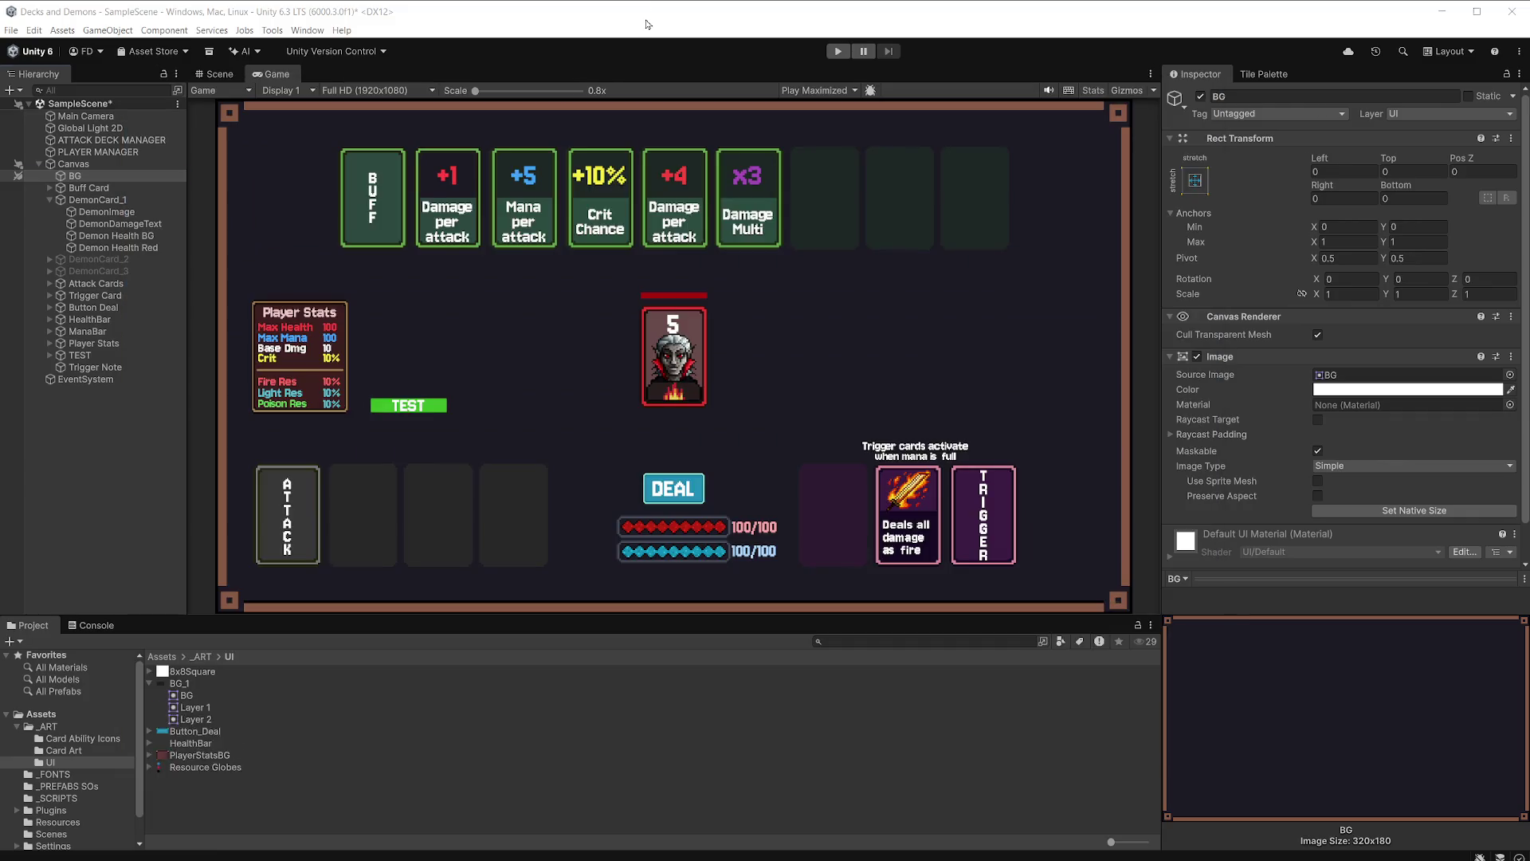
Review the import settings of BG_1 and Resource Globes.
{"action": "left_click", "coordinate": [179, 684]}
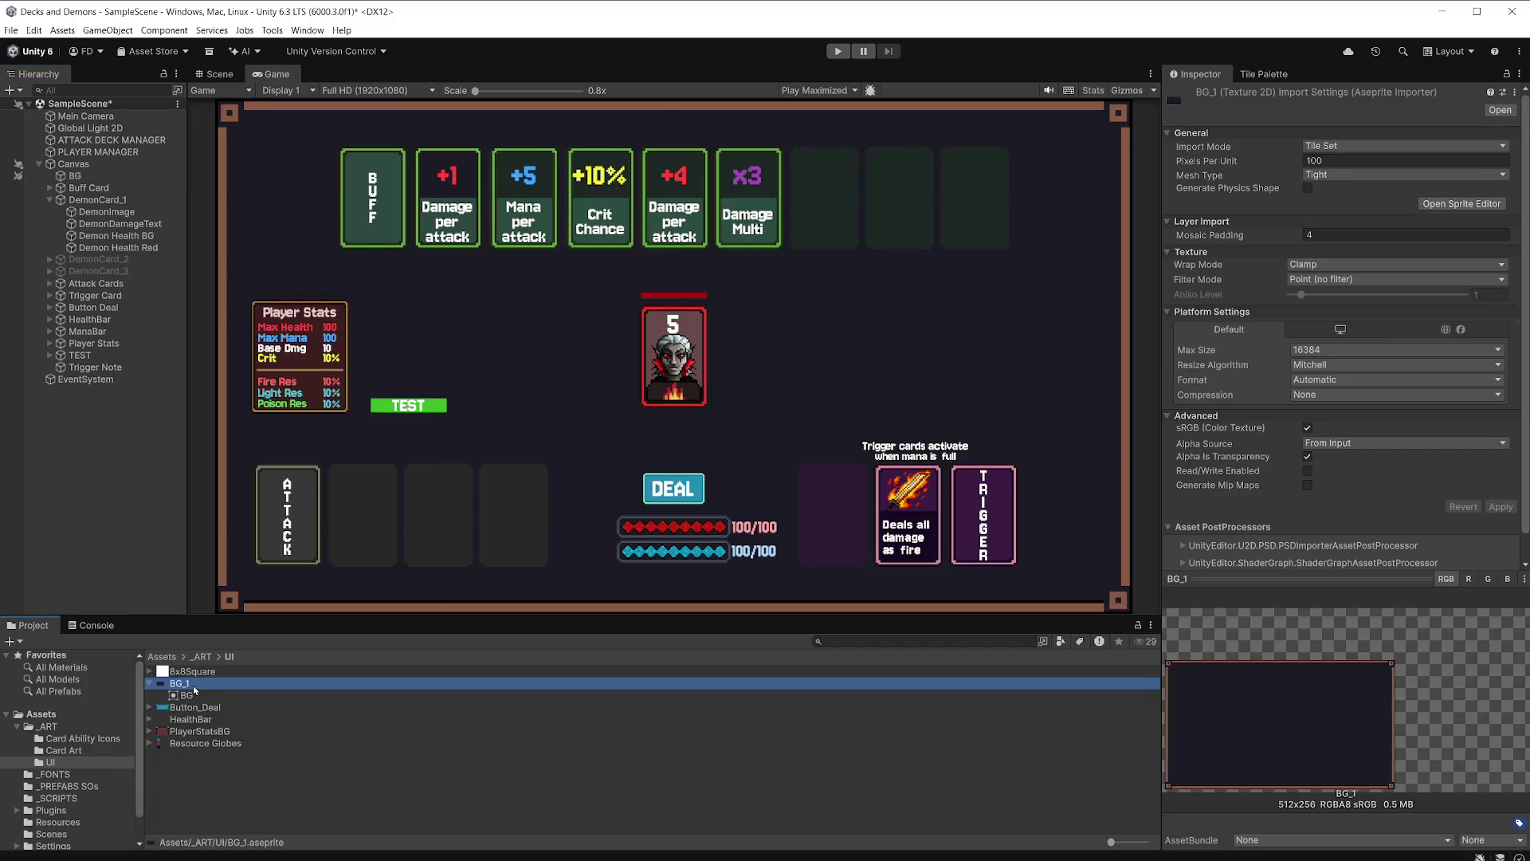
{"action": "left_click", "coordinate": [150, 743]}
{"action": "left_click", "coordinate": [223, 747]}
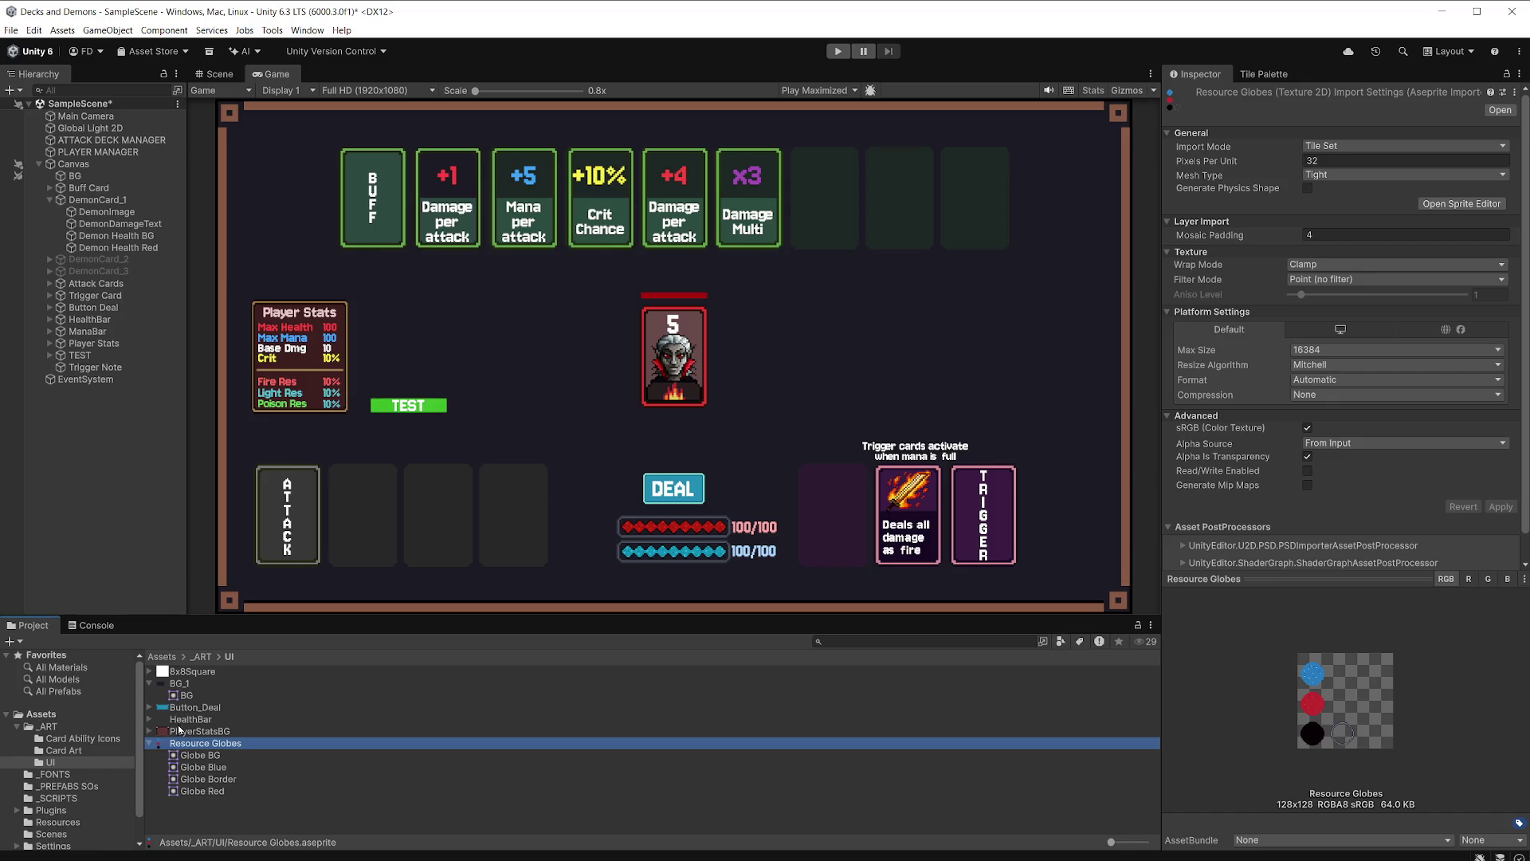
Expand HealthBar's sprite slices and open HealthBar.aseprite in Aseprite.
{"action": "left_click", "coordinate": [150, 720]}
{"action": "left_click", "coordinate": [203, 721]}
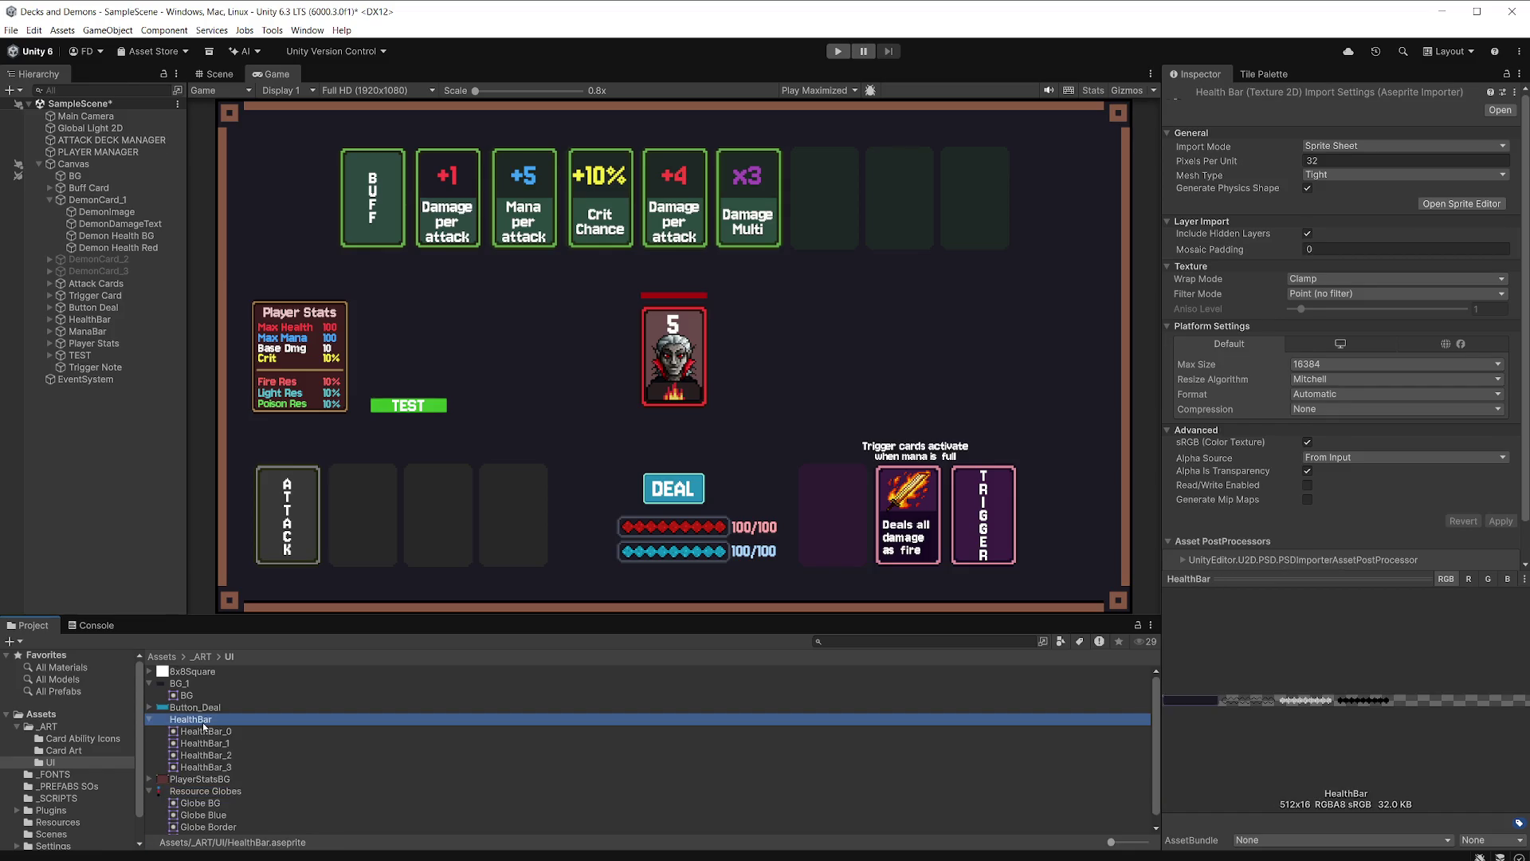
{"action": "double_click", "coordinate": [203, 722]}
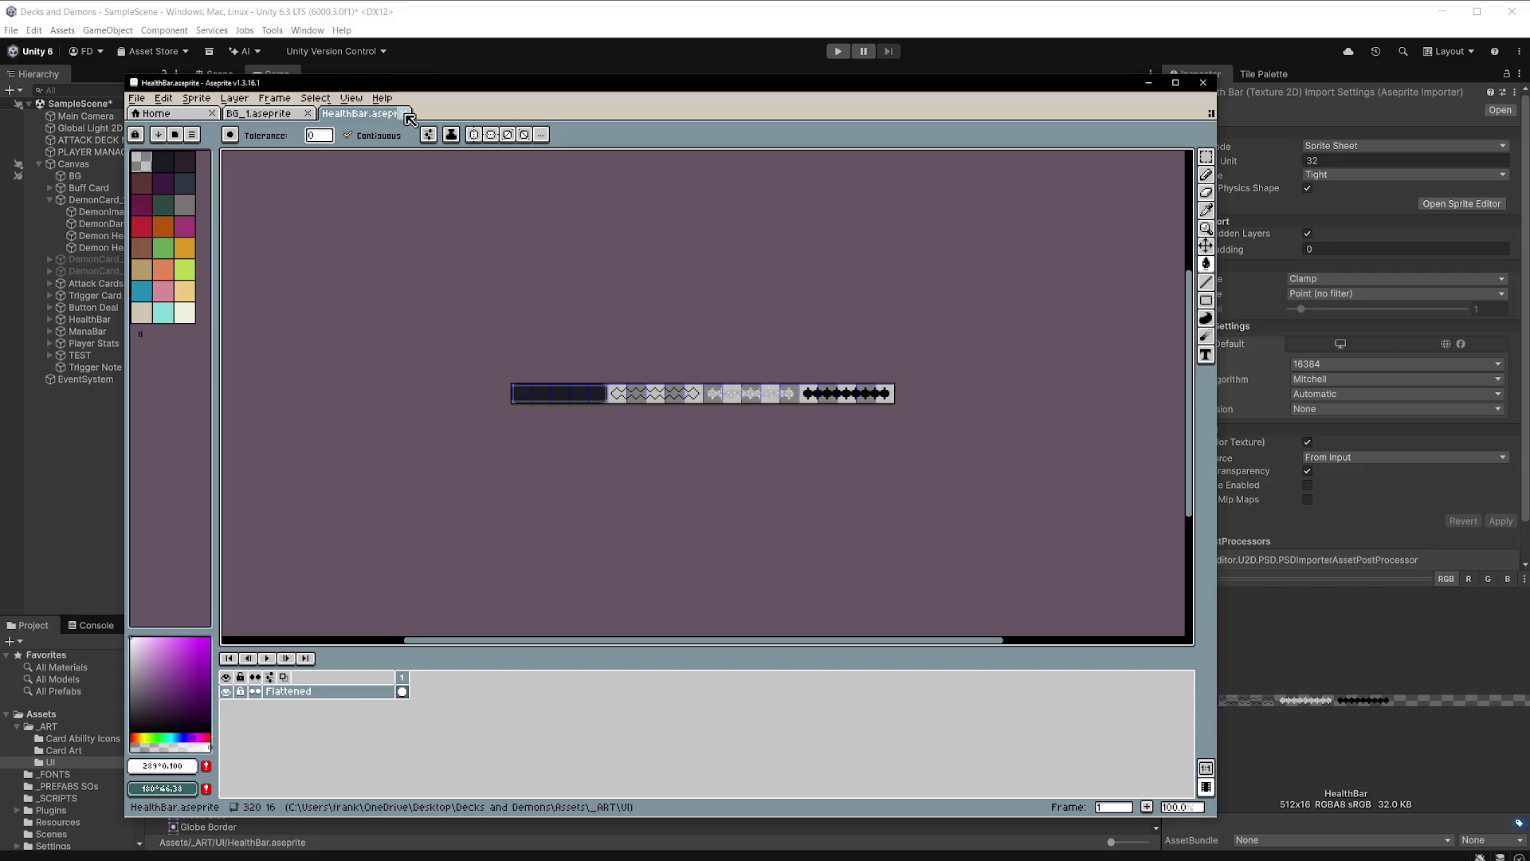
Select the whole health-bar strip in HealthBar with the rectangular marquee.
{"action": "left_click", "coordinate": [262, 113]}
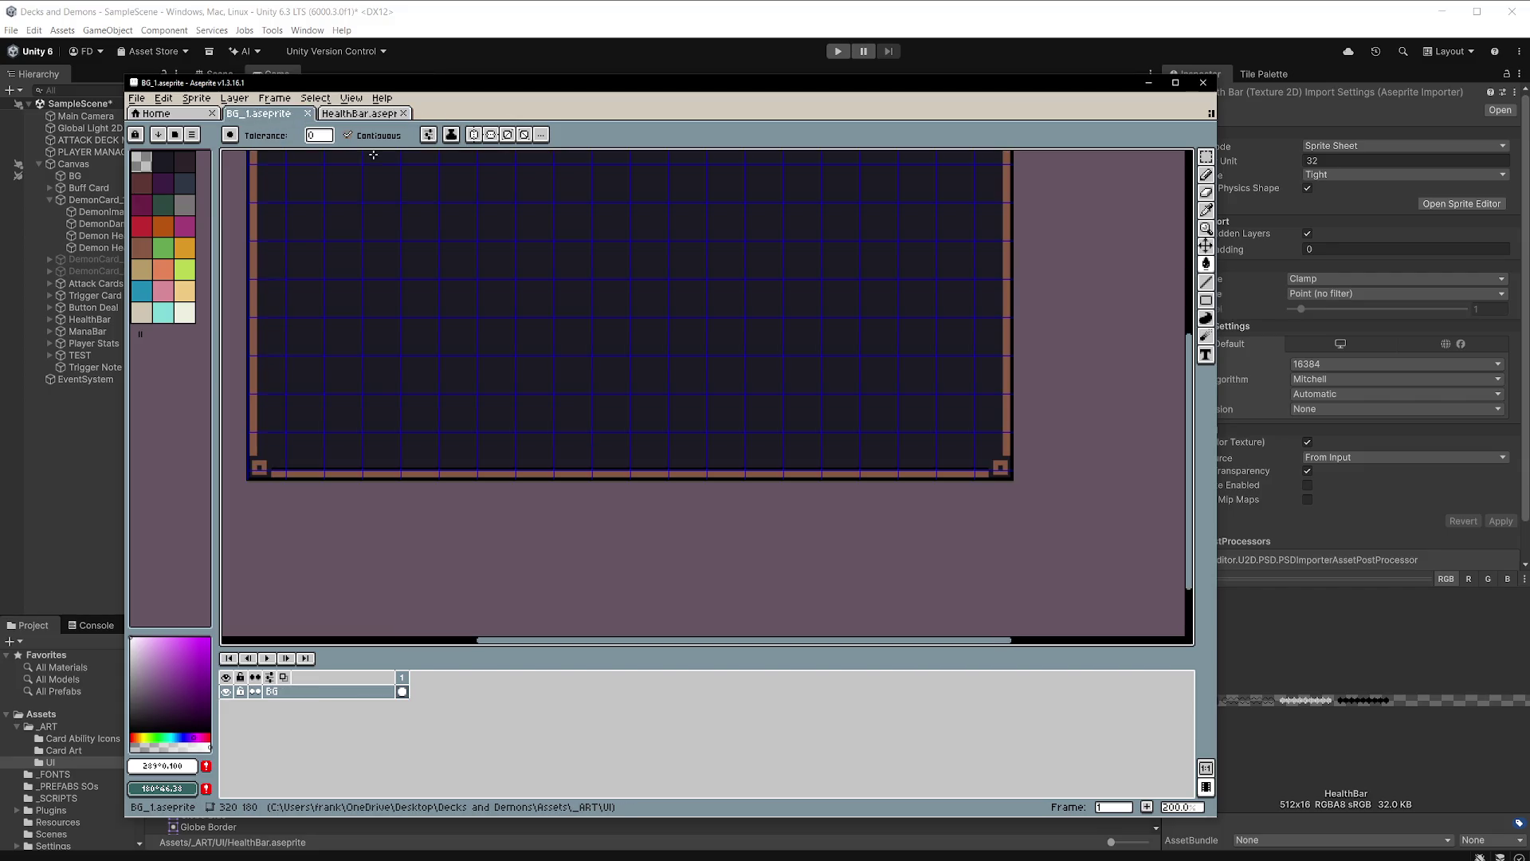
{"action": "mouse_move", "coordinate": [606, 315]}
{"action": "left_mouse_down"}
{"action": "mouse_move", "coordinate": [628, 331]}
{"action": "mouse_move", "coordinate": [625, 417]}
{"action": "mouse_move", "coordinate": [622, 351]}
{"action": "left_mouse_up"}
{"action": "scroll", "coordinate": [623, 411], "scroll_direction": "up", "scroll_amount": 1}
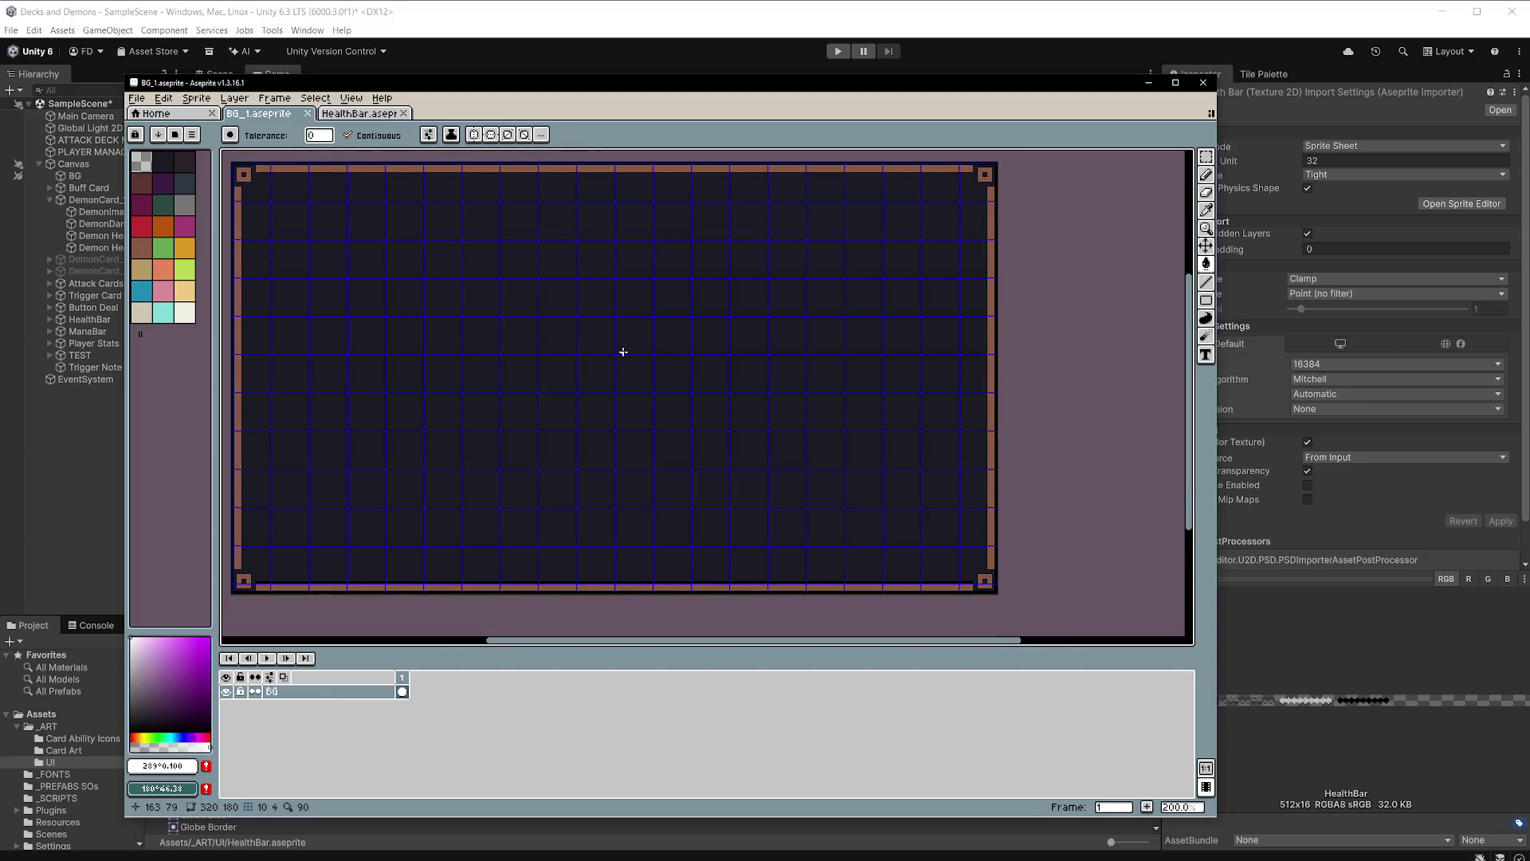
{"action": "key", "text": "v"}
{"action": "key", "text": "w"}
{"action": "left_click", "coordinate": [386, 113]}
{"action": "scroll", "coordinate": [704, 300], "scroll_direction": "up", "scroll_amount": 1}
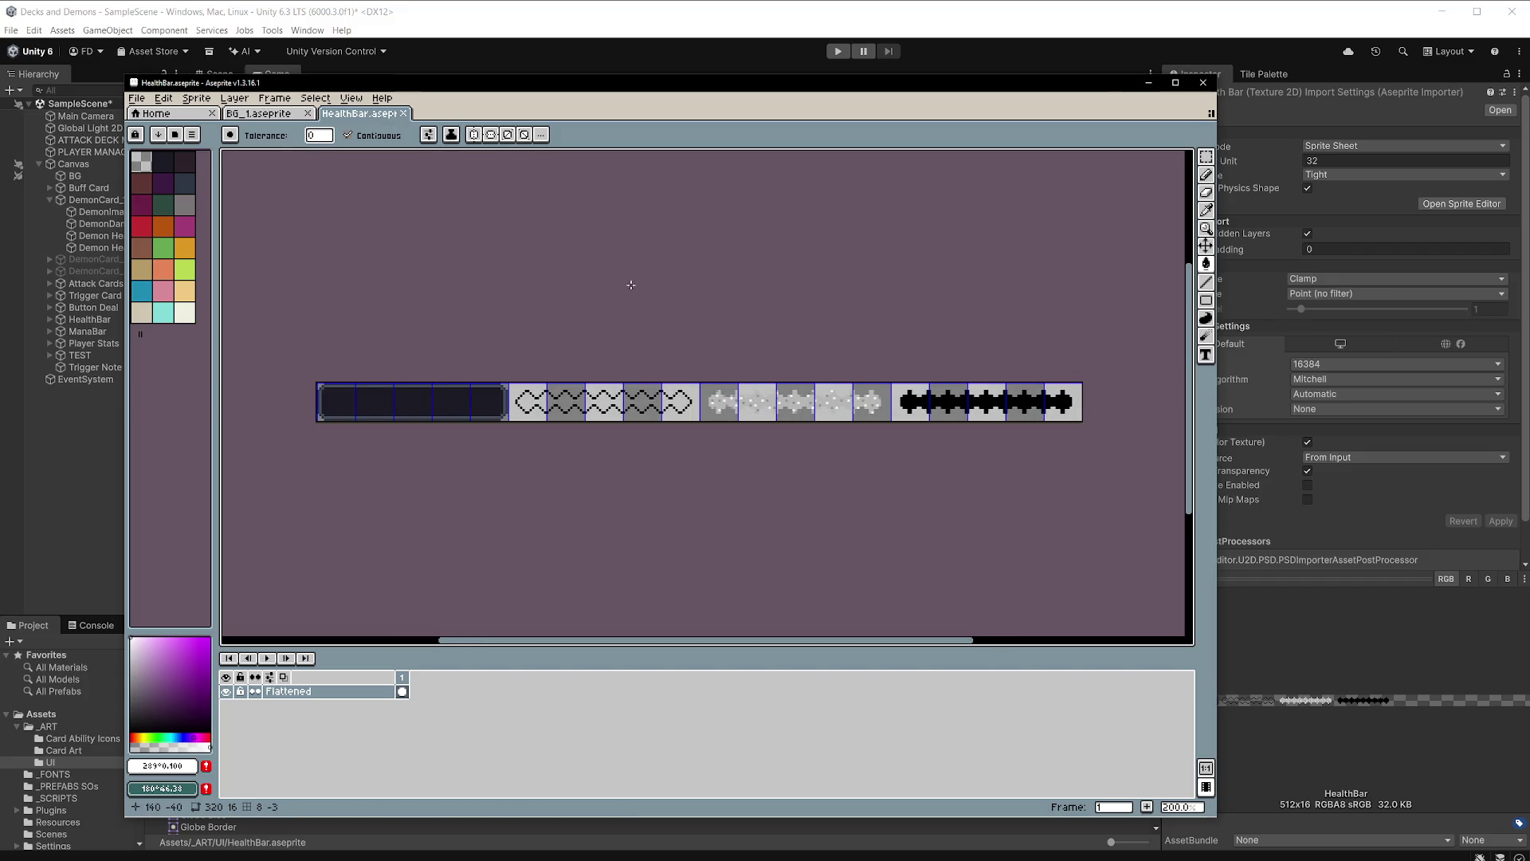
{"action": "key", "text": "m"}
{"action": "mouse_move", "coordinate": [291, 310]}
{"action": "left_mouse_down"}
{"action": "mouse_move", "coordinate": [861, 422]}
{"action": "mouse_move", "coordinate": [1102, 441]}
{"action": "left_mouse_up"}
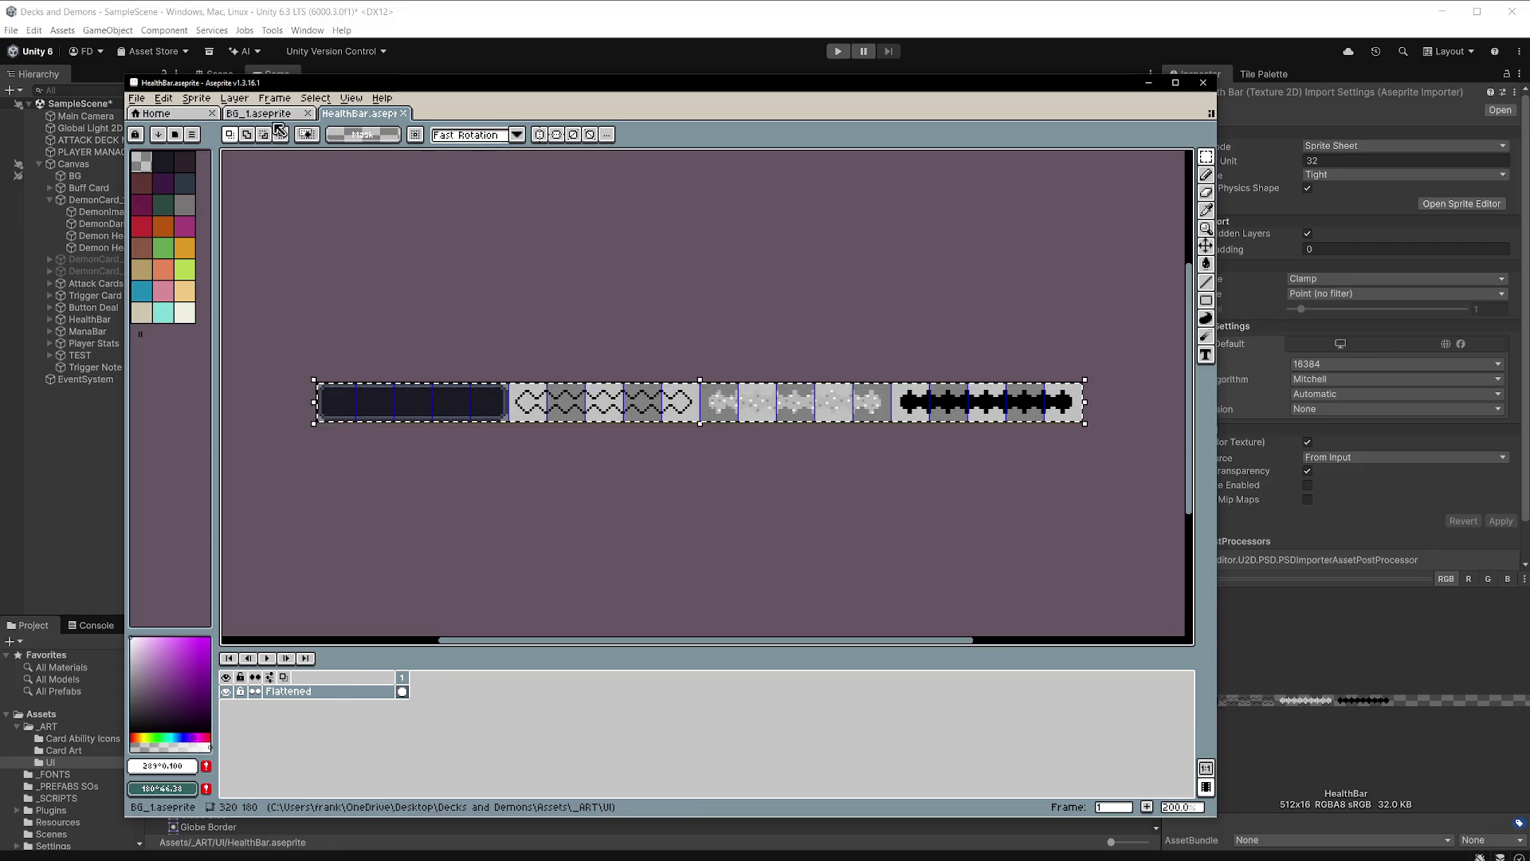
Paste the strip onto a new layer above BG in BG_1, move it near the top, and hide the grid.
{"action": "left_click", "coordinate": [271, 114]}
{"action": "right_click", "coordinate": [345, 691]}
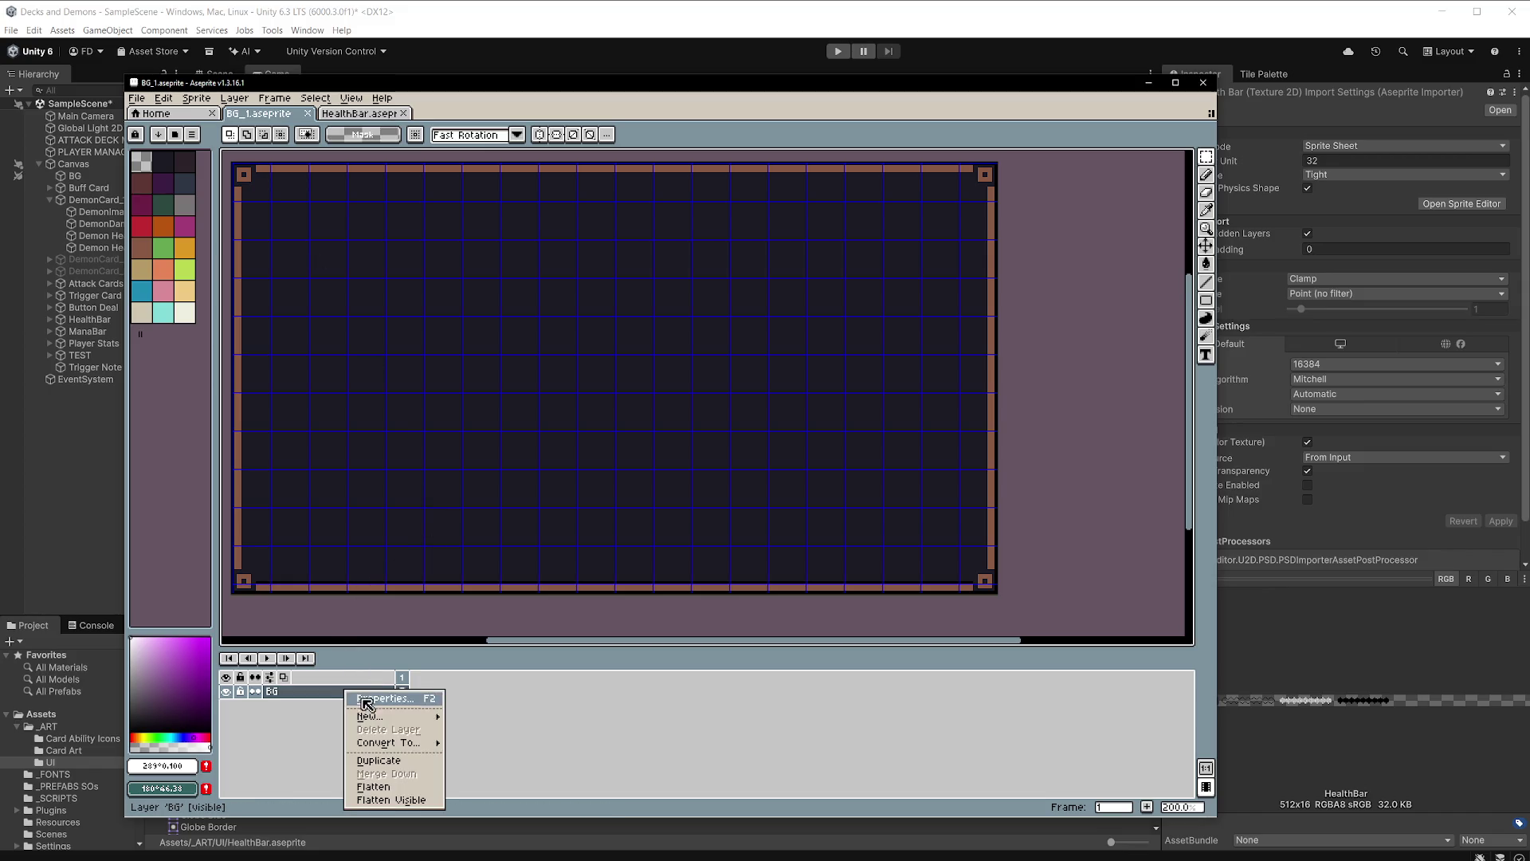
{"action": "mouse_move", "coordinate": [375, 715]}
{"action": "left_click", "coordinate": [478, 717]}
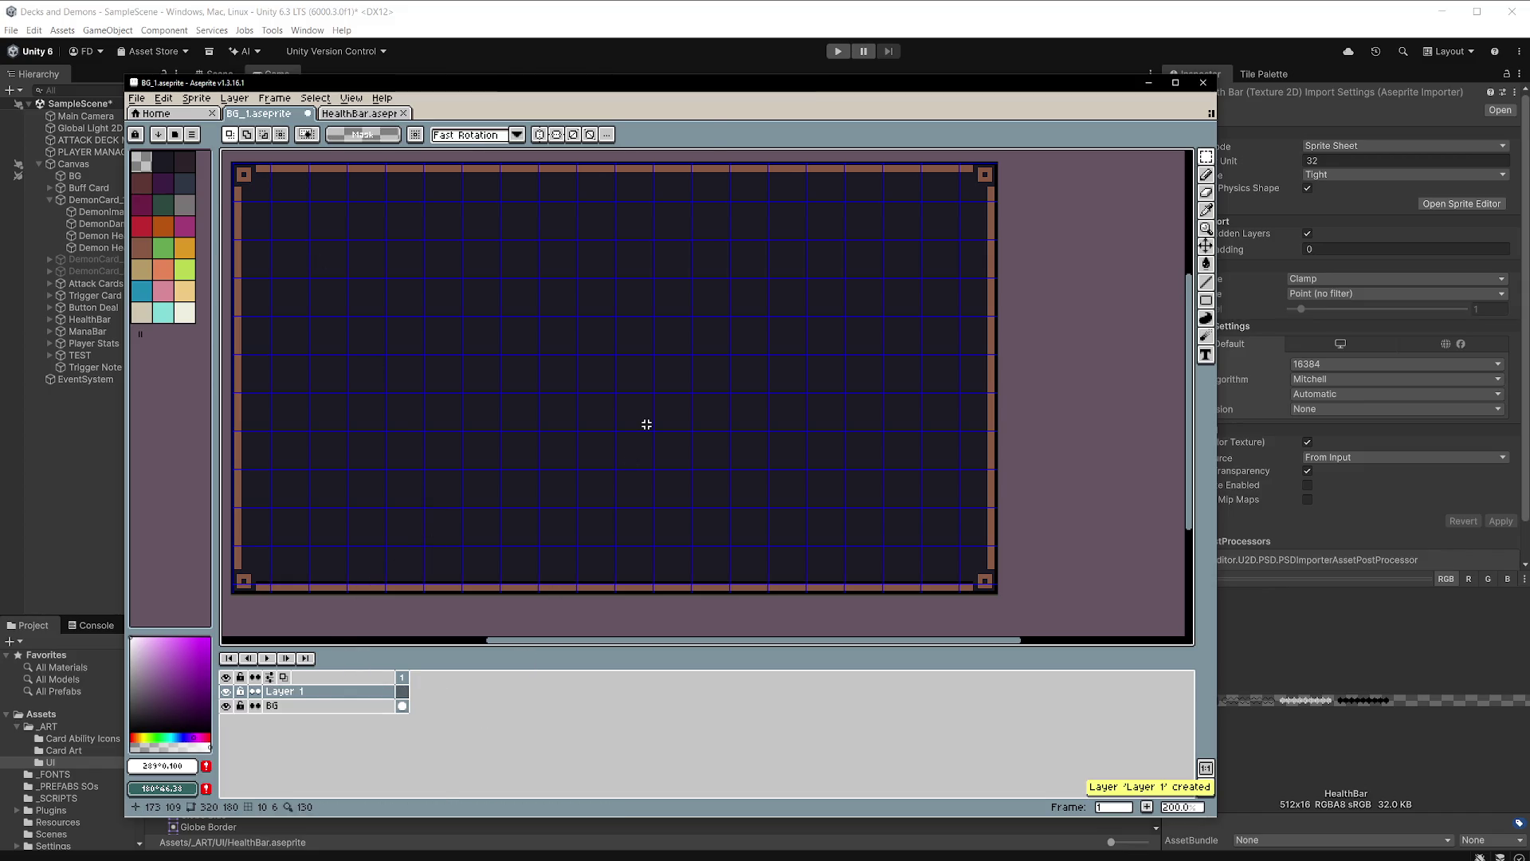
{"action": "key", "text": "ctrl+v"}
{"action": "mouse_move", "coordinate": [758, 195]}
{"action": "left_mouse_down"}
{"action": "mouse_move", "coordinate": [801, 331]}
{"action": "mouse_move", "coordinate": [759, 408]}
{"action": "left_mouse_up"}
{"action": "left_click_drag", "start_coordinate": [624, 403], "coordinate": [624, 279]}
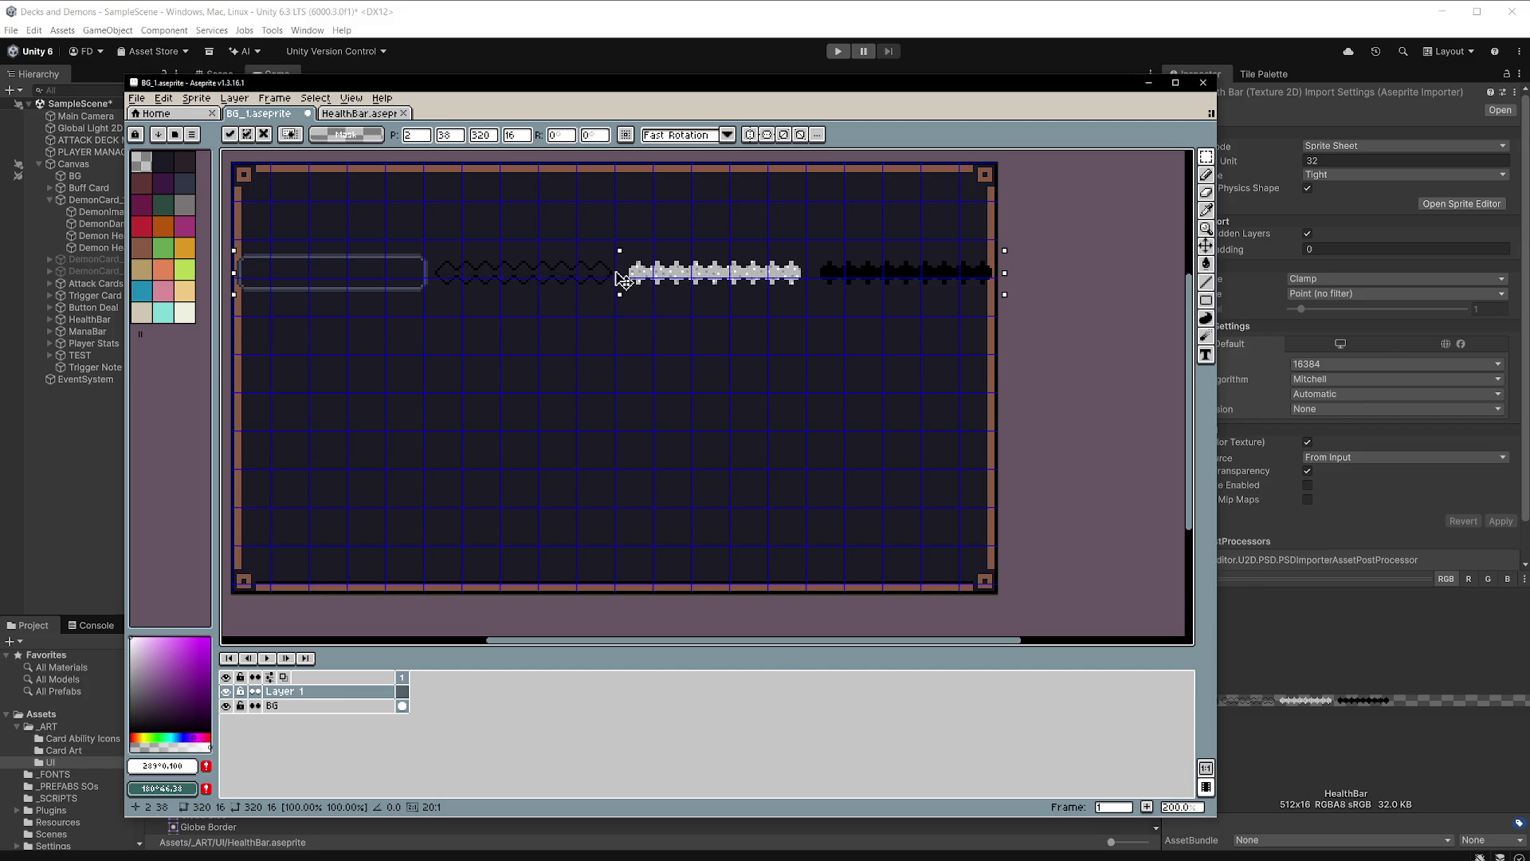
{"action": "left_click", "coordinate": [574, 355]}
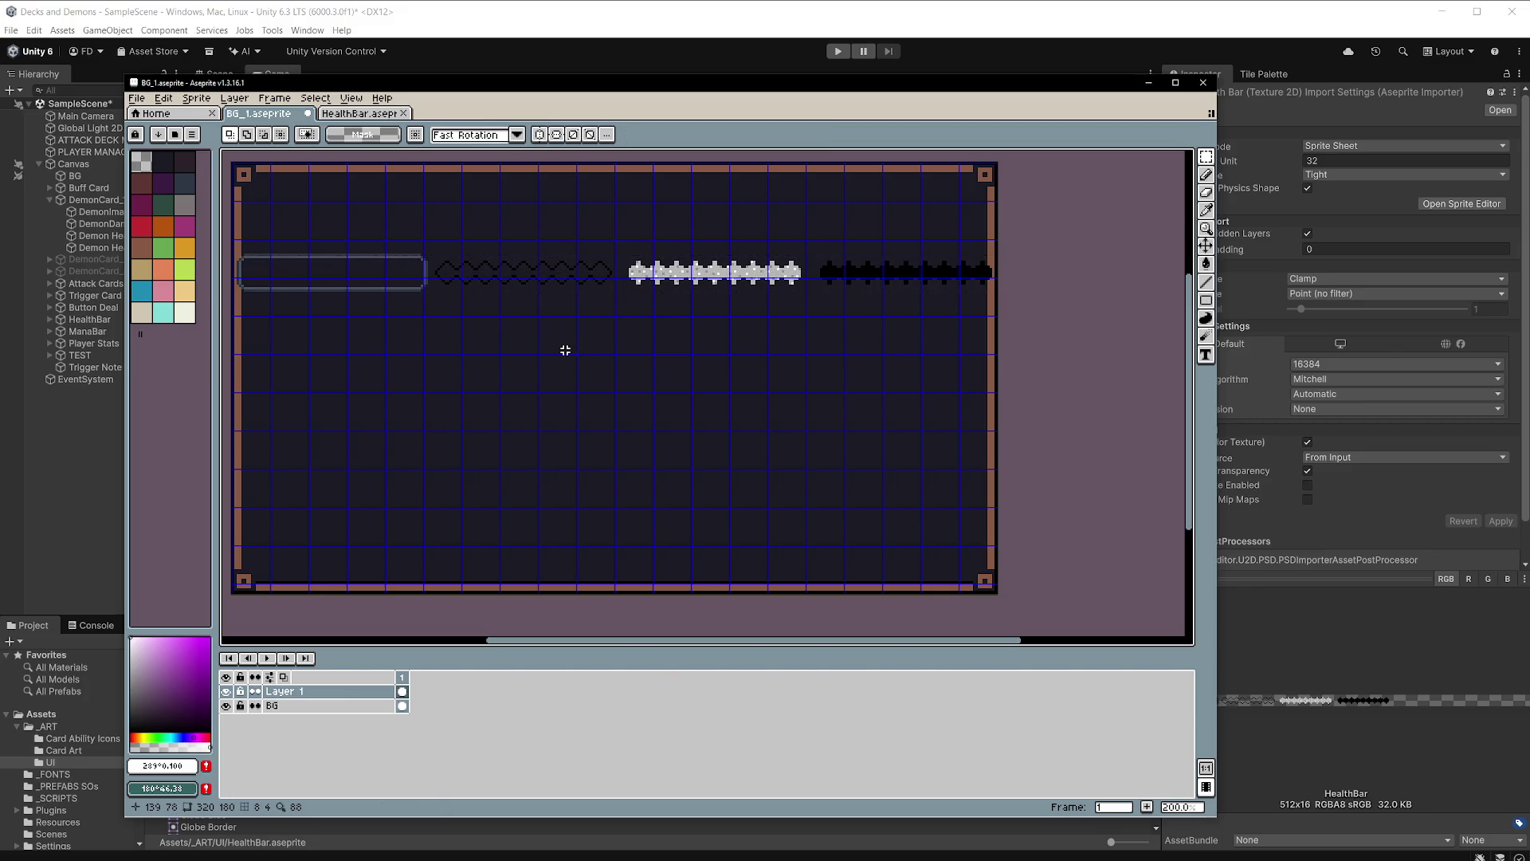
{"action": "key", "text": "ctrl+apostrophe"}
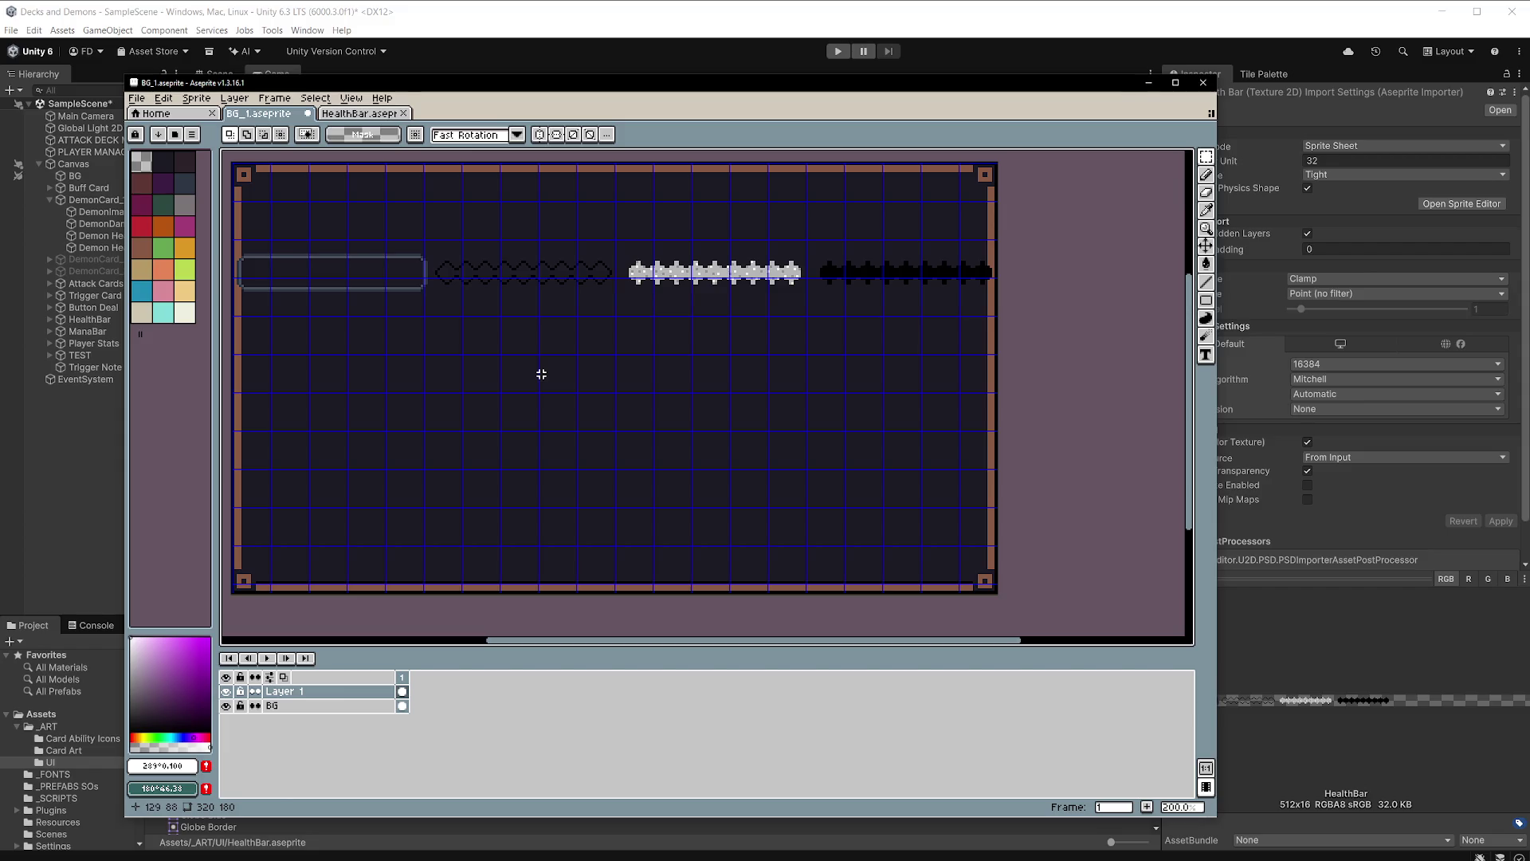
{"action": "left_click", "coordinate": [566, 14]}
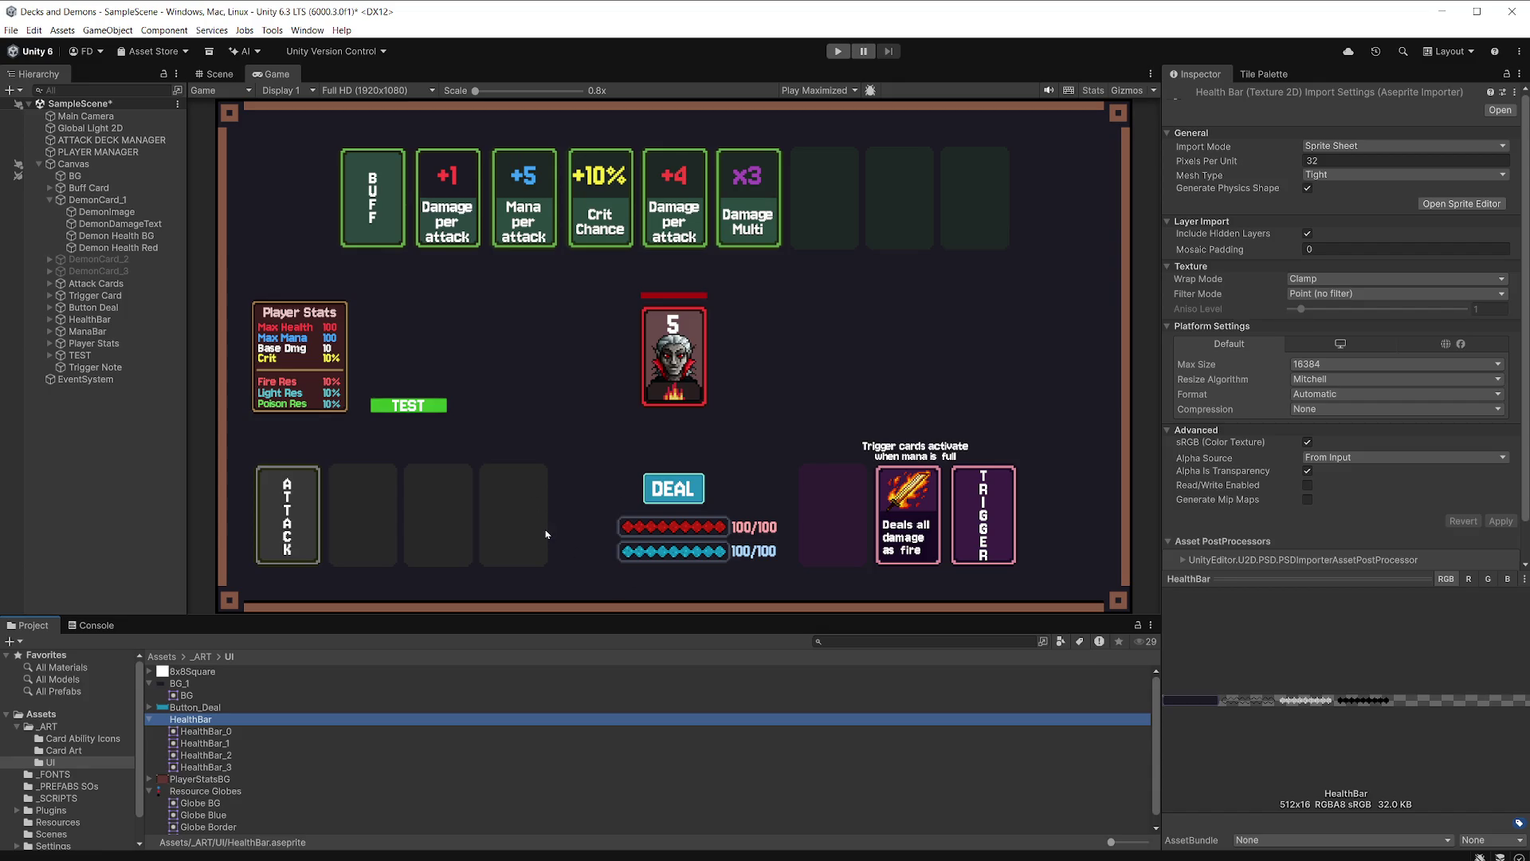
Review Icon_Shield's import settings in the Card Ability Icons folder.
{"action": "left_click", "coordinate": [79, 738]}
{"action": "left_click", "coordinate": [204, 714]}
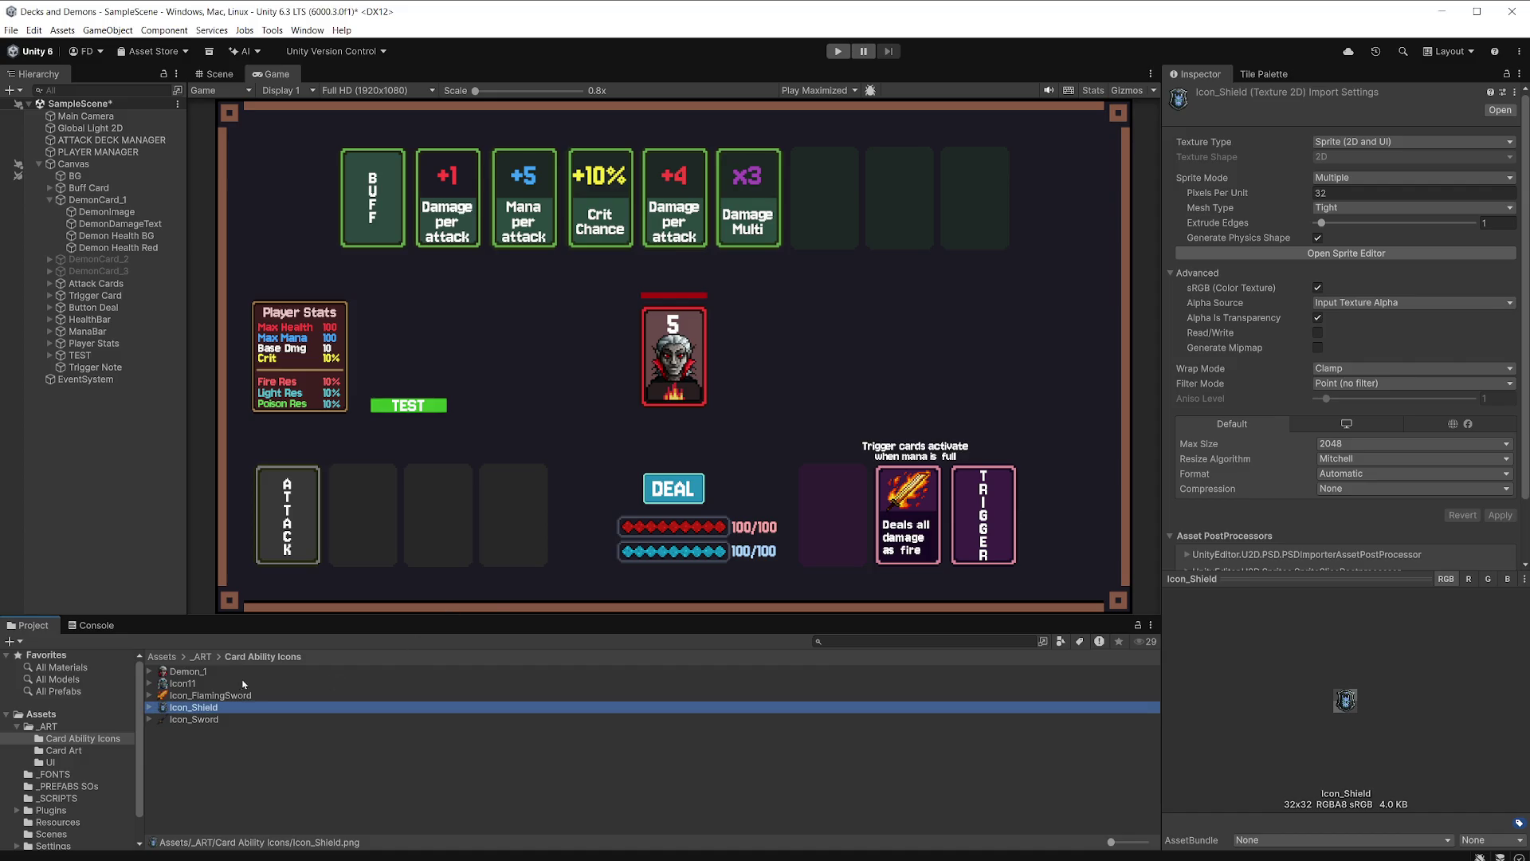
{"action": "scroll", "coordinate": [1346, 335], "scroll_direction": "down", "scroll_amount": 2}
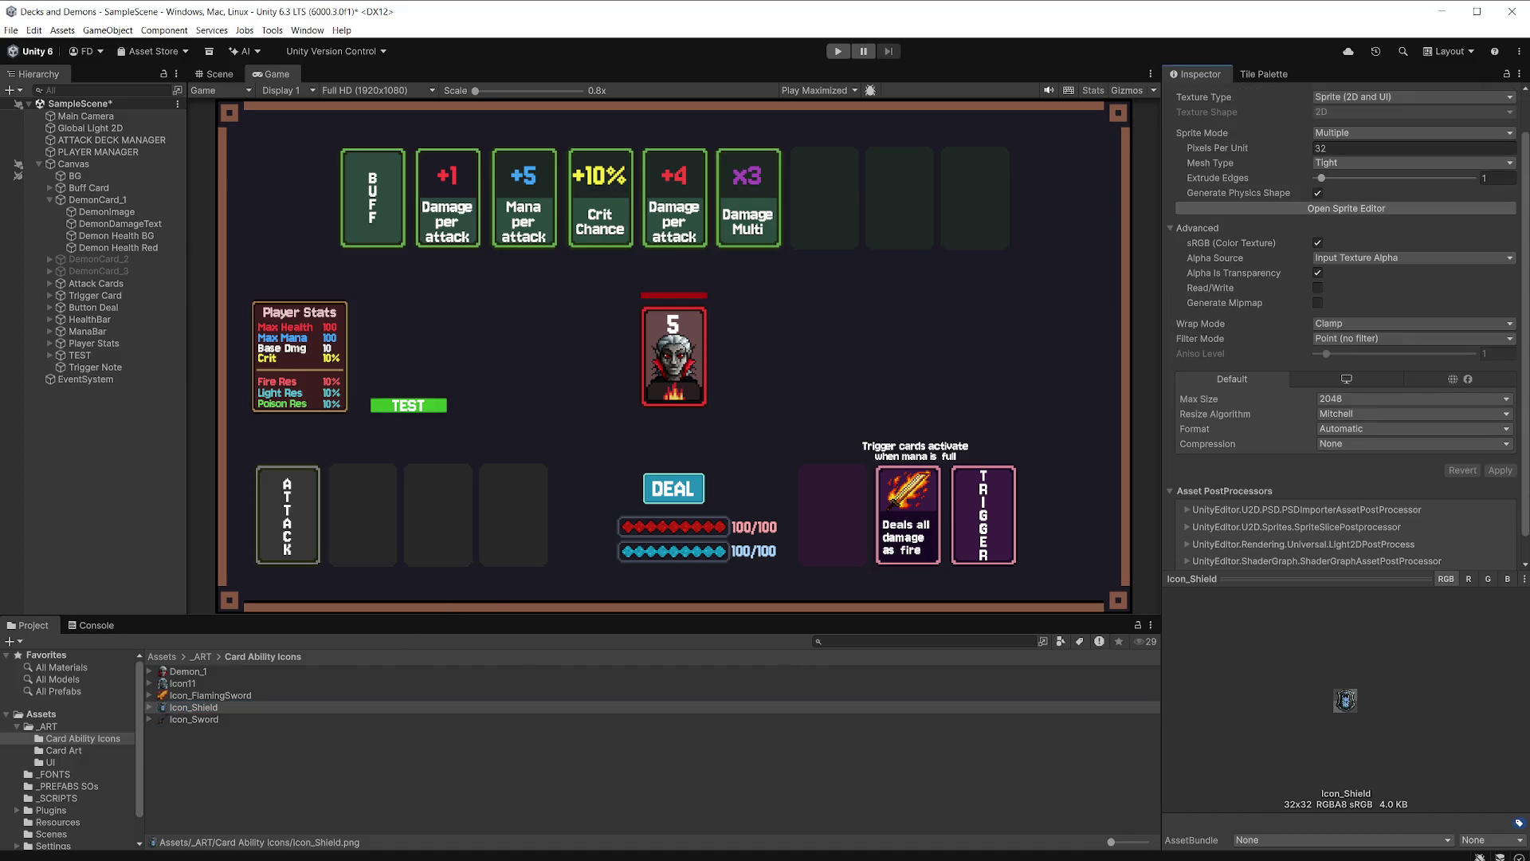
{"action": "key", "text": "alt+Tab"}
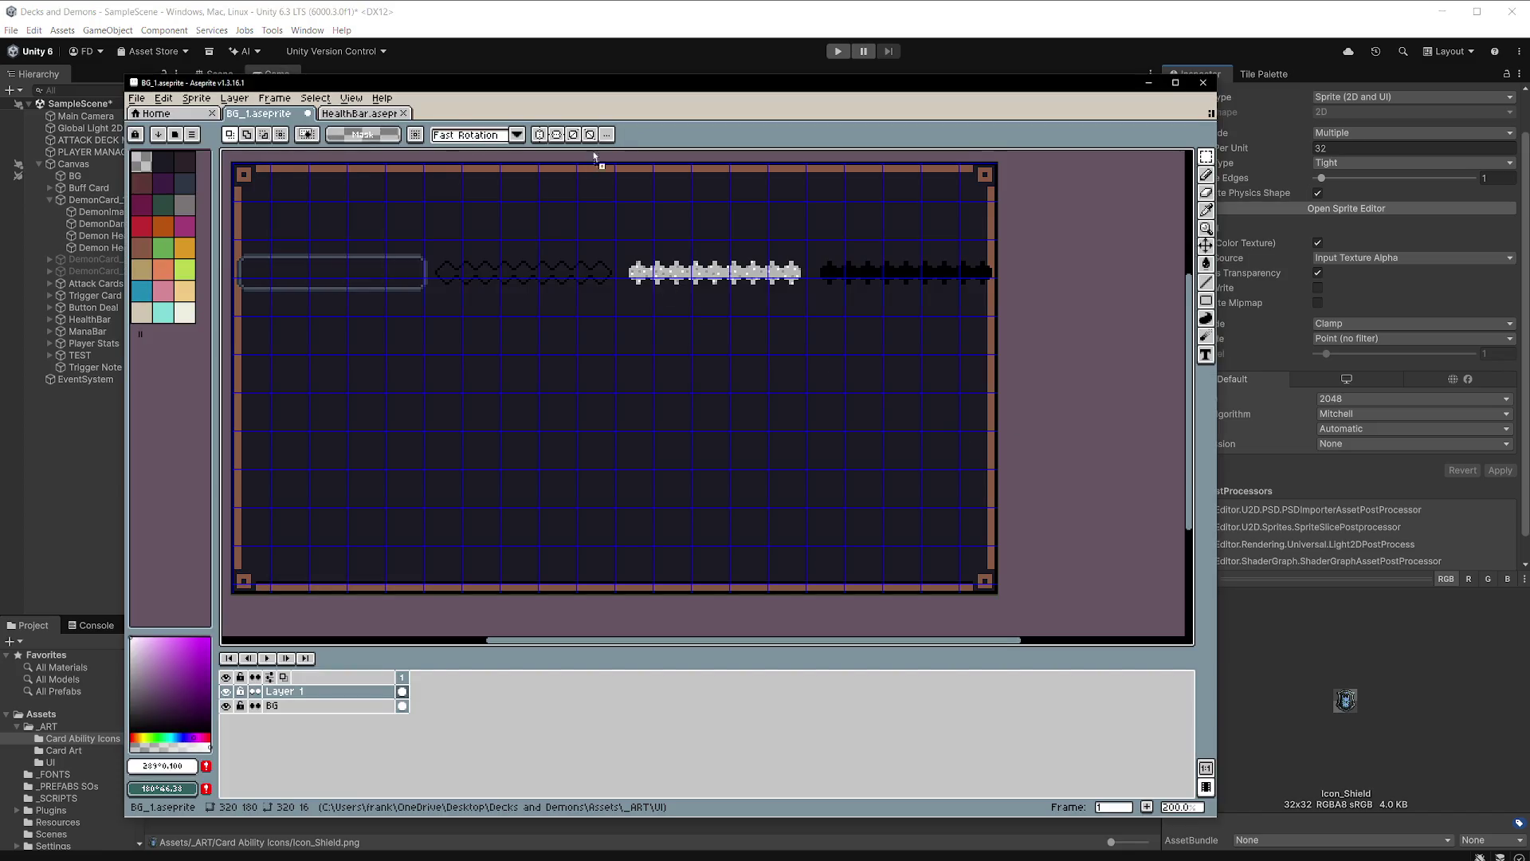
Browse Edit > Adjustments without applying, then start a new sprite sized to the selection.
{"action": "scroll", "coordinate": [719, 394], "scroll_direction": "up", "scroll_amount": 2}
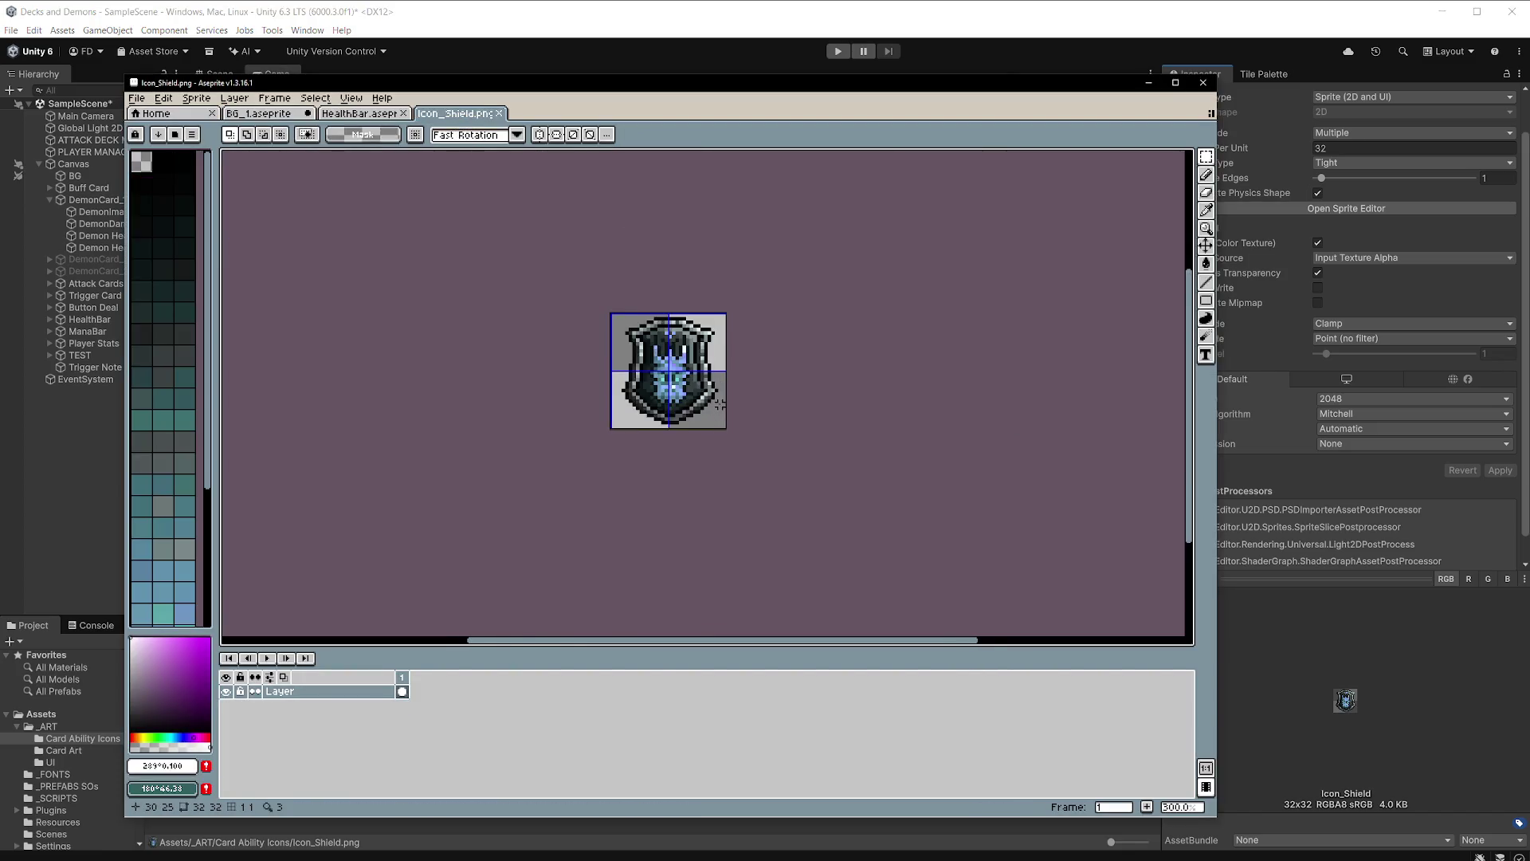
{"action": "scroll", "coordinate": [647, 400], "scroll_direction": "up", "scroll_amount": 1}
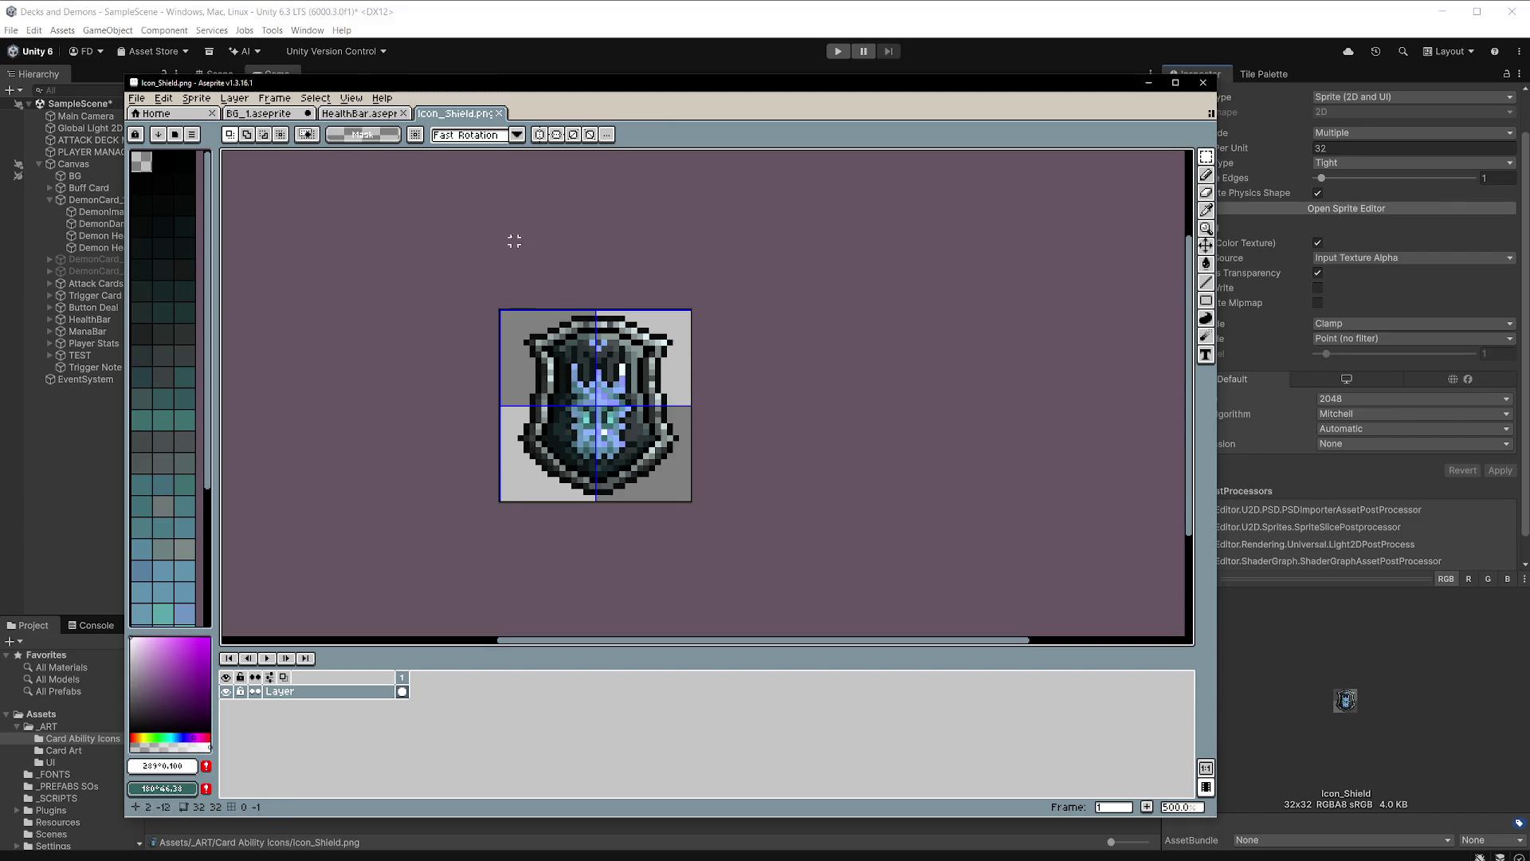
{"action": "left_click", "coordinate": [163, 97]}
{"action": "mouse_move", "coordinate": [286, 405]}
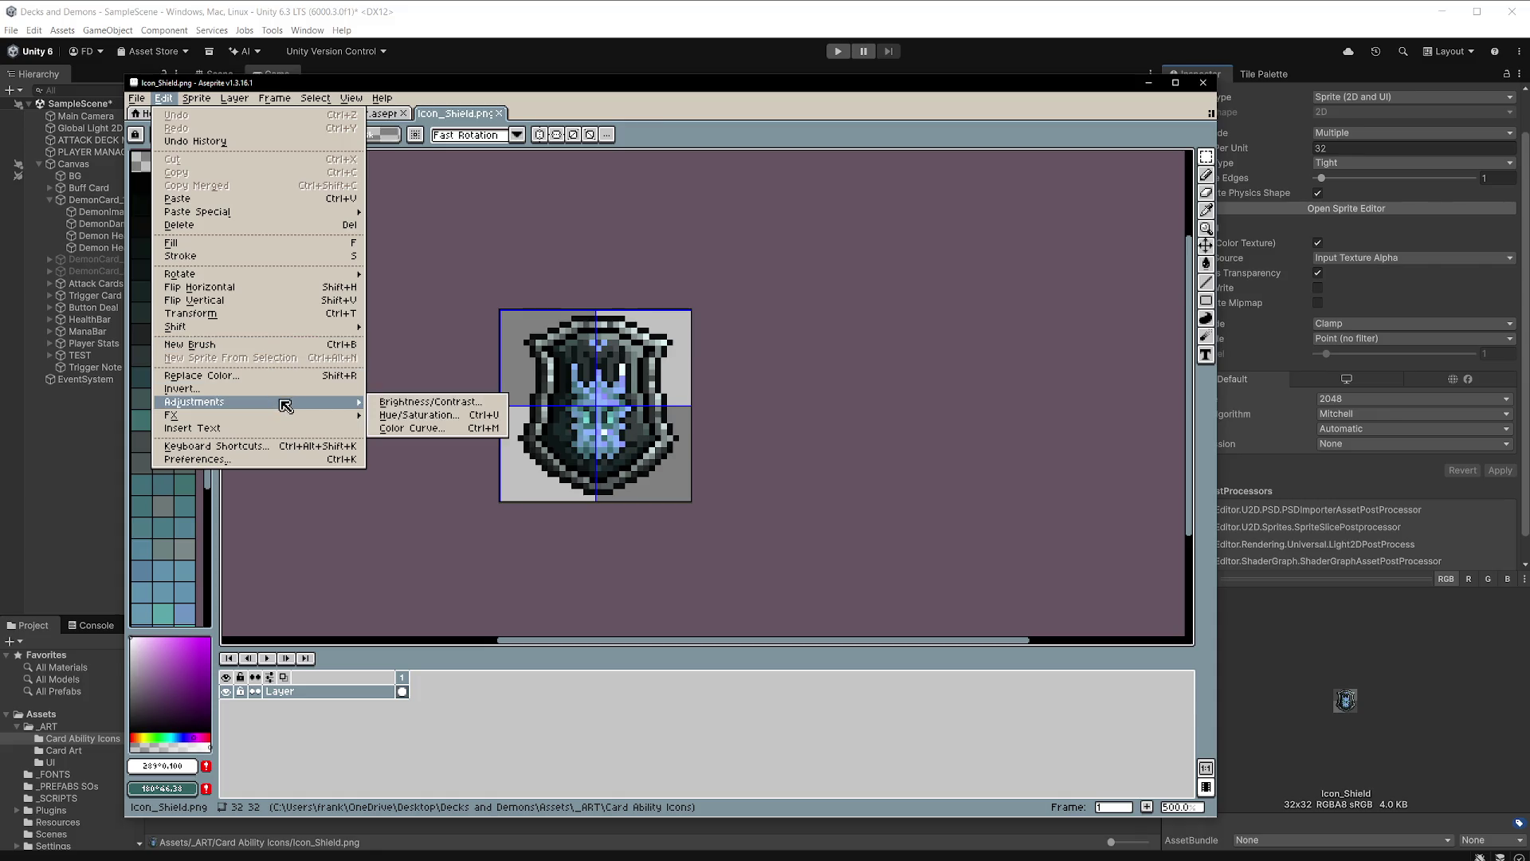
{"action": "left_click", "coordinate": [457, 120]}
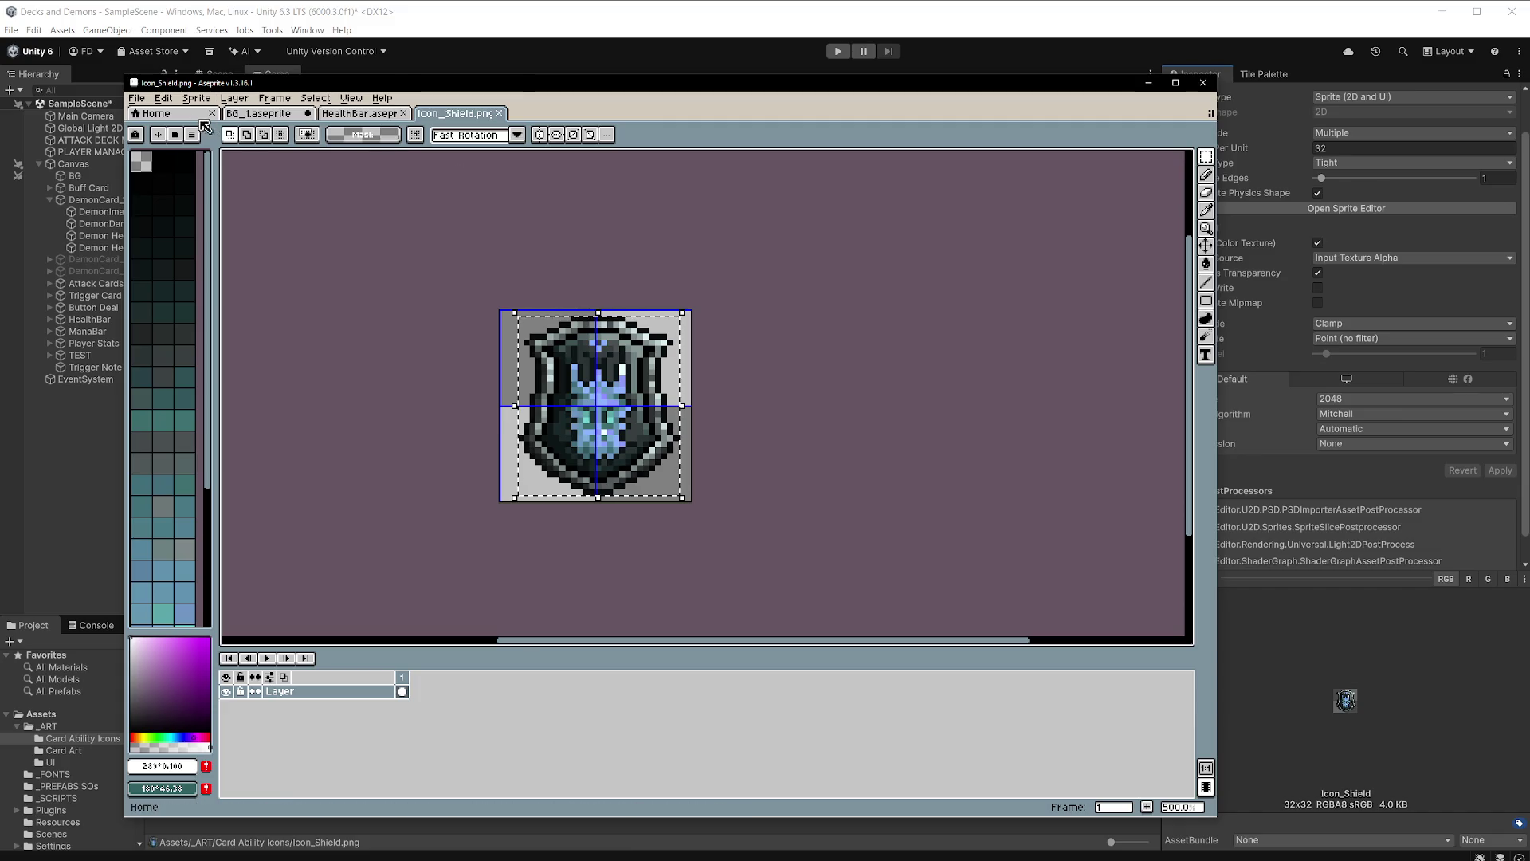
{"action": "left_click", "coordinate": [138, 99]}
{"action": "left_click", "coordinate": [160, 115]}
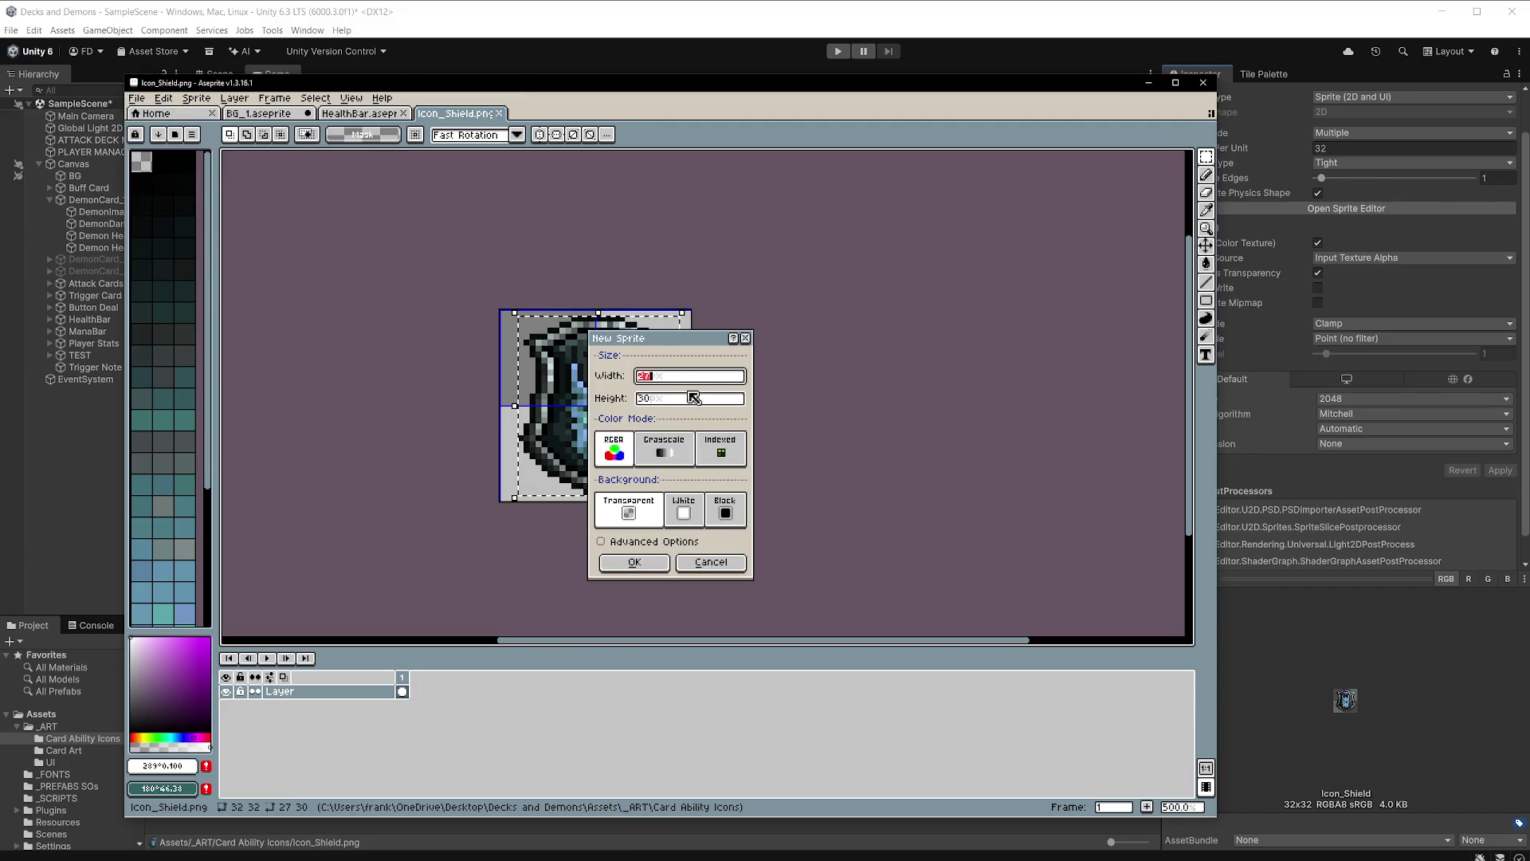
Create a 32x30 sprite, paste the shield into it, and close Icon_Shield.png.
{"action": "type", "text": "32"}
{"action": "key", "text": "Tab"}
{"action": "left_click", "coordinate": [654, 569]}
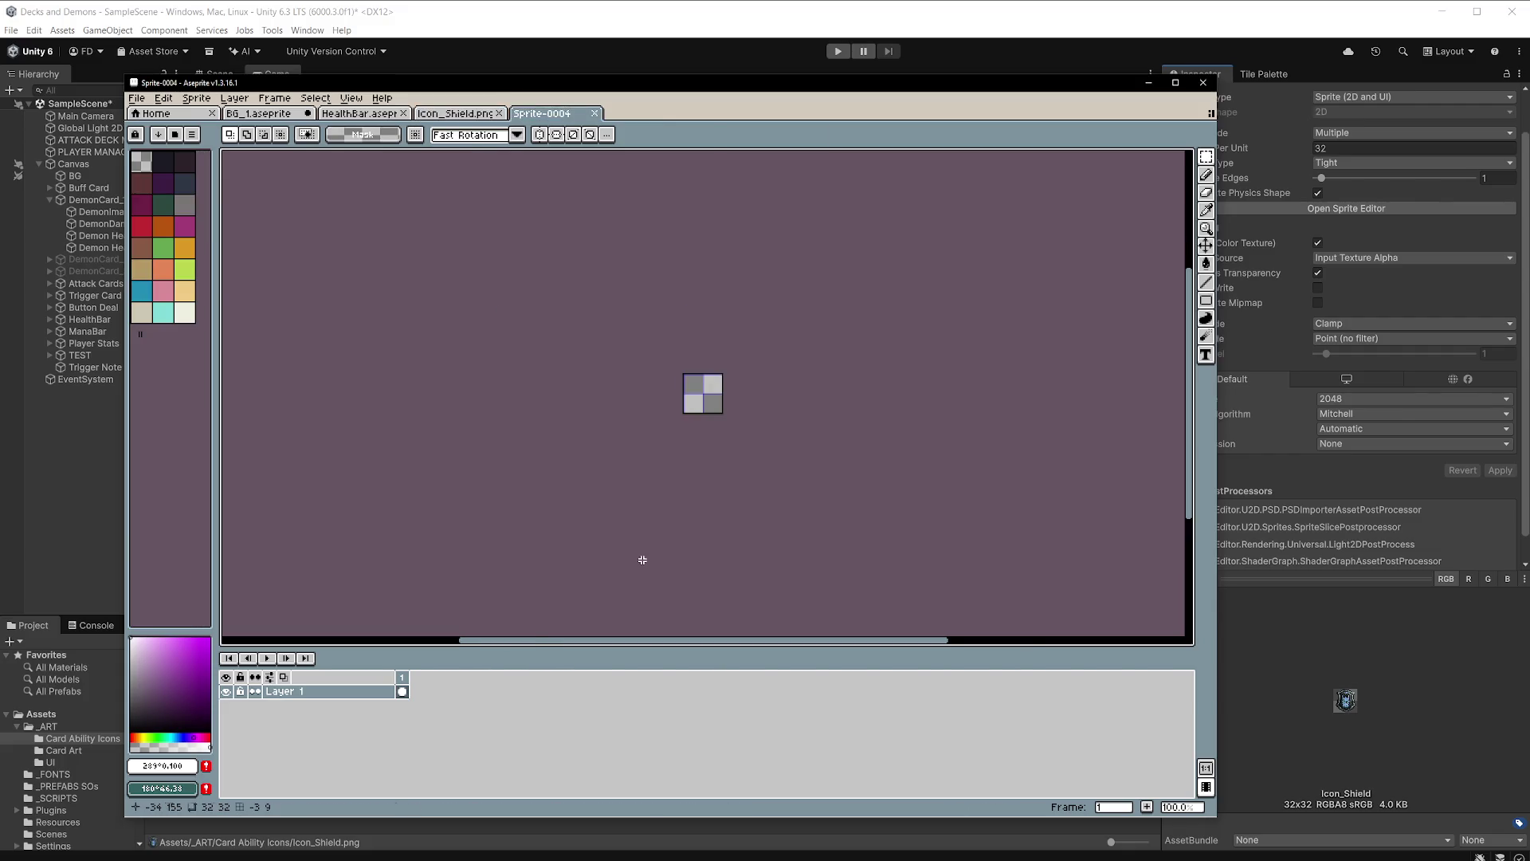
{"action": "key", "text": "ctrl+v"}
{"action": "scroll", "coordinate": [753, 387], "scroll_direction": "up", "scroll_amount": 3}
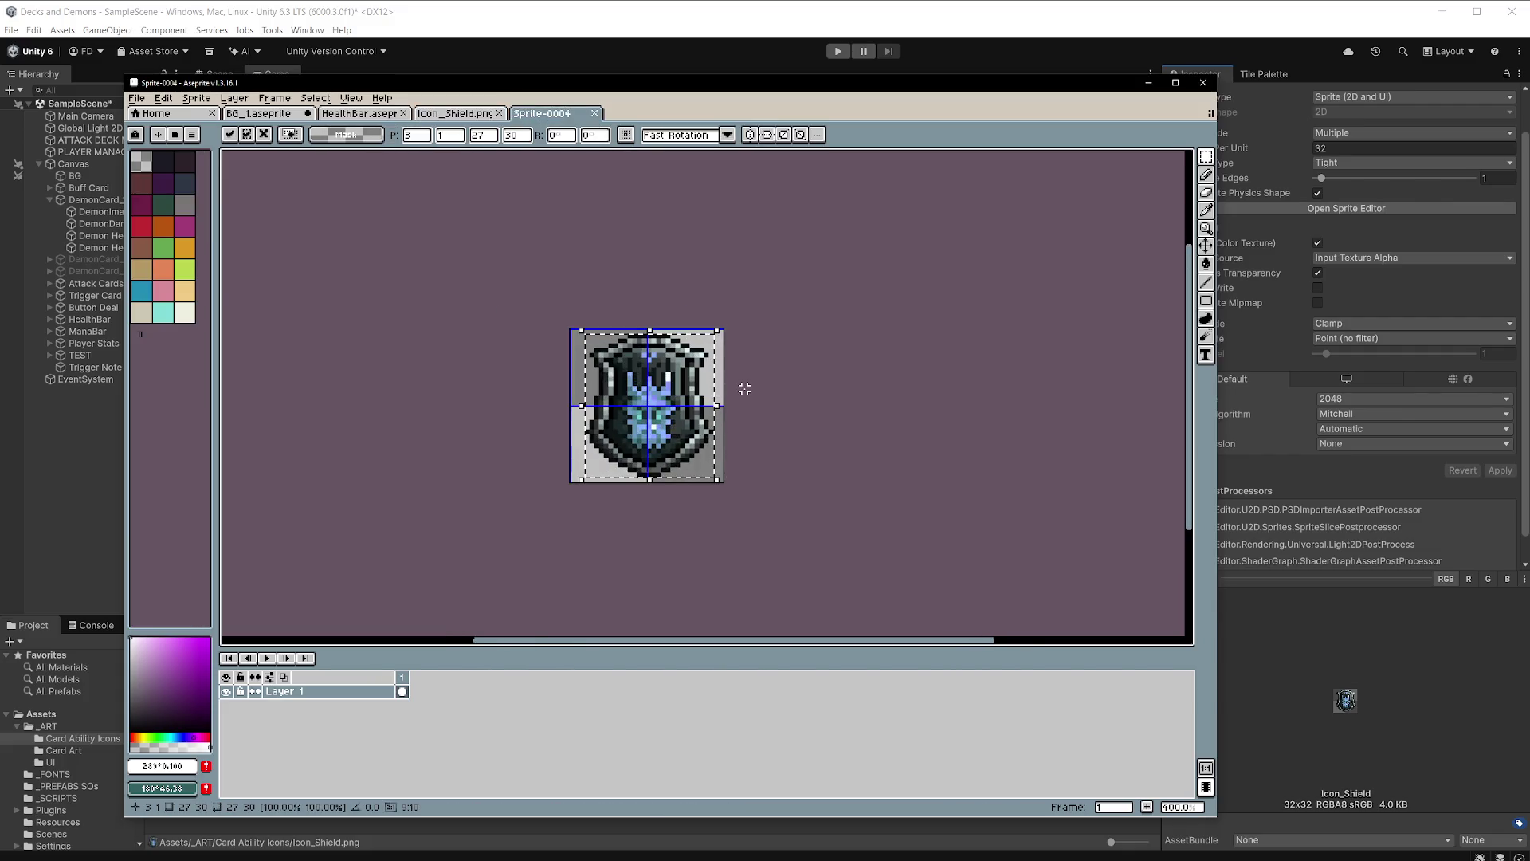
{"action": "left_click", "coordinate": [503, 116]}
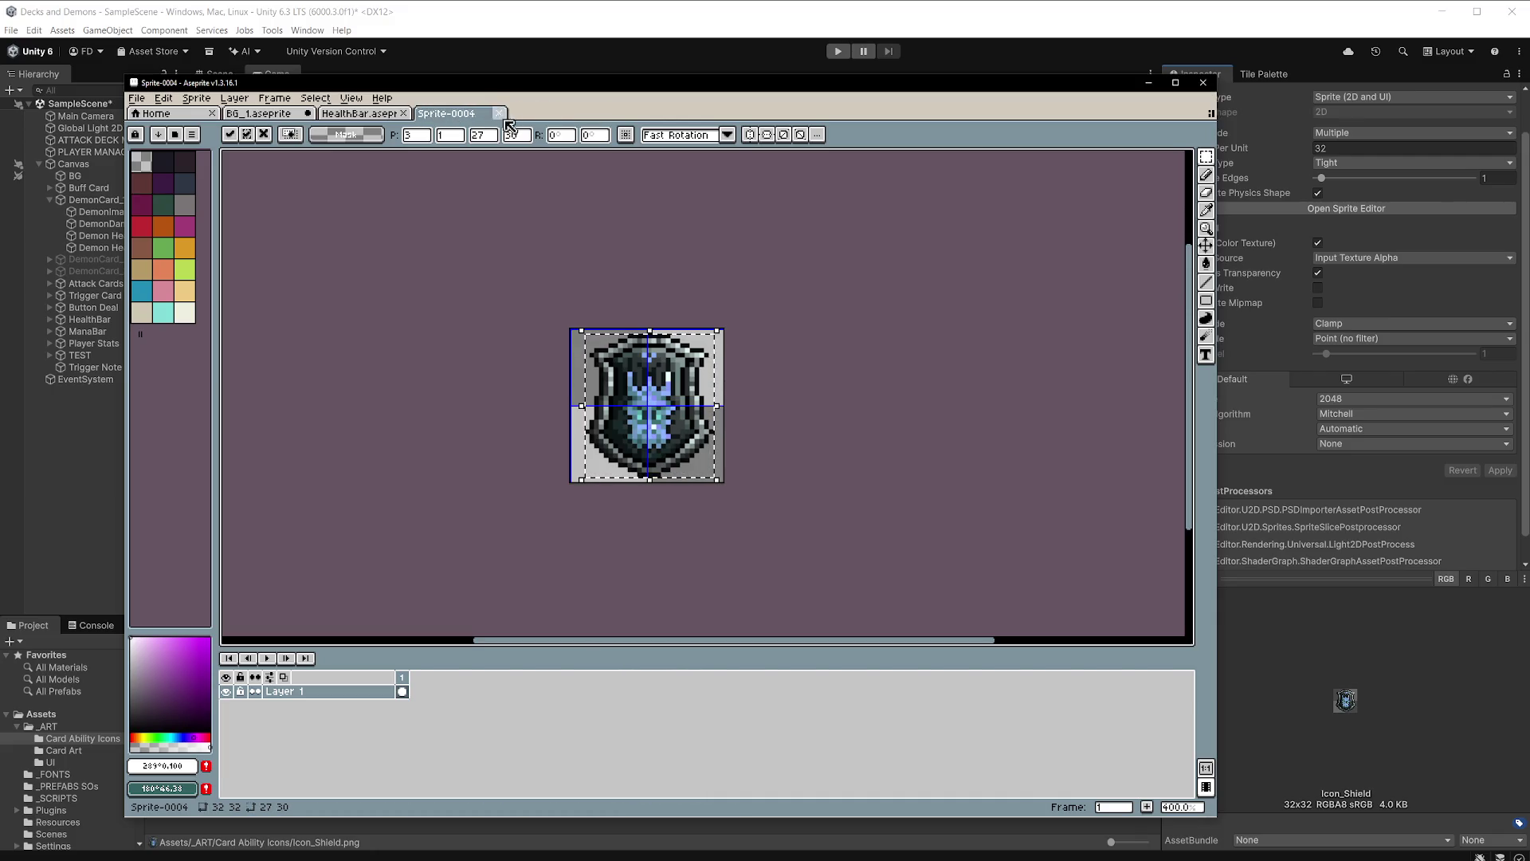
Make the shield a black silhouette with Hue/Saturation S and V set to -100.
{"action": "left_click", "coordinate": [163, 98]}
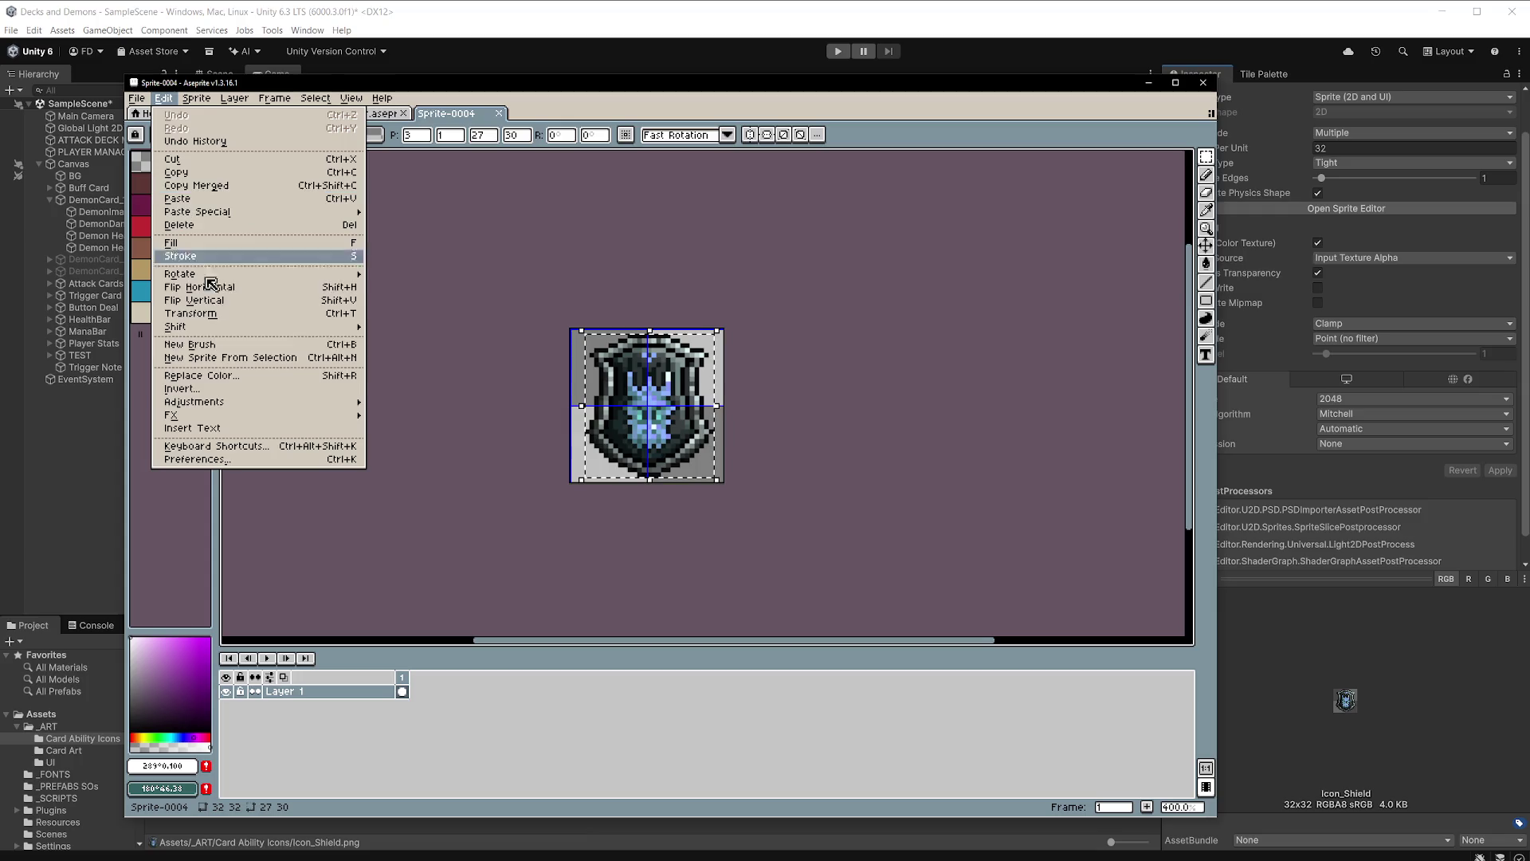
{"action": "mouse_move", "coordinate": [268, 407]}
{"action": "left_click", "coordinate": [430, 416]}
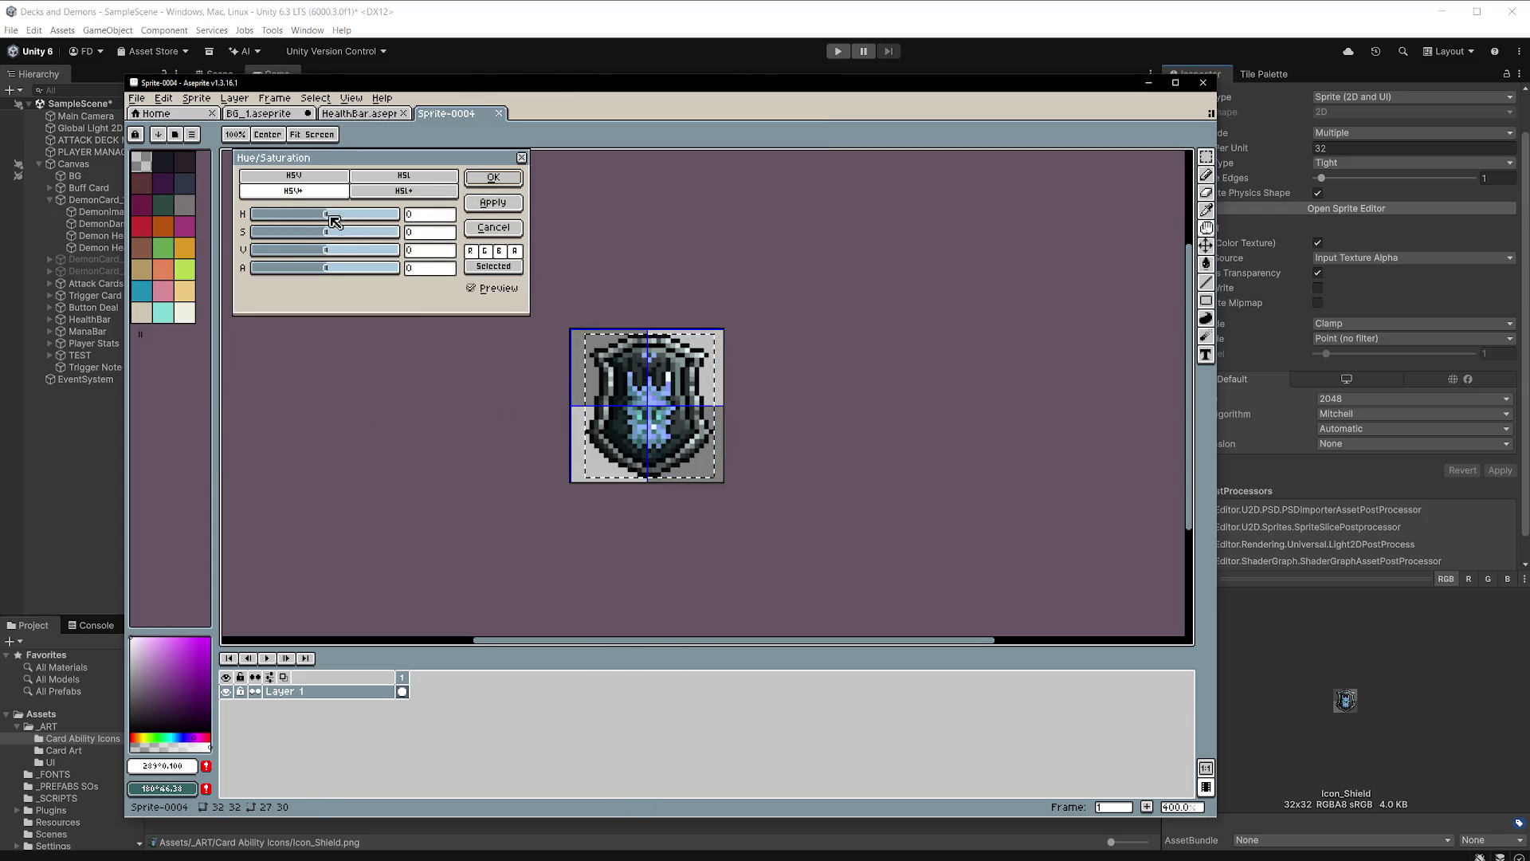
{"action": "left_click_drag", "start_coordinate": [330, 235], "coordinate": [239, 235]}
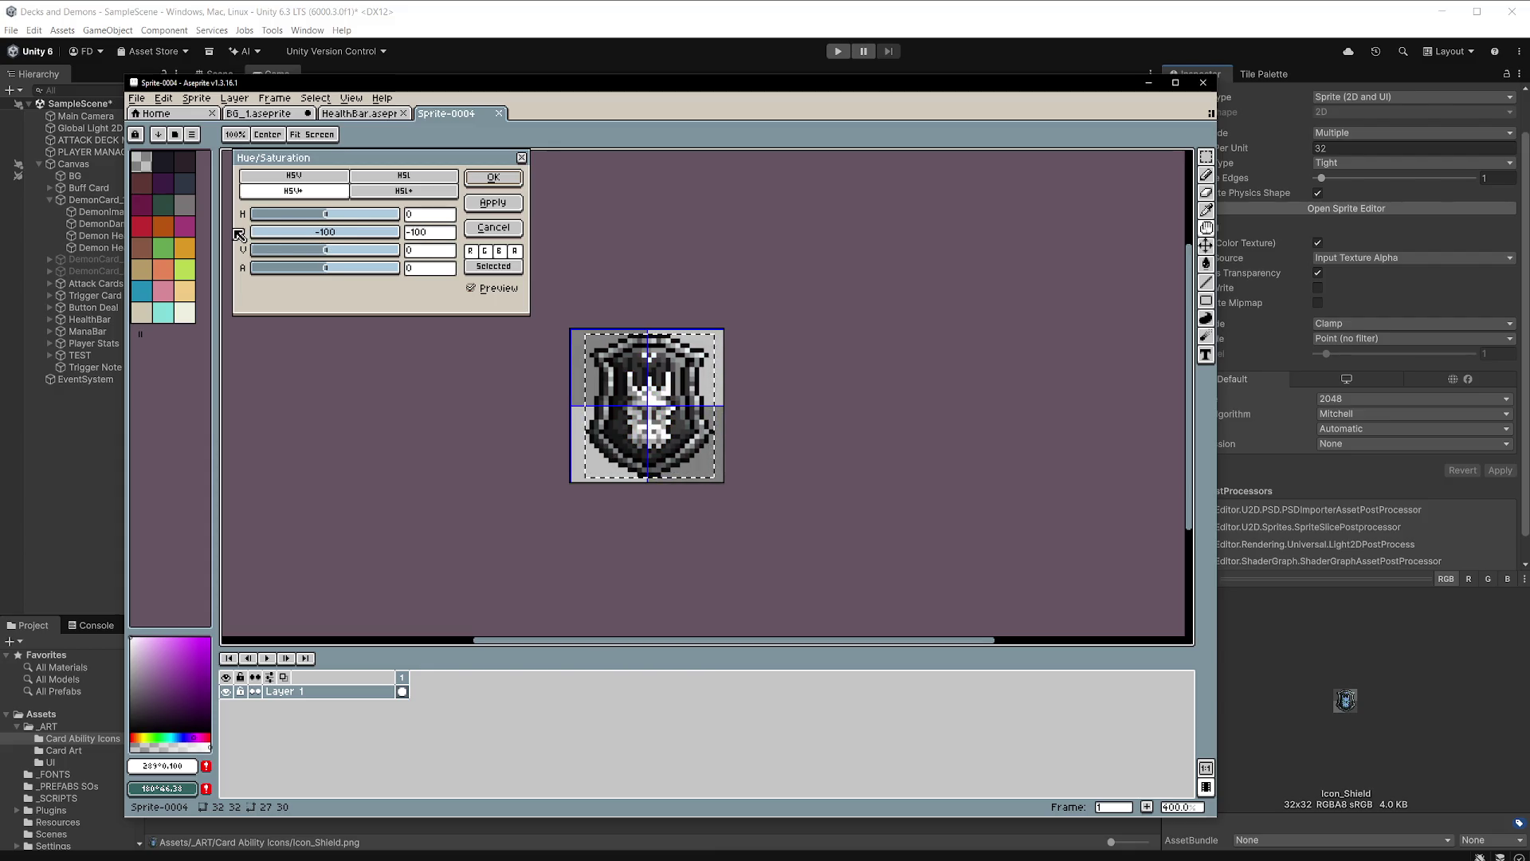
{"action": "left_click_drag", "start_coordinate": [330, 255], "coordinate": [253, 252]}
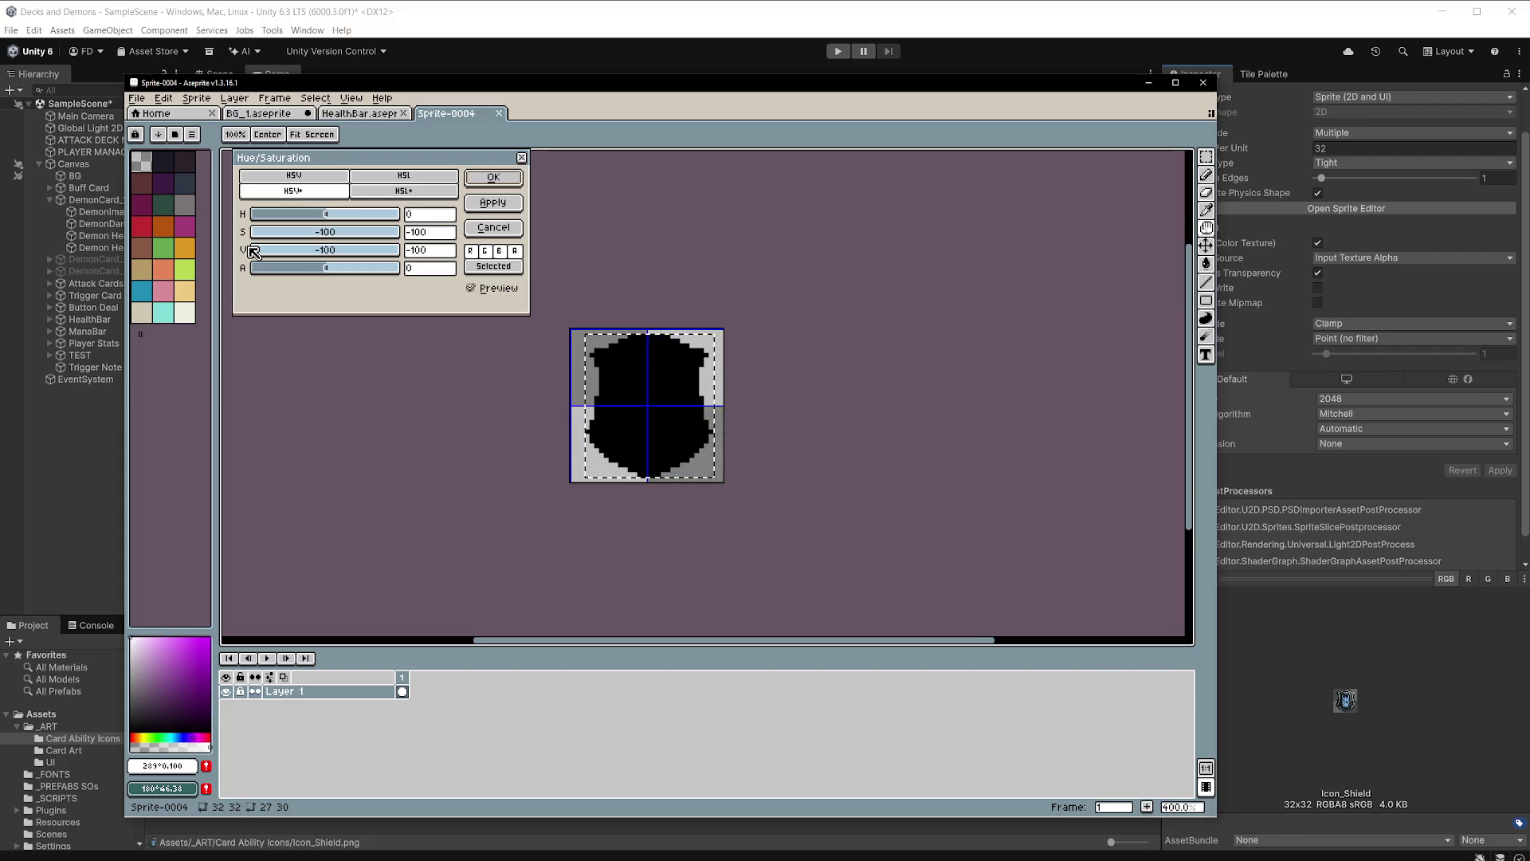
{"action": "left_click", "coordinate": [494, 203]}
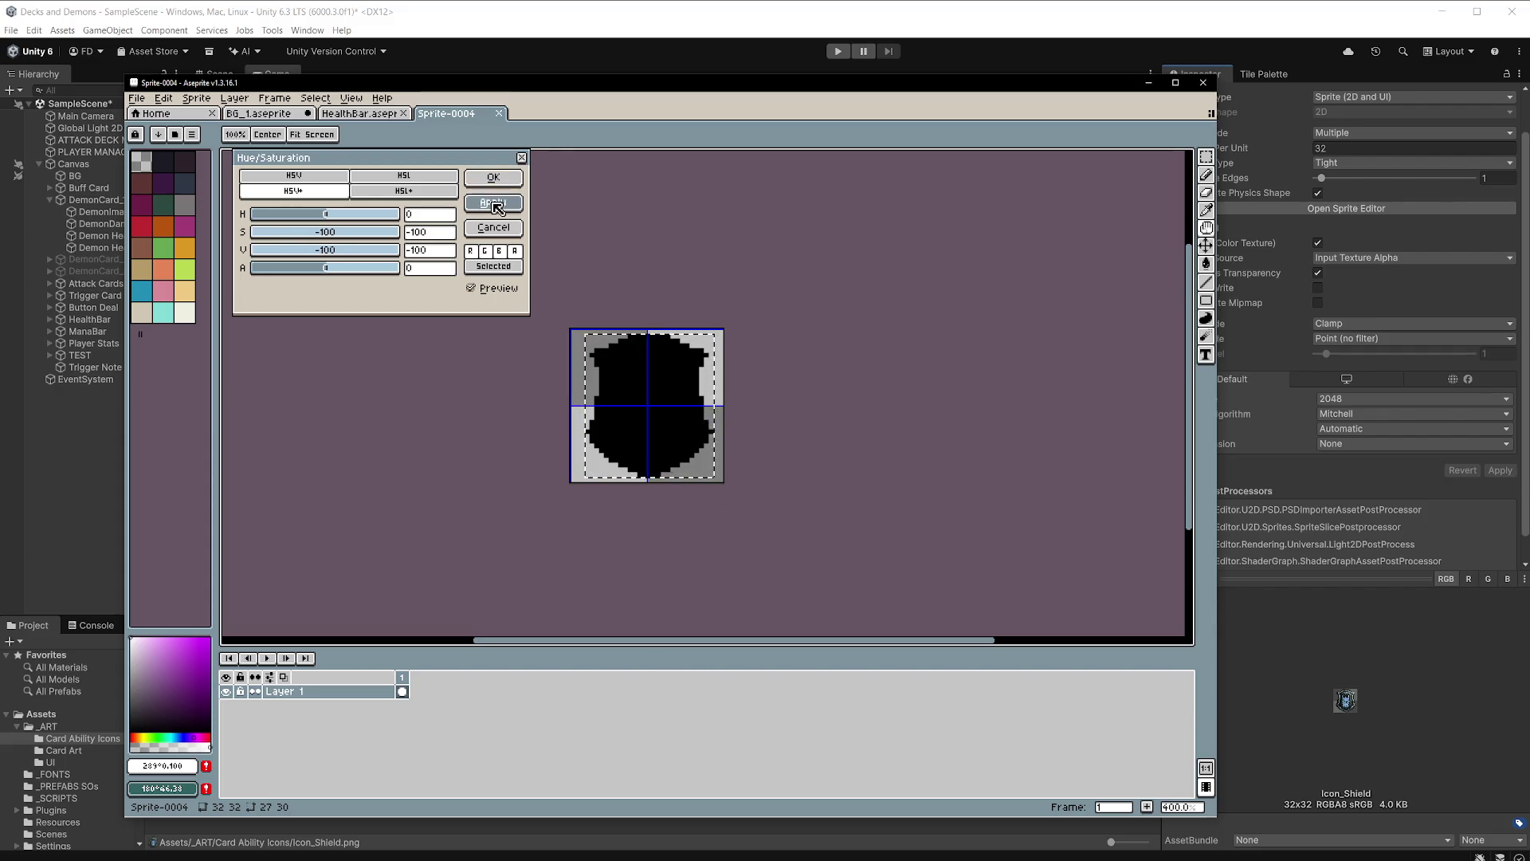
{"action": "left_click", "coordinate": [494, 177]}
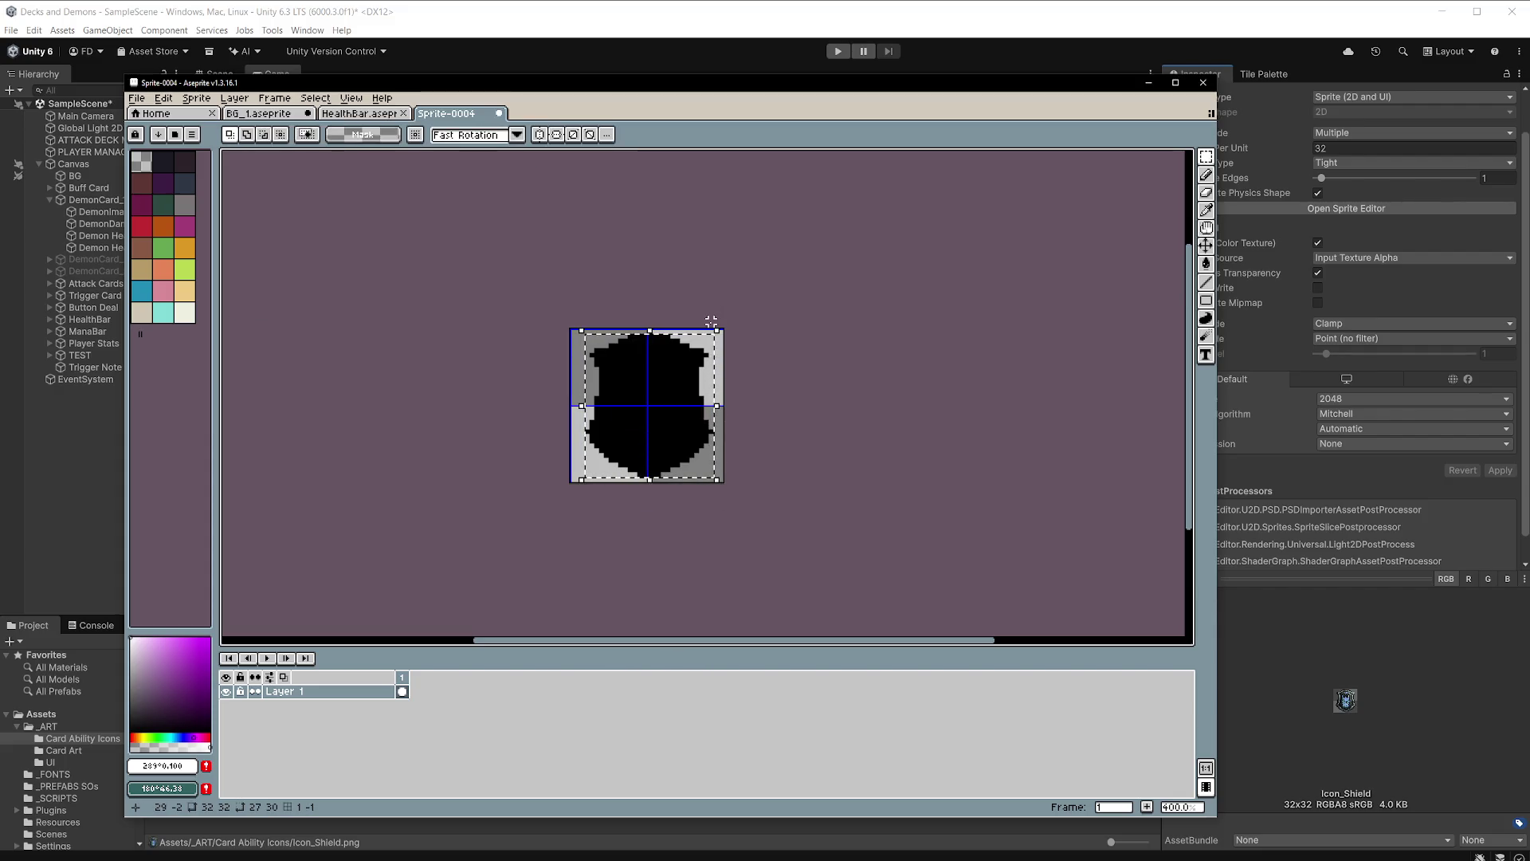
Close the HealthBar sprite and bucket-fill the shield silhouette with cyan.
{"action": "left_click", "coordinate": [359, 113]}
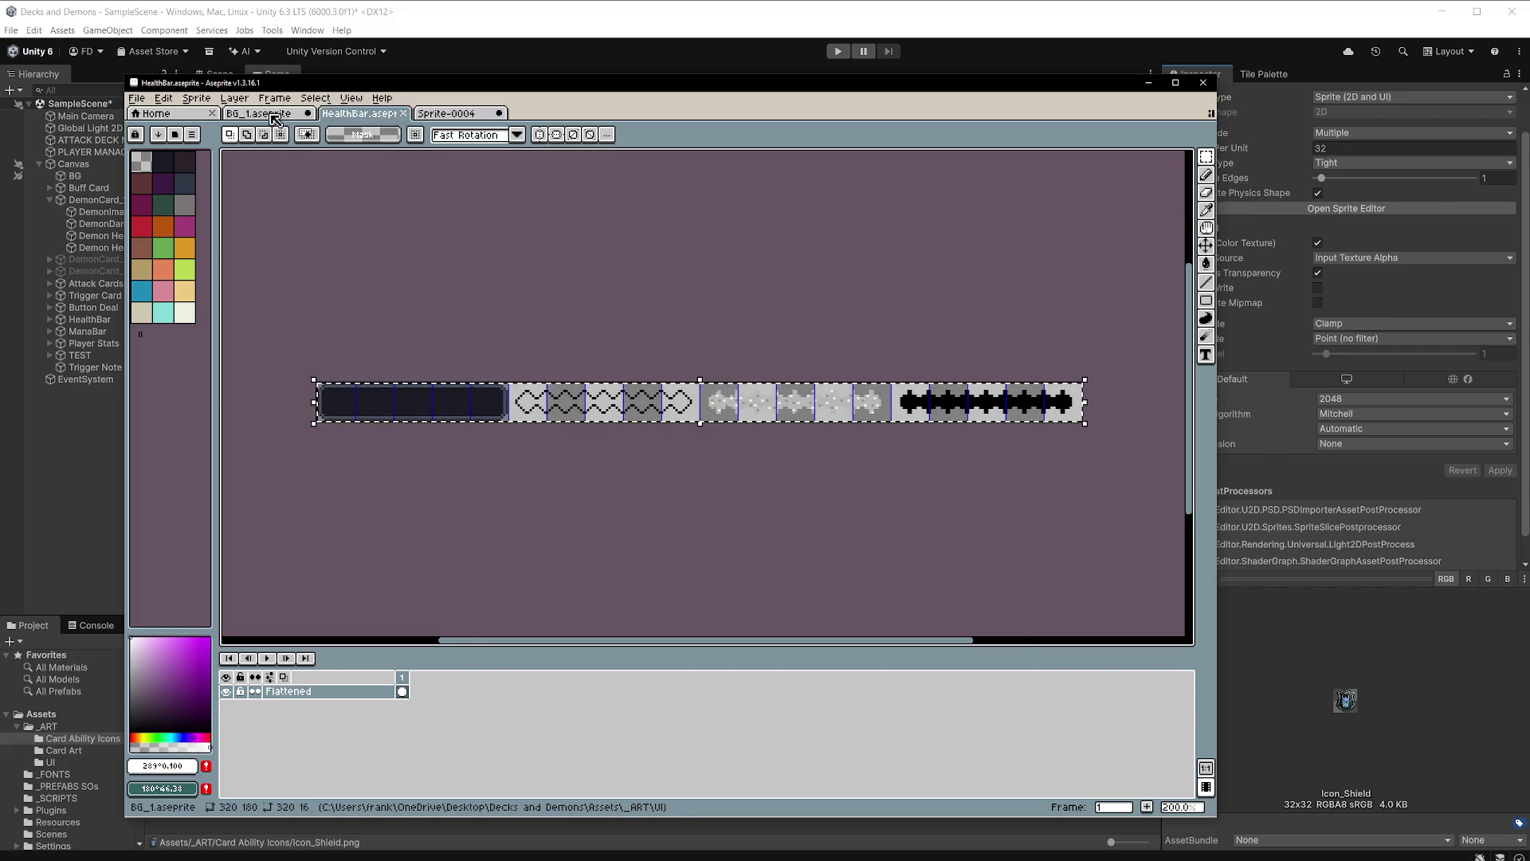
{"action": "left_click", "coordinate": [275, 116]}
{"action": "left_click", "coordinate": [403, 113]}
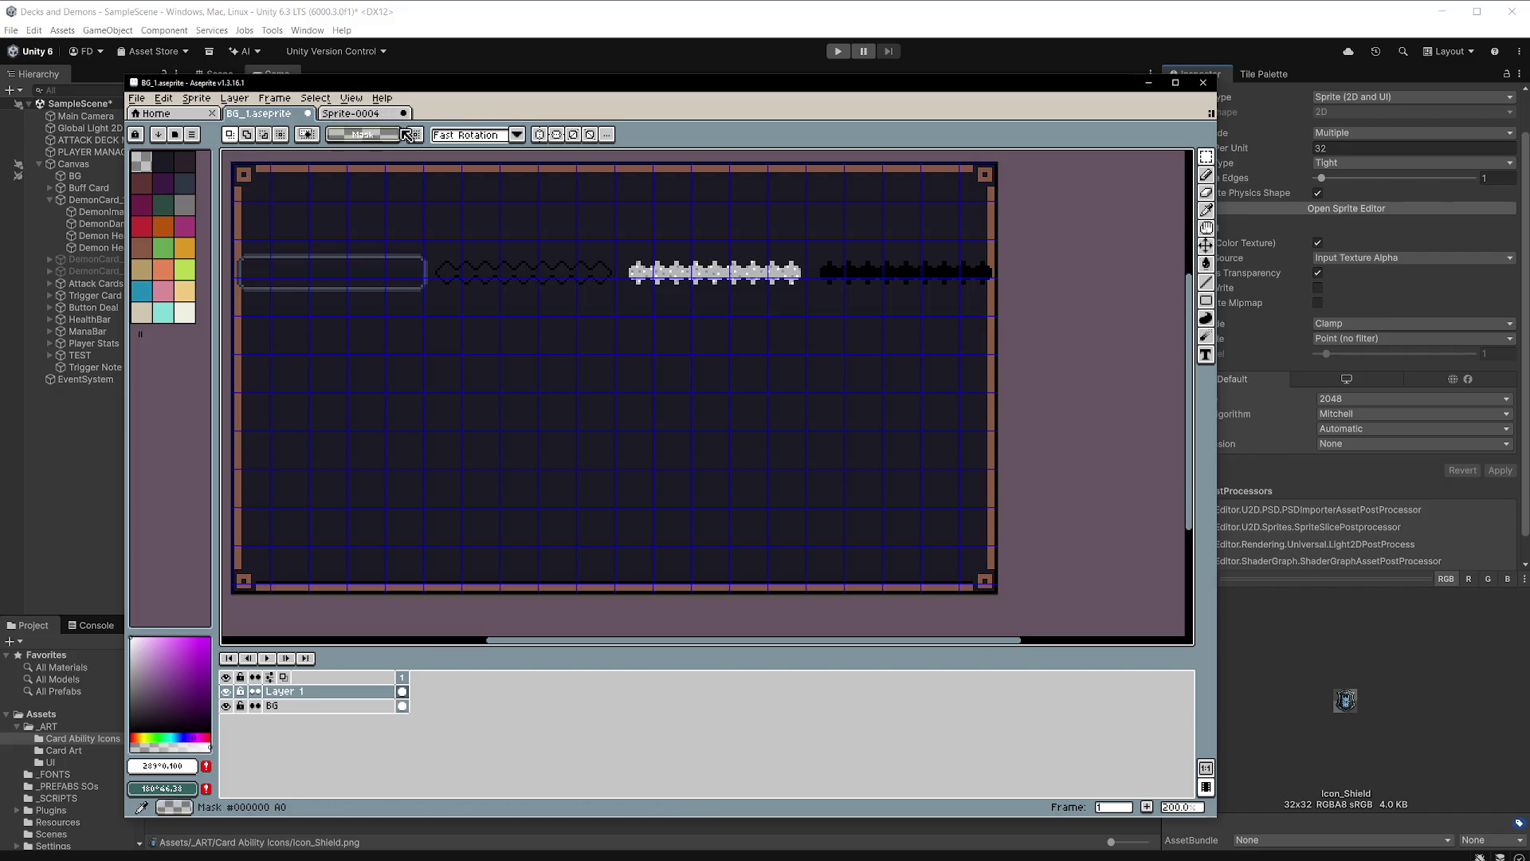
{"action": "left_click", "coordinate": [351, 113]}
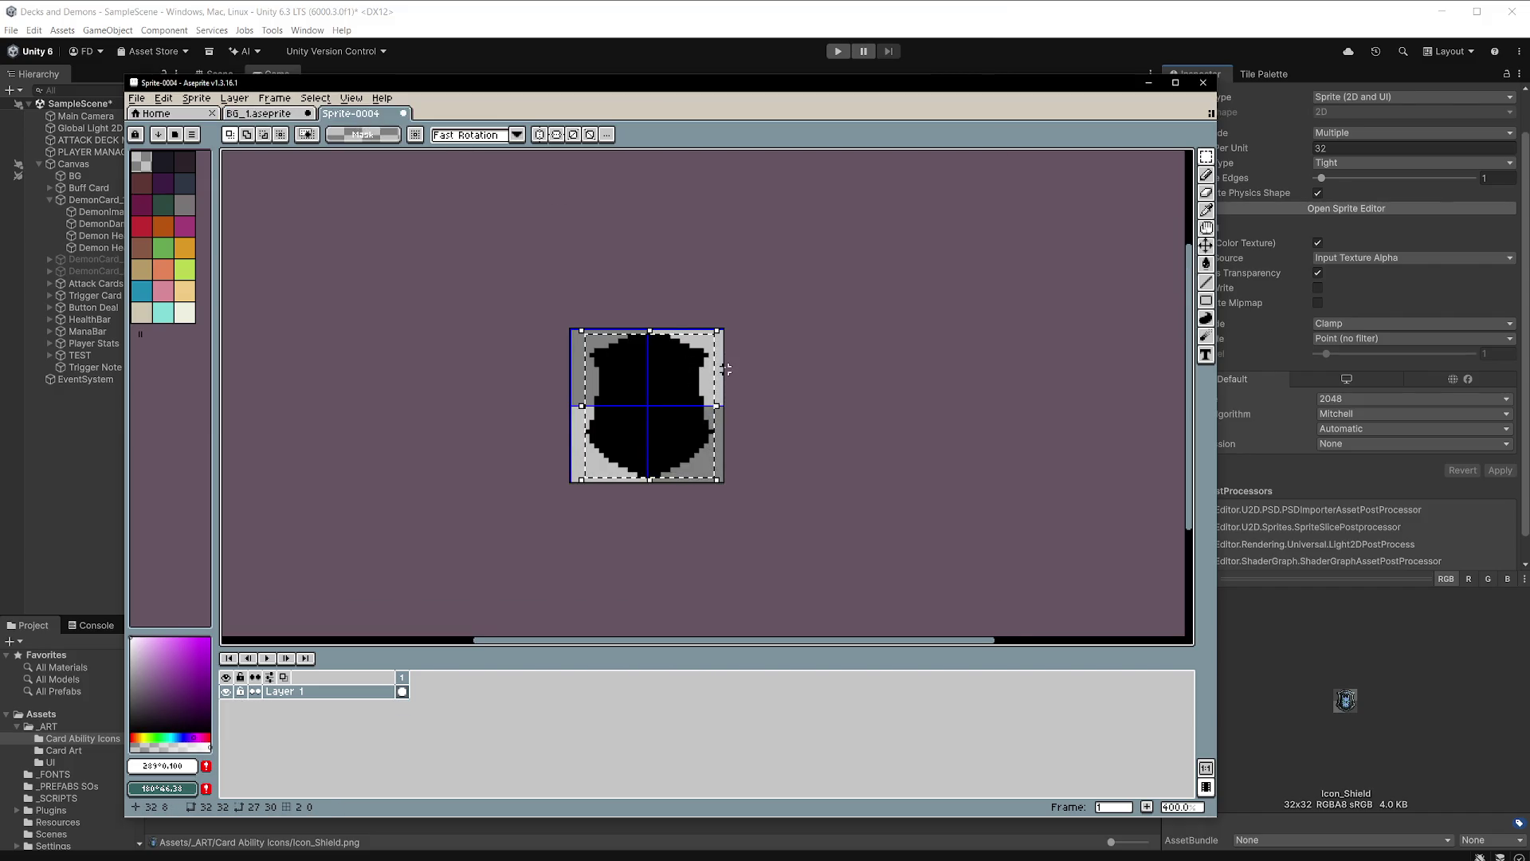
{"action": "left_click", "coordinate": [142, 291]}
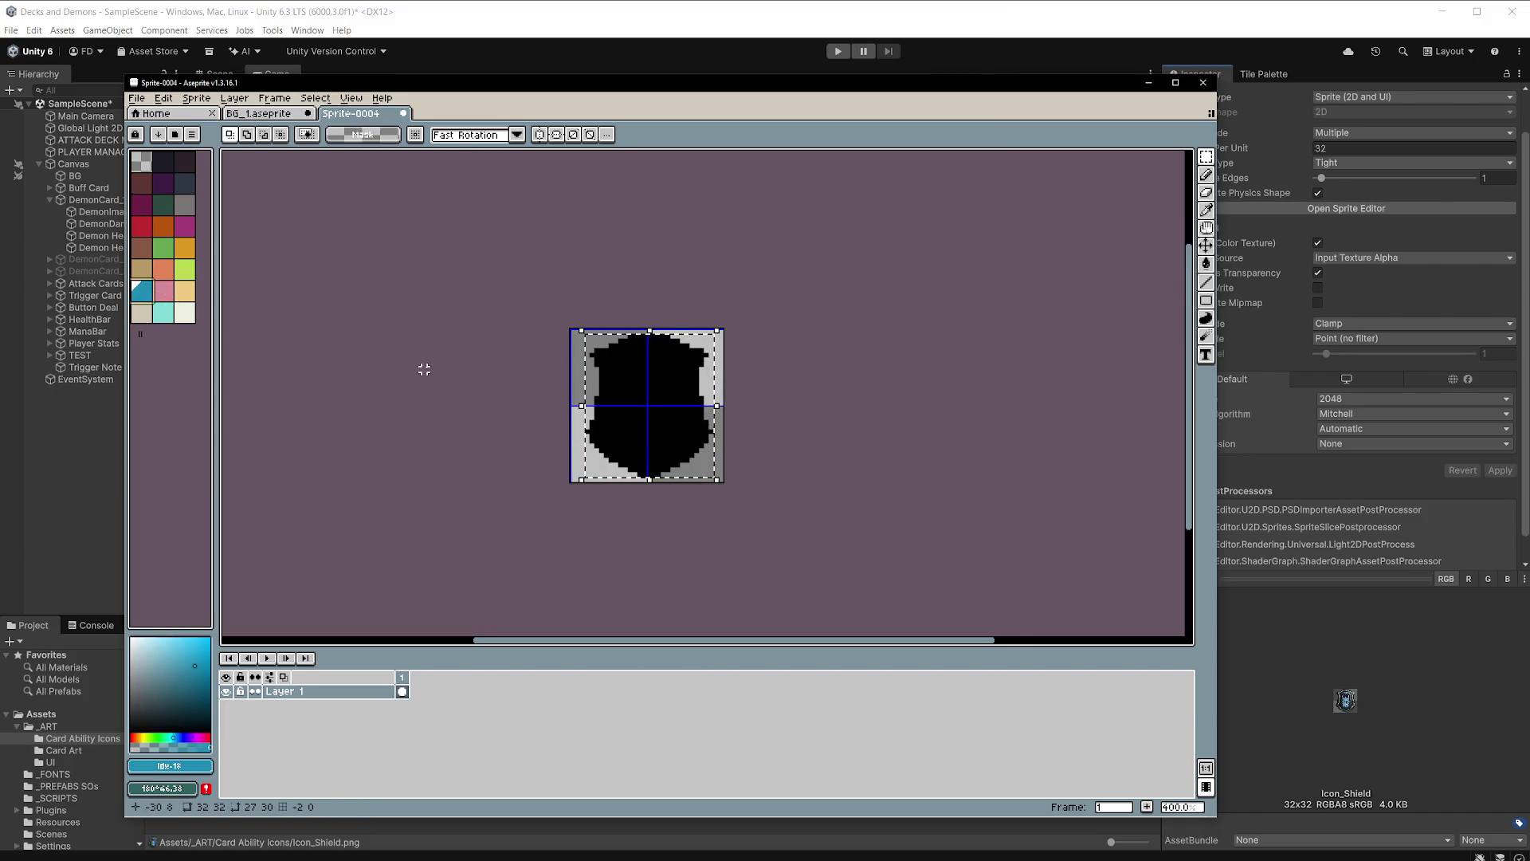
{"action": "key", "text": "g"}
{"action": "left_click", "coordinate": [698, 392]}
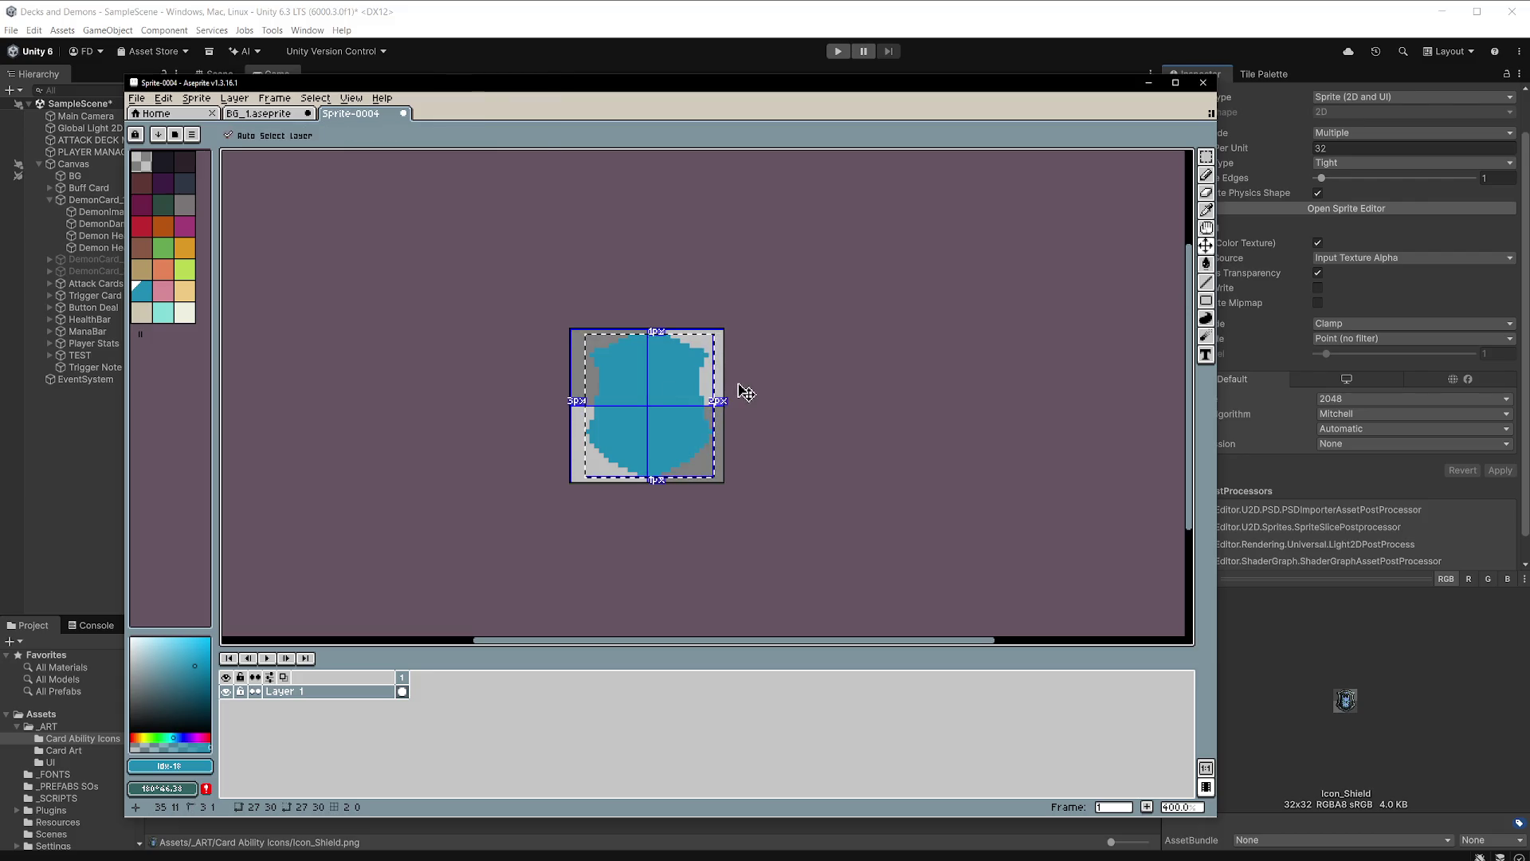
Select all of the shield sprite and open Layer 1's options in BG_1.
{"action": "key", "text": "ctrl+t"}
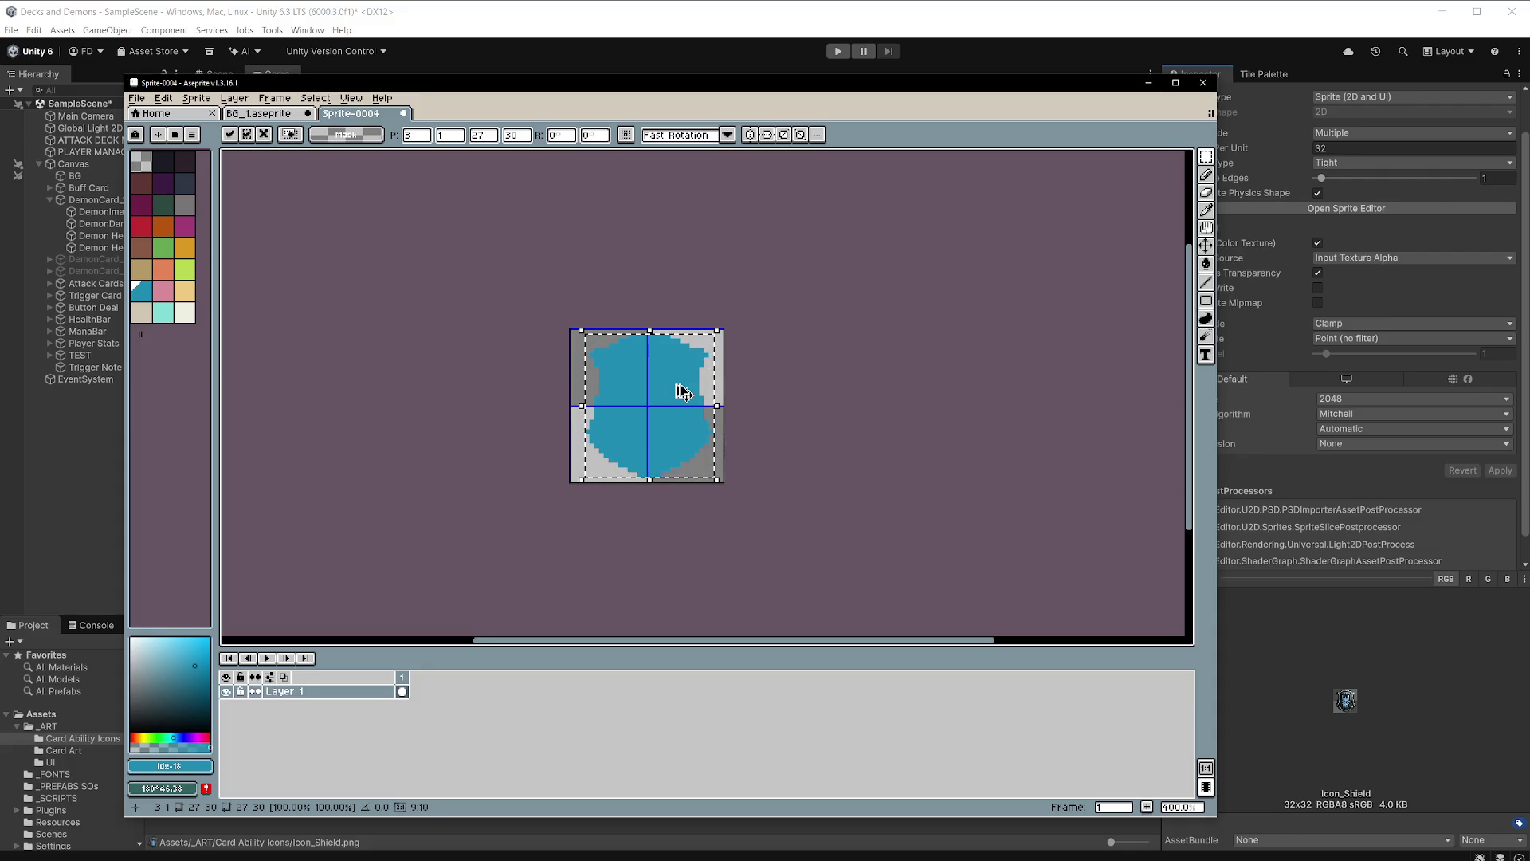
{"action": "left_click", "coordinate": [259, 114]}
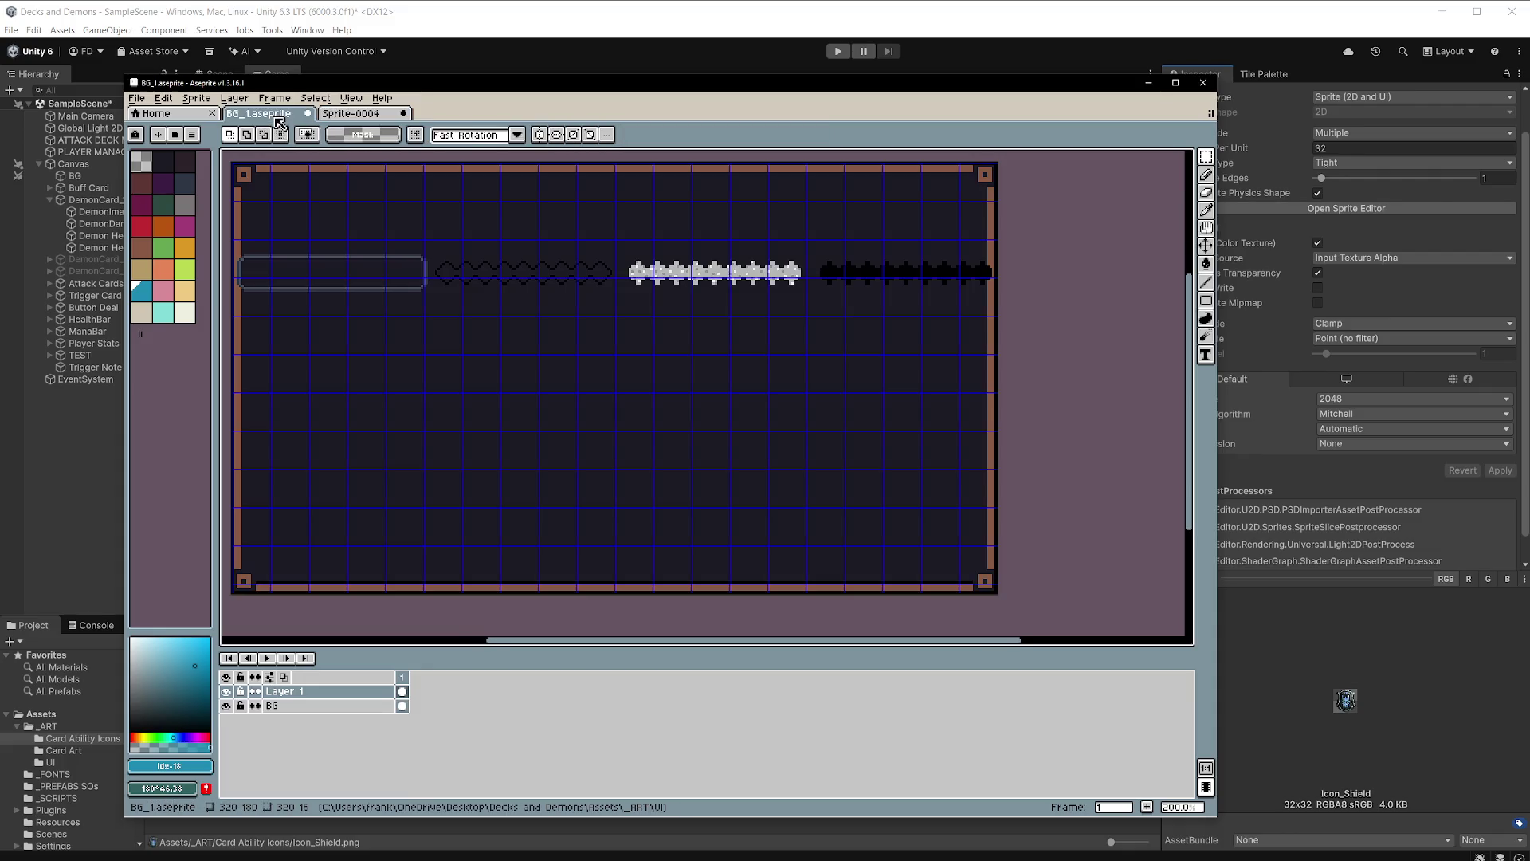
{"action": "right_click", "coordinate": [336, 696]}
Add a new layer above Layer 1 and paste the blue shield below the row of bars.
{"action": "mouse_move", "coordinate": [410, 719]}
{"action": "left_click", "coordinate": [466, 722]}
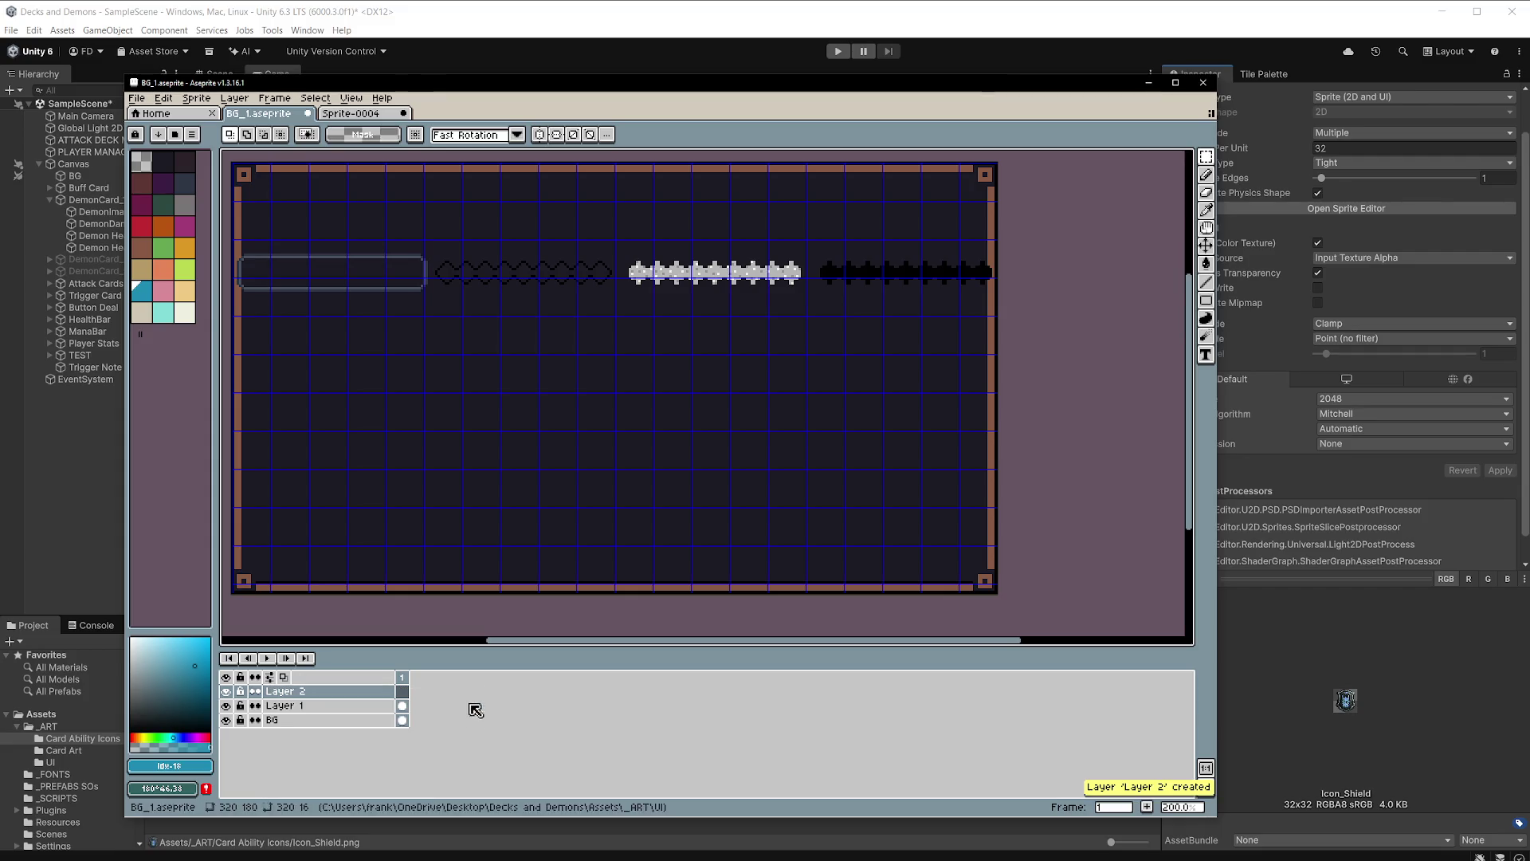
{"action": "key", "text": "ctrl+v"}
{"action": "mouse_move", "coordinate": [277, 203]}
{"action": "left_mouse_down"}
{"action": "mouse_move", "coordinate": [470, 357]}
{"action": "mouse_move", "coordinate": [502, 452]}
{"action": "left_mouse_up"}
{"action": "scroll", "coordinate": [501, 453], "scroll_direction": "up", "scroll_amount": 4}
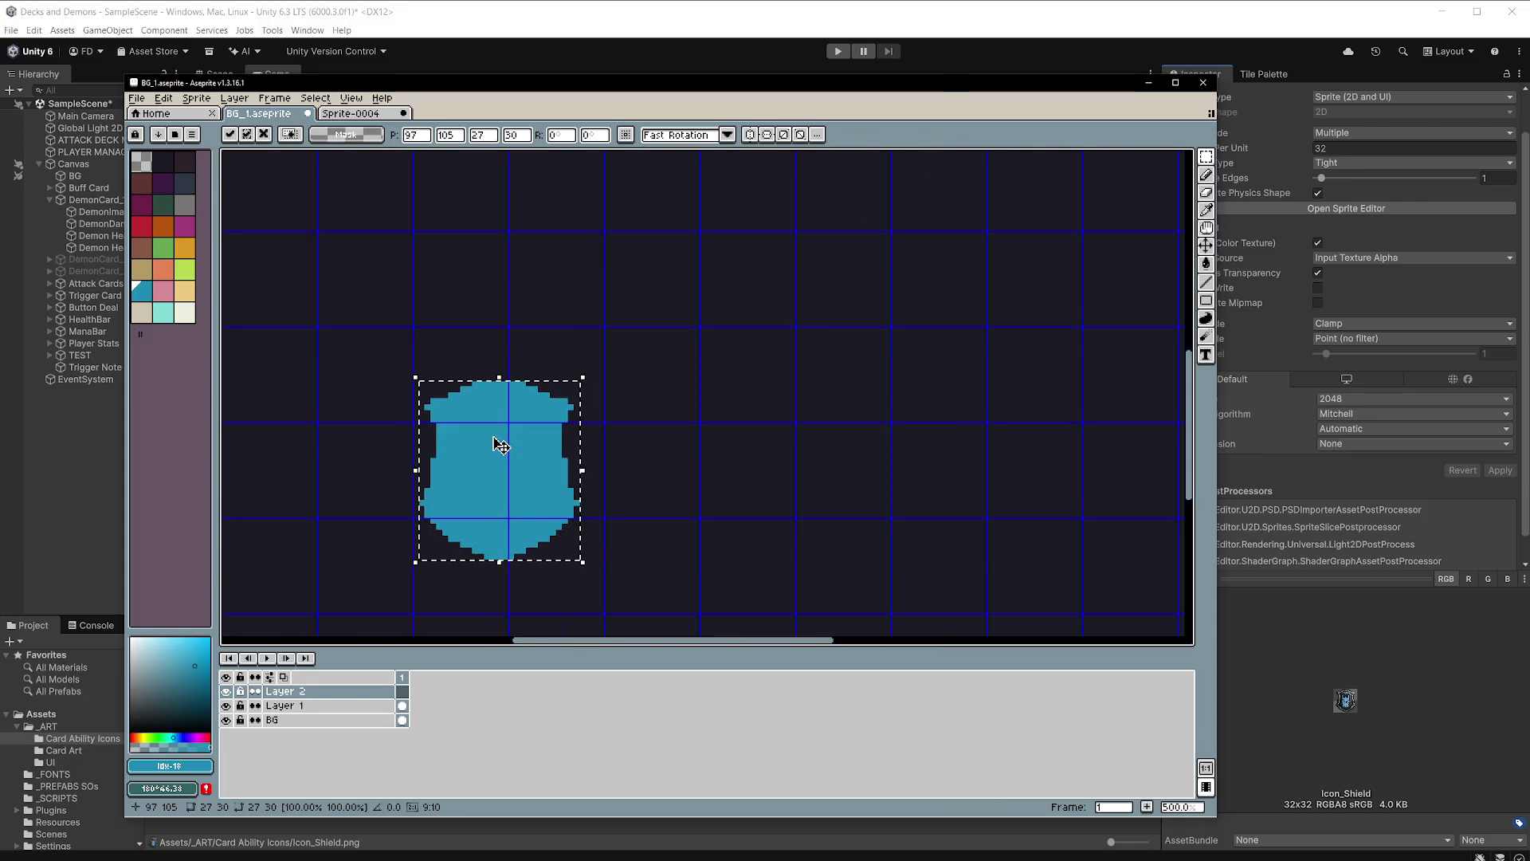
{"action": "left_click_drag", "start_coordinate": [508, 418], "coordinate": [517, 402]}
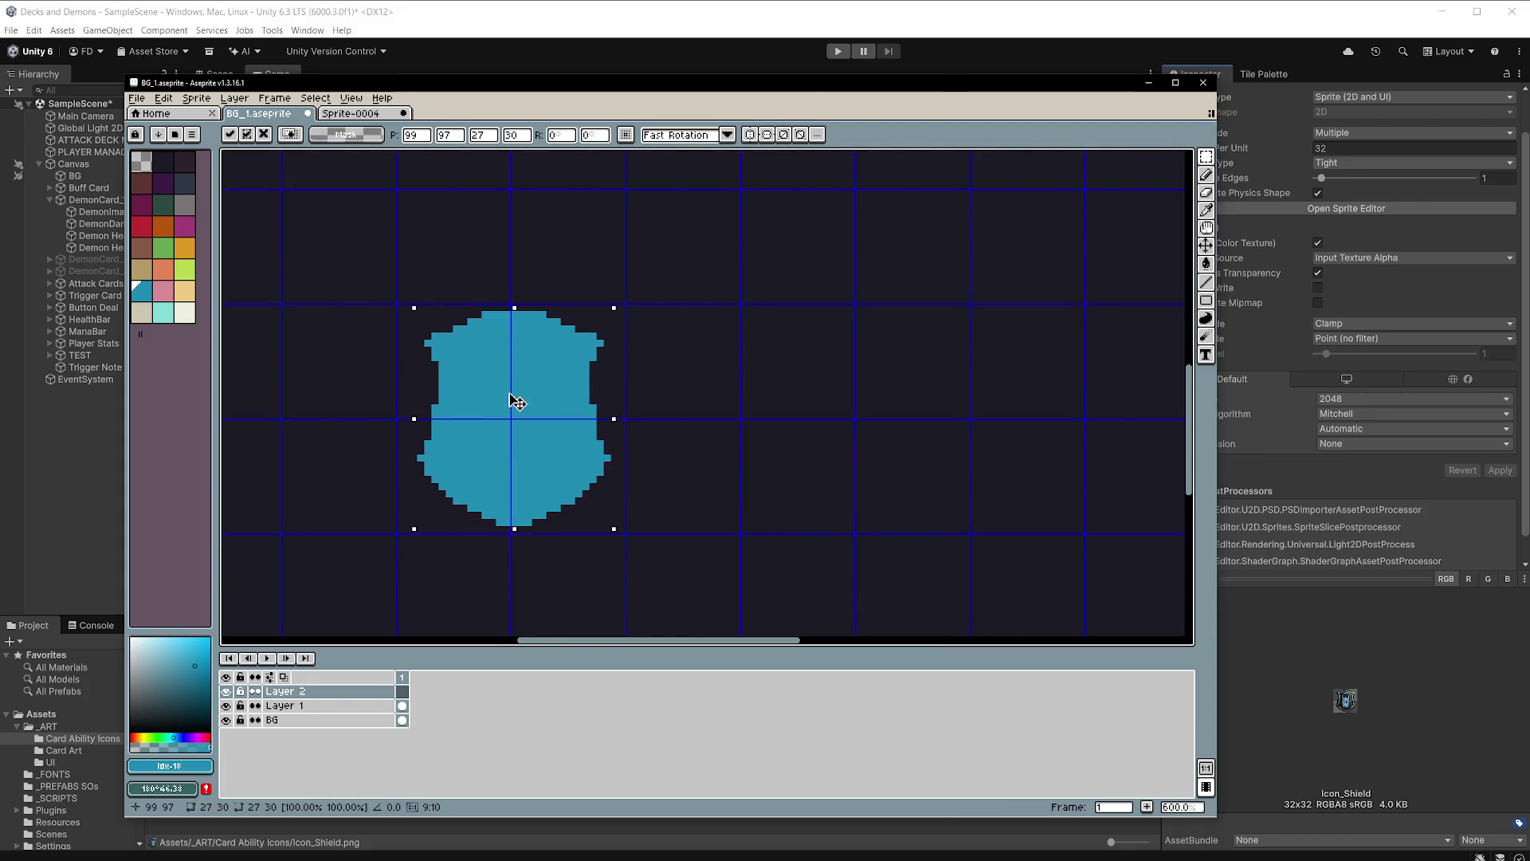
{"action": "scroll", "coordinate": [630, 408], "scroll_direction": "down", "scroll_amount": 4}
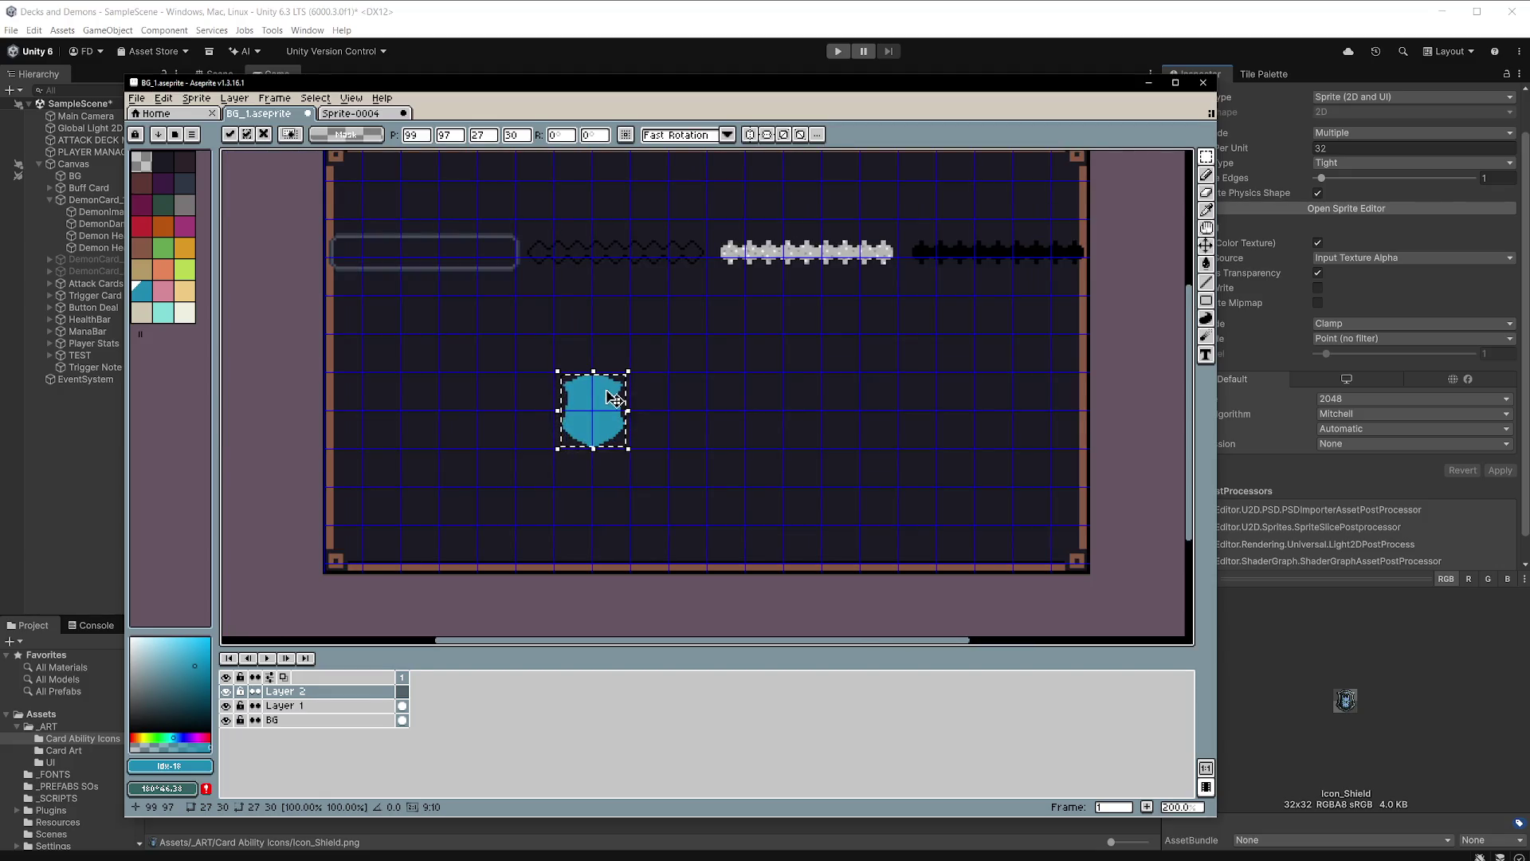
{"action": "scroll", "coordinate": [614, 397], "scroll_direction": "up", "scroll_amount": 4}
{"action": "scroll", "coordinate": [613, 397], "scroll_direction": "down", "scroll_amount": 2}
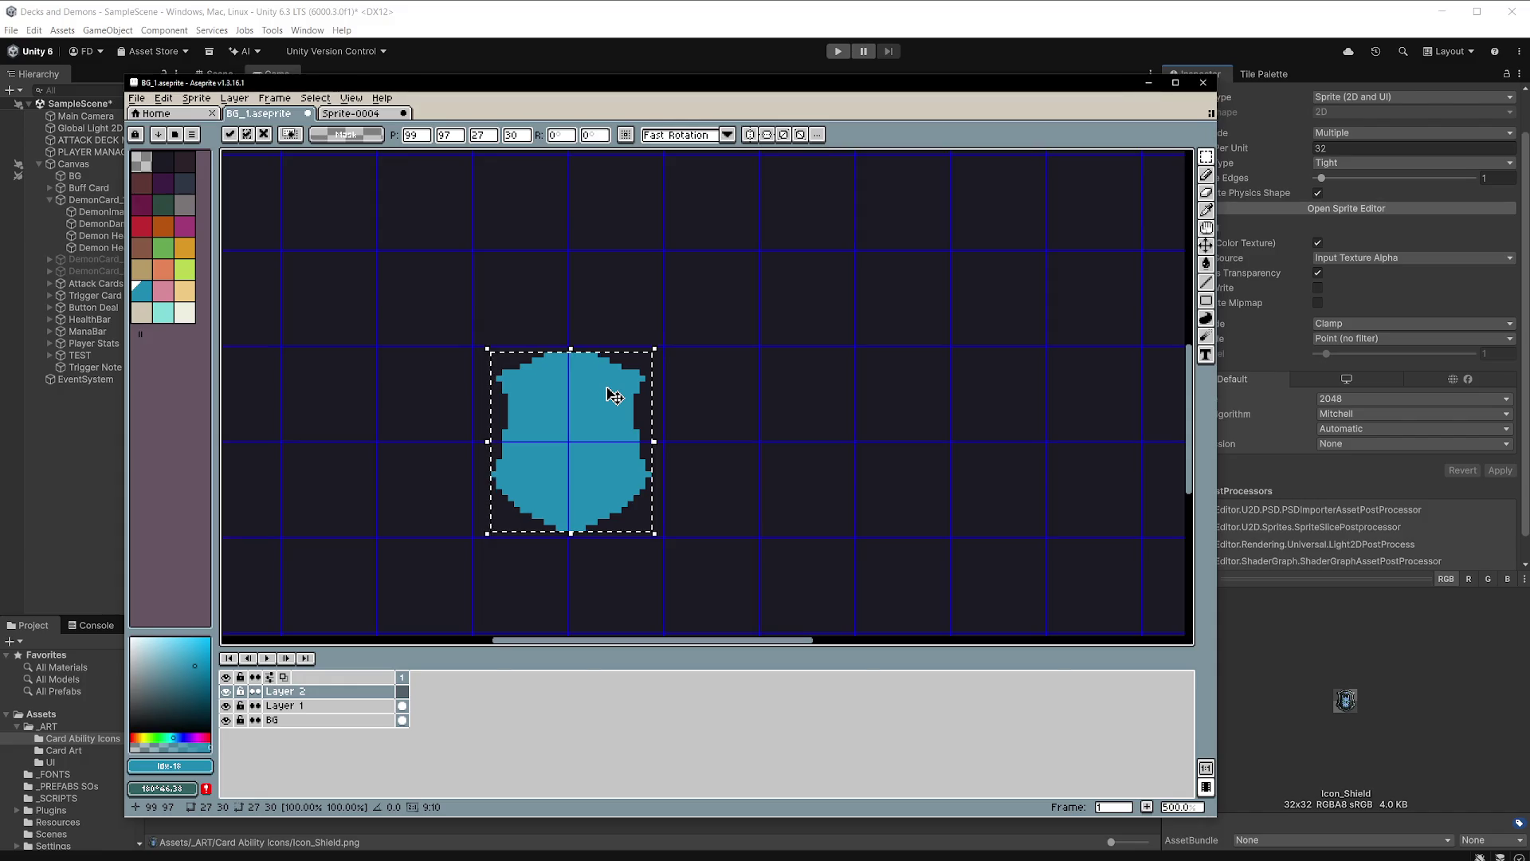
{"action": "scroll", "coordinate": [613, 397], "scroll_direction": "up", "scroll_amount": 2}
{"action": "scroll", "coordinate": [614, 397], "scroll_direction": "down", "scroll_amount": 5}
{"action": "scroll", "coordinate": [614, 395], "scroll_direction": "down", "scroll_amount": 2}
{"action": "scroll", "coordinate": [614, 396], "scroll_direction": "up", "scroll_amount": 2}
{"action": "scroll", "coordinate": [613, 396], "scroll_direction": "down", "scroll_amount": 2}
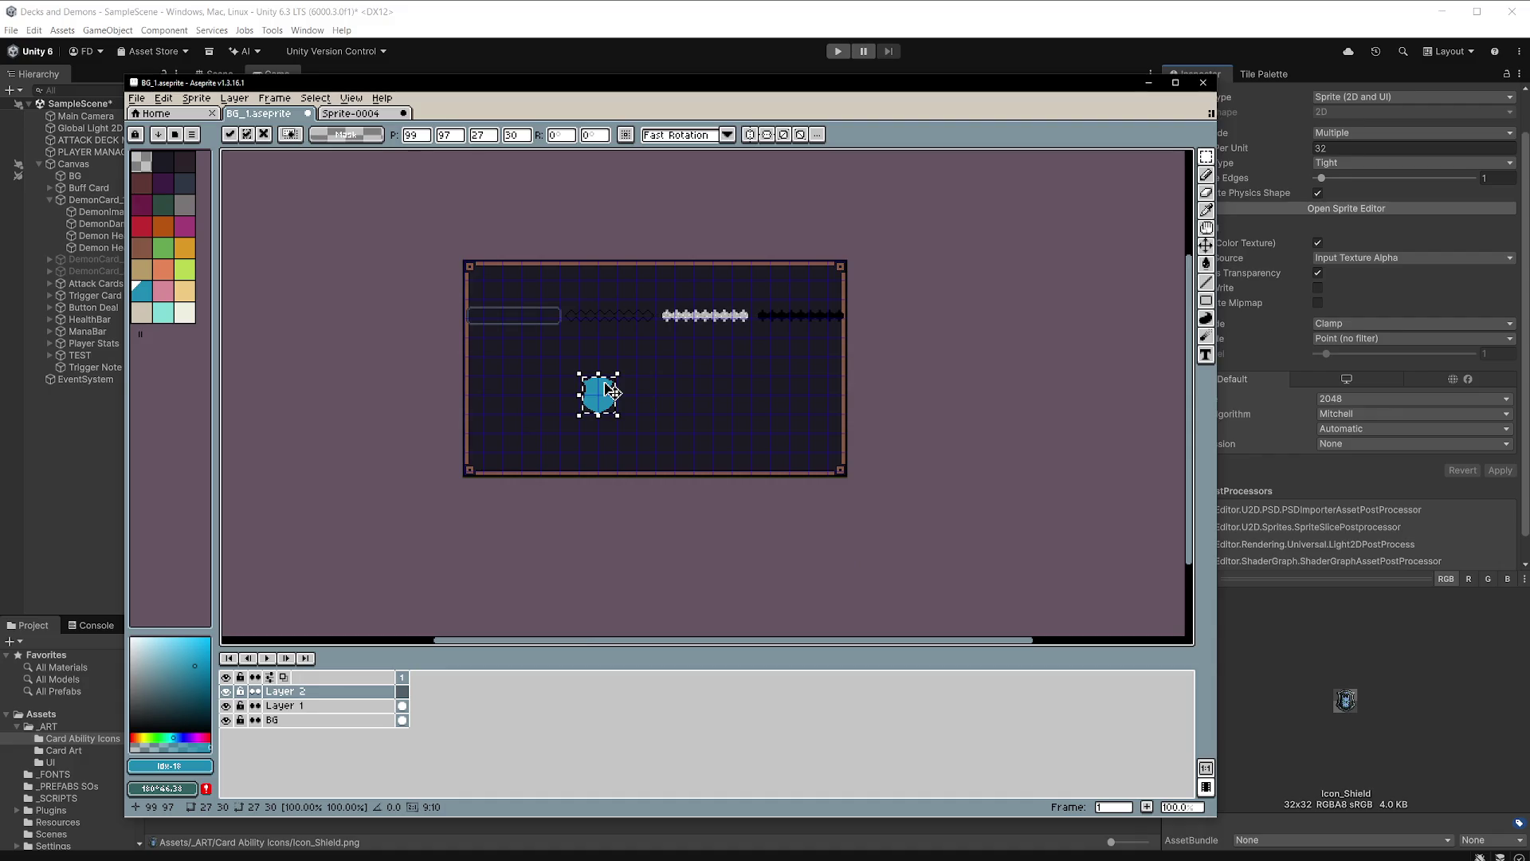
{"action": "scroll", "coordinate": [612, 391], "scroll_direction": "up", "scroll_amount": 4}
{"action": "scroll", "coordinate": [612, 390], "scroll_direction": "down", "scroll_amount": 2}
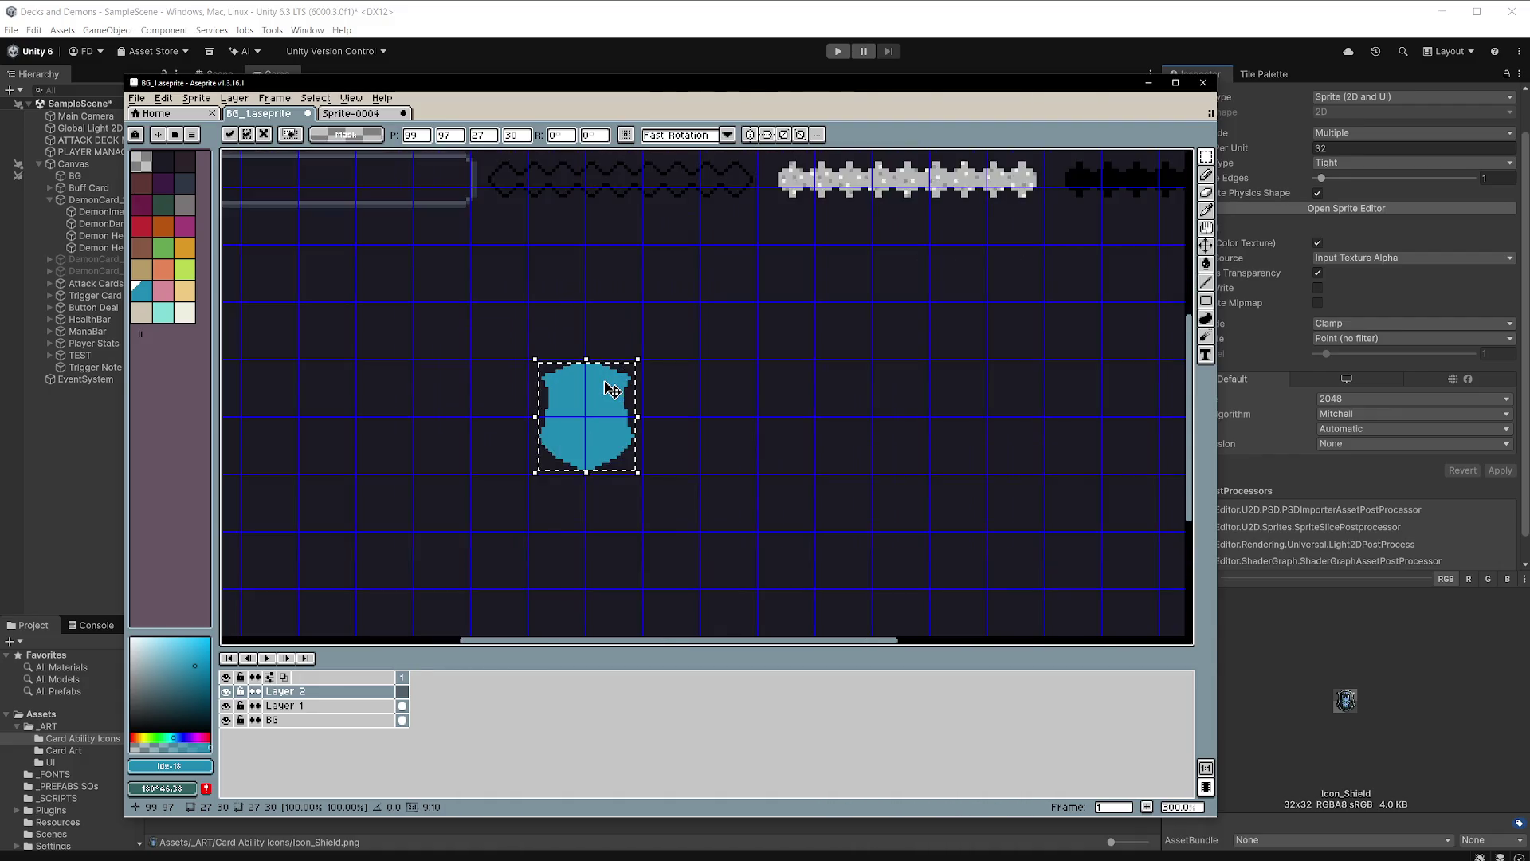
{"action": "scroll", "coordinate": [612, 391], "scroll_direction": "up", "scroll_amount": 2}
{"action": "scroll", "coordinate": [612, 391], "scroll_direction": "down", "scroll_amount": 1}
{"action": "scroll", "coordinate": [612, 390], "scroll_direction": "up", "scroll_amount": 1}
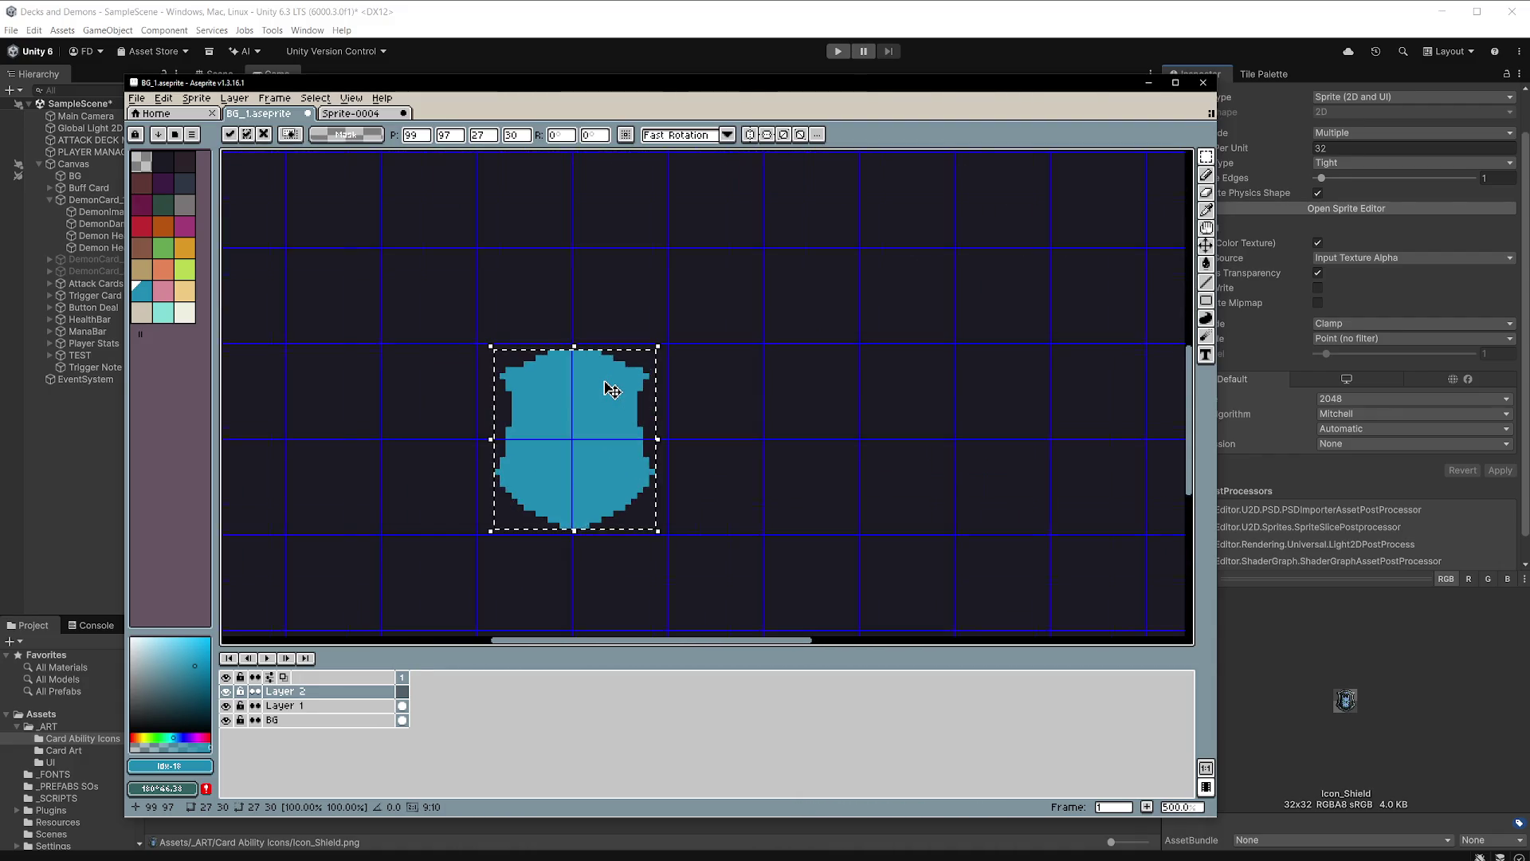
{"action": "scroll", "coordinate": [612, 390], "scroll_direction": "down", "scroll_amount": 2}
{"action": "scroll", "coordinate": [612, 391], "scroll_direction": "up", "scroll_amount": 1}
{"action": "scroll", "coordinate": [612, 390], "scroll_direction": "down", "scroll_amount": 2}
{"action": "scroll", "coordinate": [612, 391], "scroll_direction": "up", "scroll_amount": 2}
{"action": "scroll", "coordinate": [612, 391], "scroll_direction": "down", "scroll_amount": 1}
{"action": "scroll", "coordinate": [550, 327], "scroll_direction": "up", "scroll_amount": 1}
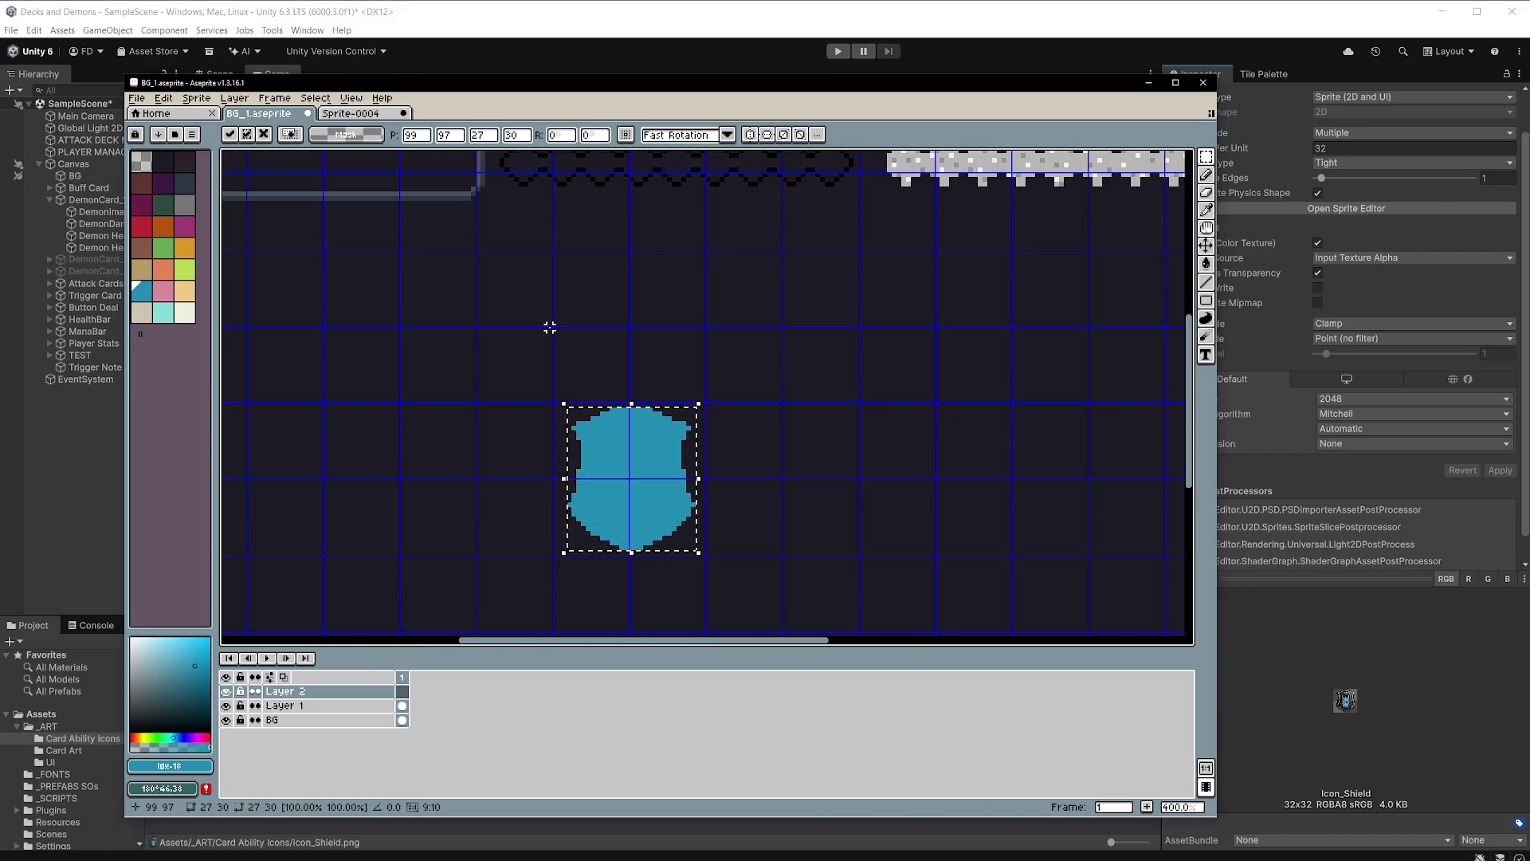
Eyedrop the grey from the bar outline, then clear the selection.
{"action": "key", "text": "b"}
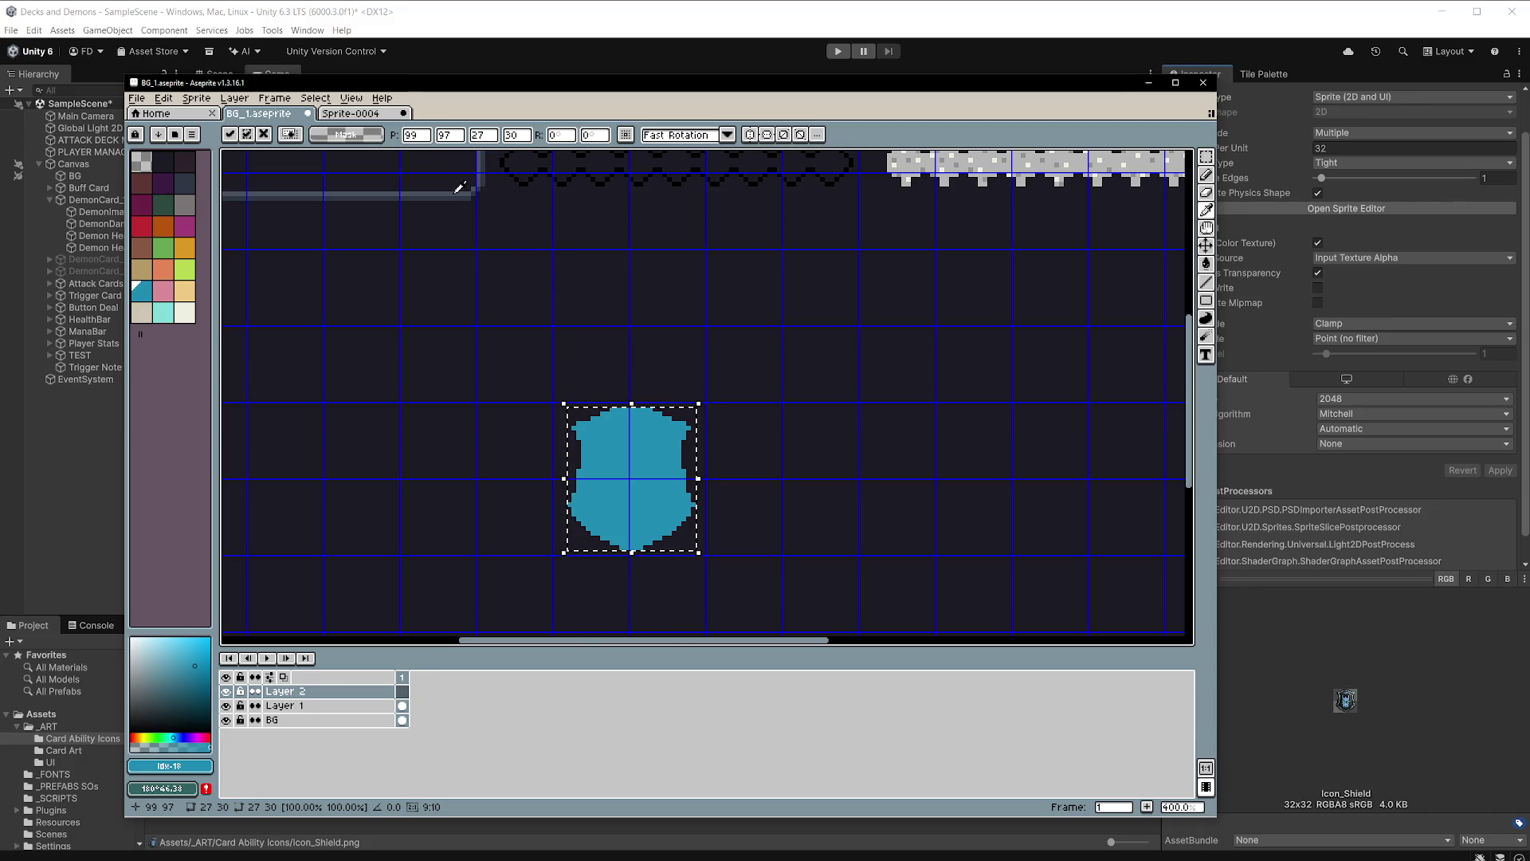
{"action": "left_click", "coordinate": [460, 187]}
{"action": "key", "text": "m"}
{"action": "scroll", "coordinate": [676, 532], "scroll_direction": "up", "scroll_amount": 5}
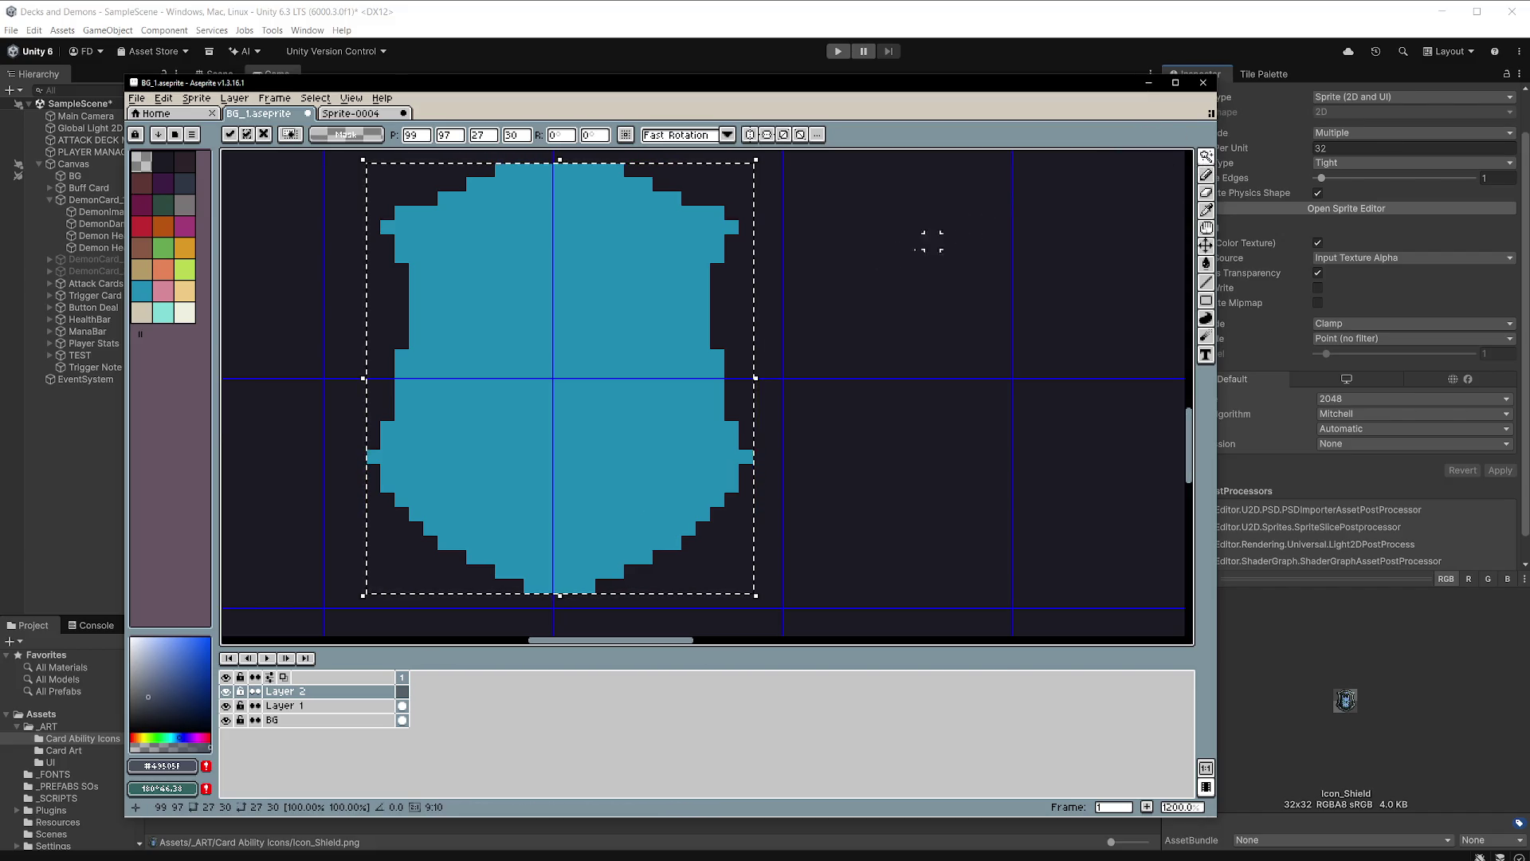
{"action": "key", "text": "ctrl+d"}
Magic-wand the shield and outline it with the darker grey #2F3644.
{"action": "key", "text": "w"}
{"action": "left_click", "coordinate": [660, 298]}
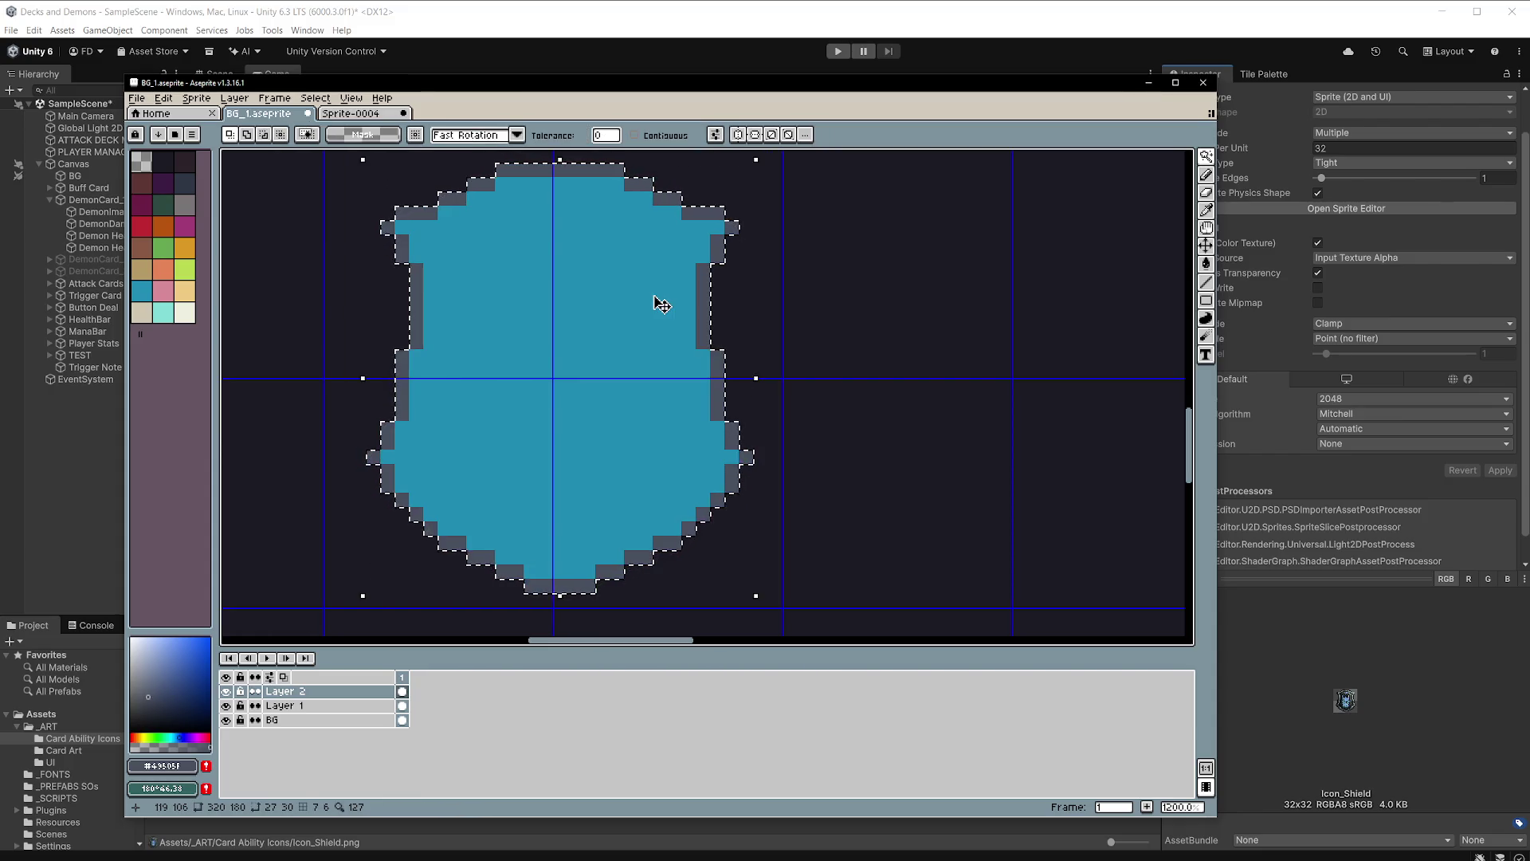
{"action": "key", "text": "ctrl+d"}
{"action": "scroll", "coordinate": [658, 298], "scroll_direction": "down", "scroll_amount": 4}
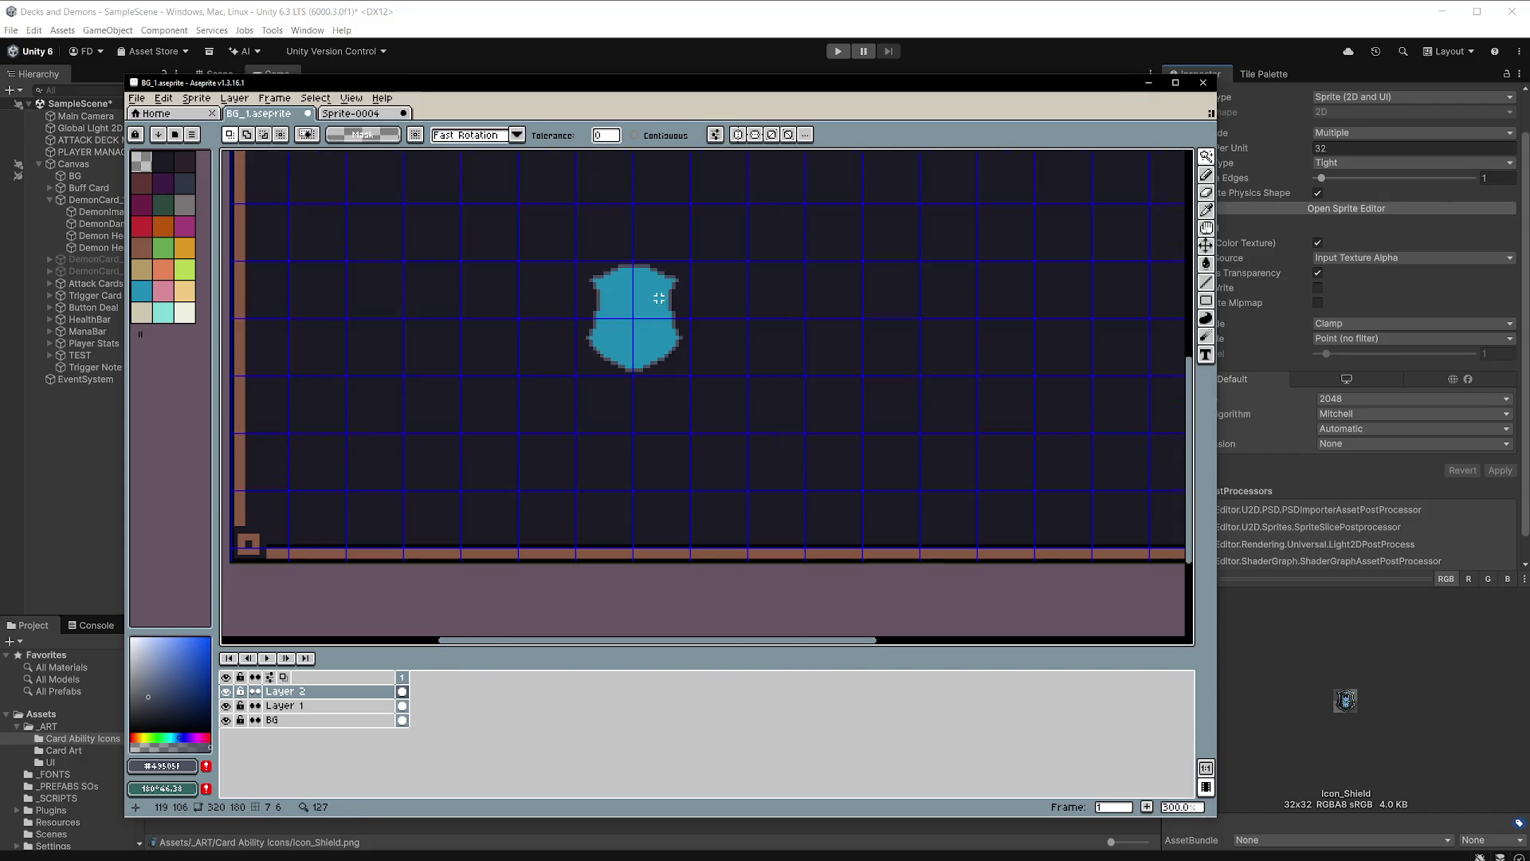
{"action": "scroll", "coordinate": [658, 298], "scroll_direction": "down", "scroll_amount": 1}
{"action": "scroll", "coordinate": [540, 279], "scroll_direction": "up", "scroll_amount": 4}
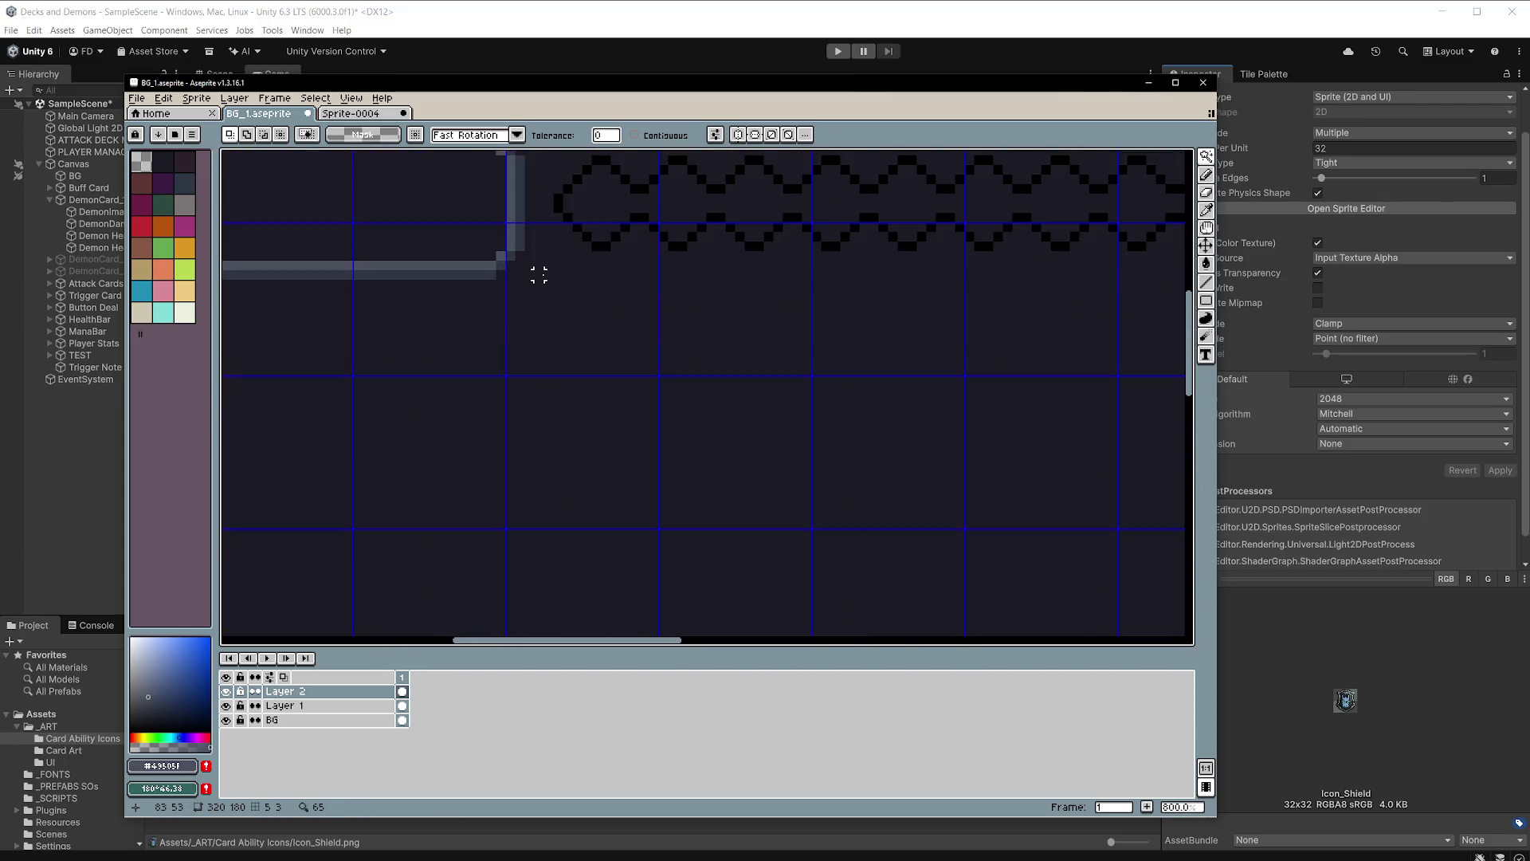
{"action": "left_click", "coordinate": [502, 256], "text": "alt"}
{"action": "scroll", "coordinate": [796, 441], "scroll_direction": "down", "scroll_amount": 3}
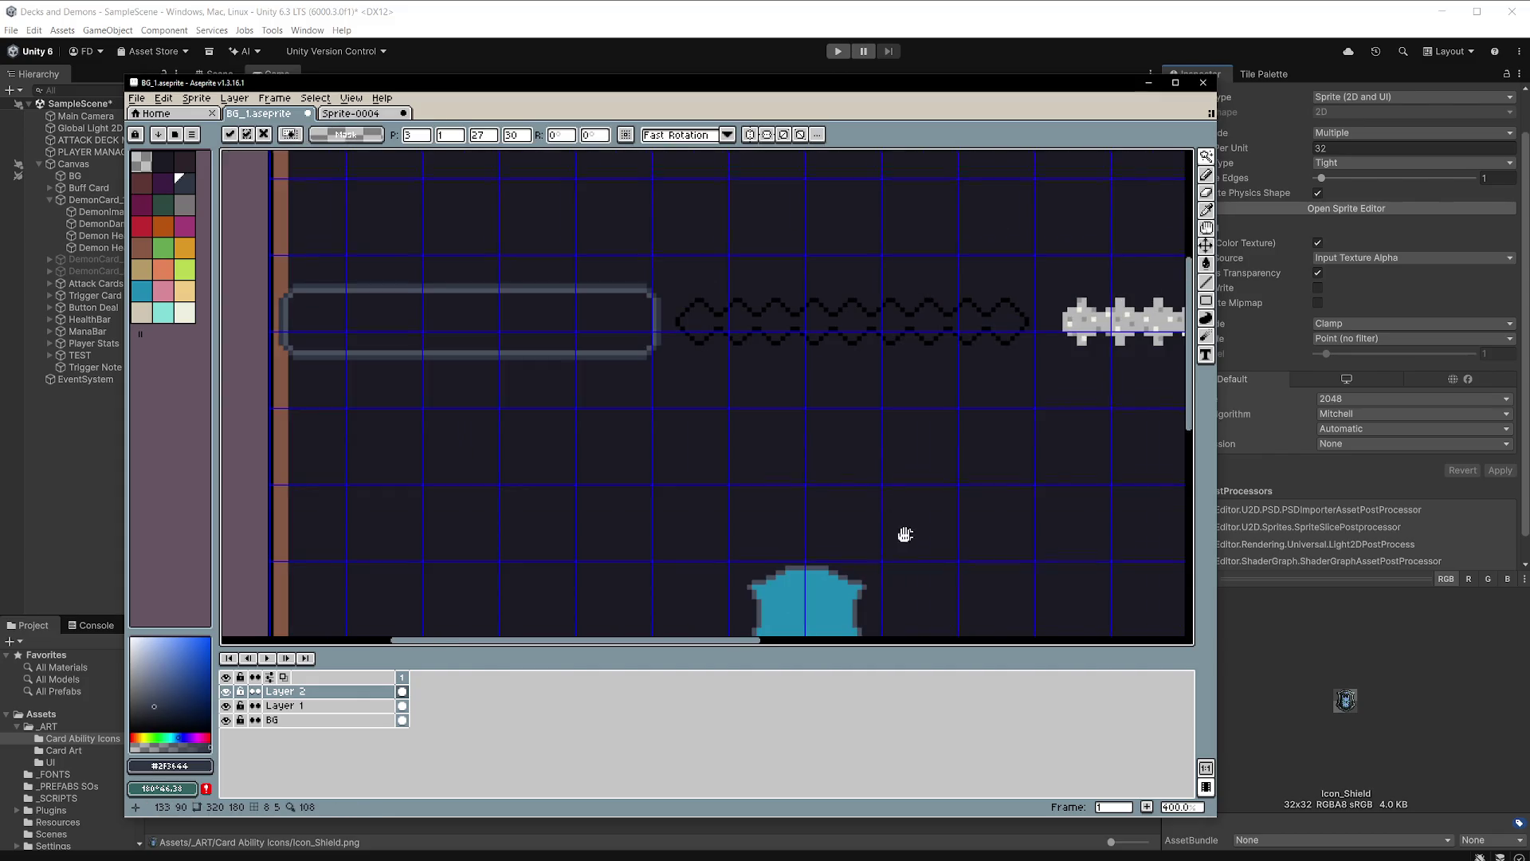
{"action": "left_click_drag", "start_coordinate": [905, 534], "coordinate": [836, 332]}
{"action": "left_click", "coordinate": [813, 353]}
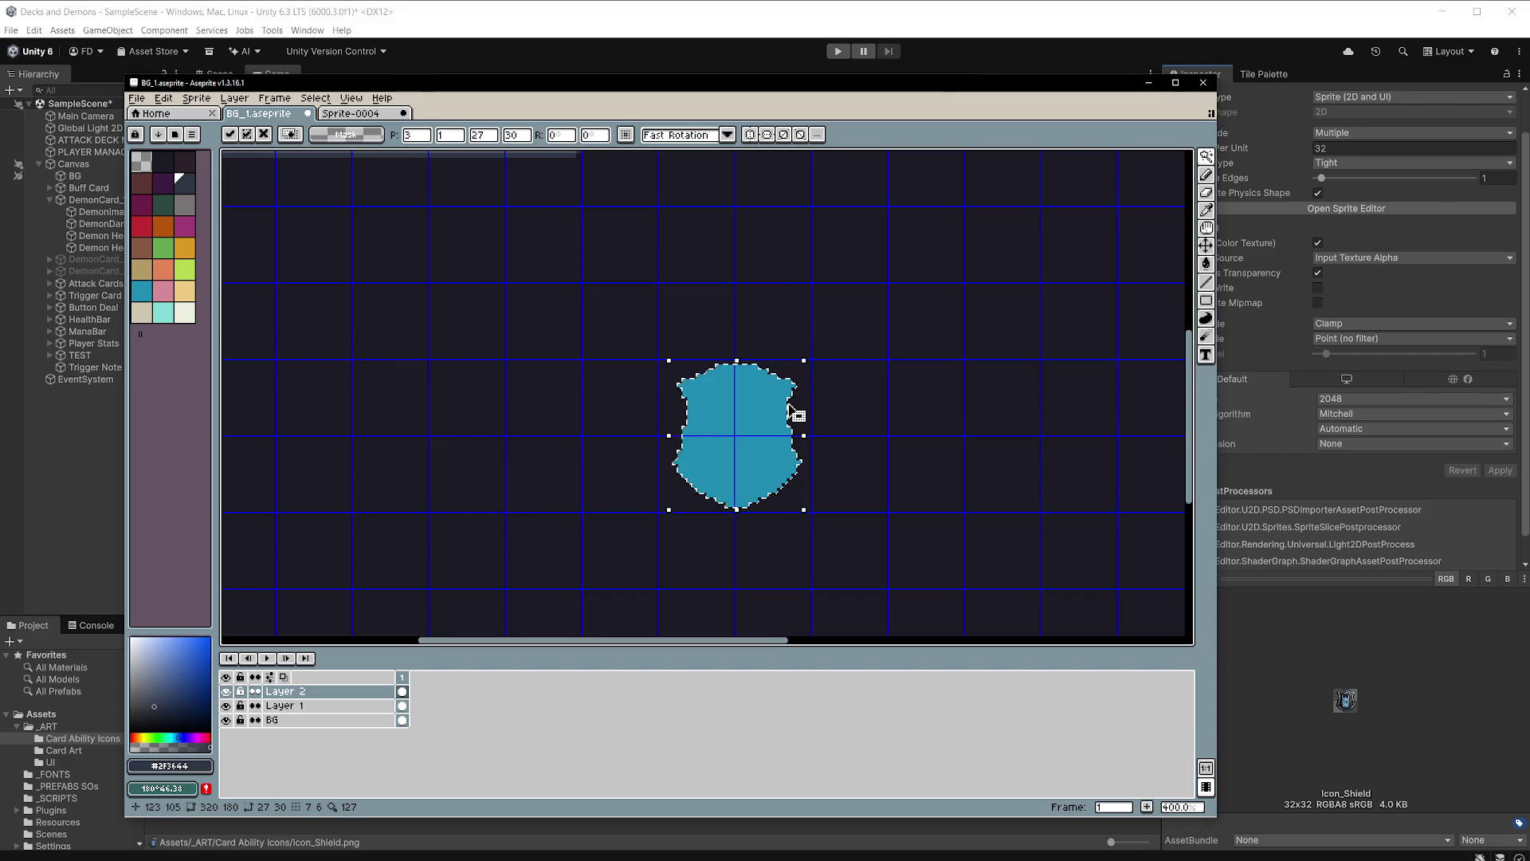
{"action": "key", "text": "ctrl+d"}
Sample the lighter grey #495051 and magic-wand the fill inside the shield outline.
{"action": "left_click", "coordinate": [750, 404]}
{"action": "left_click_drag", "start_coordinate": [758, 286], "coordinate": [729, 422]}
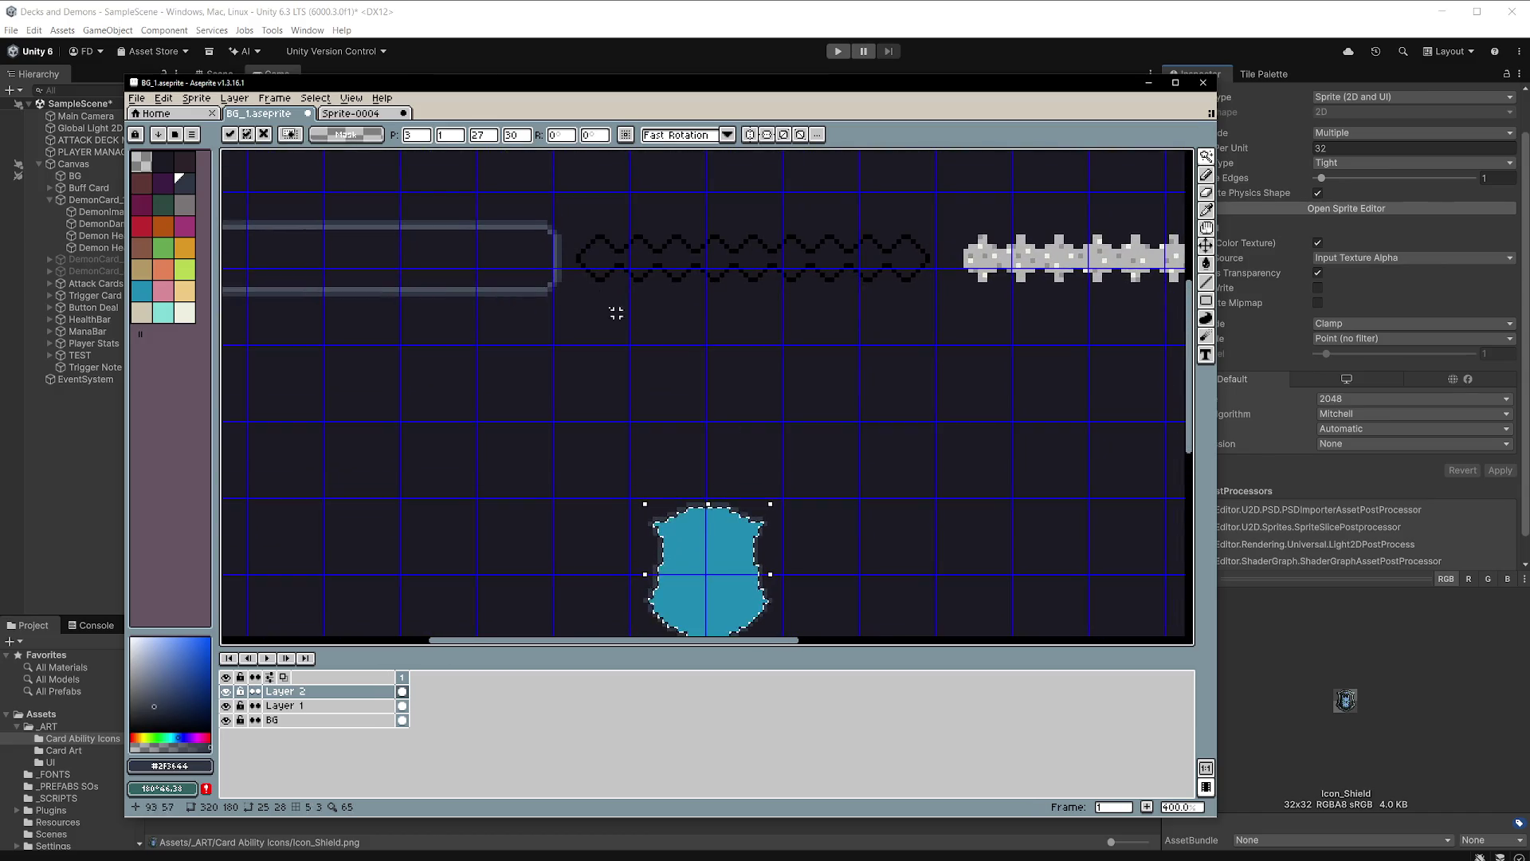
{"action": "left_click", "coordinate": [736, 500], "text": "alt"}
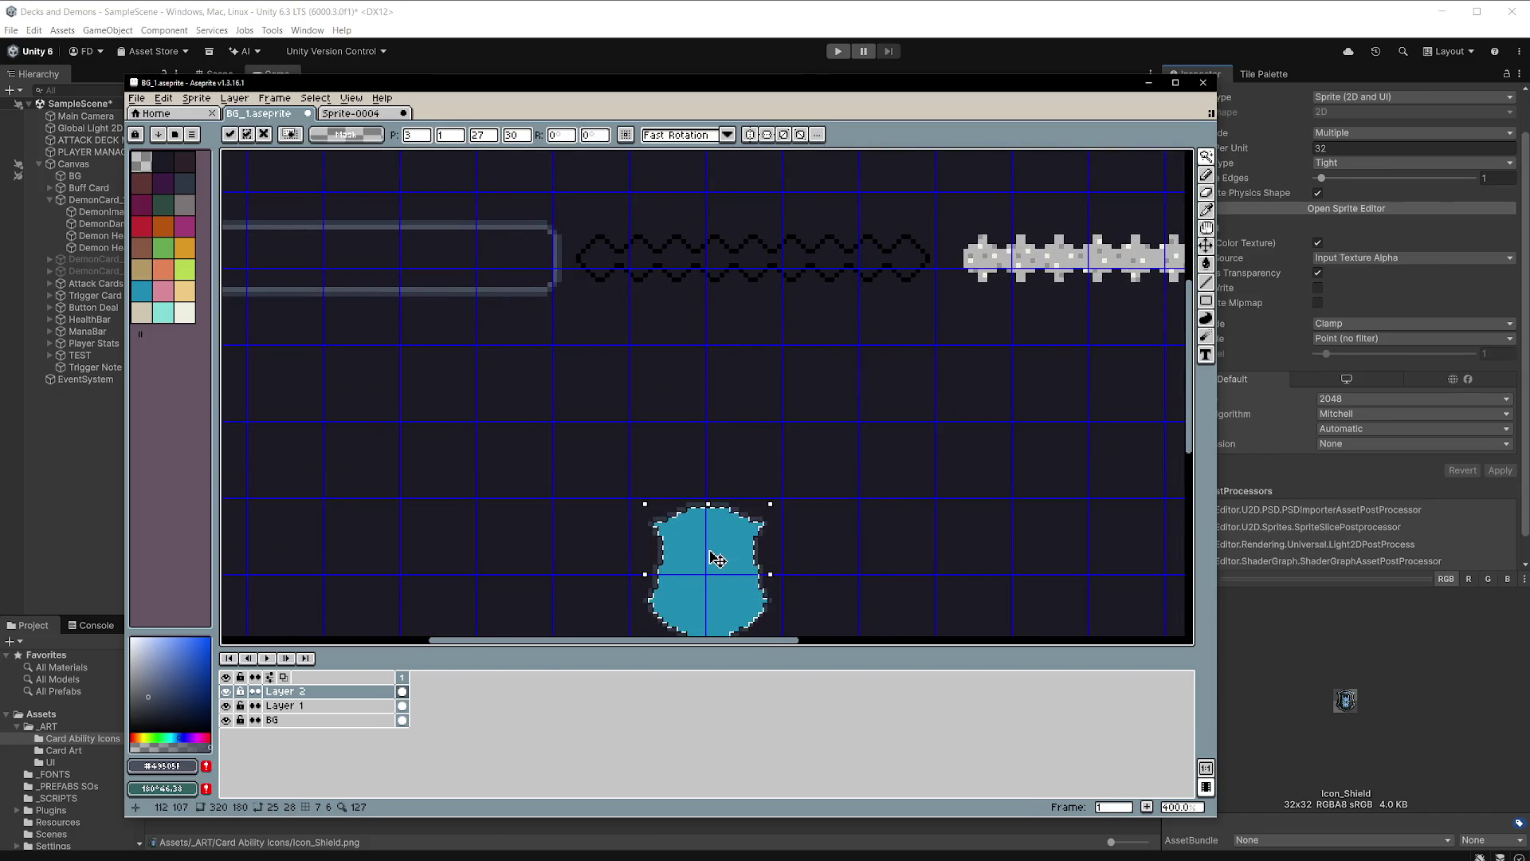
{"action": "key", "text": "w"}
{"action": "key", "text": "ctrl+d"}
{"action": "scroll", "coordinate": [752, 434], "scroll_direction": "down", "scroll_amount": 3}
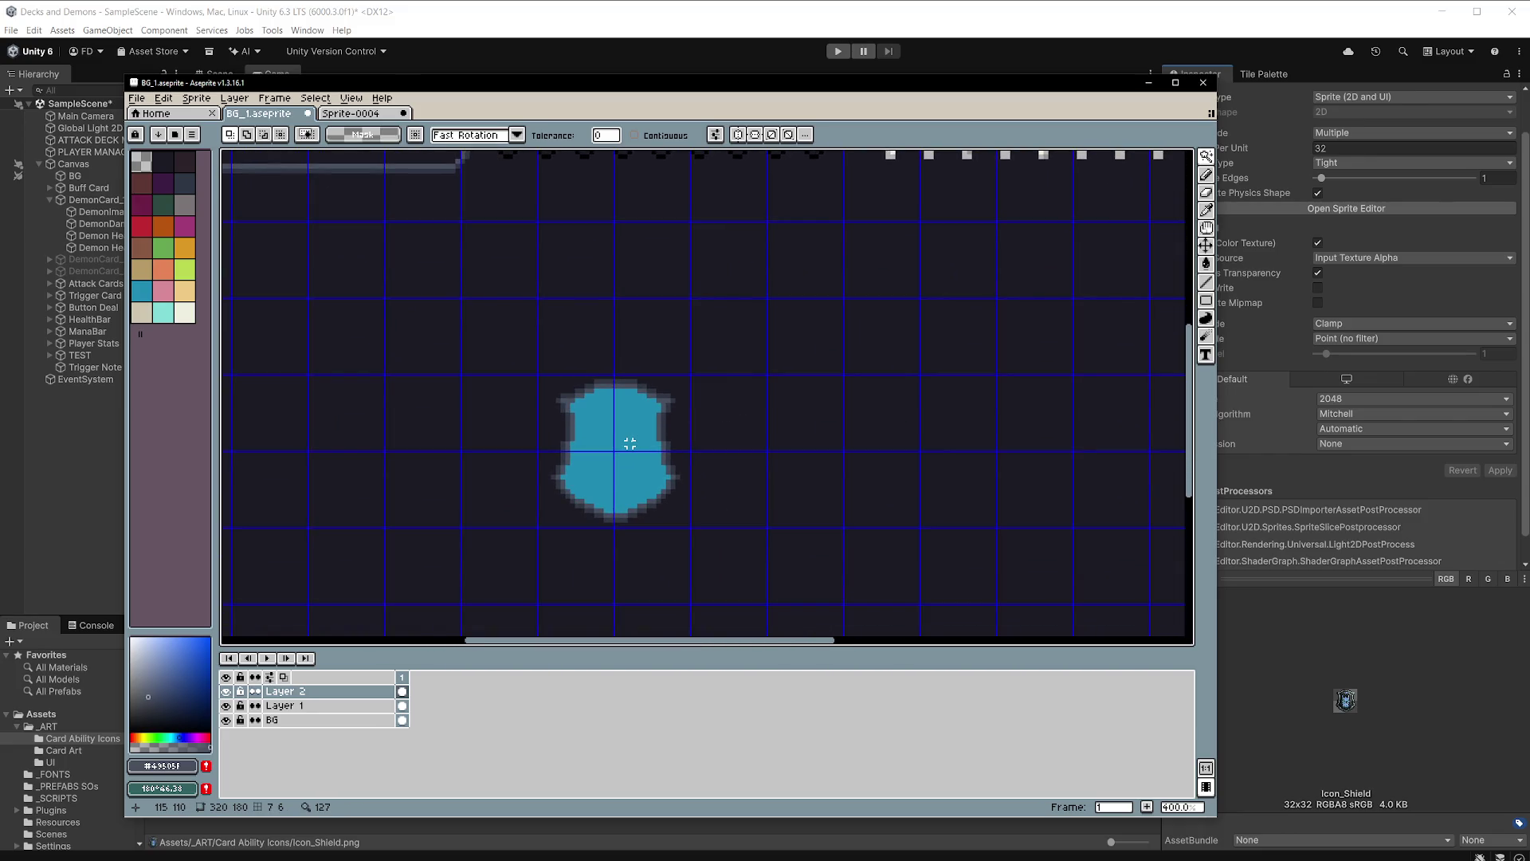
{"action": "scroll", "coordinate": [629, 443], "scroll_direction": "up", "scroll_amount": 2}
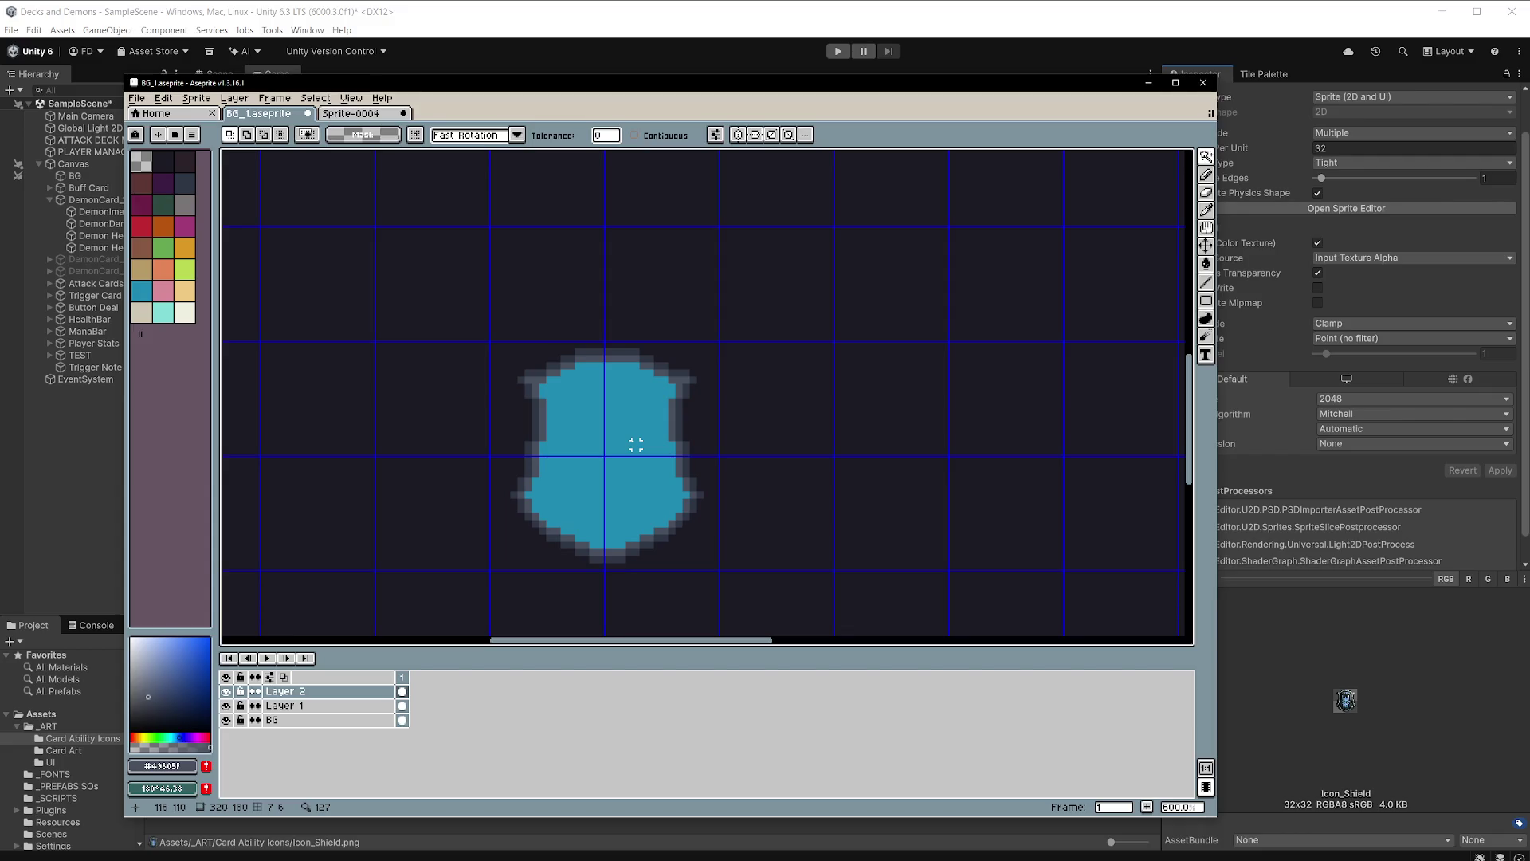
{"action": "scroll", "coordinate": [636, 444], "scroll_direction": "down", "scroll_amount": 4}
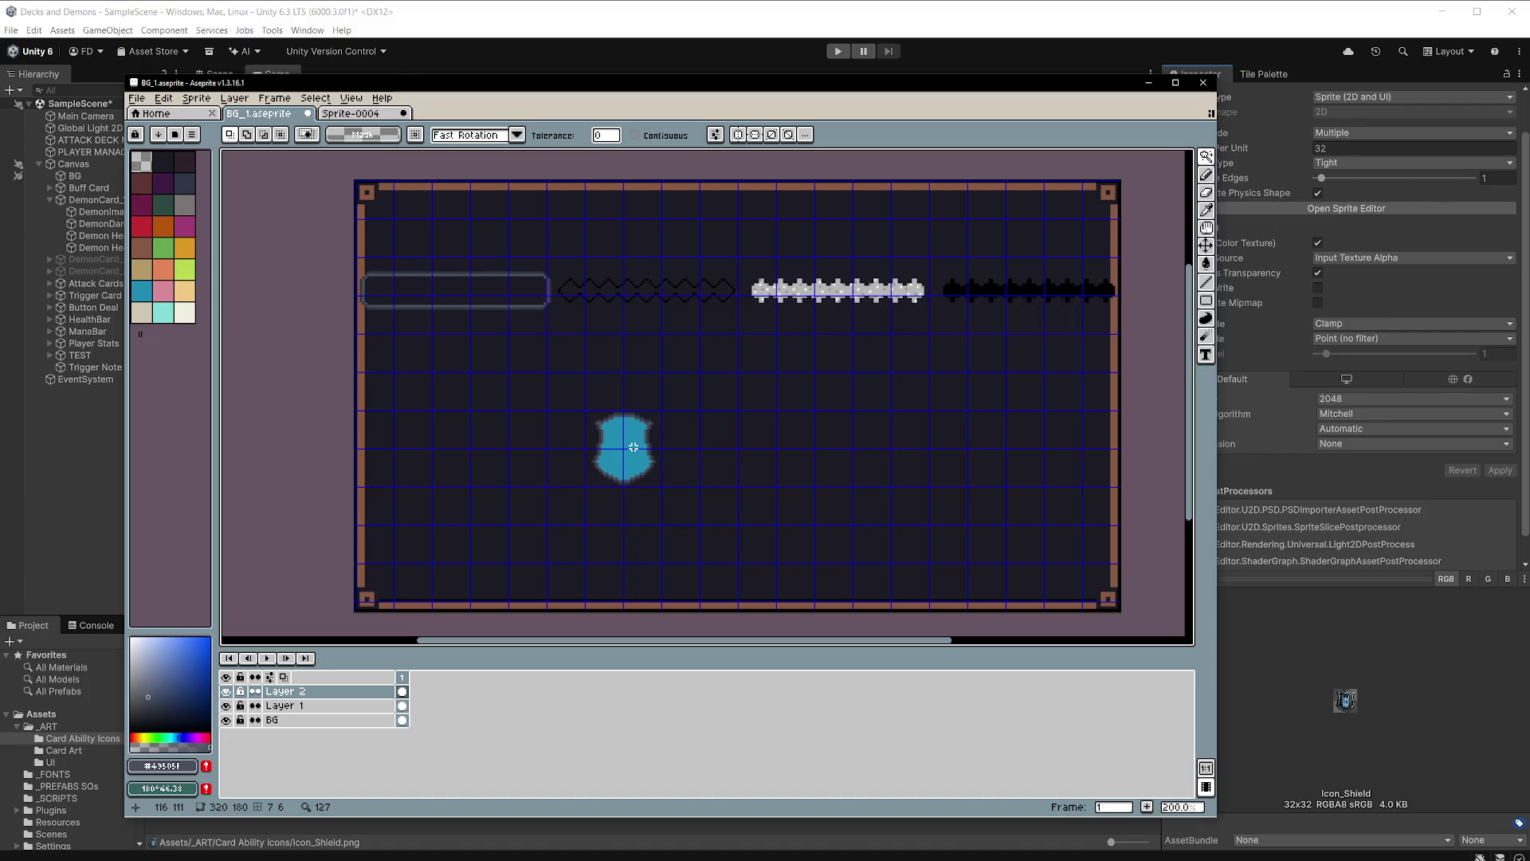
{"action": "scroll", "coordinate": [633, 447], "scroll_direction": "up", "scroll_amount": 7}
{"action": "scroll", "coordinate": [630, 445], "scroll_direction": "down", "scroll_amount": 2}
{"action": "left_click", "coordinate": [619, 434]}
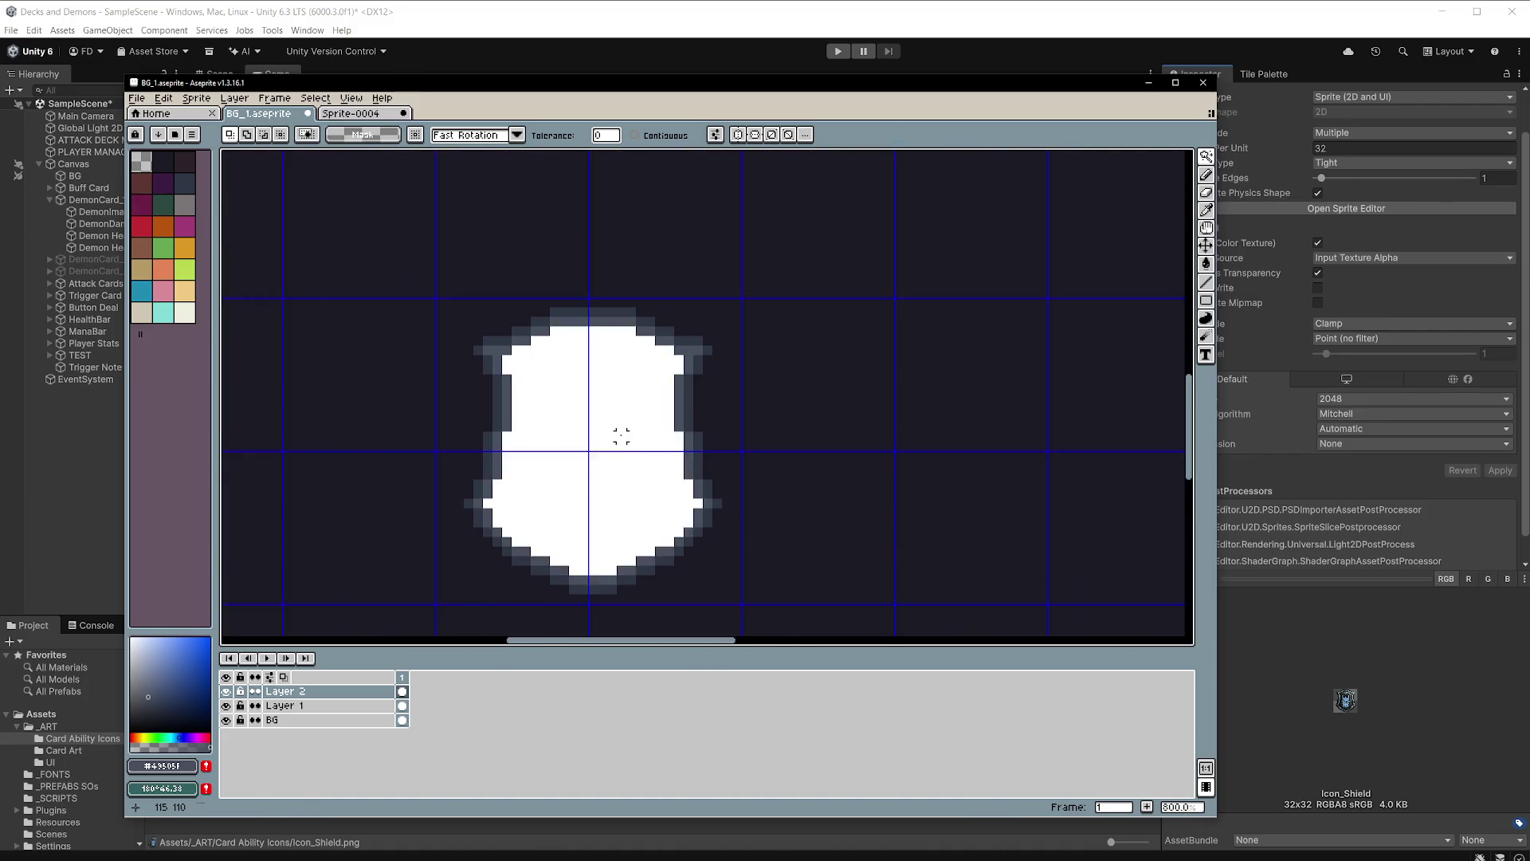
Stroke a thin dark inner outline around the shield's teal fill and deselect.
{"action": "left_click", "coordinate": [186, 722]}
{"action": "key", "text": "s"}
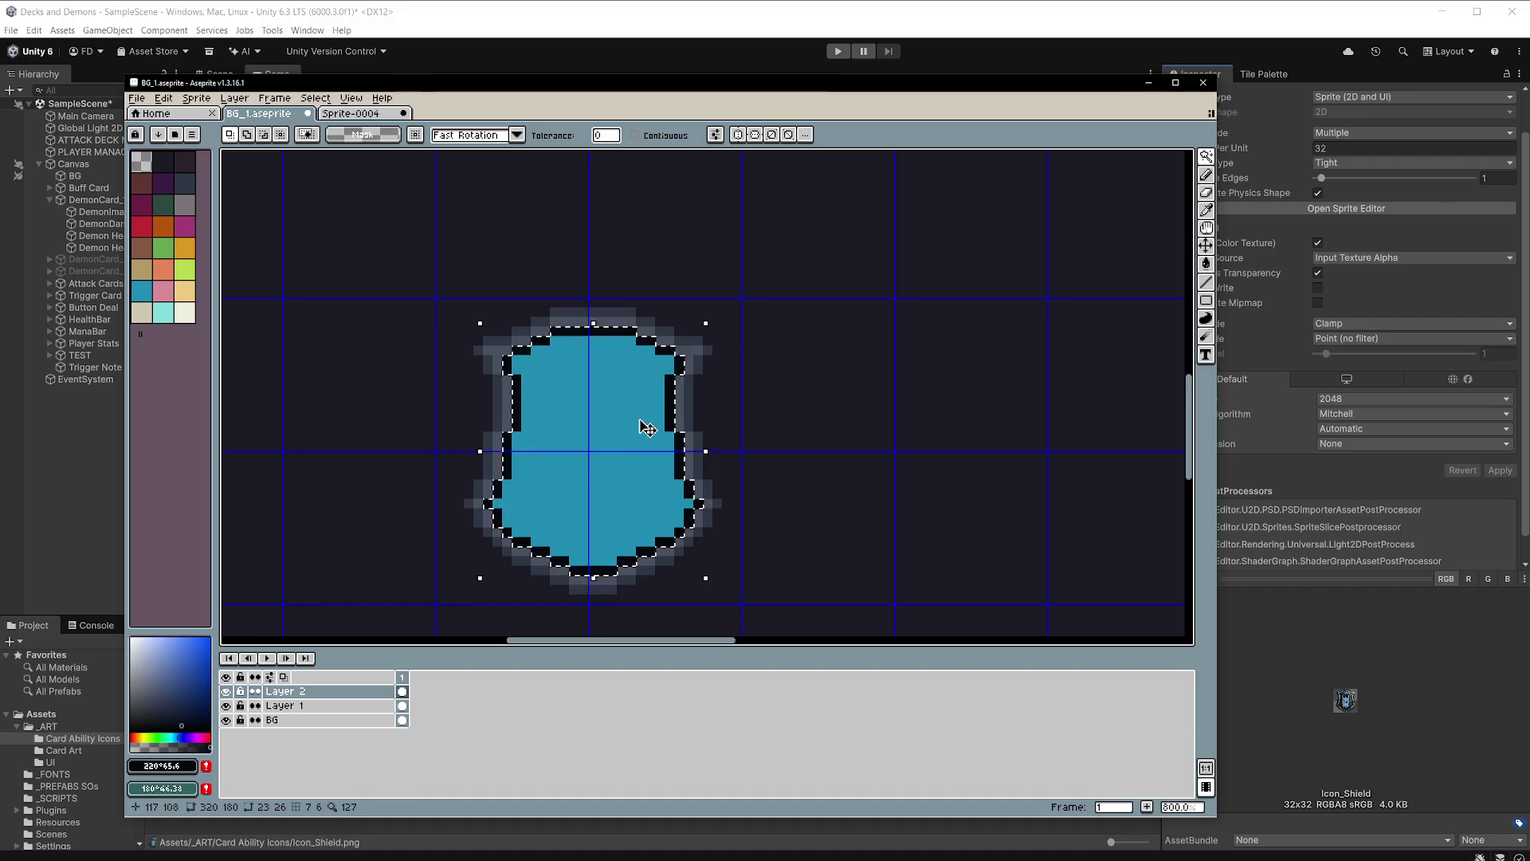
{"action": "key", "text": "ctrl+d"}
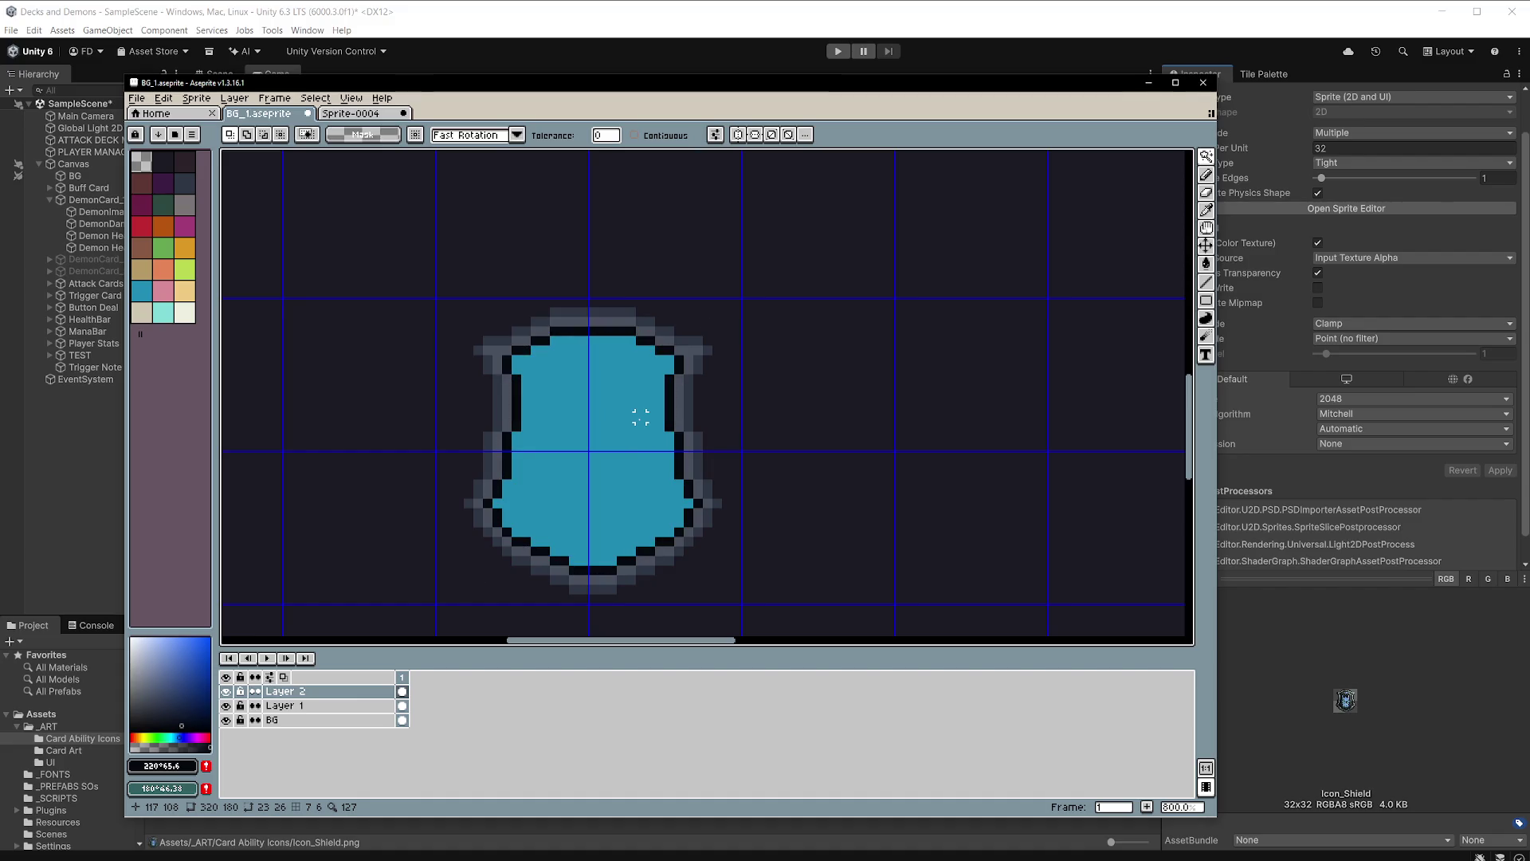
{"action": "scroll", "coordinate": [644, 426], "scroll_direction": "down", "scroll_amount": 4}
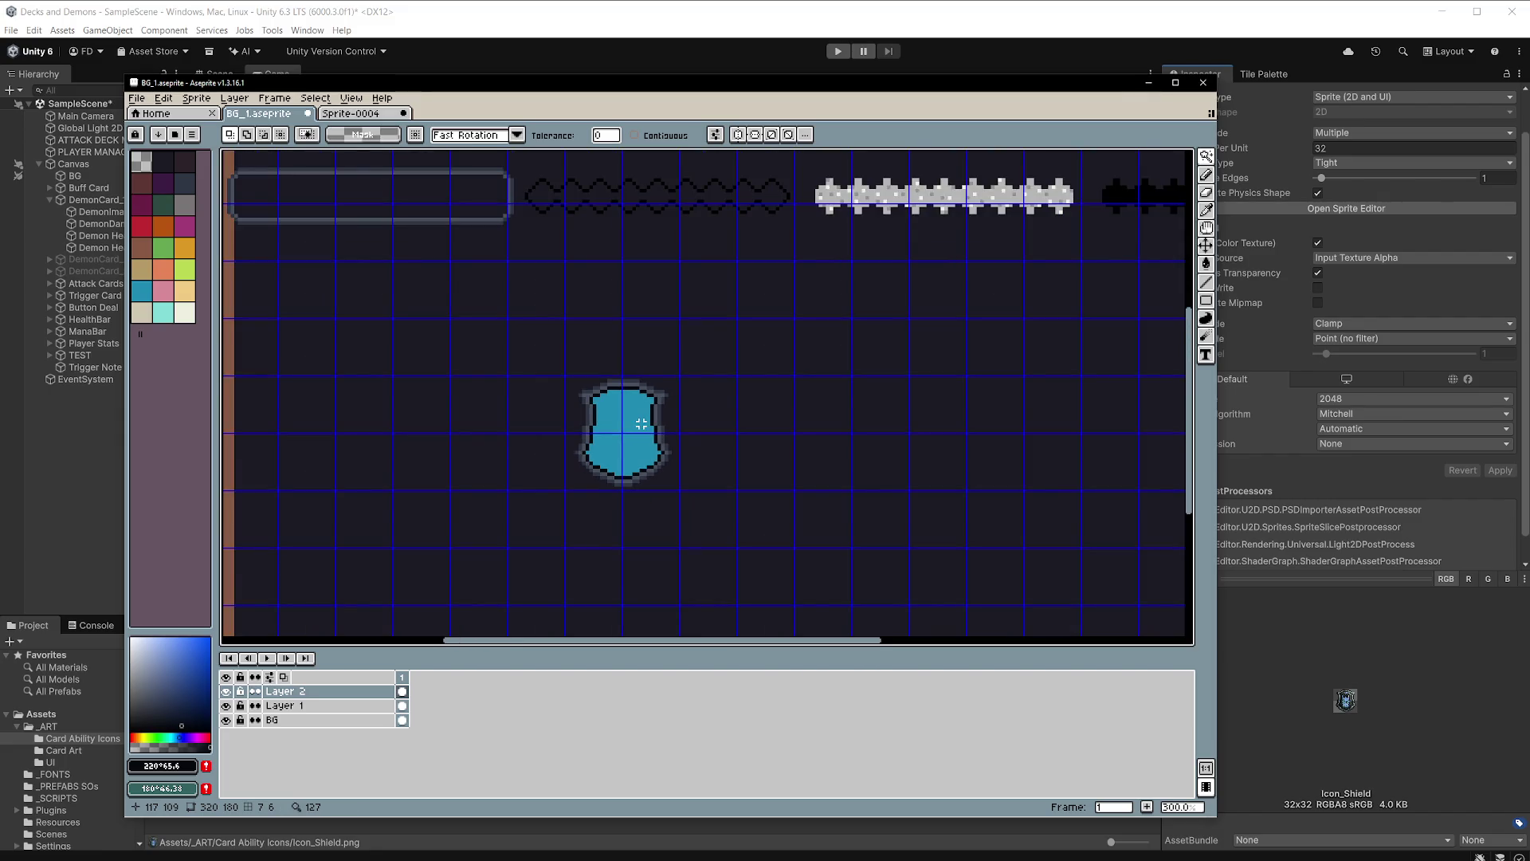
{"action": "scroll", "coordinate": [642, 424], "scroll_direction": "down", "scroll_amount": 1}
{"action": "scroll", "coordinate": [641, 424], "scroll_direction": "up", "scroll_amount": 5}
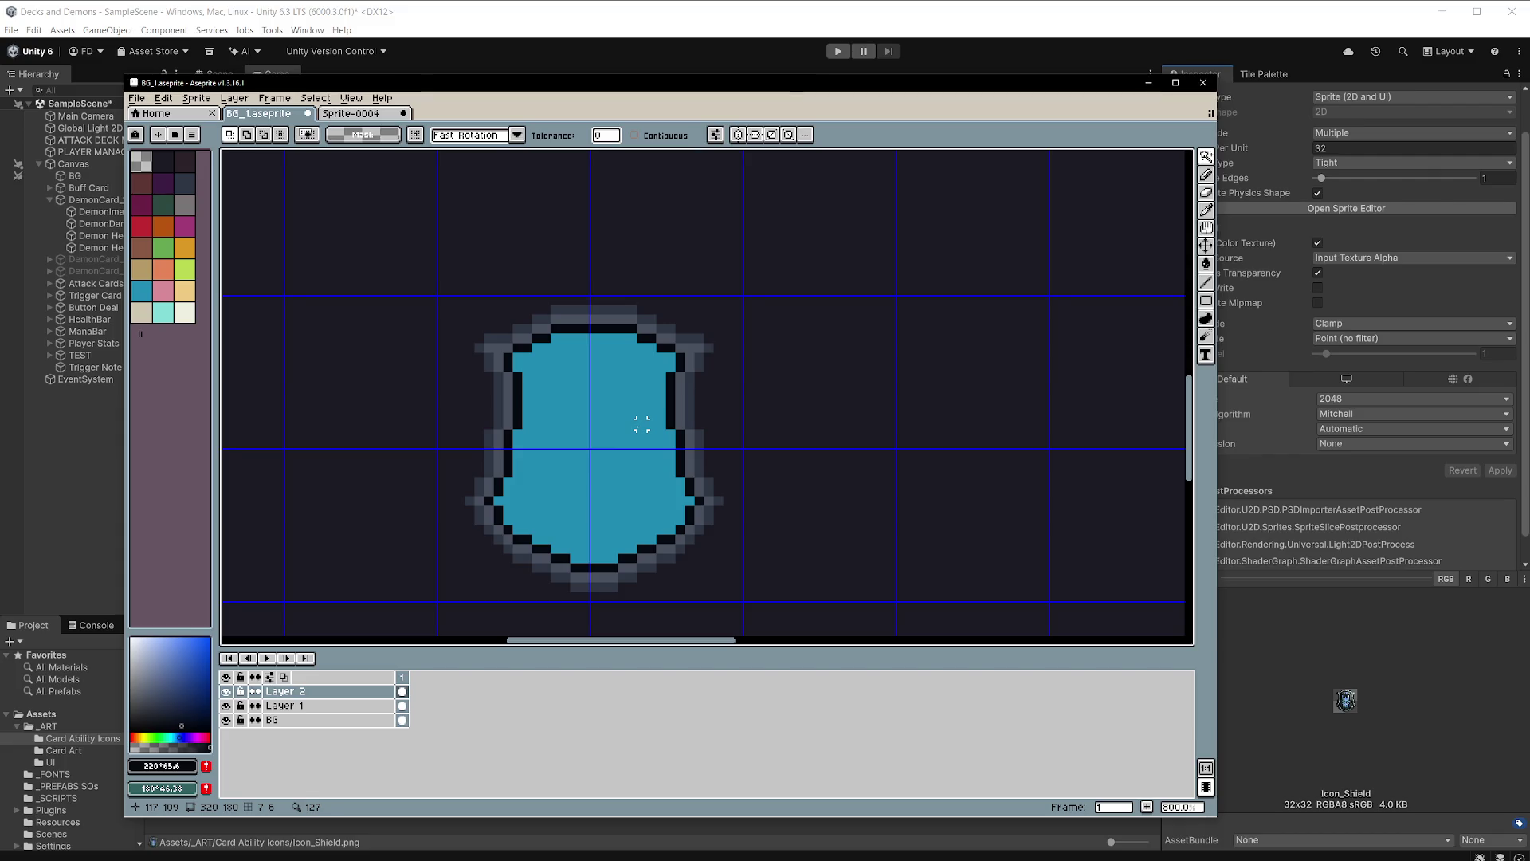
Try erasing and moving the blue interior beside the outline, undoing both attempts.
{"action": "left_click", "coordinate": [632, 425]}
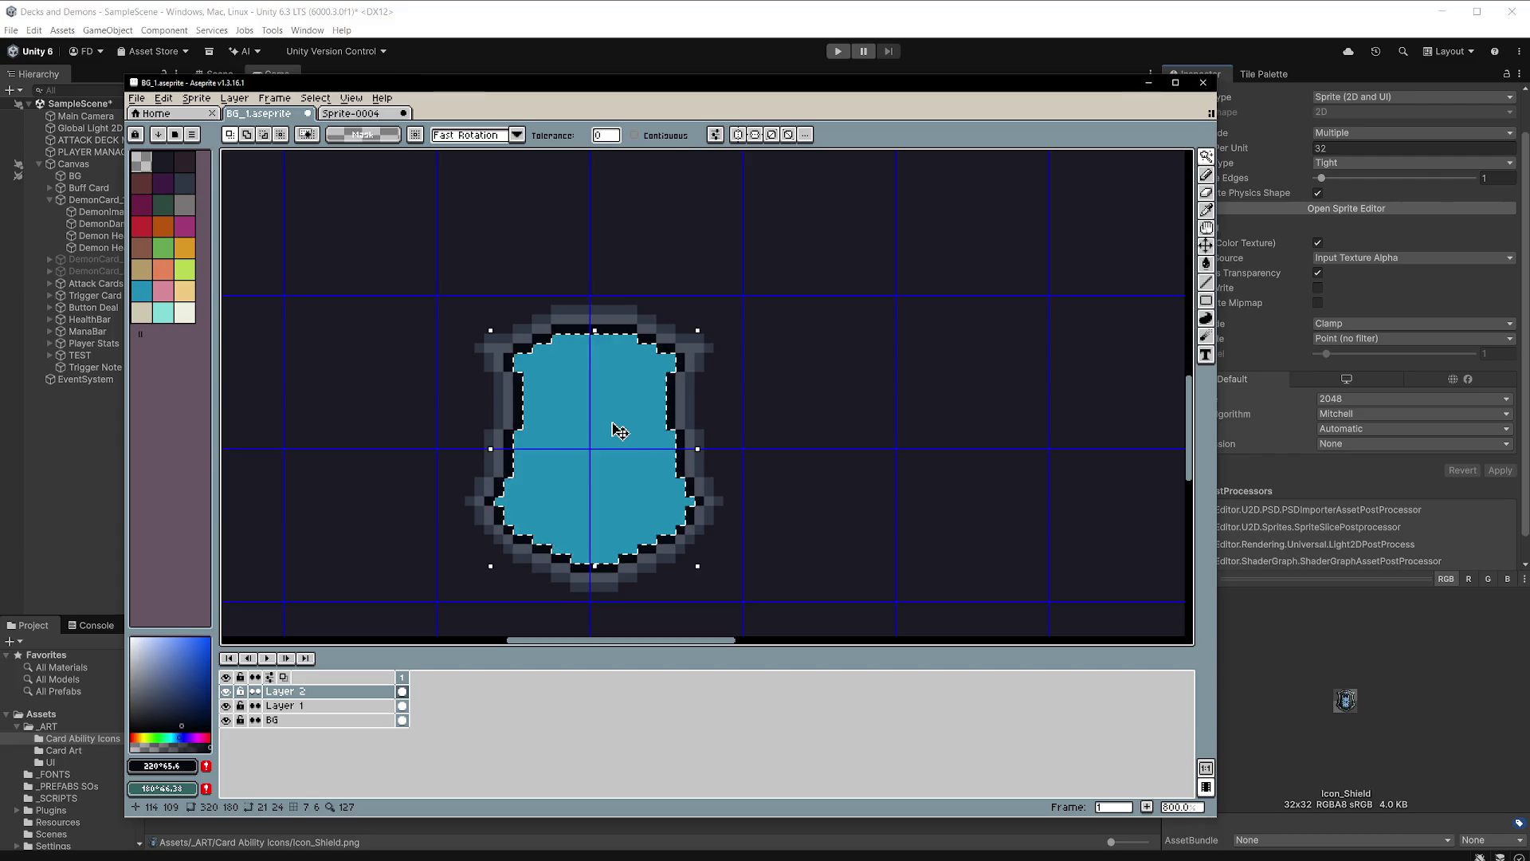
{"action": "key", "text": "Delete"}
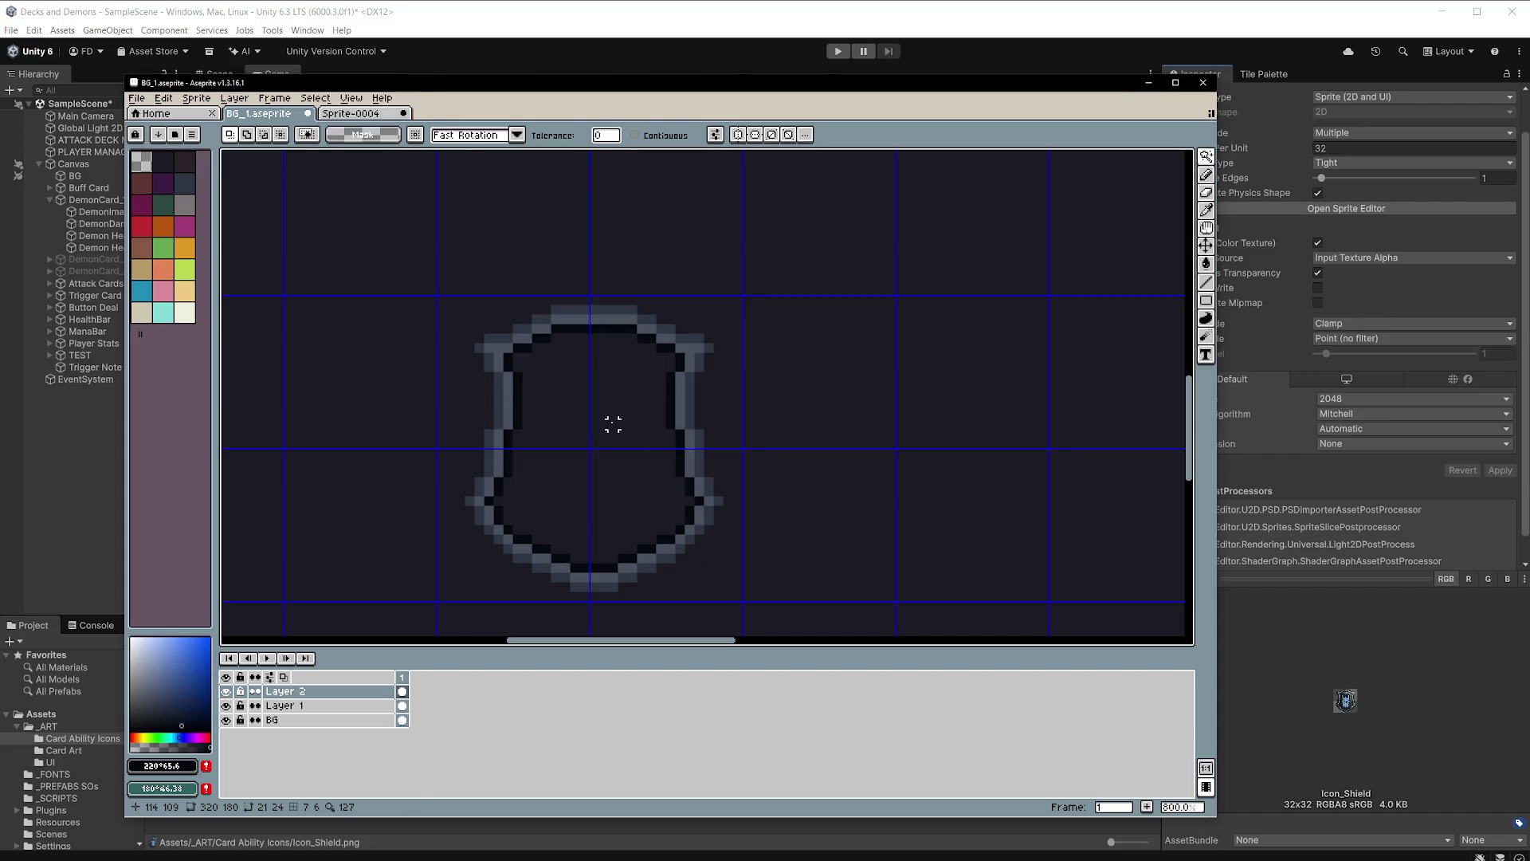
{"action": "key", "text": "ctrl+z"}
{"action": "left_click_drag", "start_coordinate": [595, 427], "coordinate": [841, 432]}
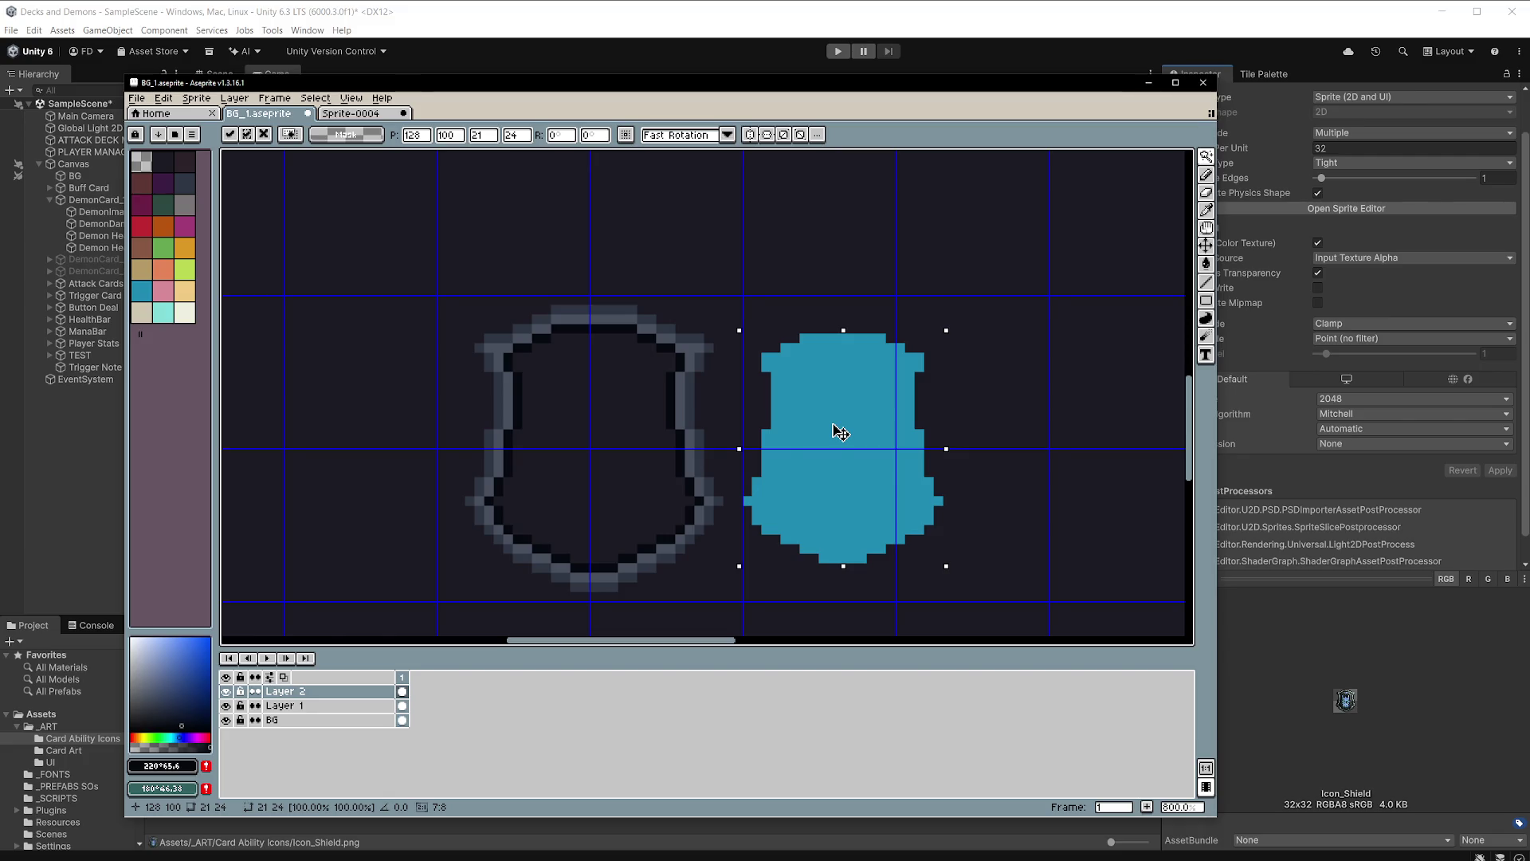
{"action": "left_click_drag", "start_coordinate": [841, 436], "coordinate": [841, 436]}
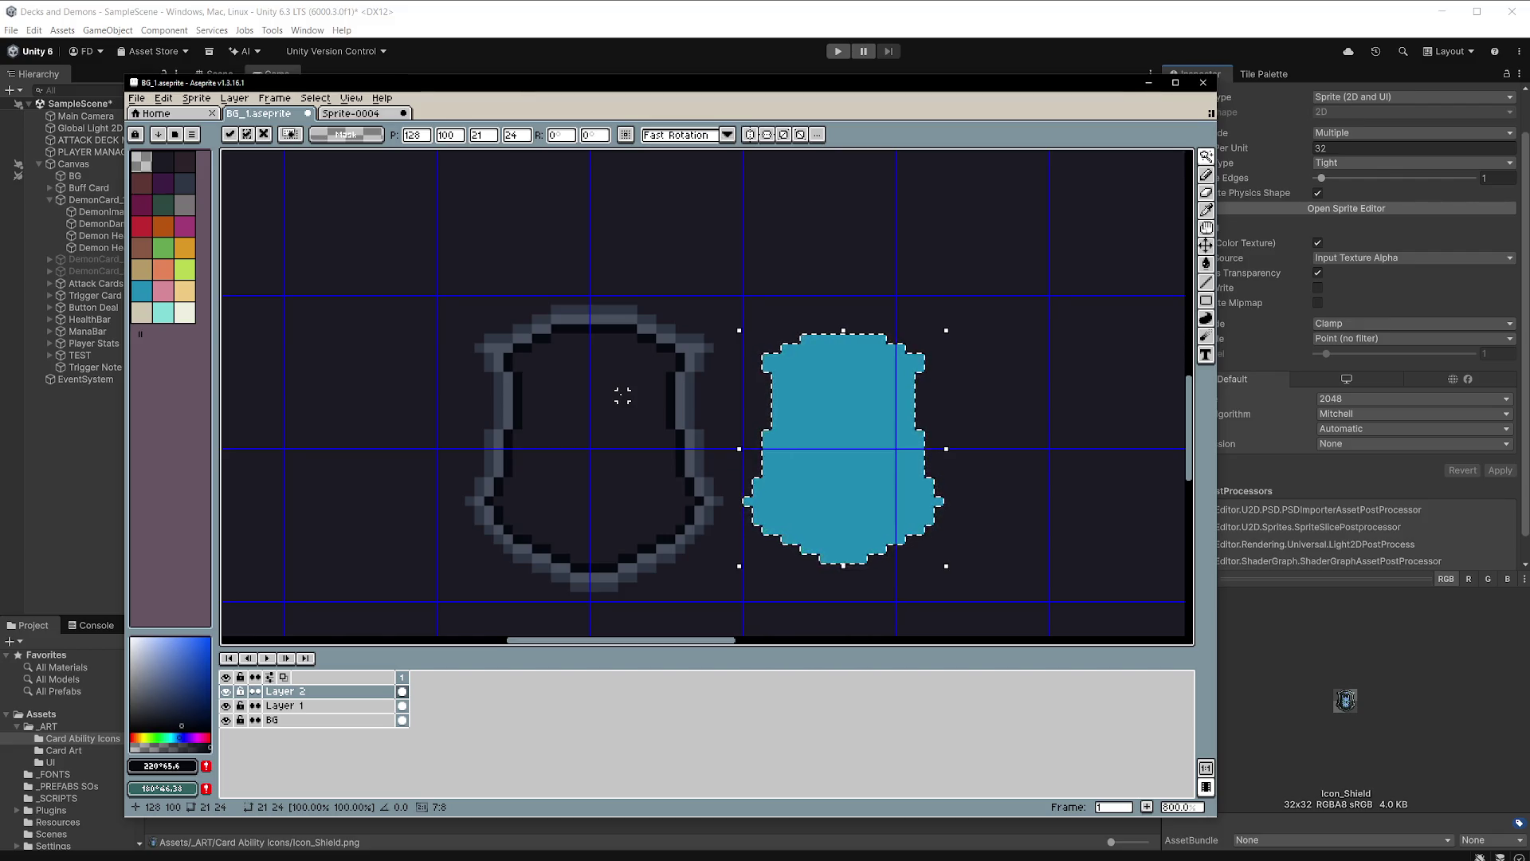
{"action": "key", "text": "Delete"}
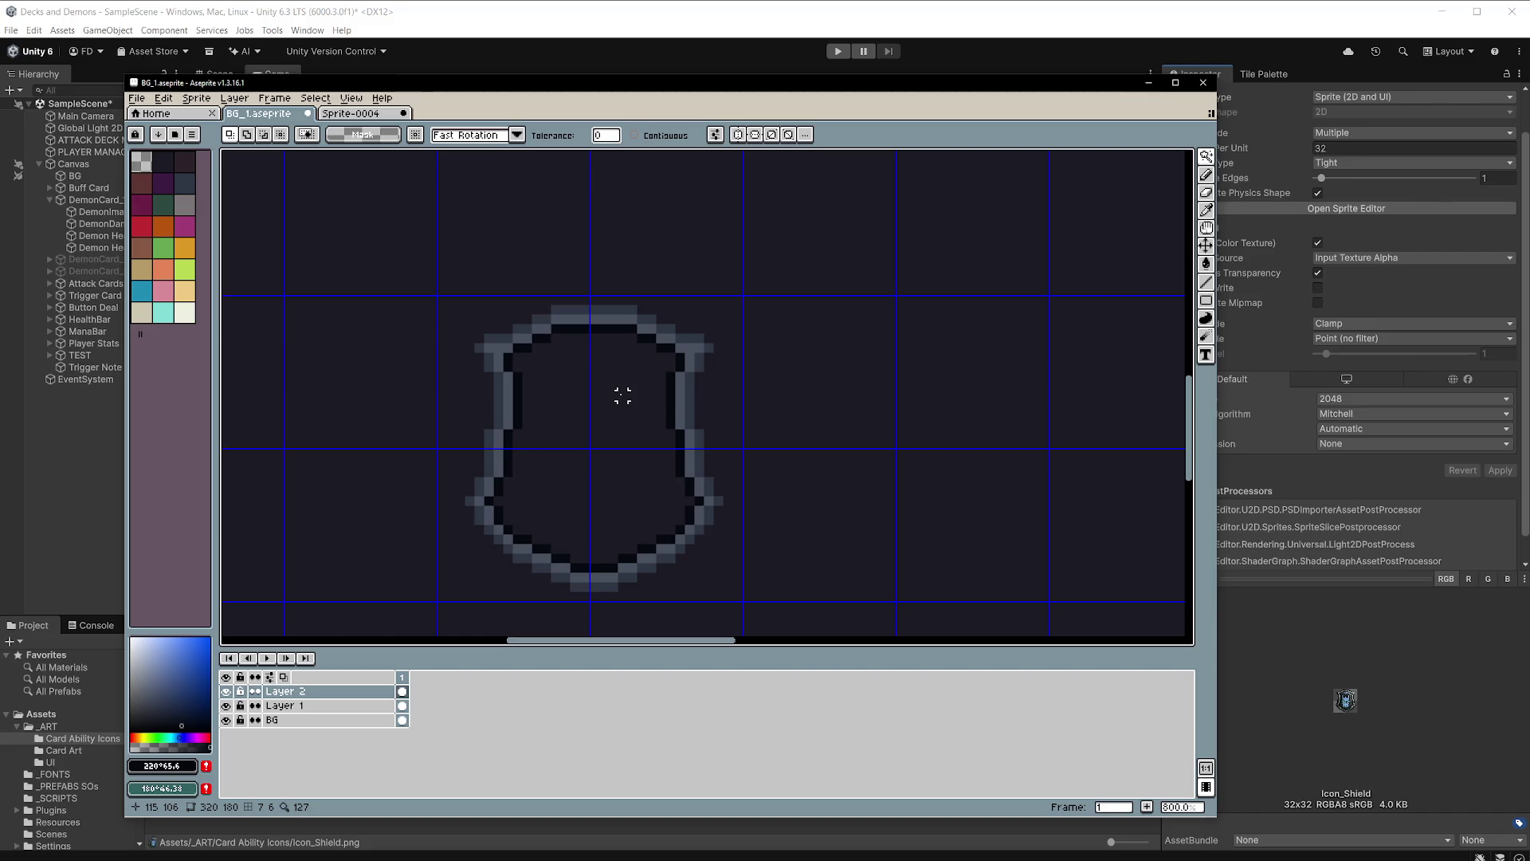
{"action": "key", "text": "ctrl+z"}
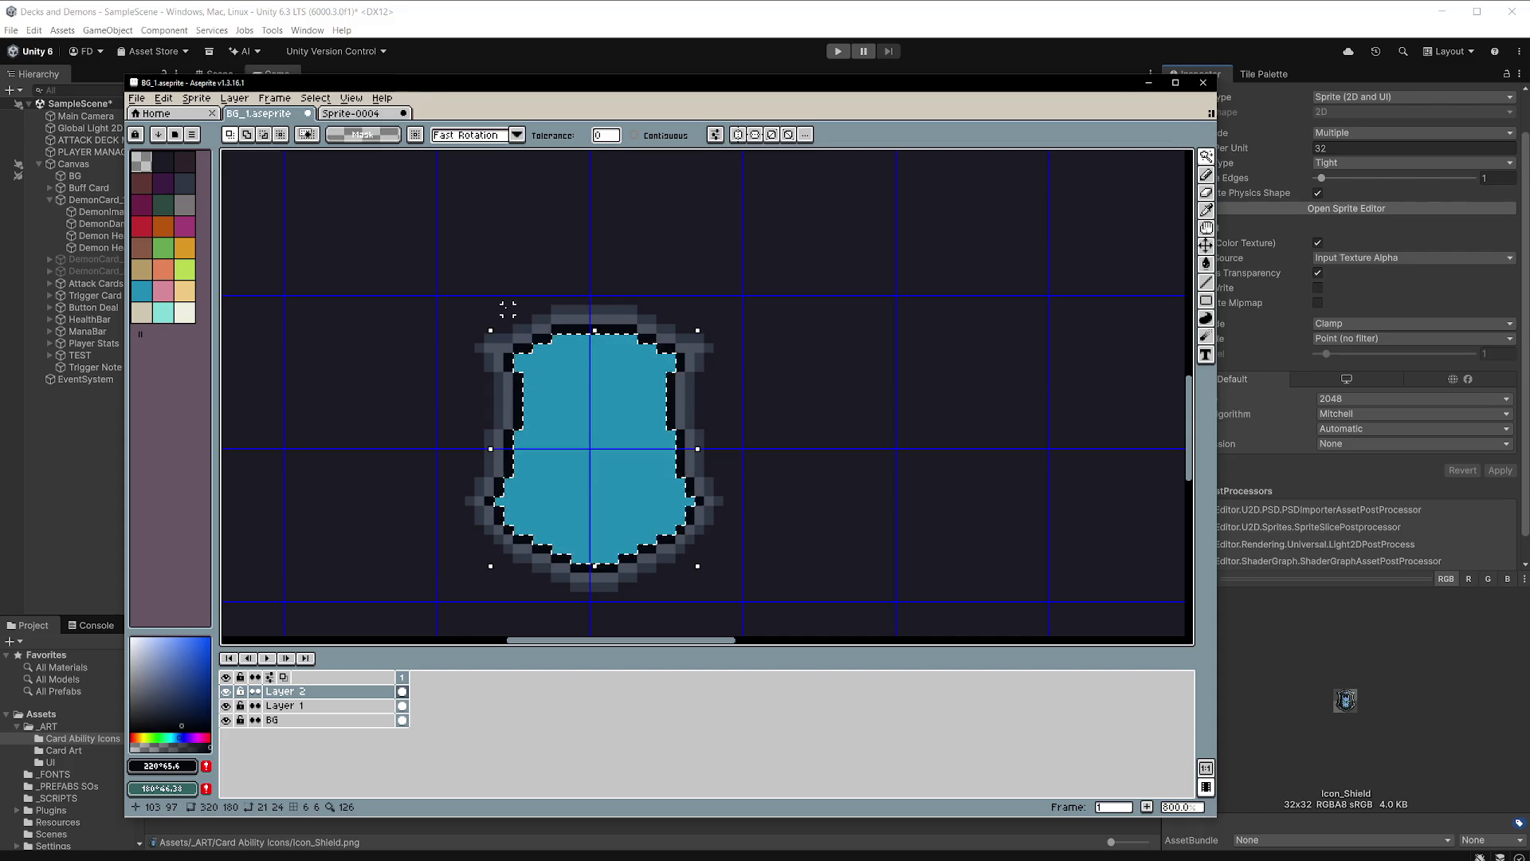
{"action": "key", "text": "ctrl+d"}
Rectangle-select the whole shield and cut it to the clipboard.
{"action": "key", "text": "m"}
{"action": "mouse_move", "coordinate": [420, 260]}
{"action": "left_mouse_down"}
{"action": "mouse_move", "coordinate": [653, 443]}
{"action": "mouse_move", "coordinate": [742, 598]}
{"action": "left_mouse_up"}
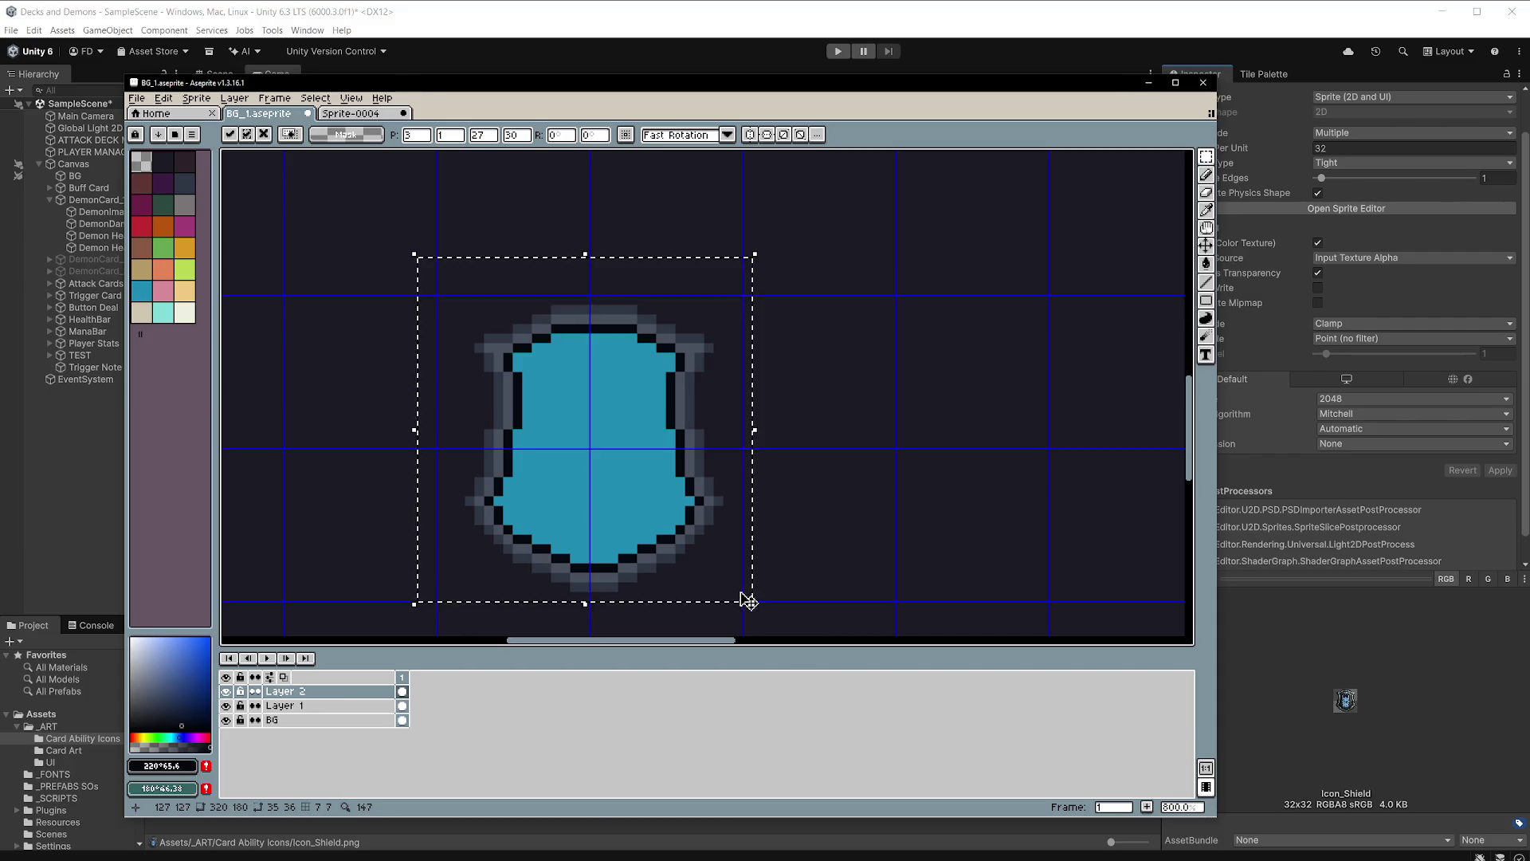
{"action": "key", "text": "ctrl+x"}
Create a new 32x32 sprite and paste the shield, positioned and committed.
{"action": "left_click", "coordinate": [136, 98]}
{"action": "left_click", "coordinate": [159, 120]}
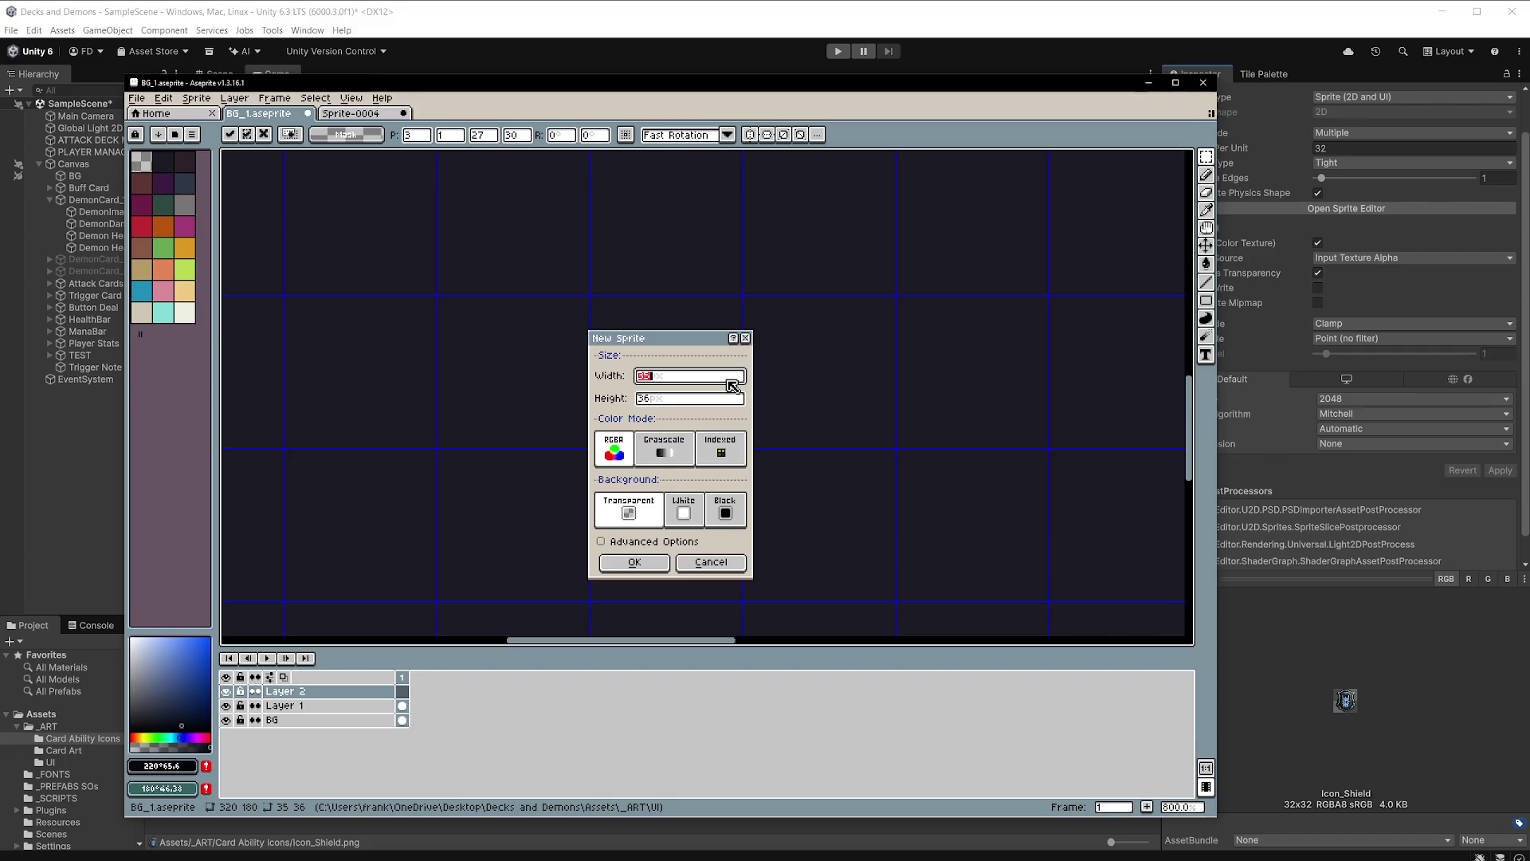
{"action": "key", "text": "Tab"}
{"action": "type", "text": "32"}
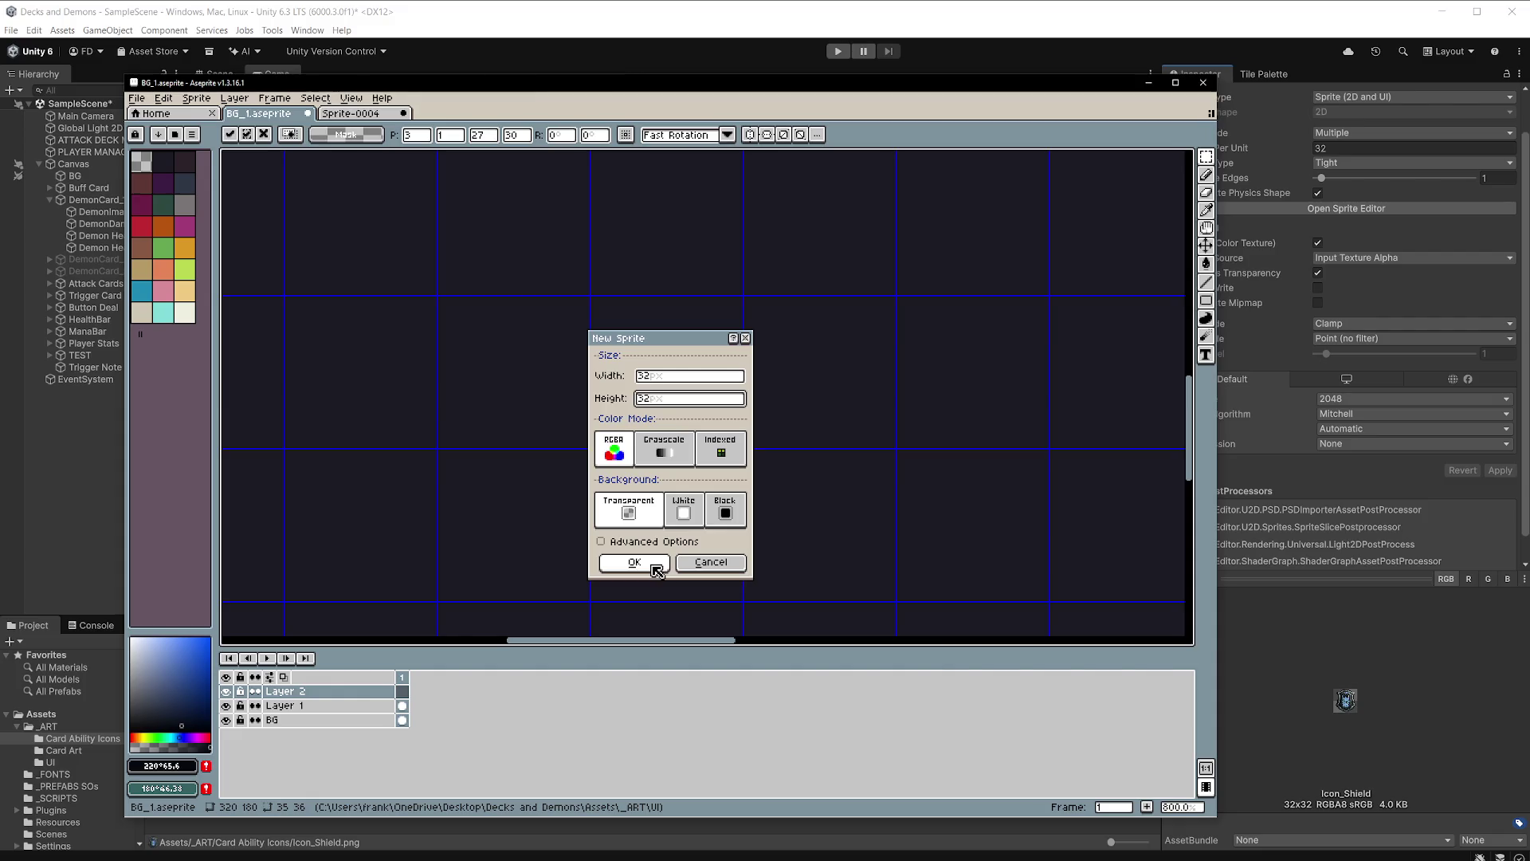
{"action": "left_click", "coordinate": [653, 566]}
{"action": "scroll", "coordinate": [749, 400], "scroll_direction": "up", "scroll_amount": 3}
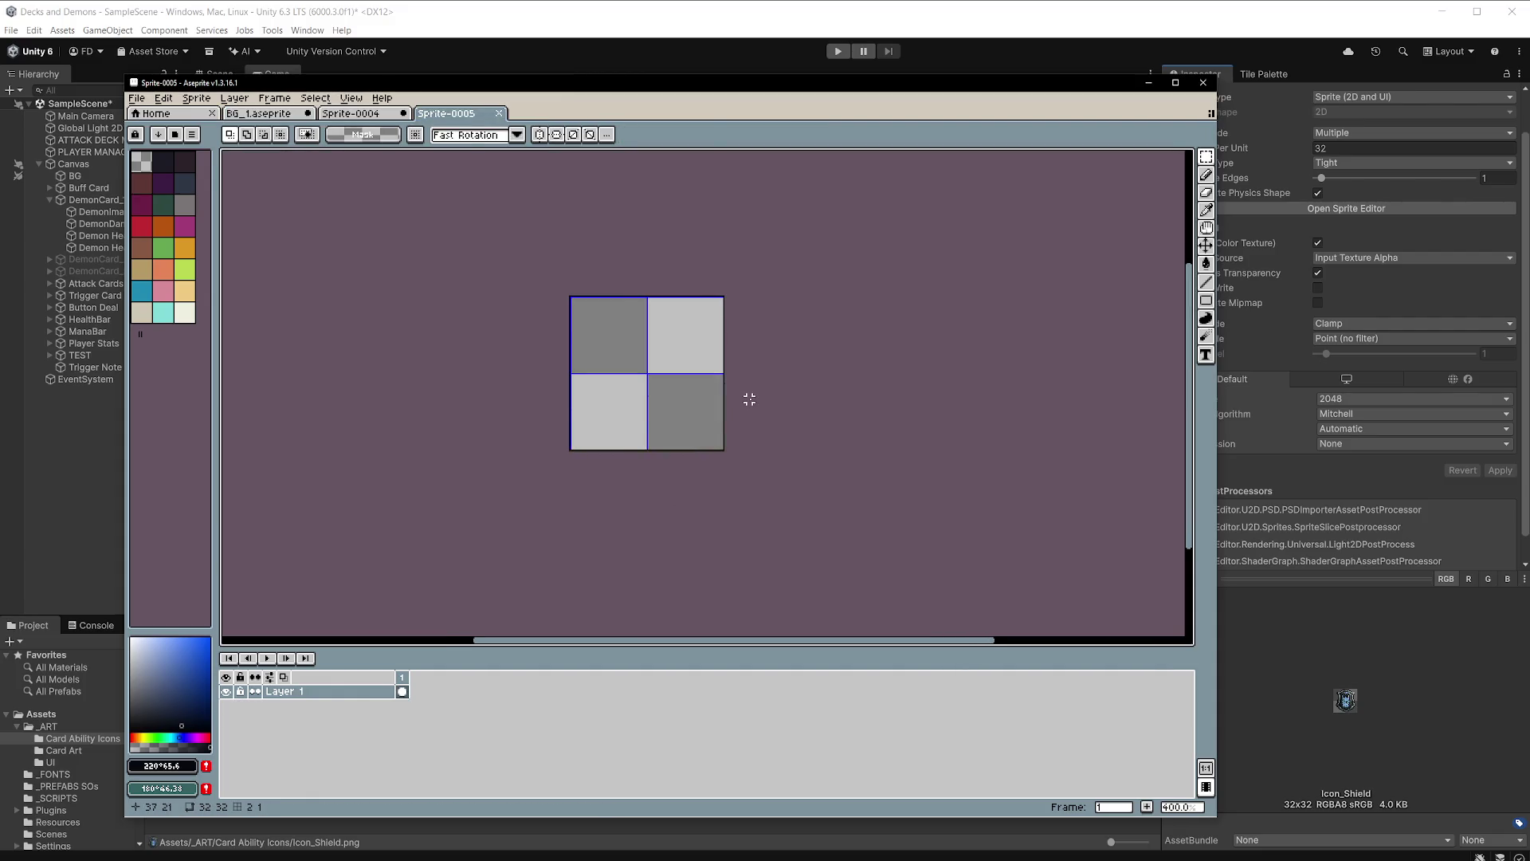
{"action": "key", "text": "ctrl+v"}
{"action": "left_click_drag", "start_coordinate": [676, 376], "coordinate": [668, 362]}
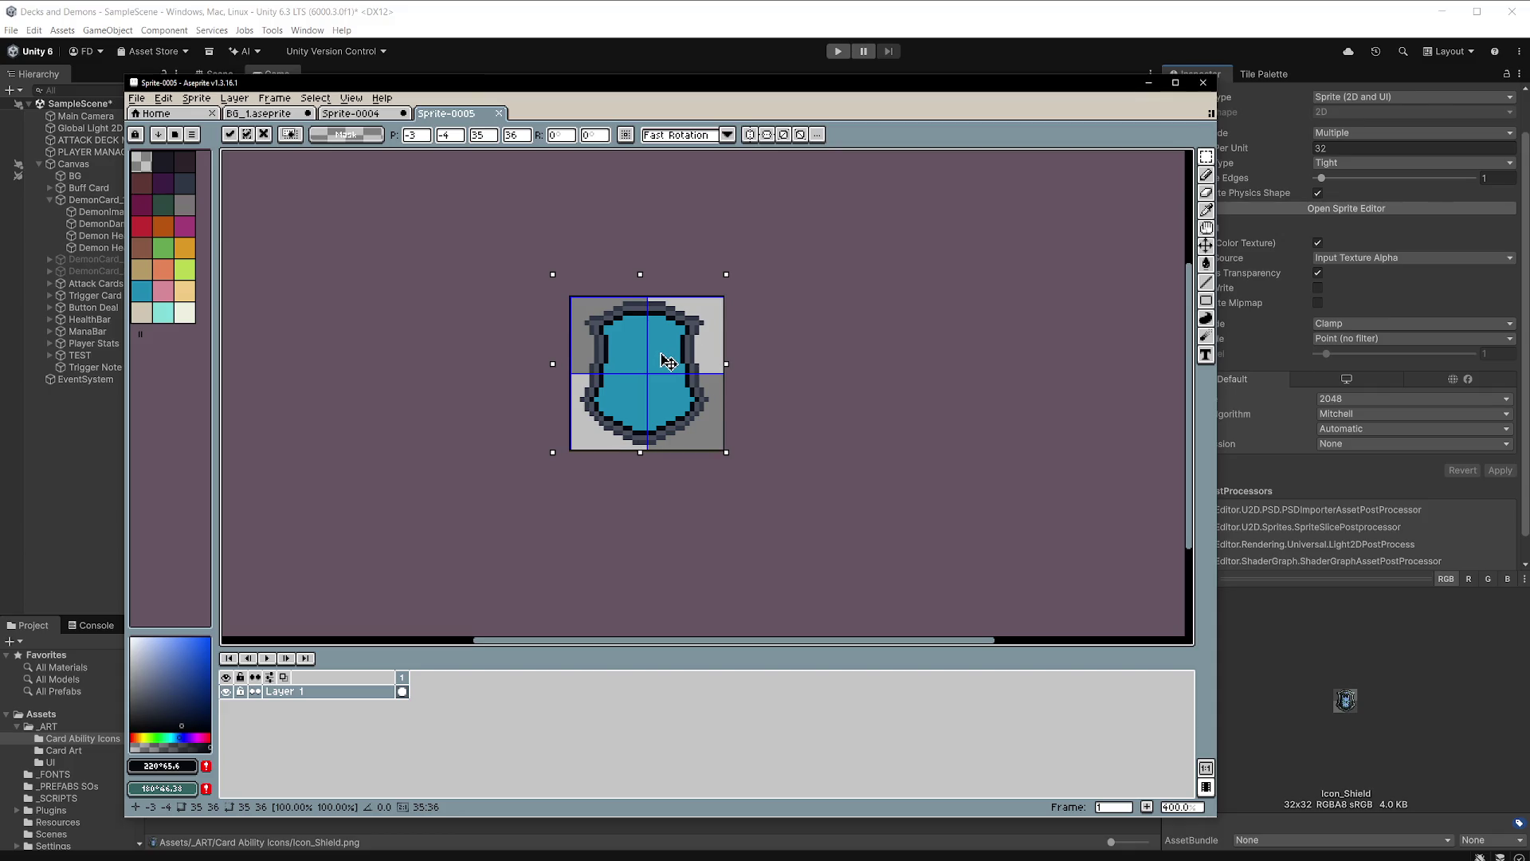
{"action": "left_click_drag", "start_coordinate": [668, 362], "coordinate": [671, 362]}
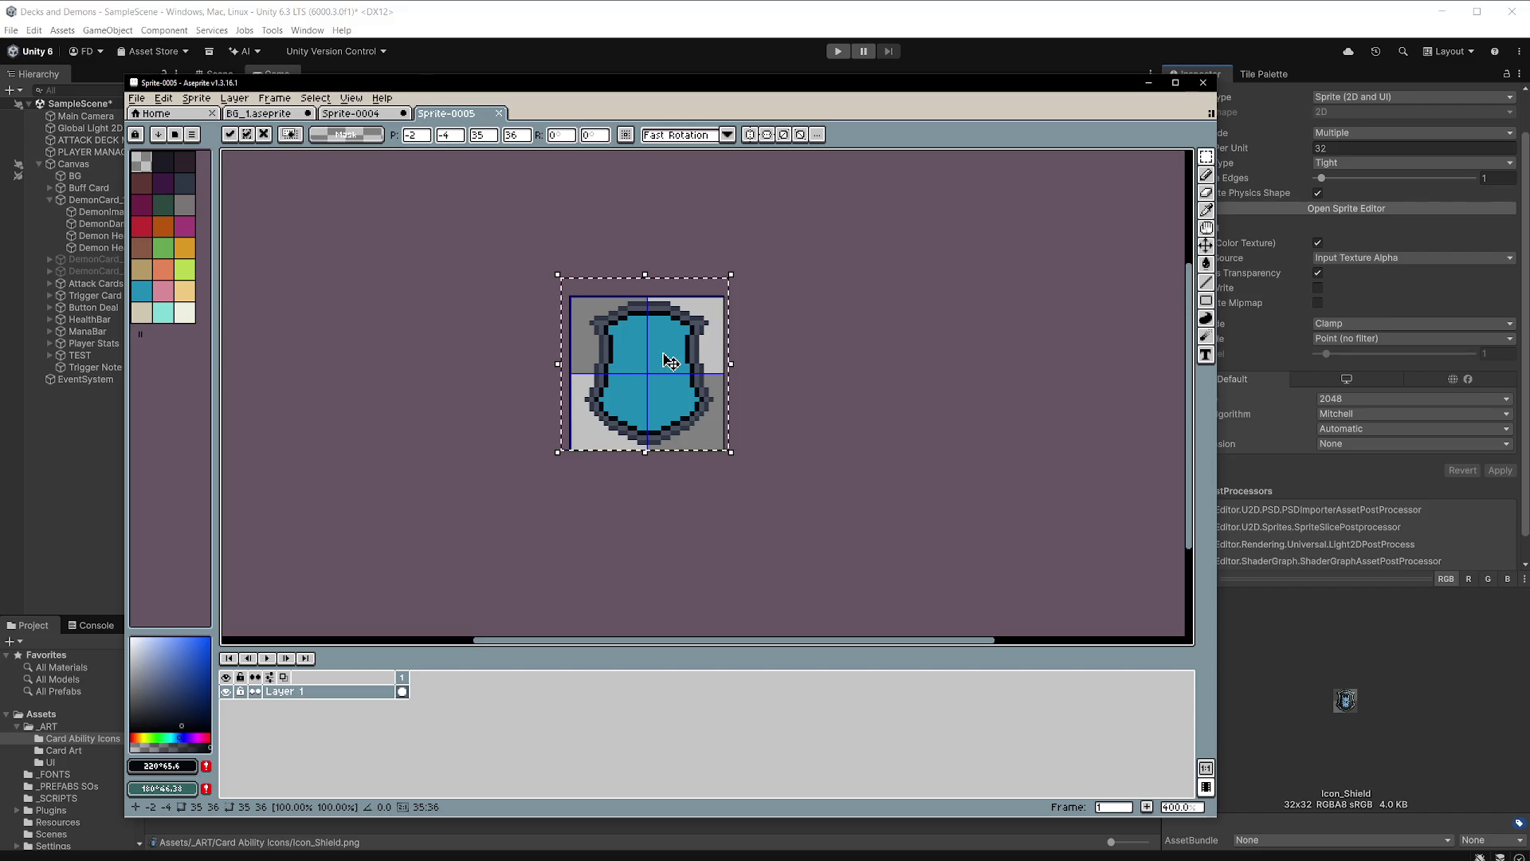
{"action": "key", "text": "Return"}
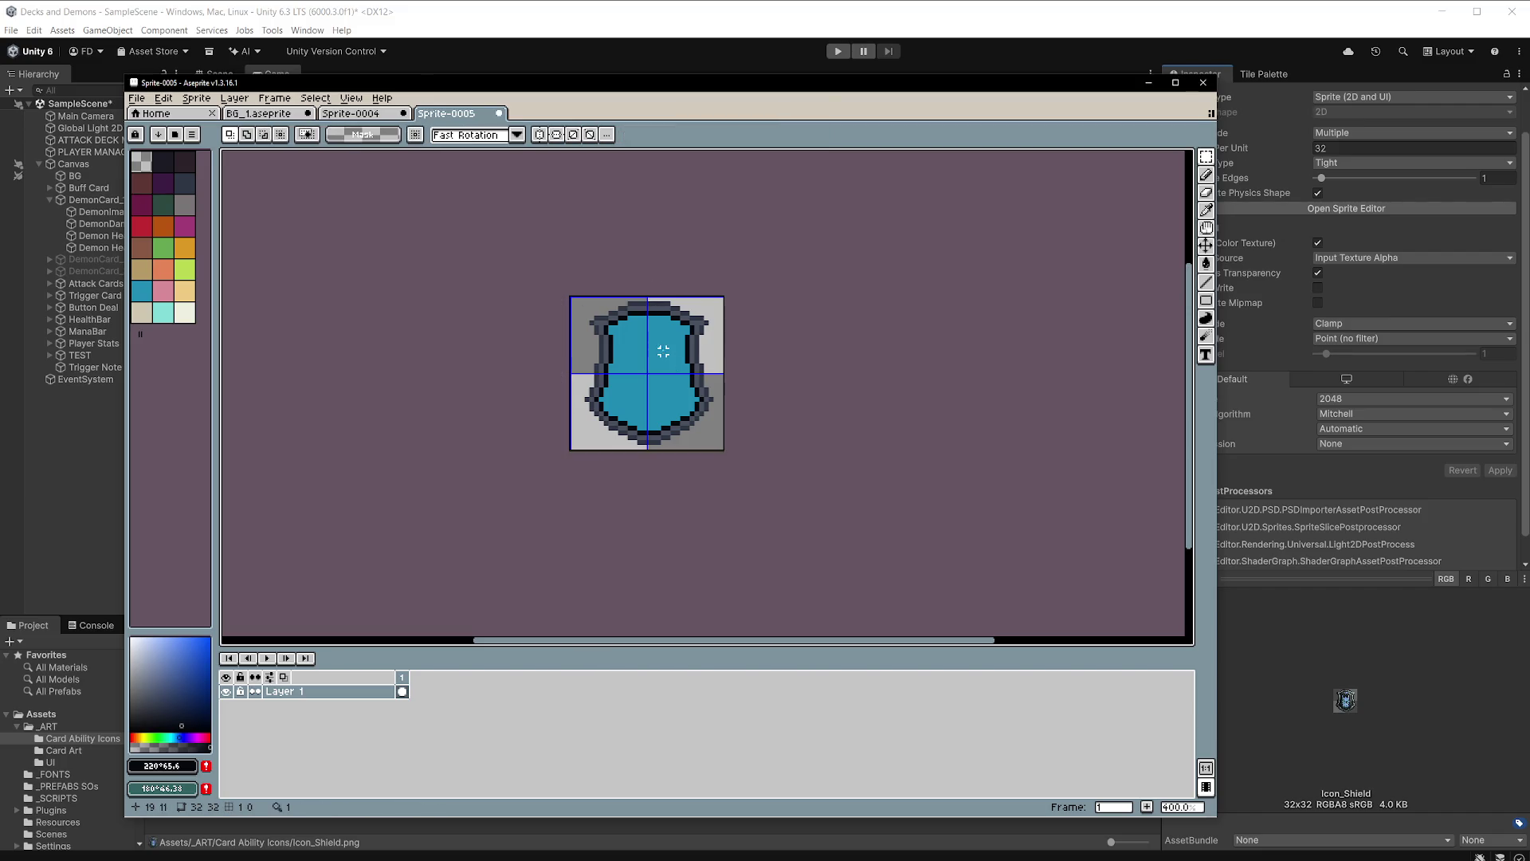
Close BG_1.aseprite without saving, then close Sprite-0004.
{"action": "left_click", "coordinate": [275, 114]}
{"action": "left_click", "coordinate": [312, 114]}
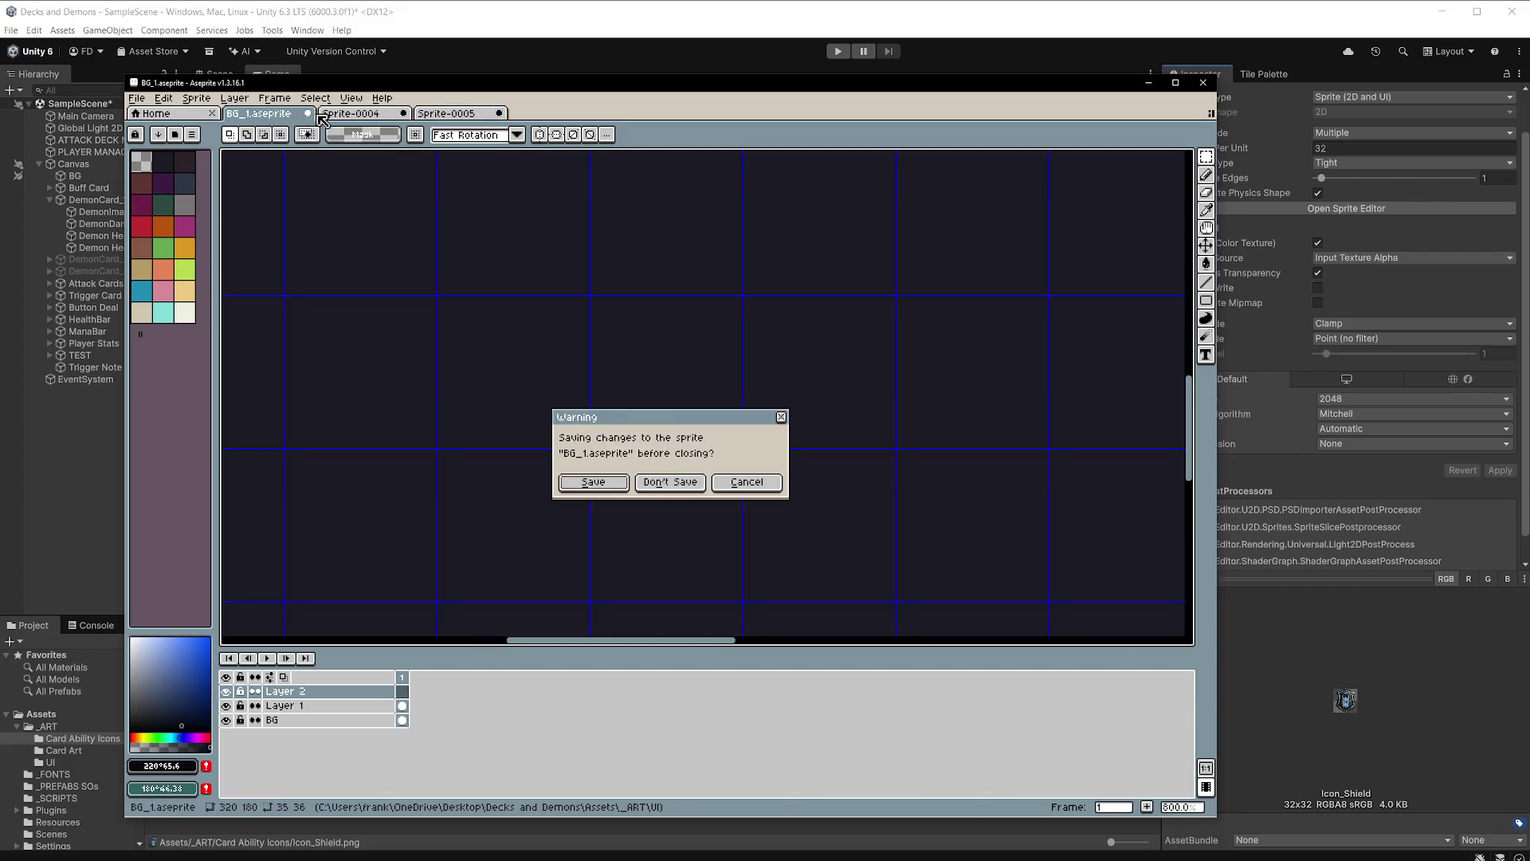
{"action": "left_click", "coordinate": [673, 476]}
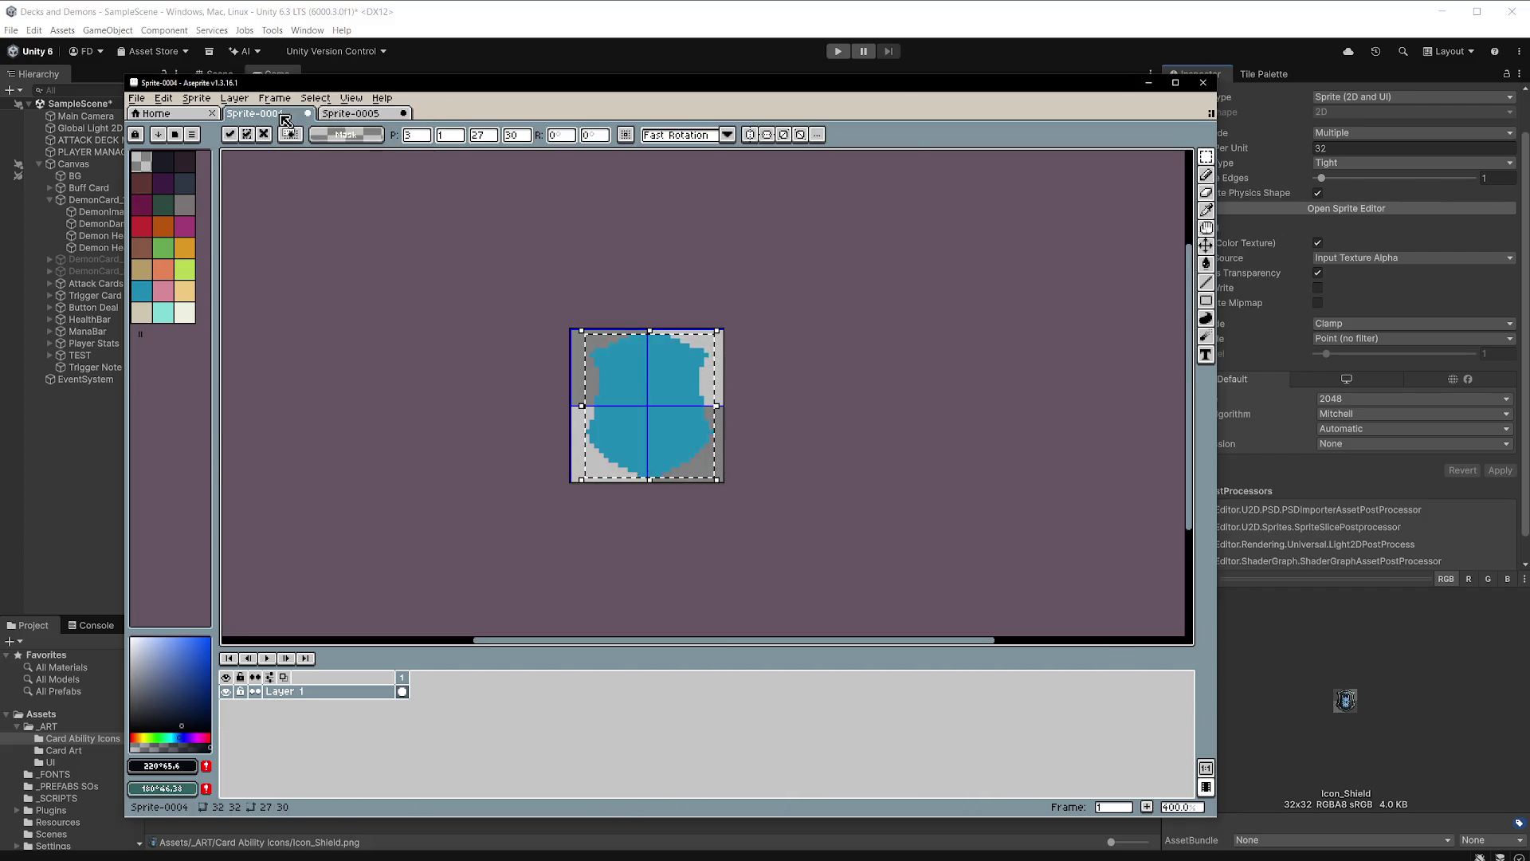
{"action": "left_click", "coordinate": [308, 114]}
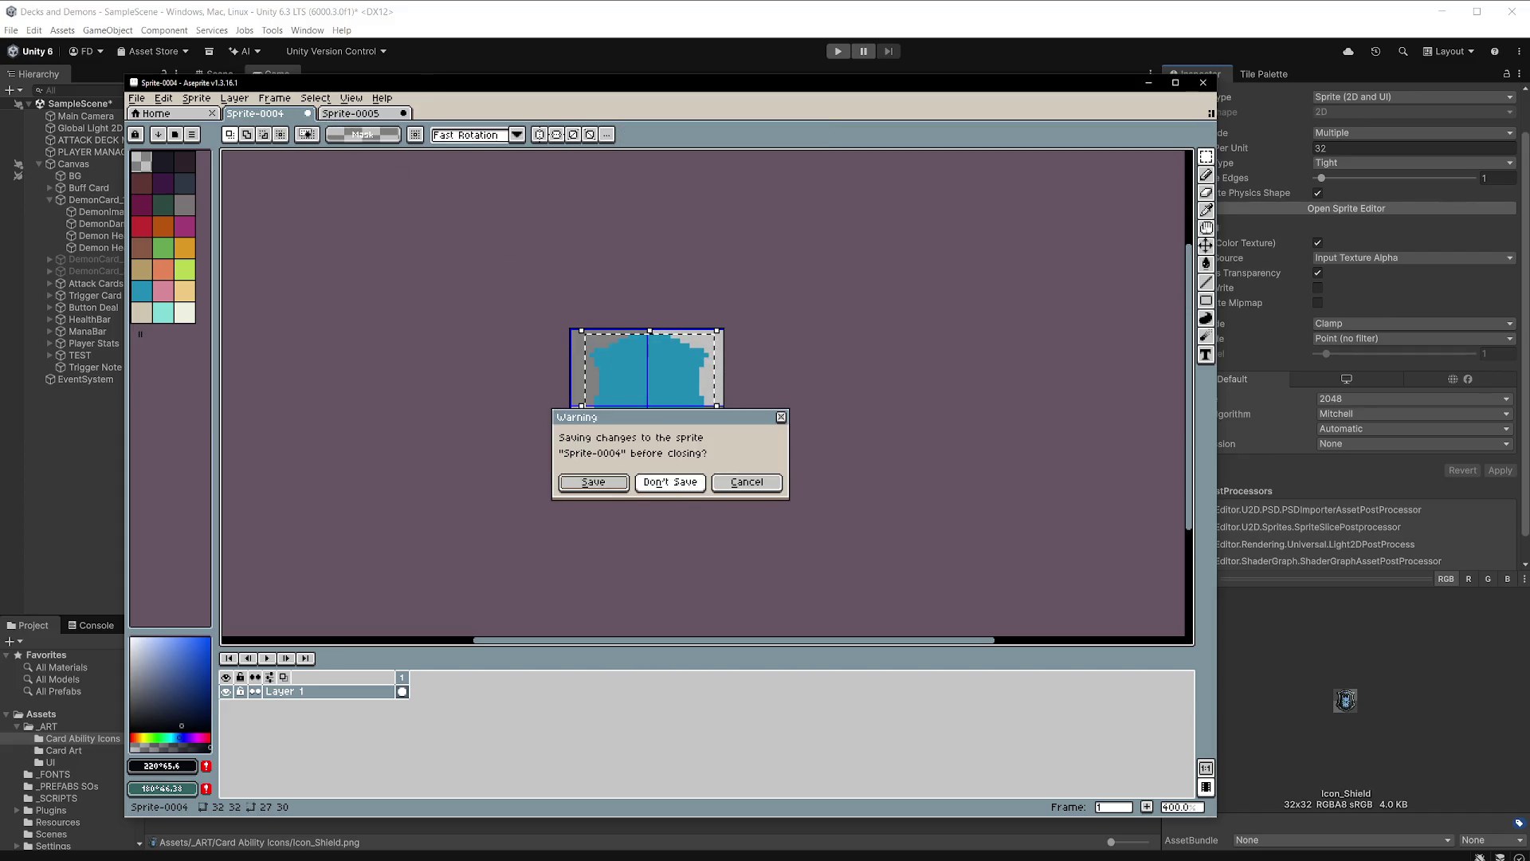
Discard unsaved changes to Sprite-0004.
{"action": "left_click", "coordinate": [681, 481]}
{"action": "scroll", "coordinate": [683, 347], "scroll_direction": "up", "scroll_amount": 2}
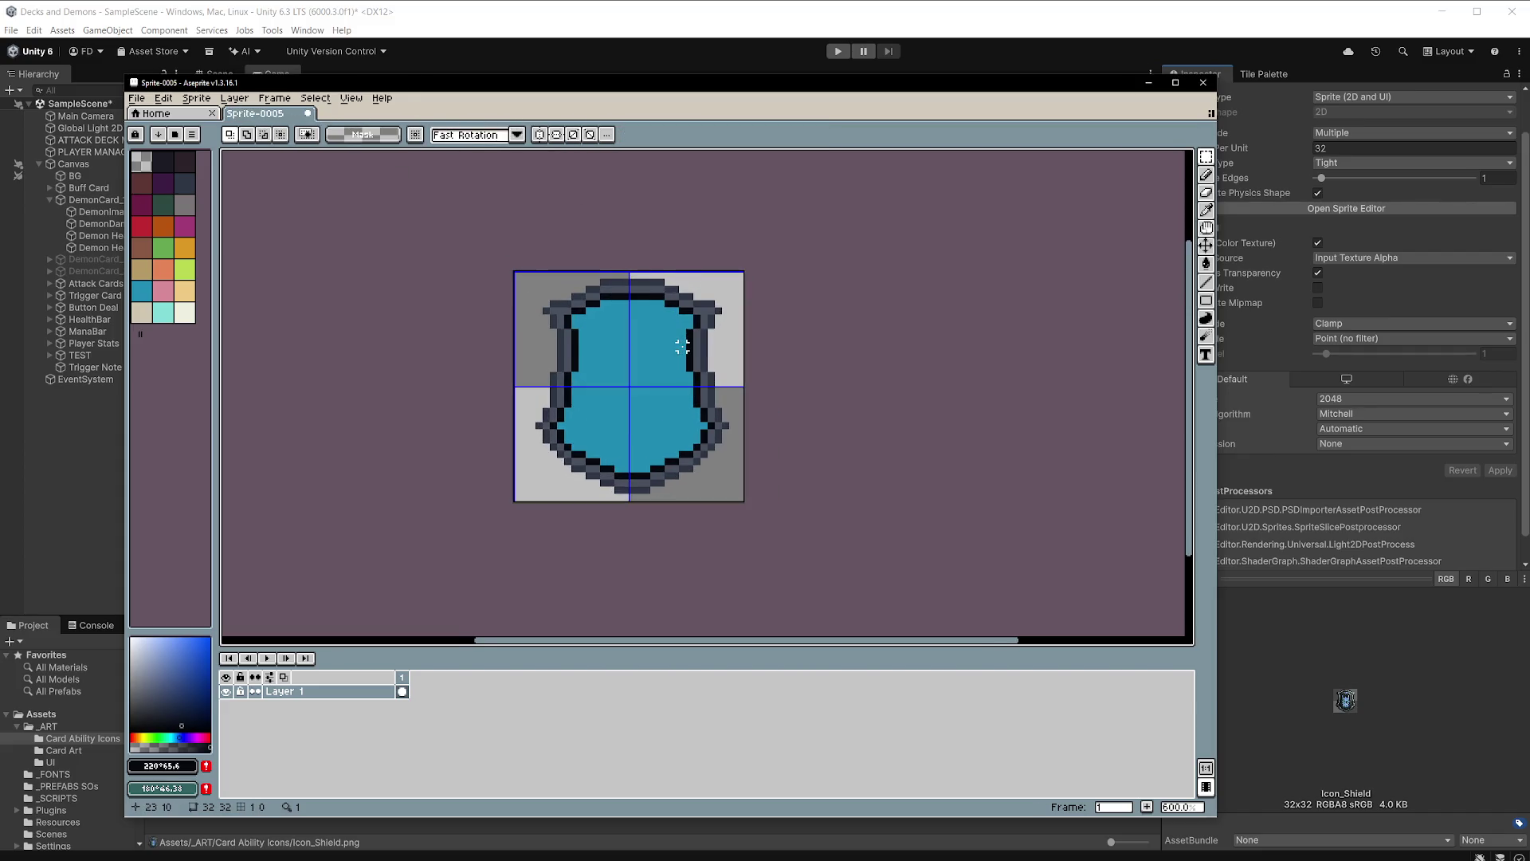
{"action": "scroll", "coordinate": [681, 338], "scroll_direction": "up", "scroll_amount": 2}
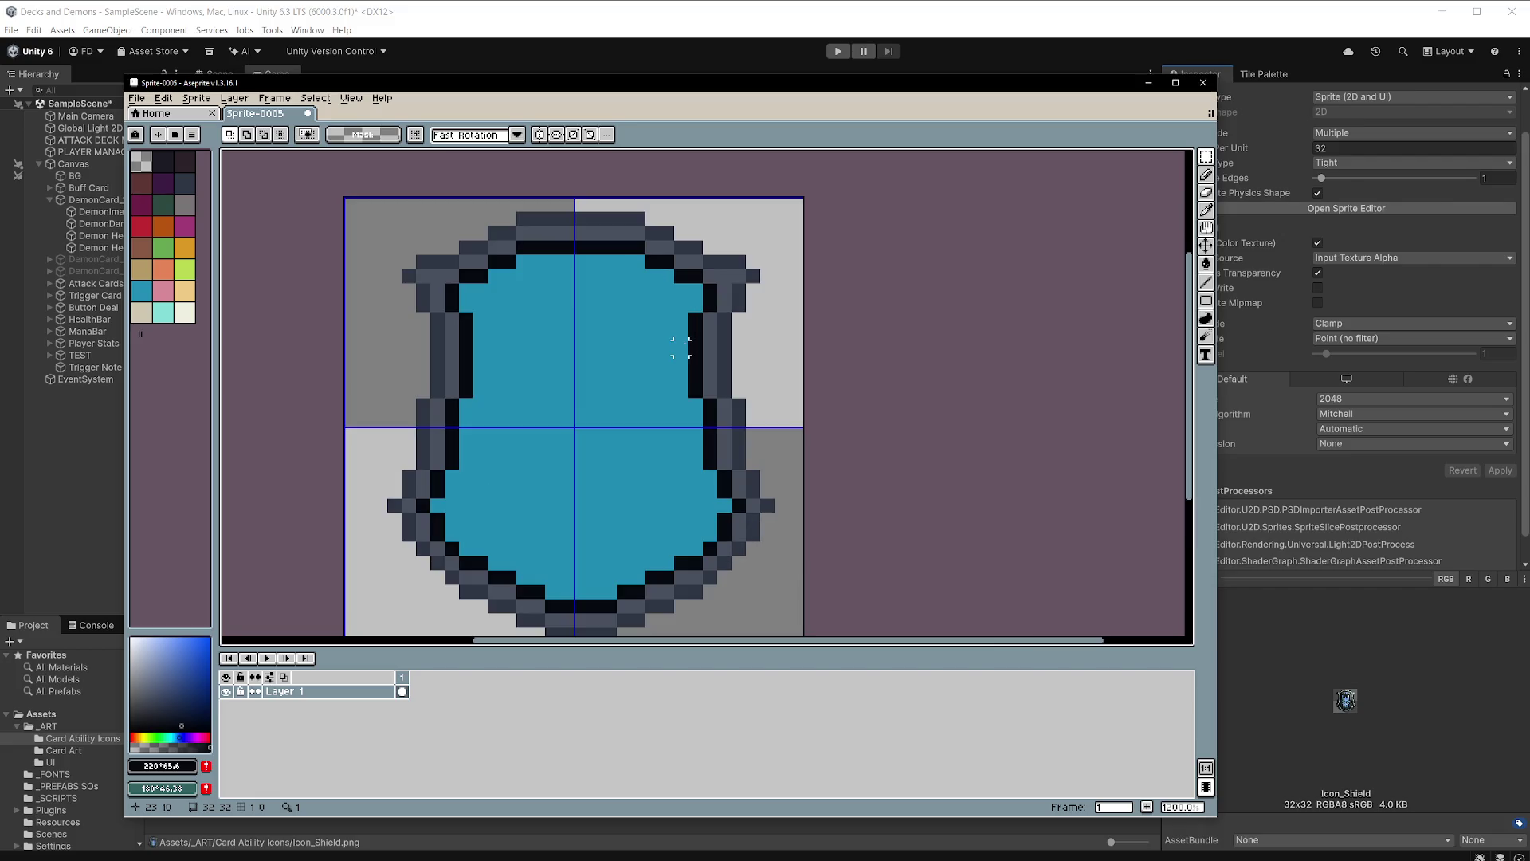
Recolour all the shield's inner outline pixels to a slightly lighter dark blue.
{"action": "left_click", "coordinate": [695, 333], "text": "alt"}
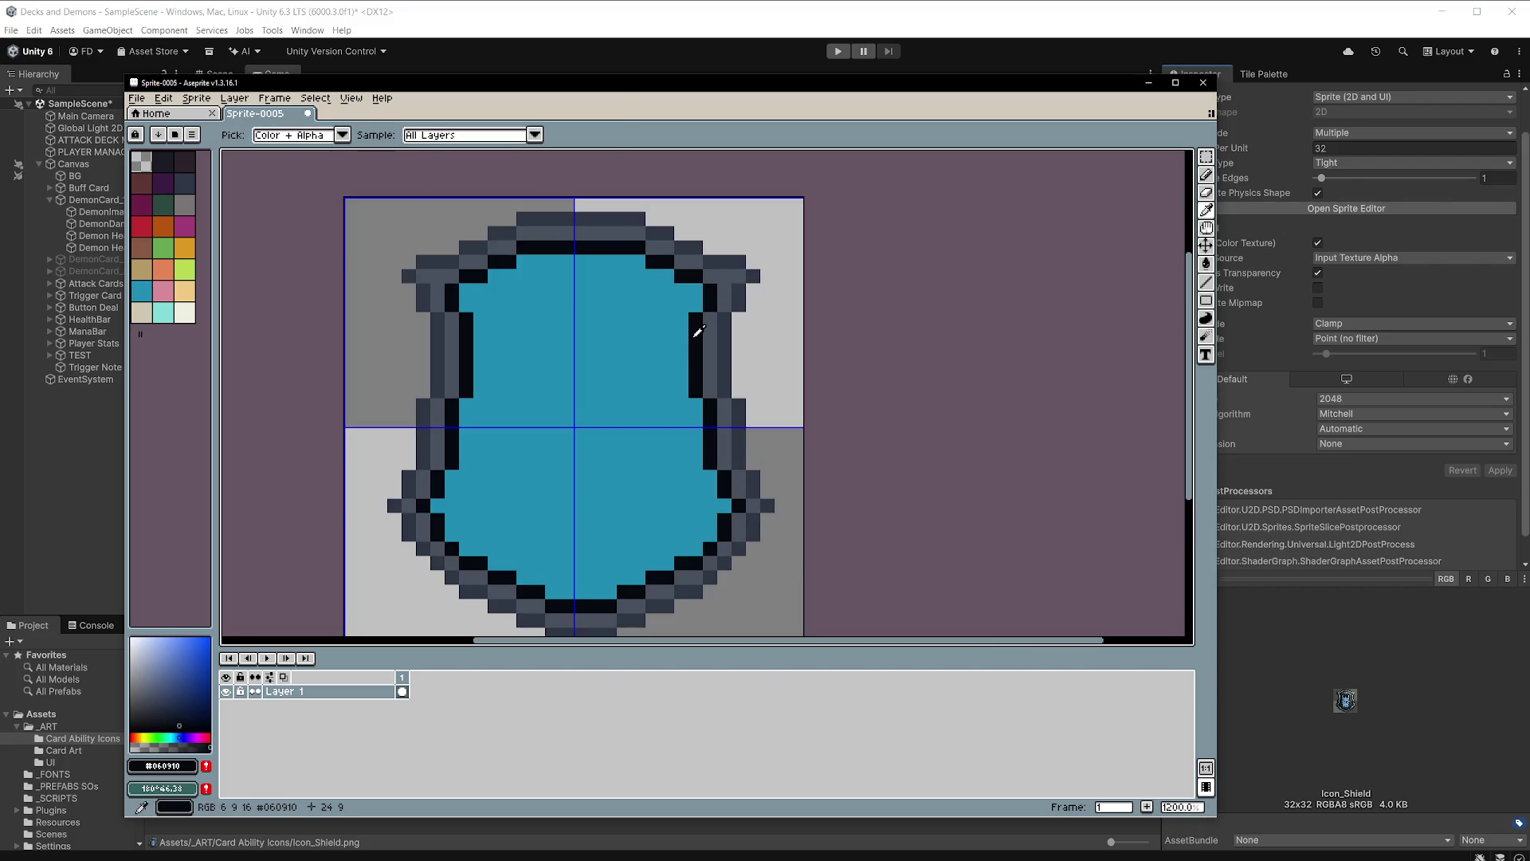
{"action": "left_click", "coordinate": [182, 716]}
{"action": "key", "text": "g"}
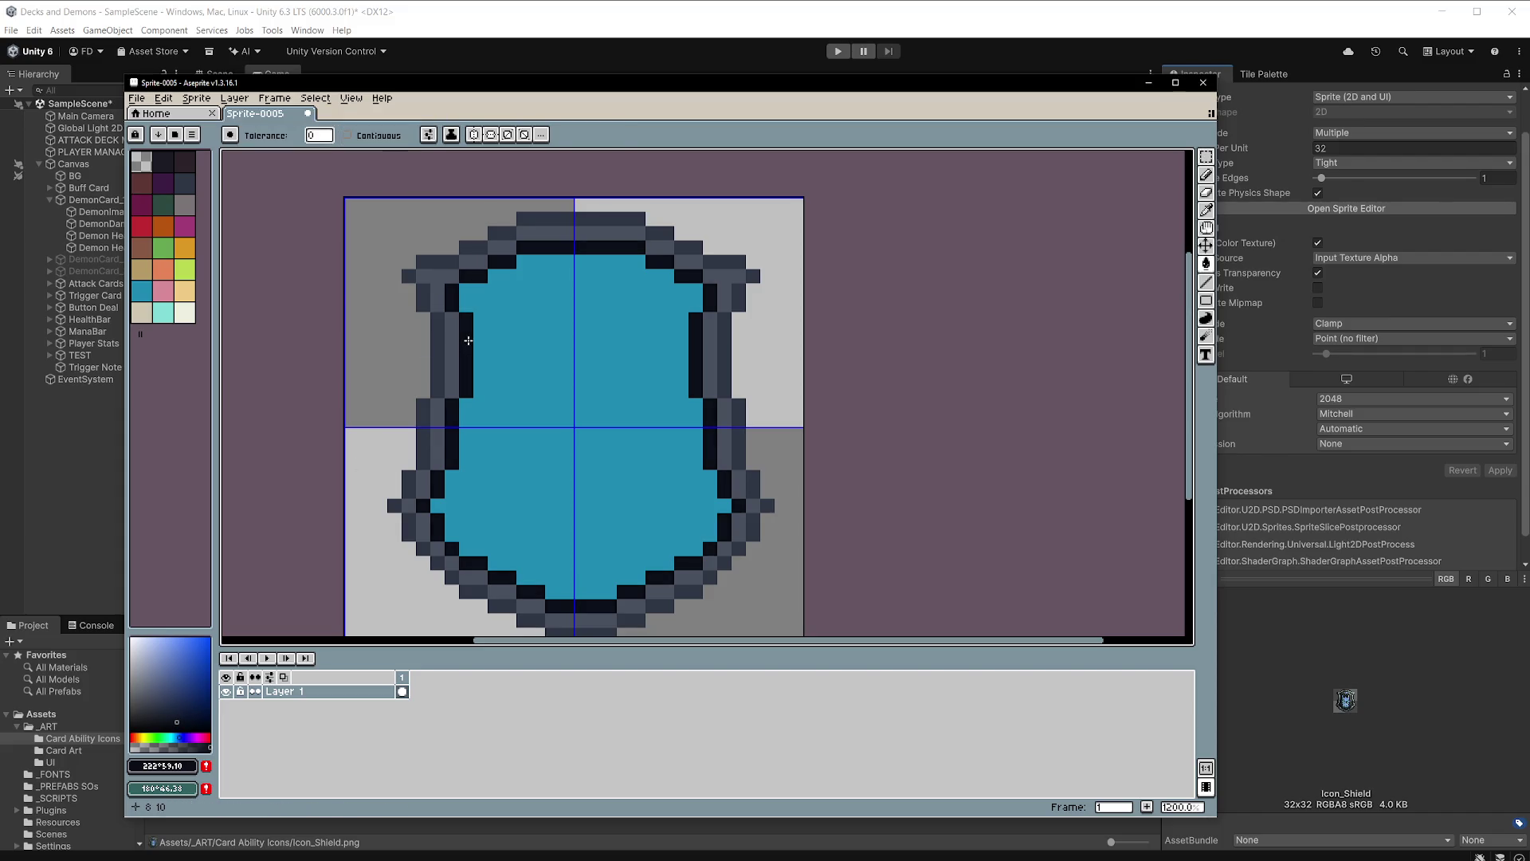
{"action": "left_click", "coordinate": [630, 482]}
{"action": "key", "text": "ctrl+z"}
{"action": "left_click", "coordinate": [175, 714]}
{"action": "left_click", "coordinate": [451, 457]}
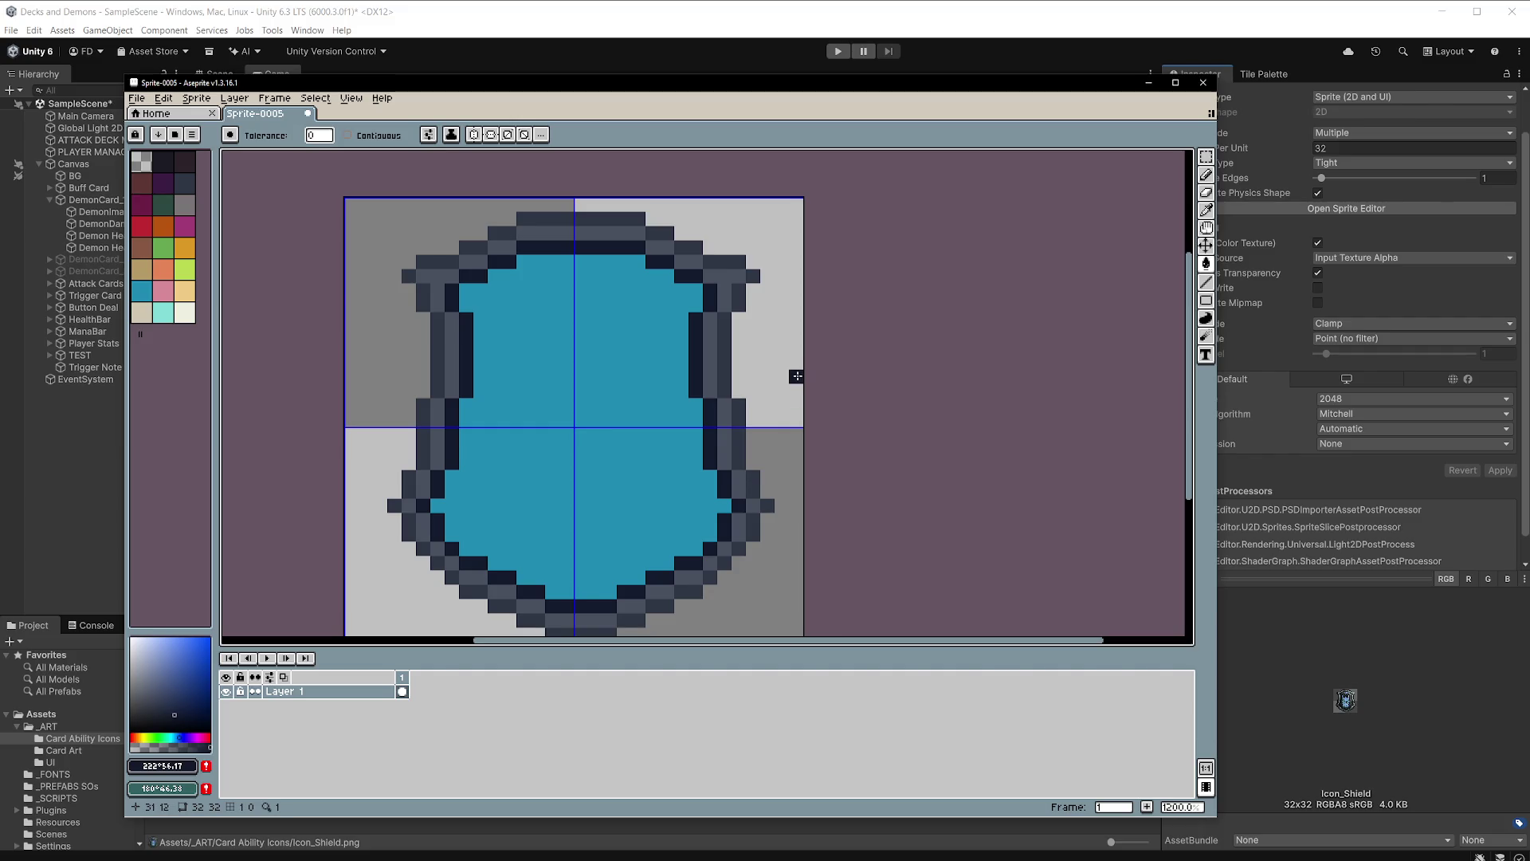
Magic-wand the blue fill inside the shield and delete it, leaving only the outline.
{"action": "left_click", "coordinate": [1206, 157]}
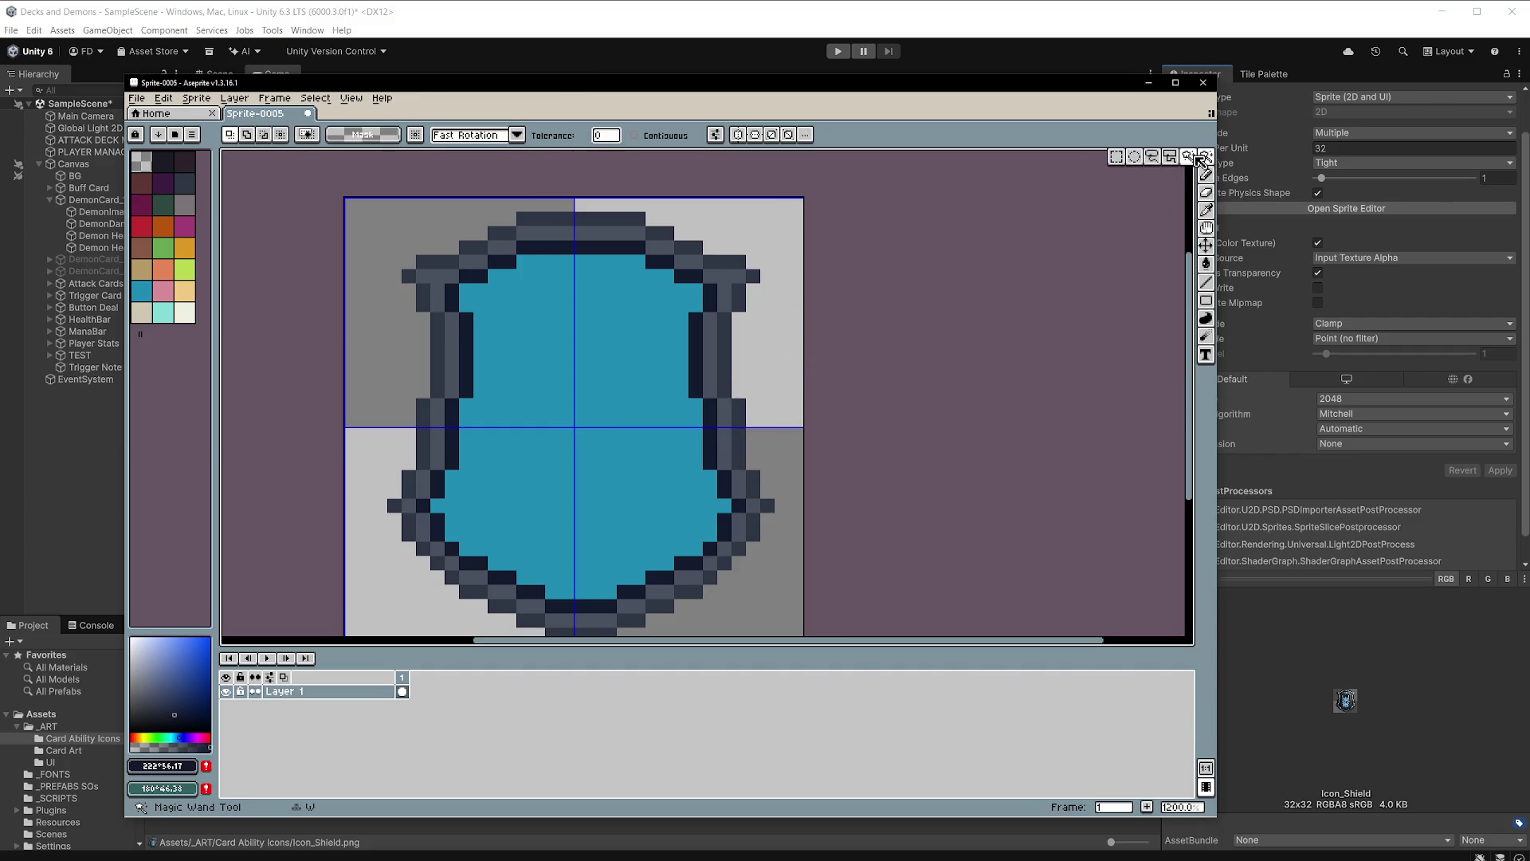
{"action": "left_click", "coordinate": [615, 349]}
{"action": "scroll", "coordinate": [620, 355], "scroll_direction": "down", "scroll_amount": 3}
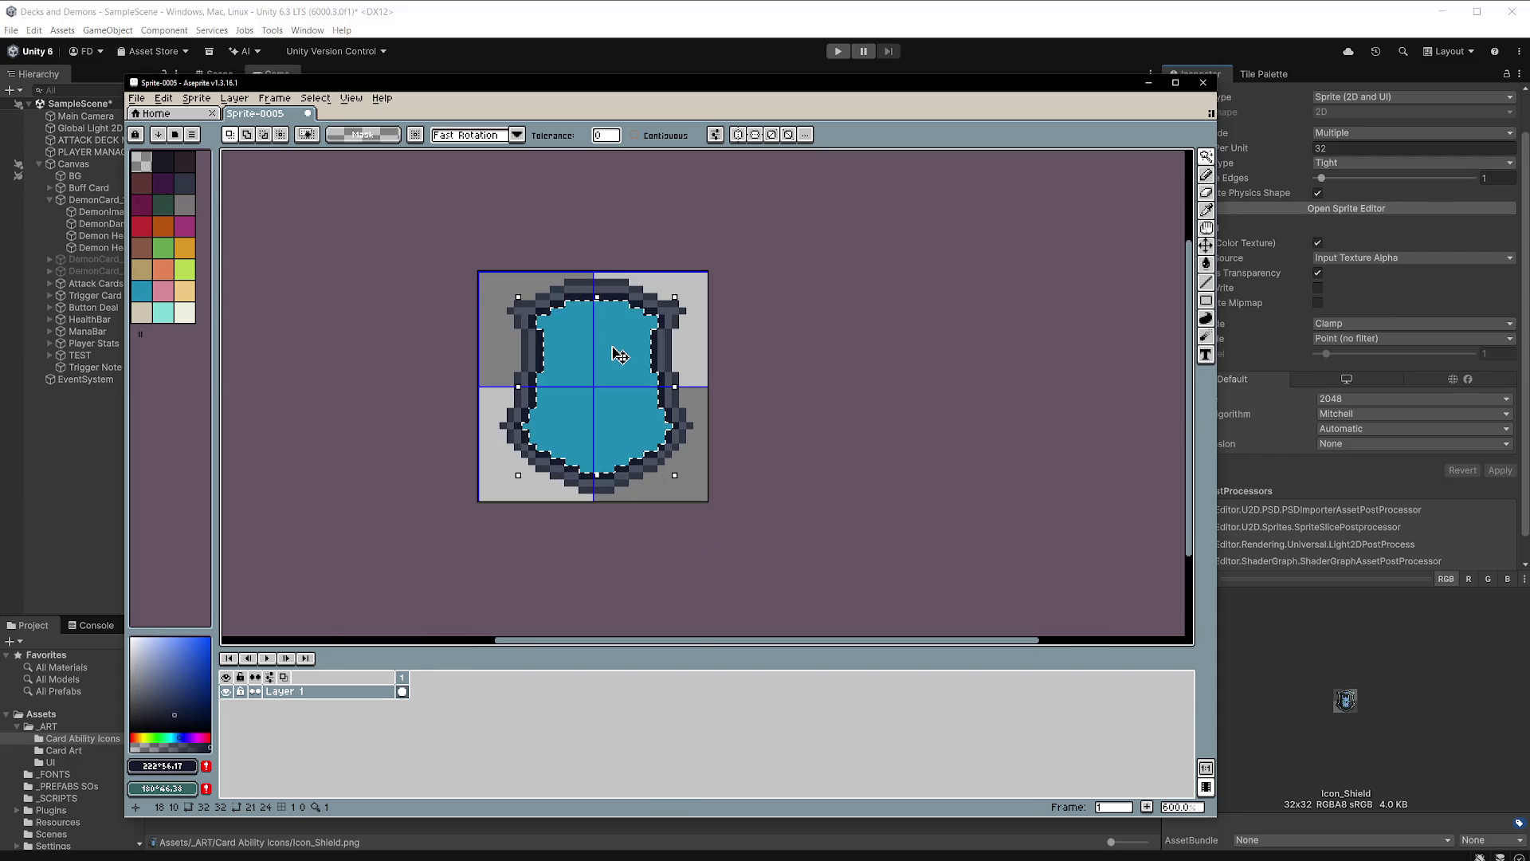
{"action": "scroll", "coordinate": [620, 354], "scroll_direction": "up", "scroll_amount": 1}
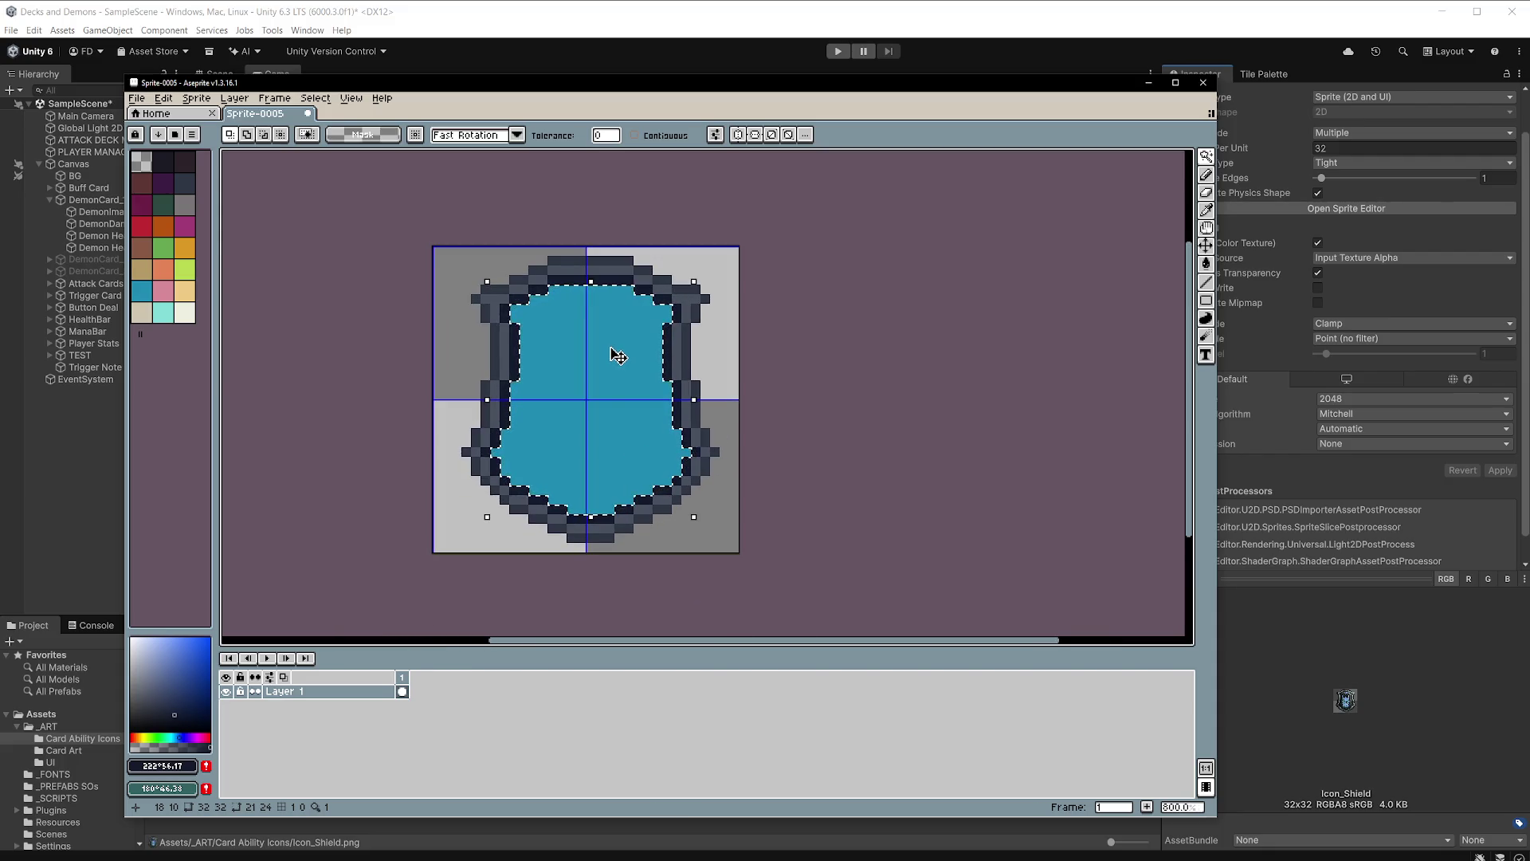
{"action": "key", "text": "Delete"}
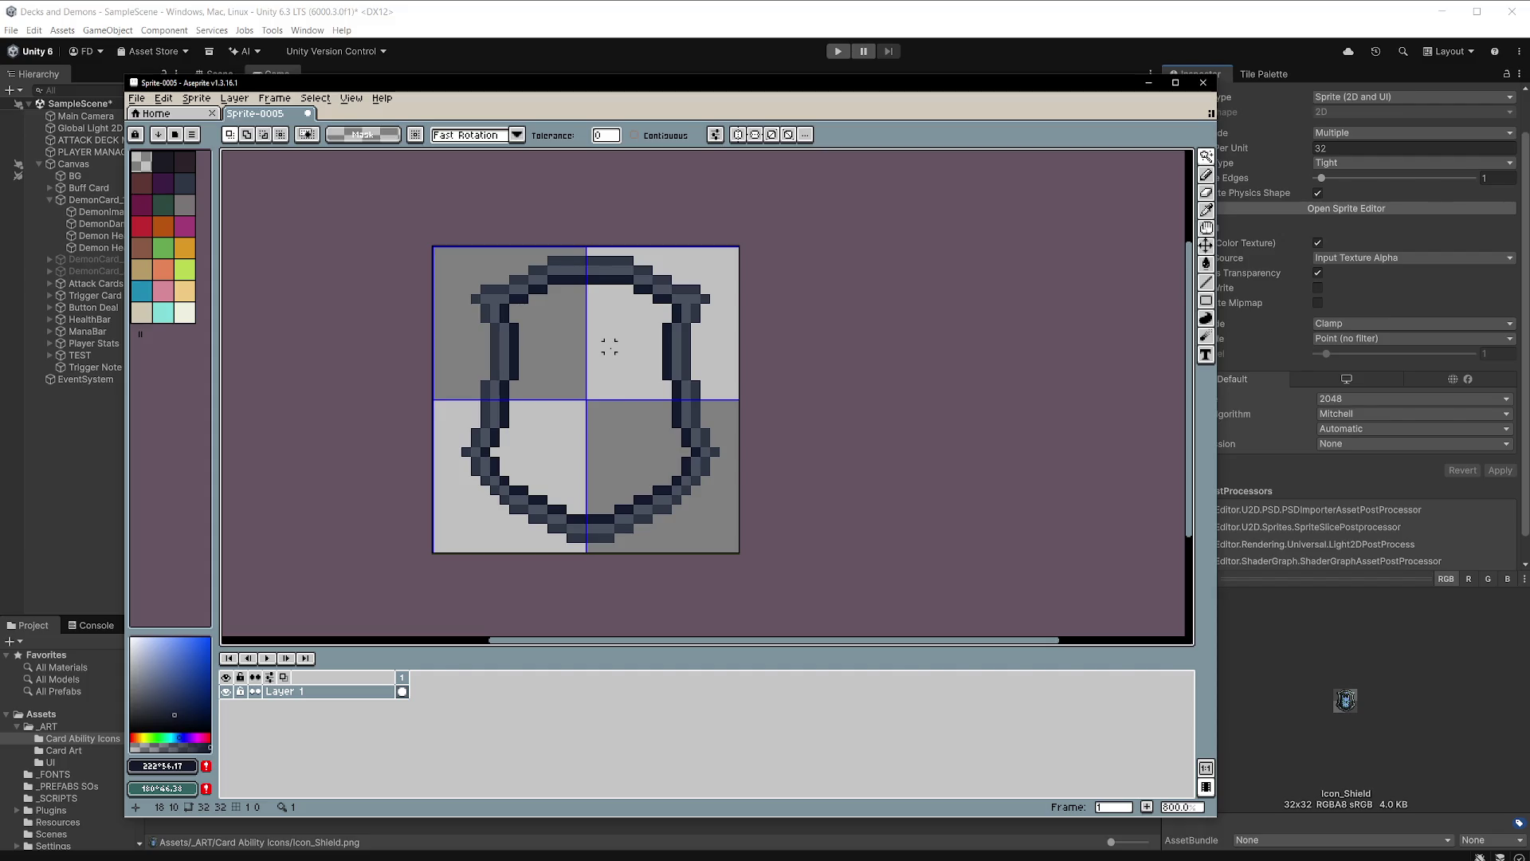
{"action": "left_click", "coordinate": [137, 99]}
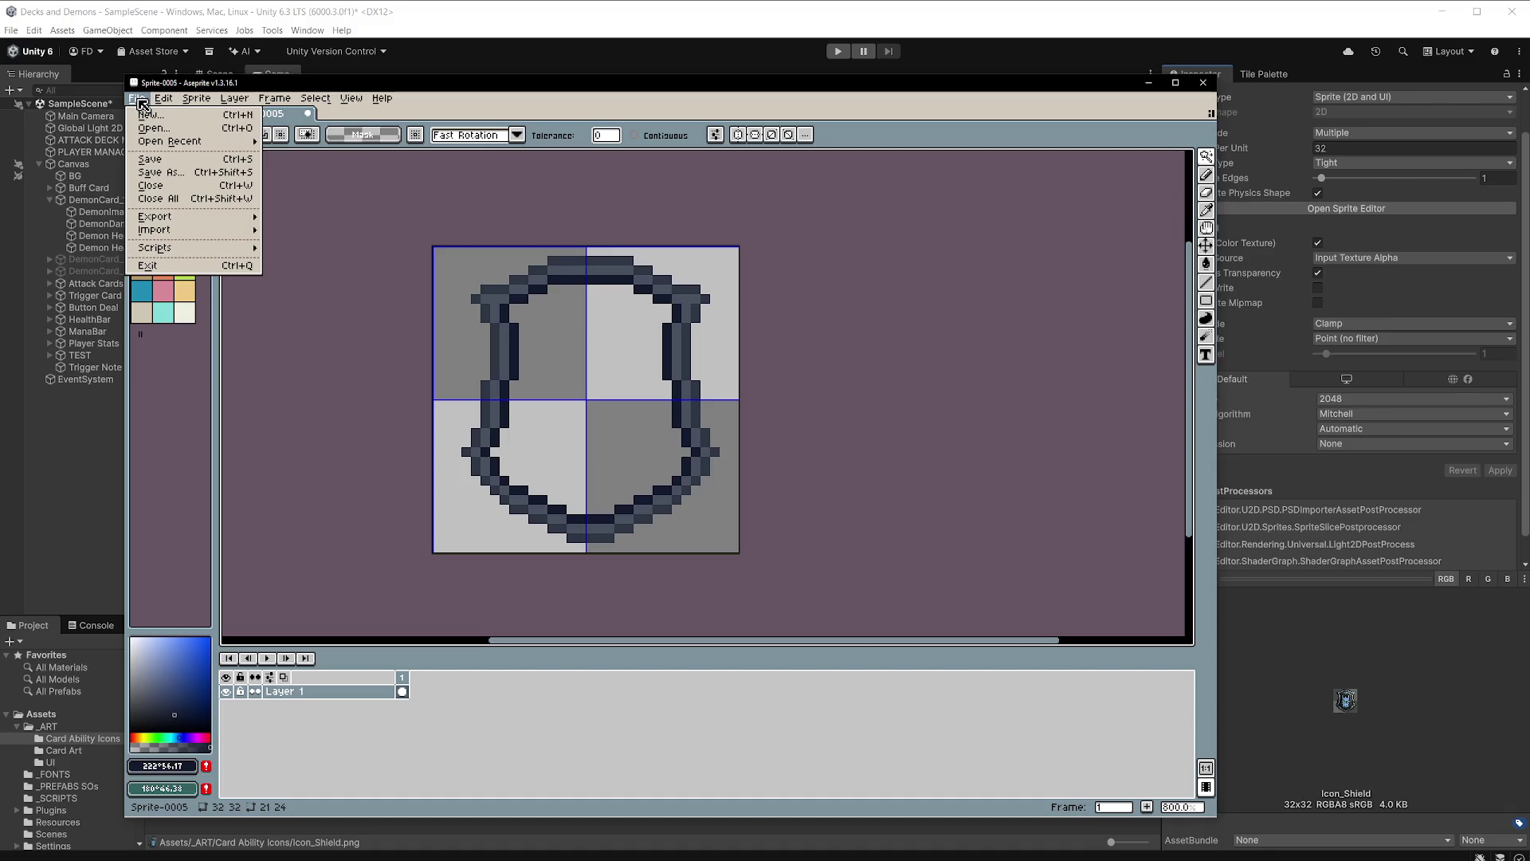
Widen the canvas to 64 pixels, anchoring the existing art on the left.
{"action": "mouse_move", "coordinate": [196, 99]}
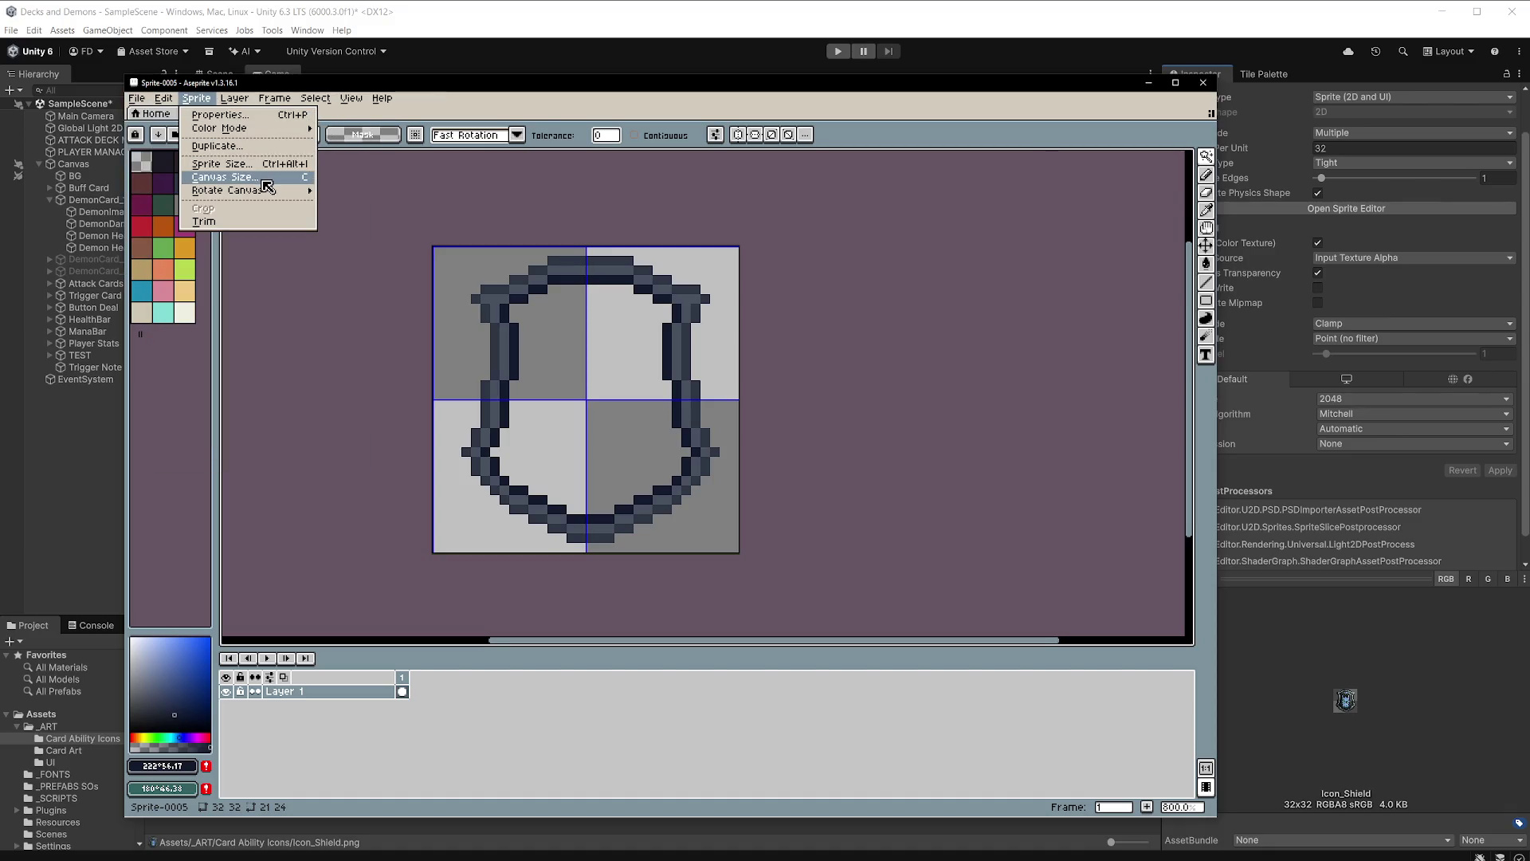
{"action": "left_click", "coordinate": [247, 177]}
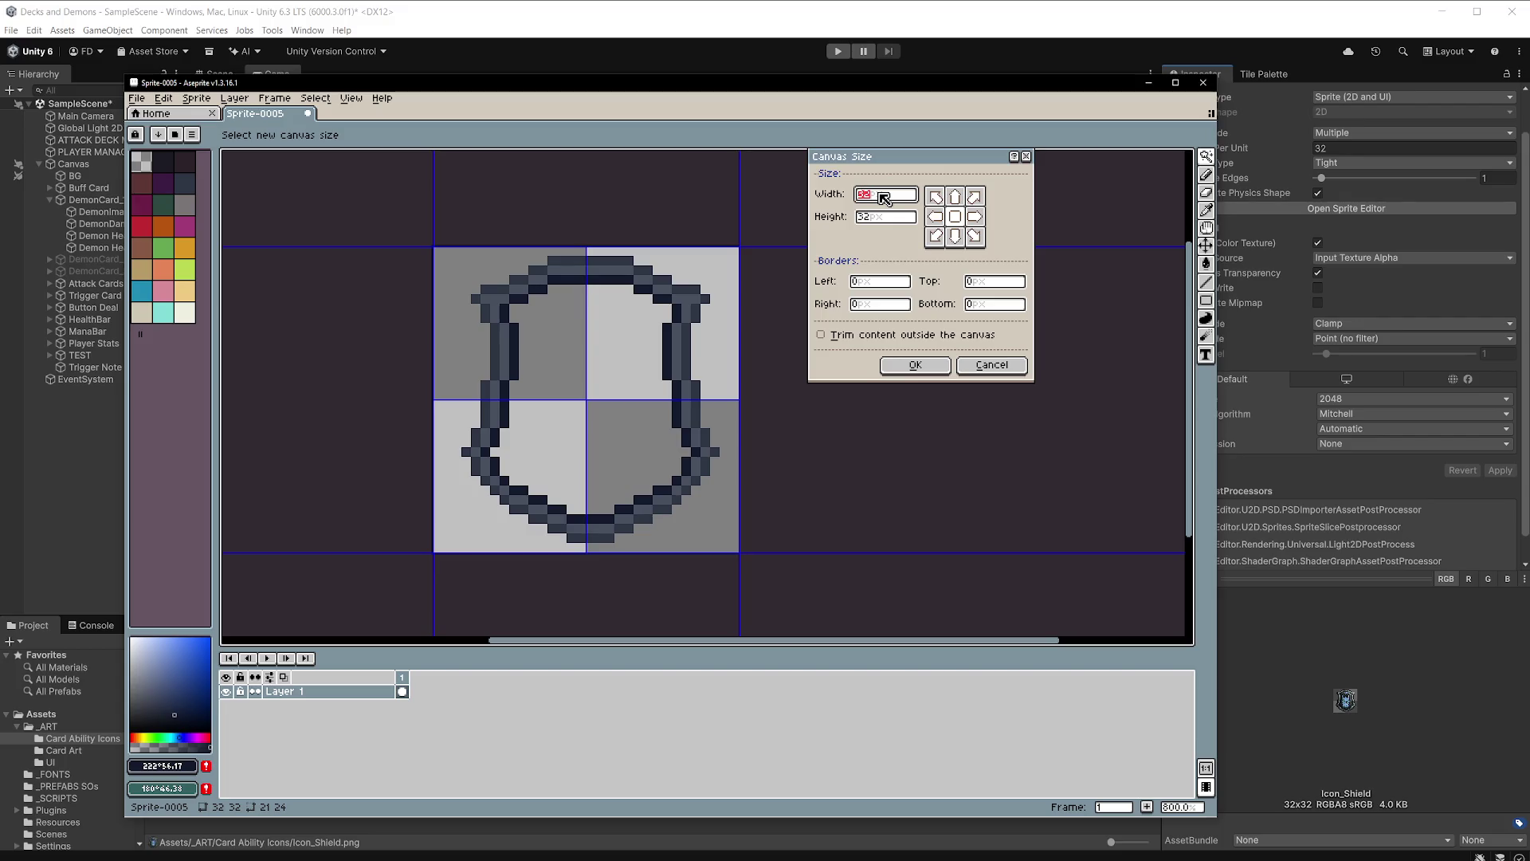
{"action": "type", "text": "64"}
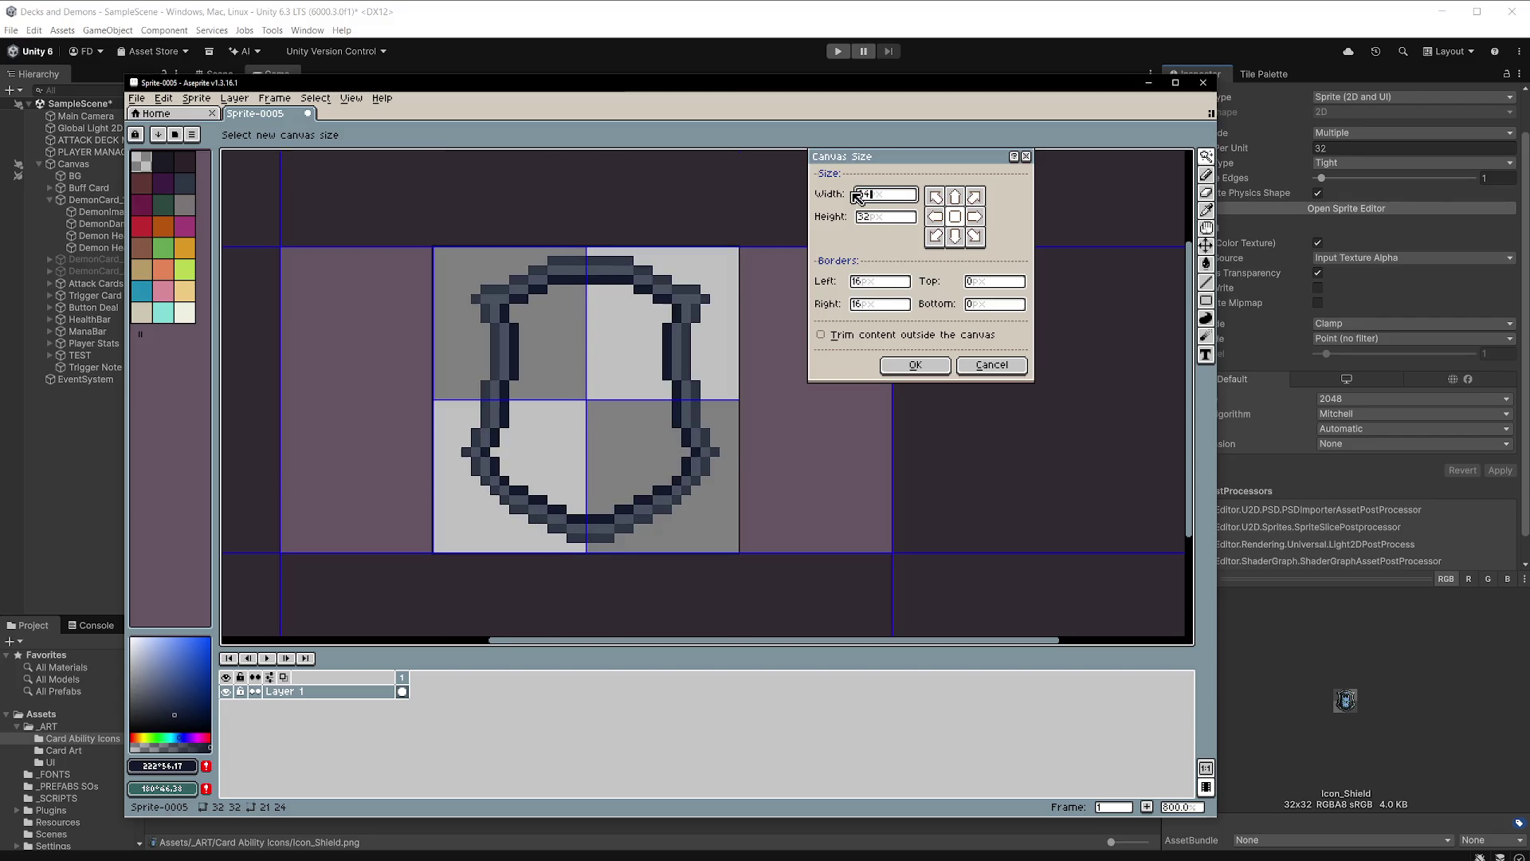
{"action": "left_click", "coordinate": [935, 216]}
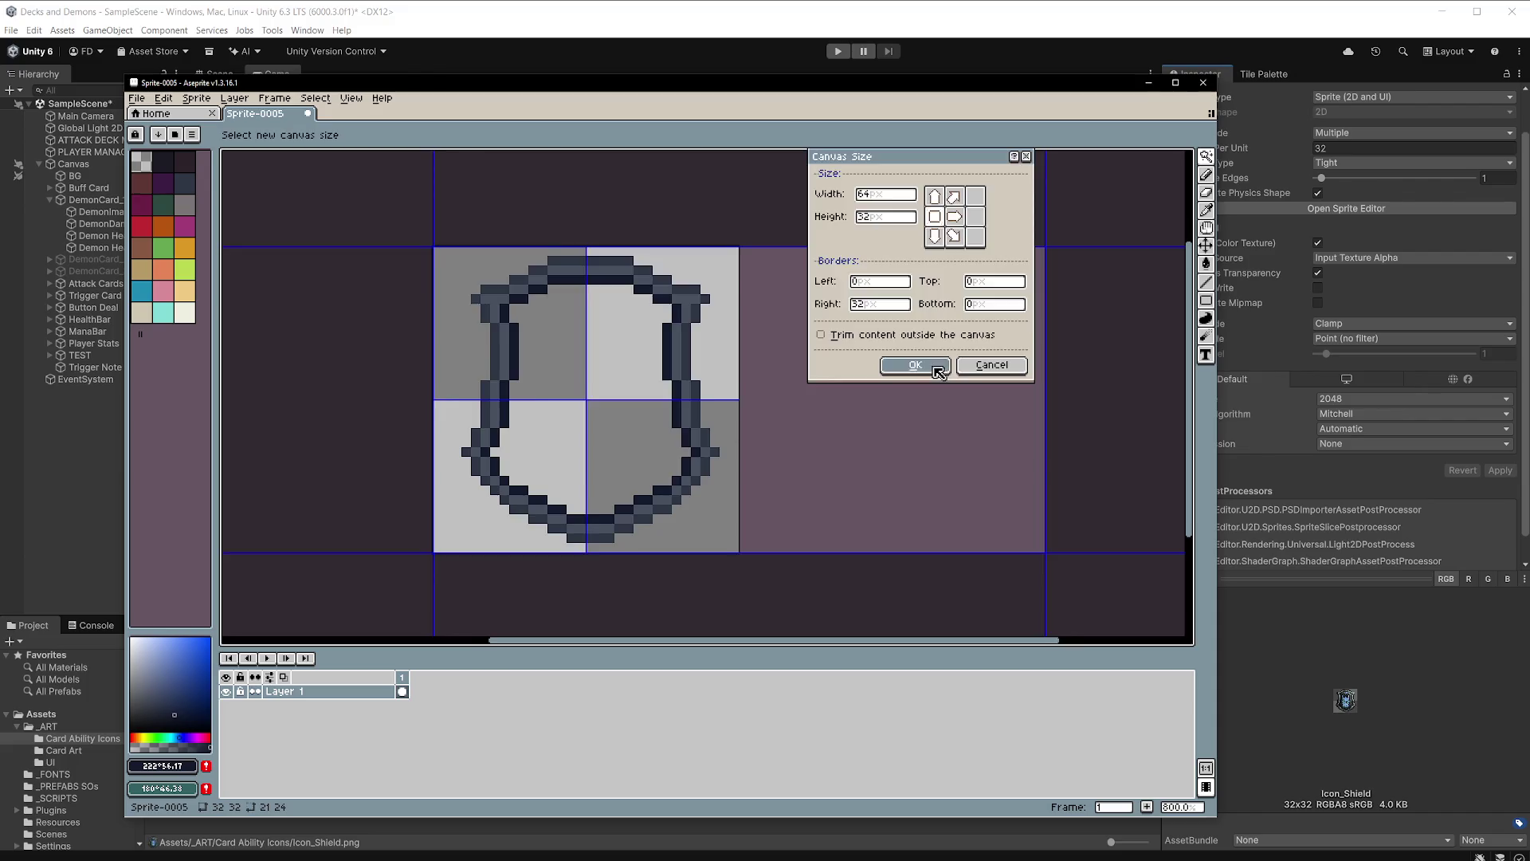
{"action": "left_click", "coordinate": [914, 365]}
Paste the blue shield fill and place it in the right half of the canvas.
{"action": "key", "text": "ctrl+v"}
{"action": "left_click_drag", "start_coordinate": [444, 393], "coordinate": [741, 399]}
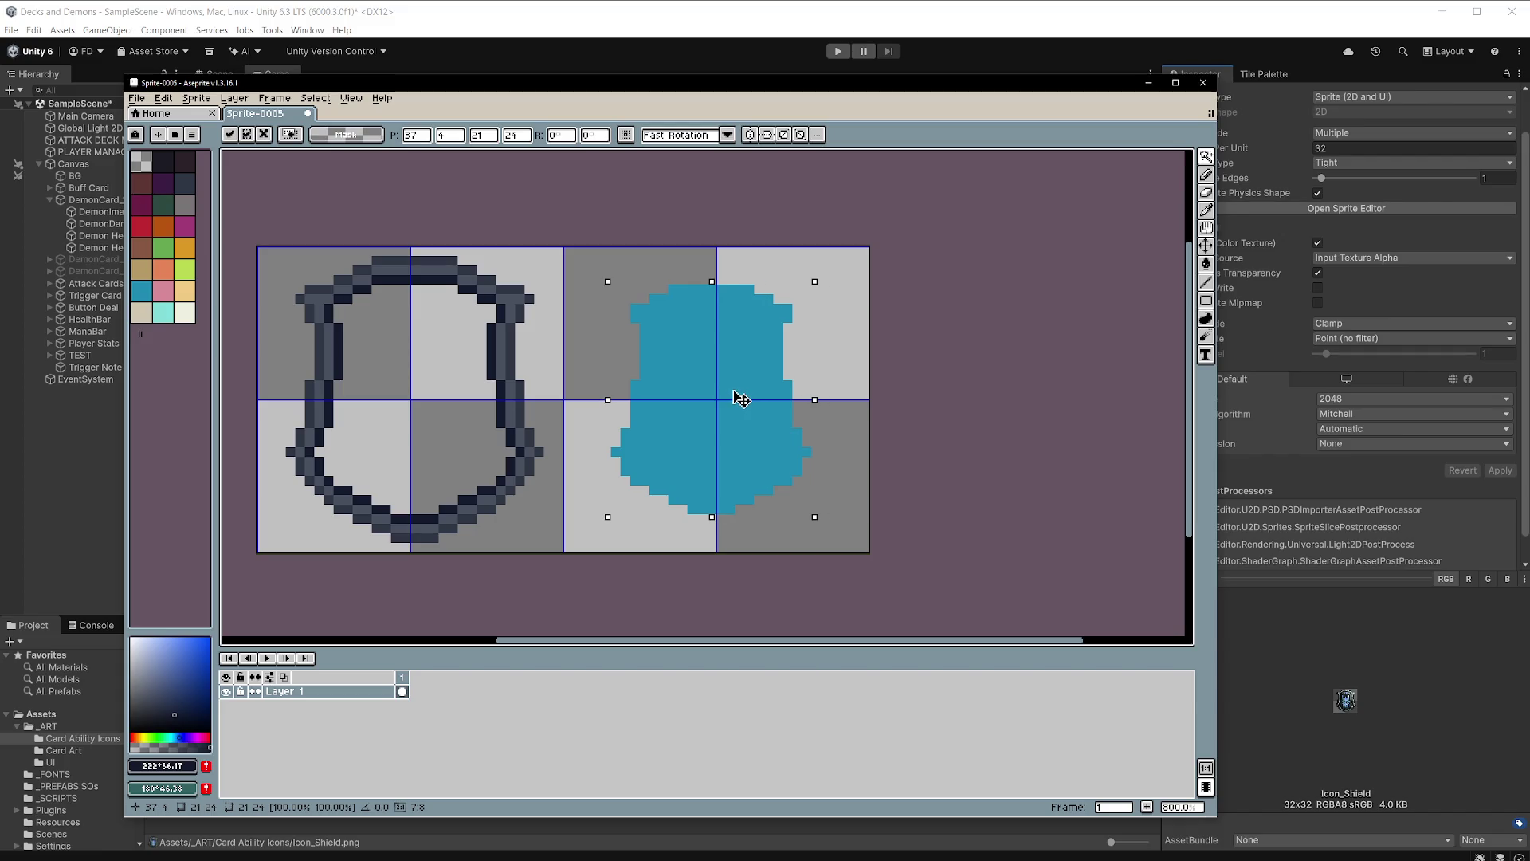
{"action": "left_click_drag", "start_coordinate": [741, 398], "coordinate": [440, 389]}
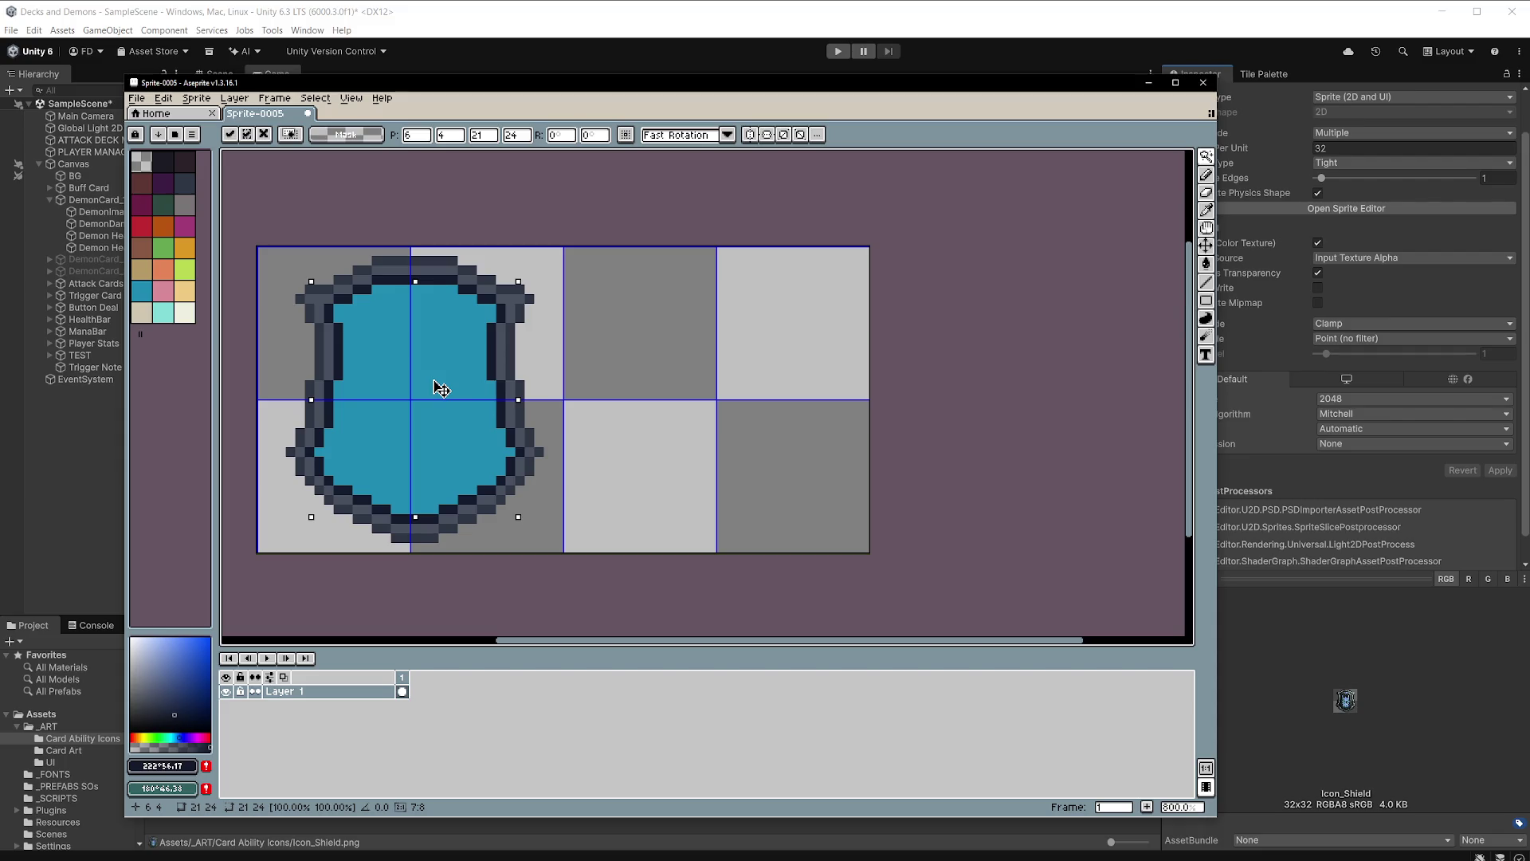
{"action": "left_click_drag", "start_coordinate": [441, 389], "coordinate": [745, 396]}
{"action": "key", "text": "w"}
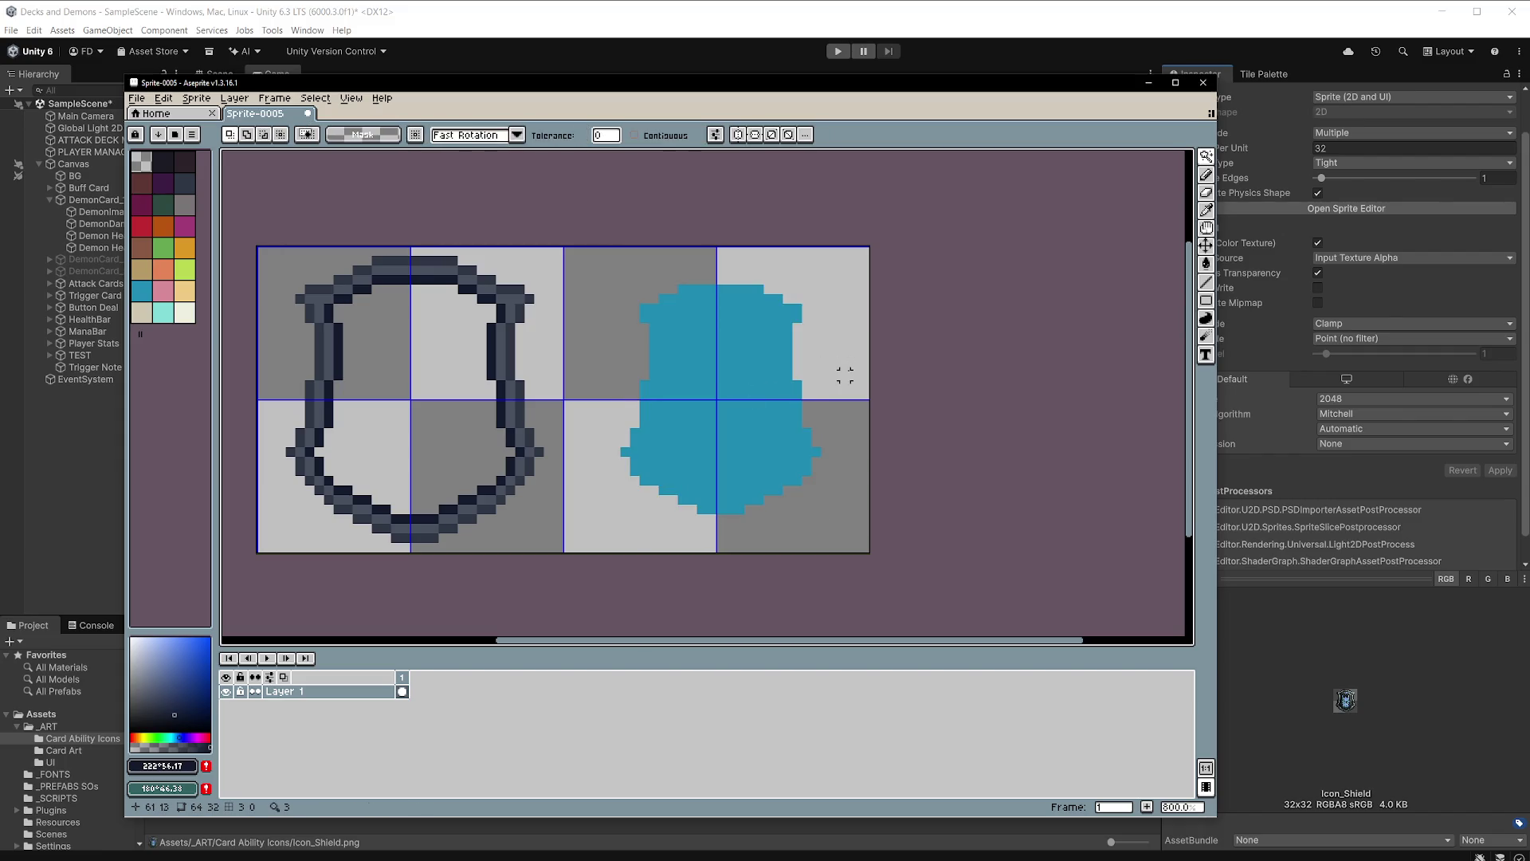
{"action": "scroll", "coordinate": [852, 374], "scroll_direction": "down", "scroll_amount": 2}
{"action": "scroll", "coordinate": [853, 375], "scroll_direction": "up", "scroll_amount": 1}
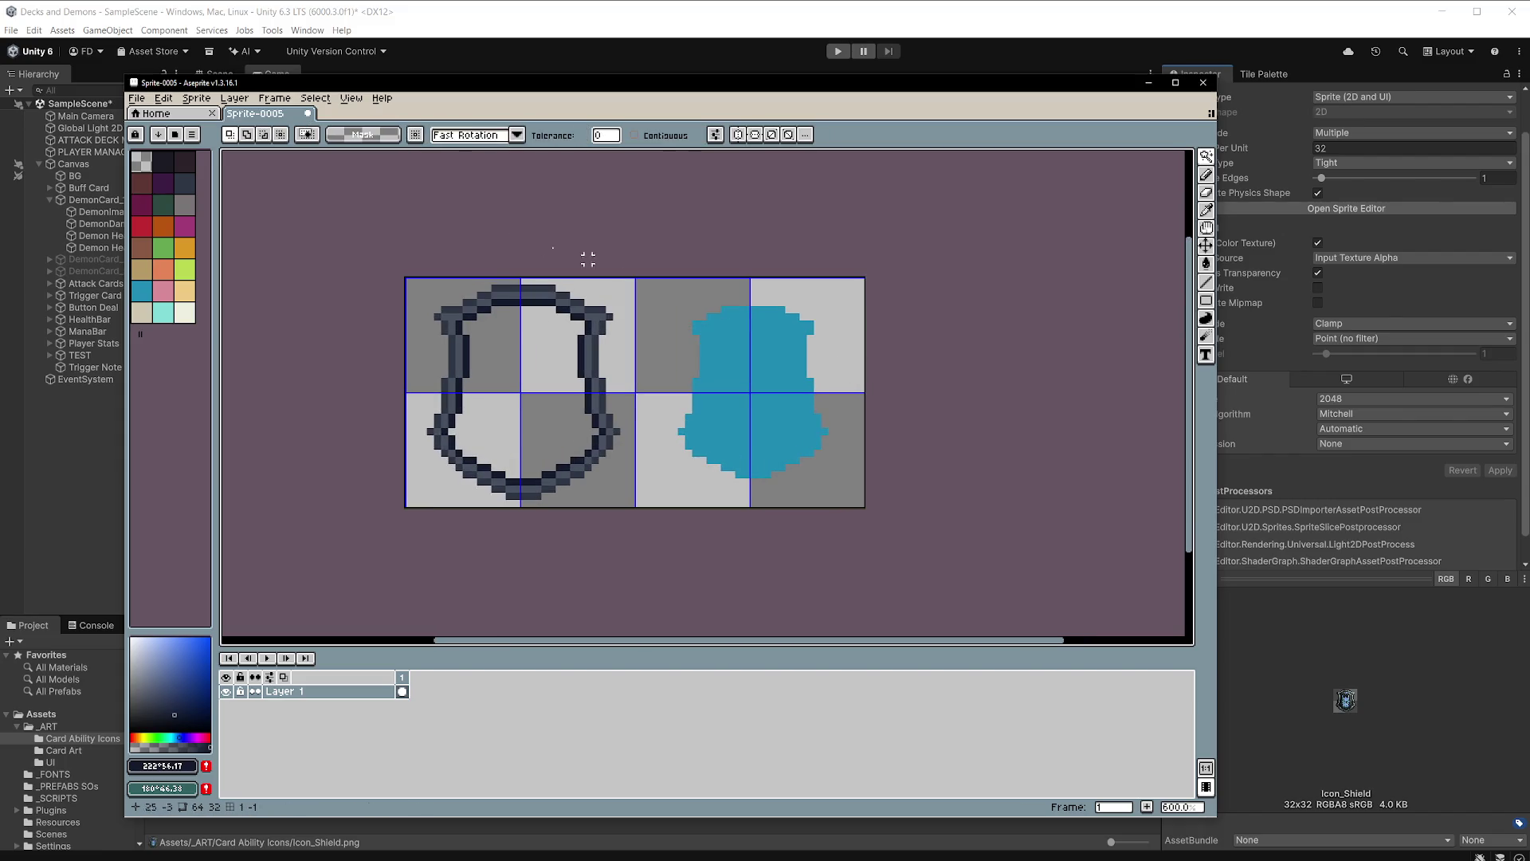
{"action": "left_click", "coordinate": [138, 103]}
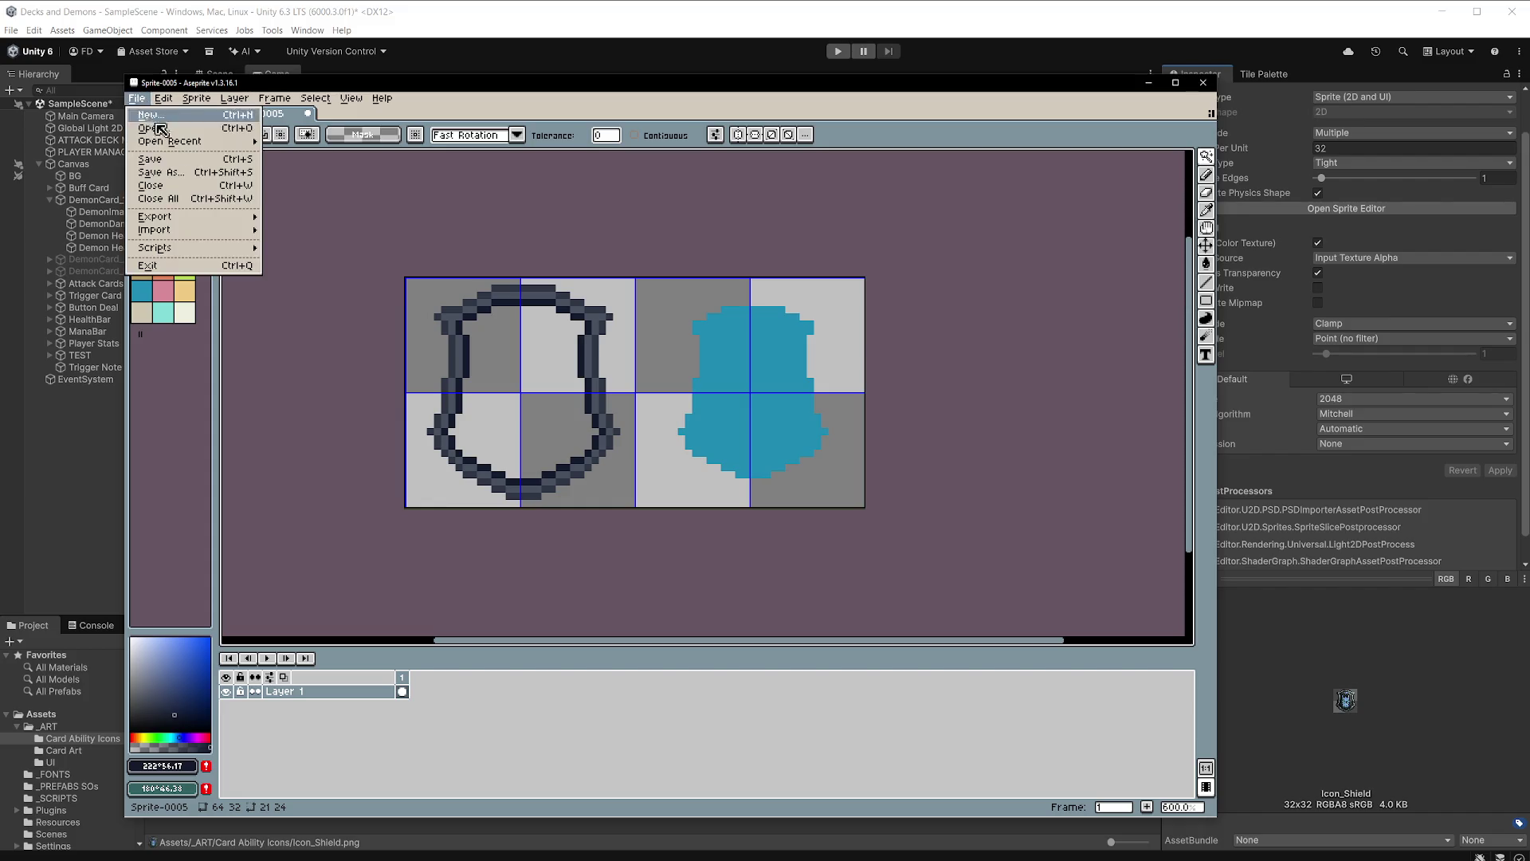
Set the export destination to Desktop/Decks and Demons/Assets/_ART/UI with PNG format.
{"action": "mouse_move", "coordinate": [205, 226]}
{"action": "left_click", "coordinate": [329, 218]}
{"action": "left_click", "coordinate": [344, 124]}
{"action": "left_click", "coordinate": [394, 122]}
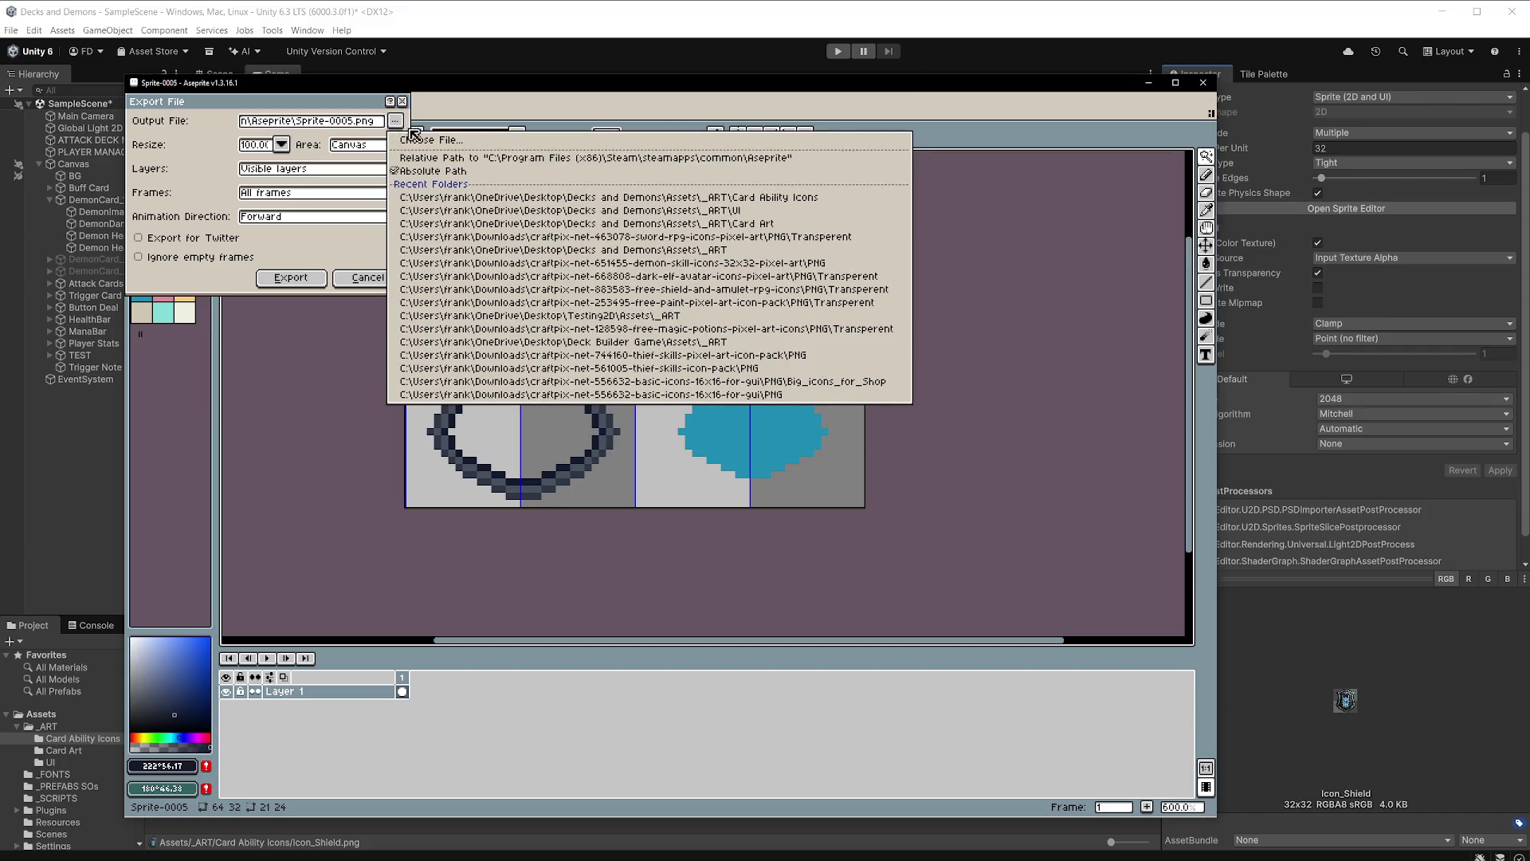
{"action": "left_click", "coordinate": [450, 142]}
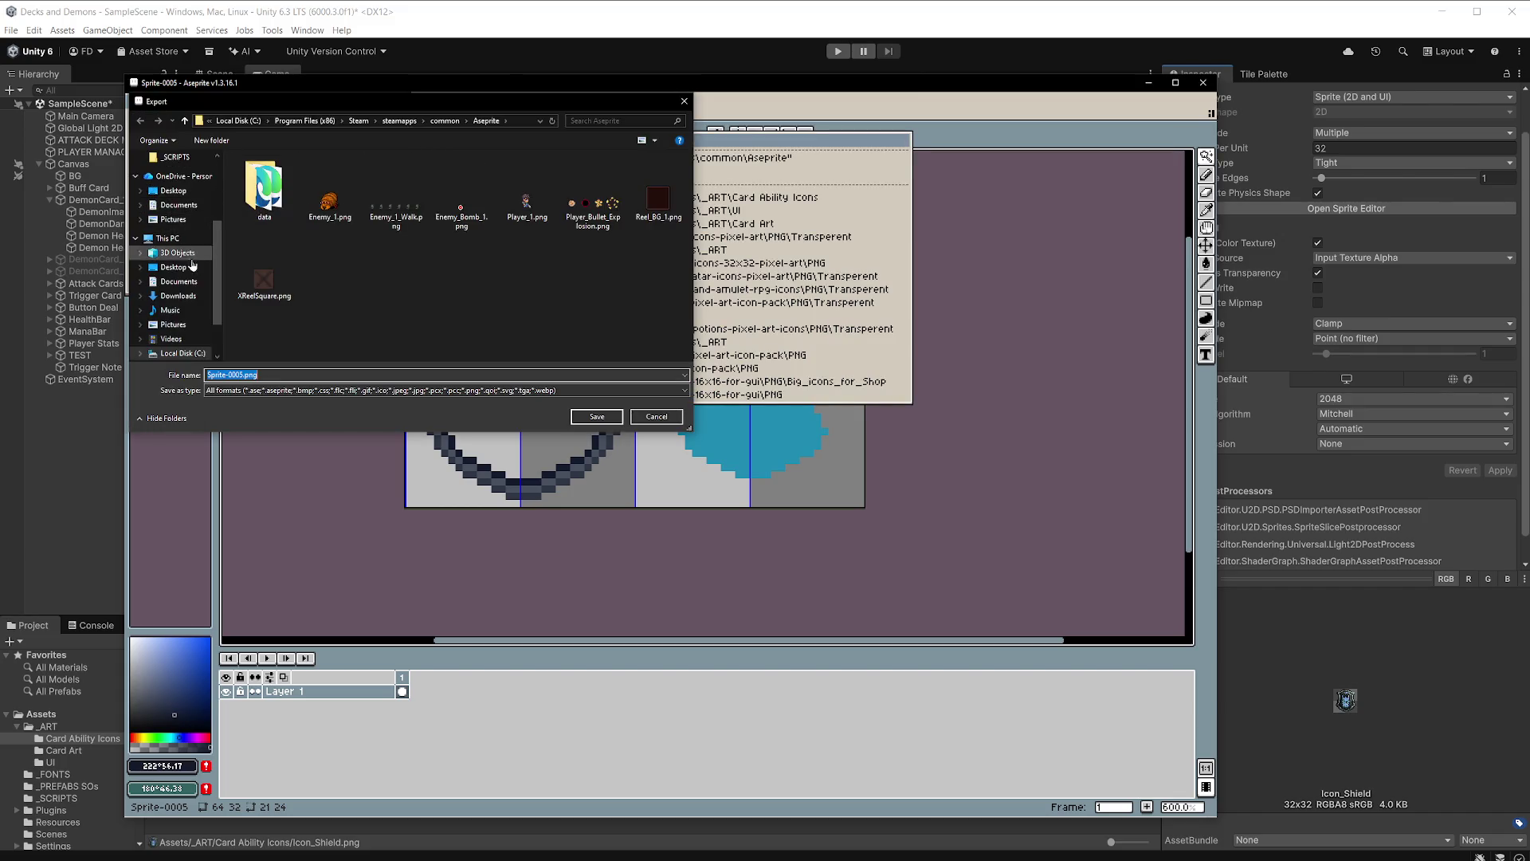
{"action": "left_click", "coordinate": [173, 267]}
{"action": "double_click", "coordinate": [292, 199]}
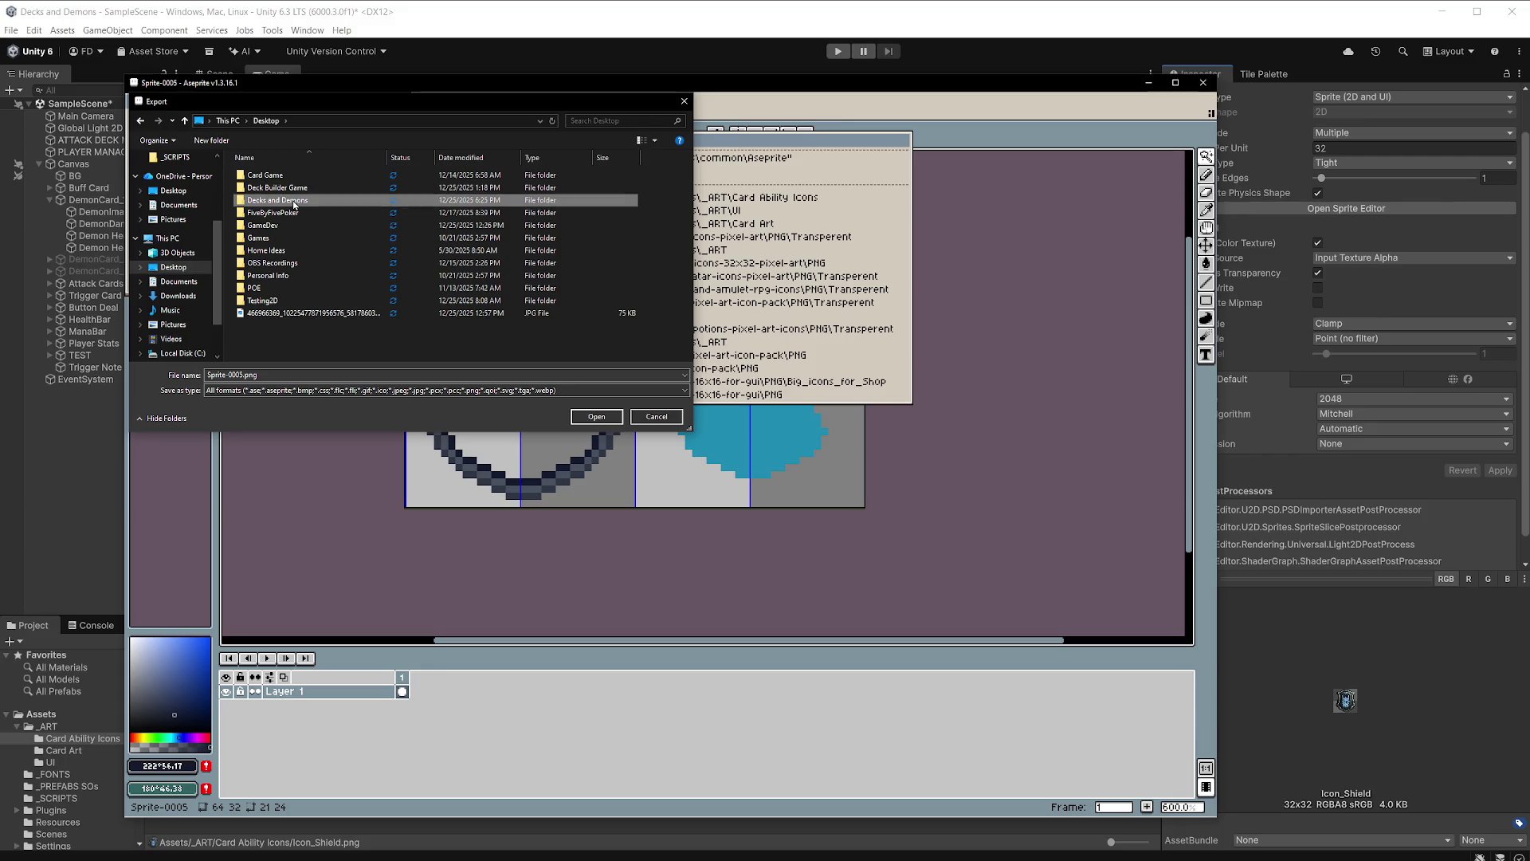
{"action": "double_click", "coordinate": [274, 199]}
{"action": "double_click", "coordinate": [302, 175]}
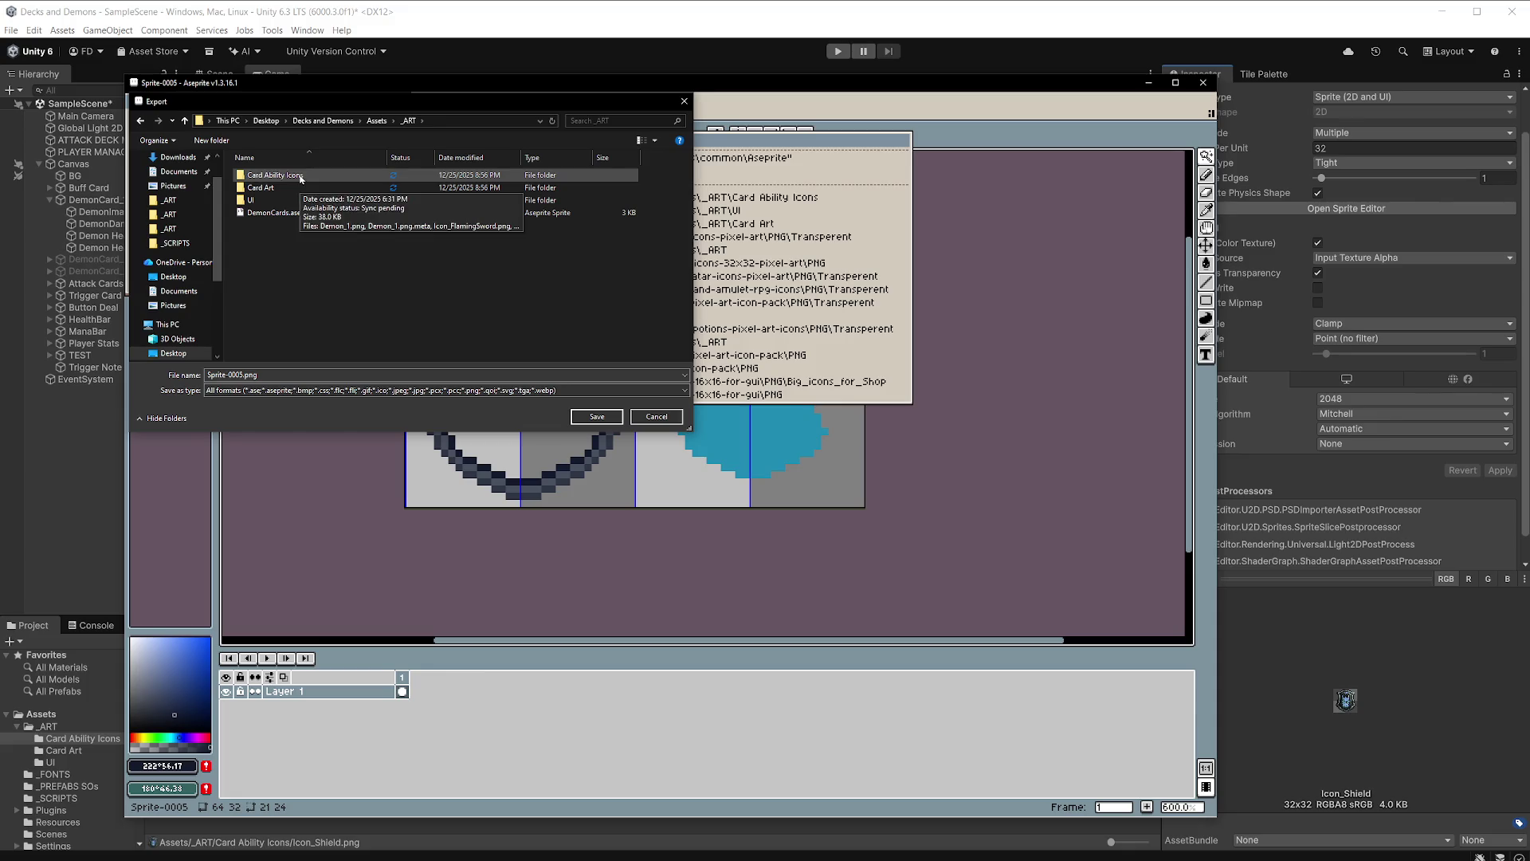
{"action": "double_click", "coordinate": [311, 200]}
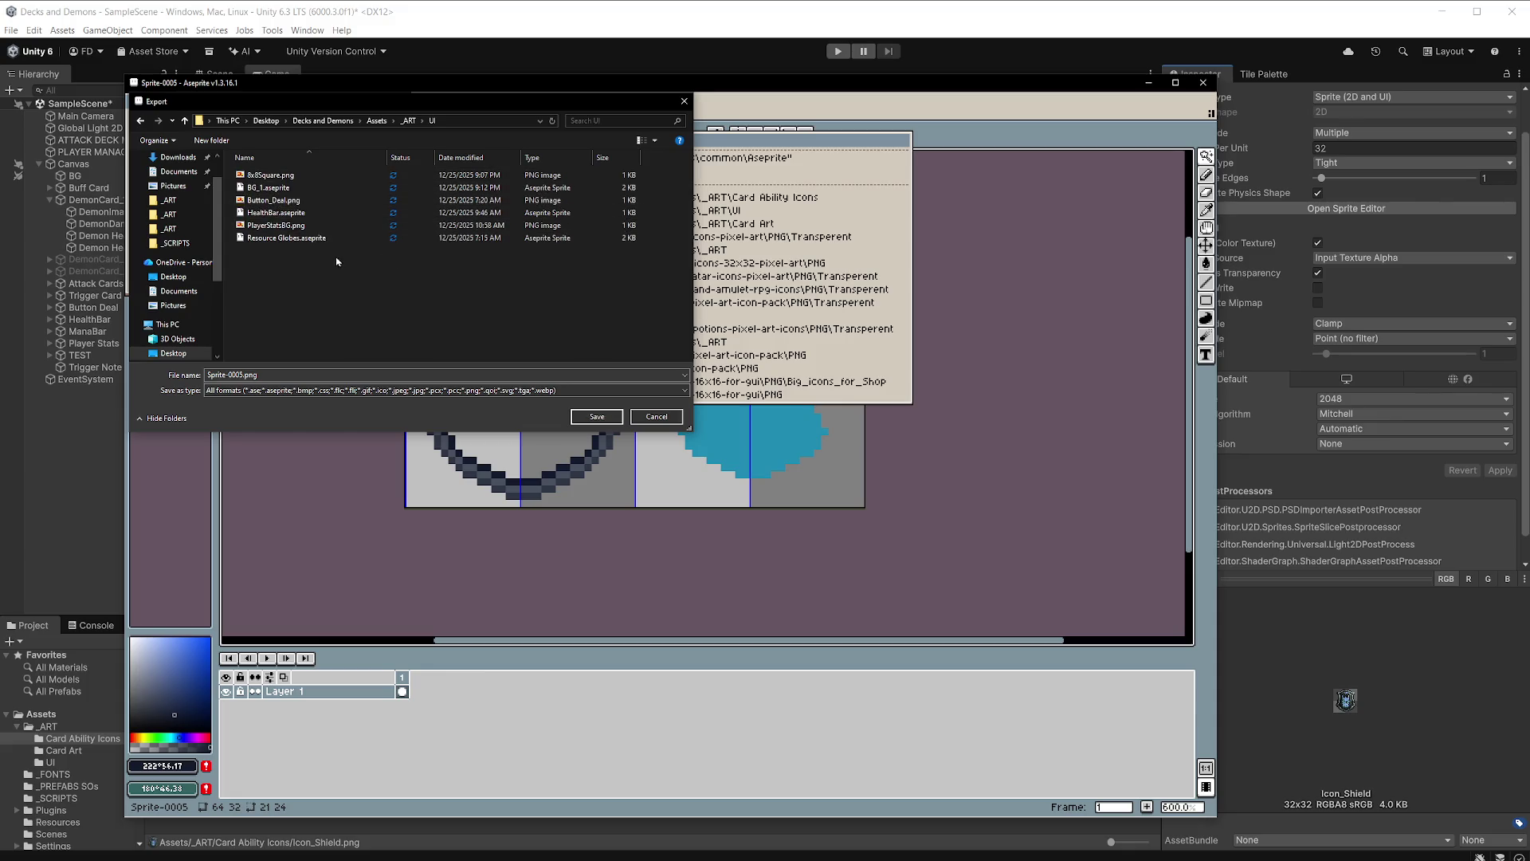
{"action": "left_click", "coordinate": [284, 390]}
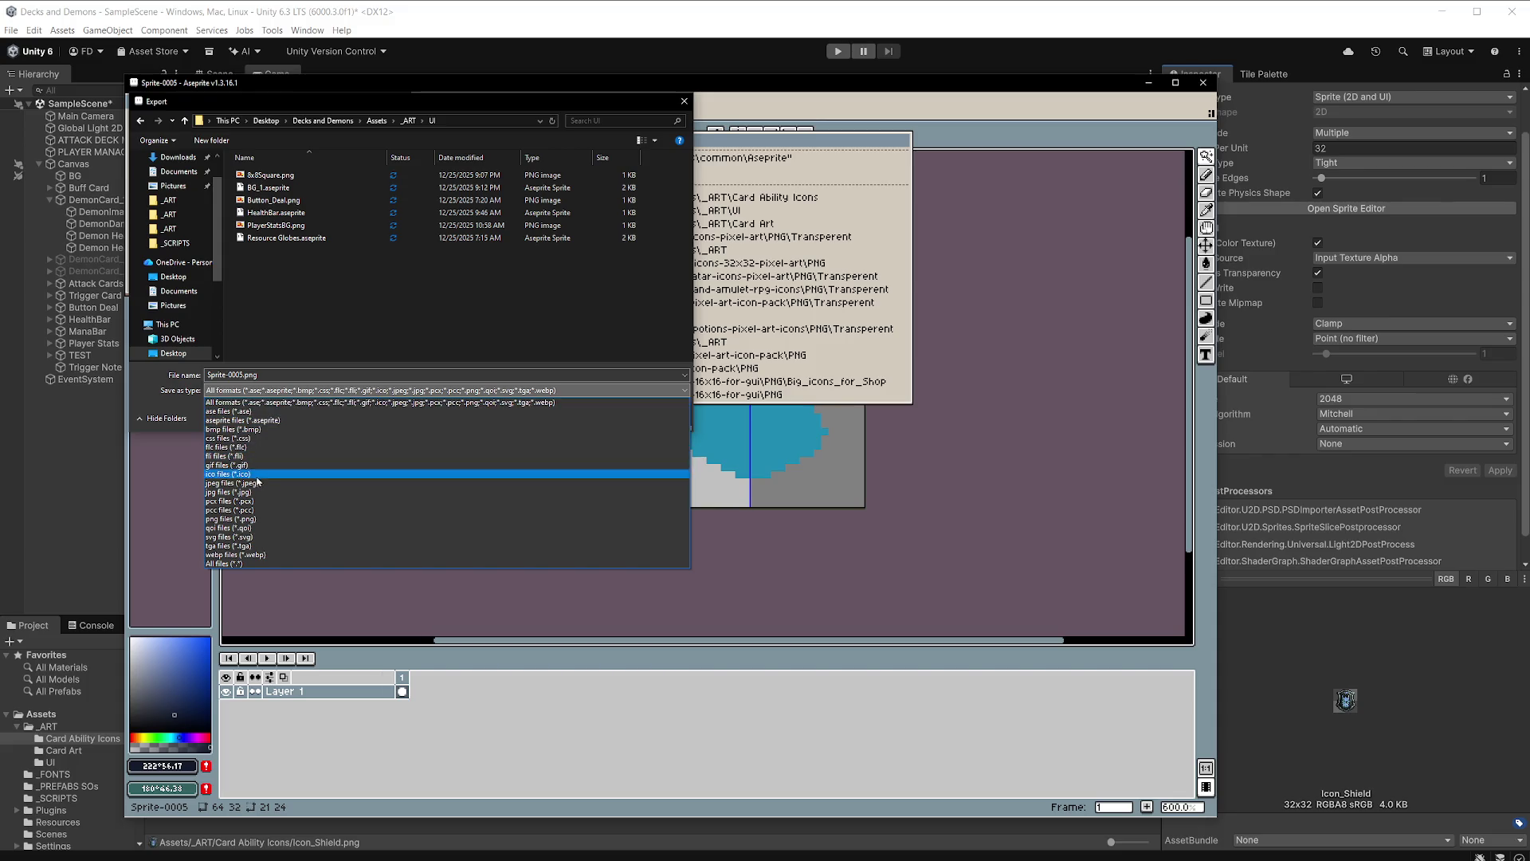
{"action": "left_click", "coordinate": [249, 520]}
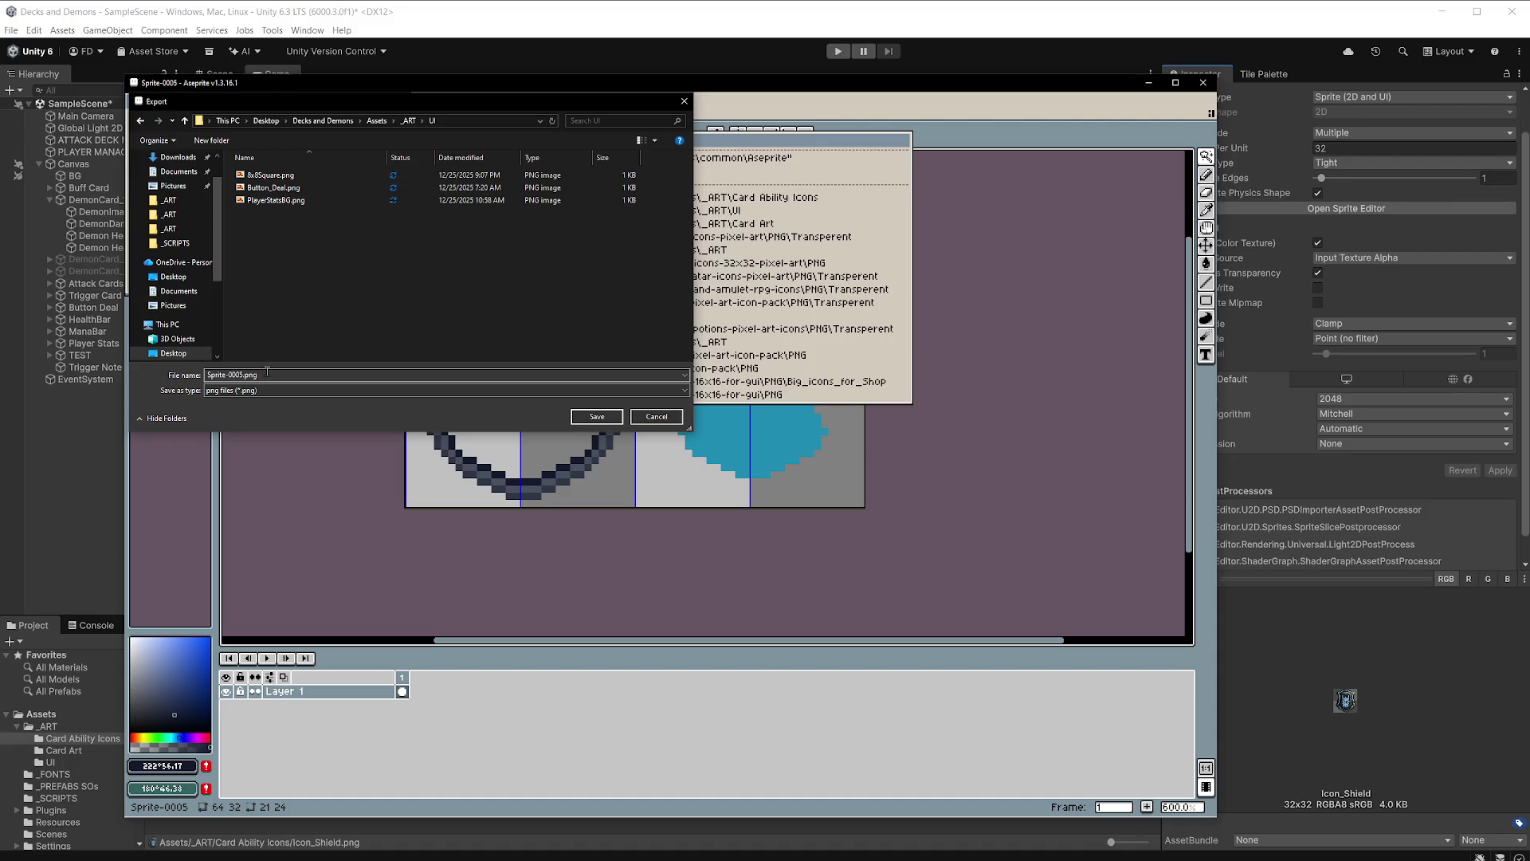
Name the file Shield_Bar and export the sprite as Shield_Bar.png.
{"action": "left_click", "coordinate": [256, 375]}
{"action": "left_click_drag", "start_coordinate": [243, 375], "coordinate": [209, 376]}
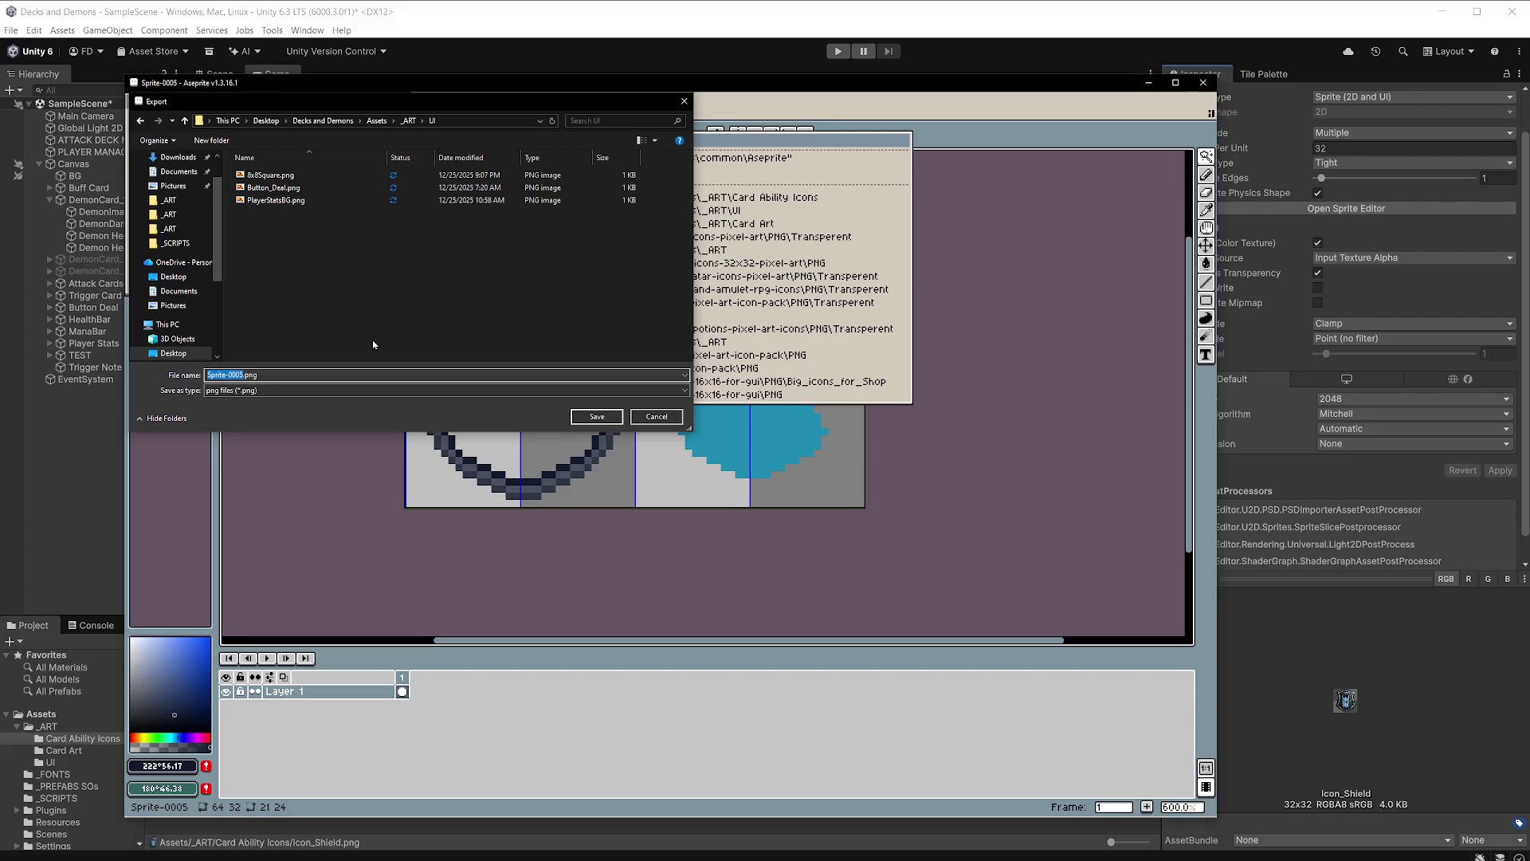
{"action": "type", "text": "Shiel"}
{"action": "type", "text": "d"}
{"action": "type", "text": "_bar"}
{"action": "key", "text": "BackSpace"}
{"action": "key", "text": "BackSpace"}
{"action": "key", "text": "BackSpace"}
{"action": "type", "text": "Bar"}
{"action": "left_click", "coordinate": [597, 416]}
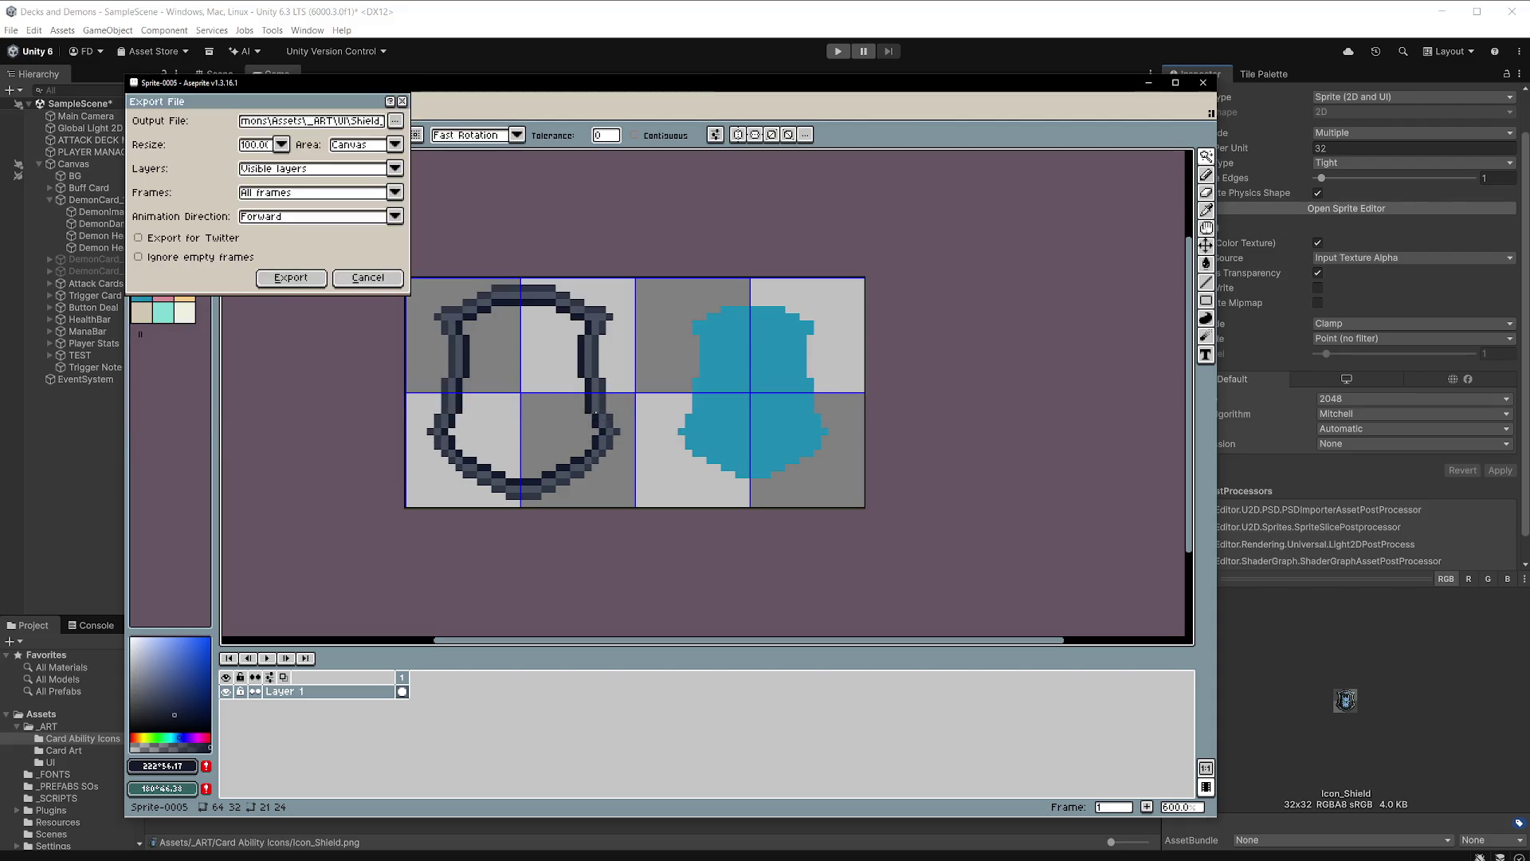
{"action": "left_click", "coordinate": [291, 279]}
{"action": "left_click", "coordinate": [661, 20]}
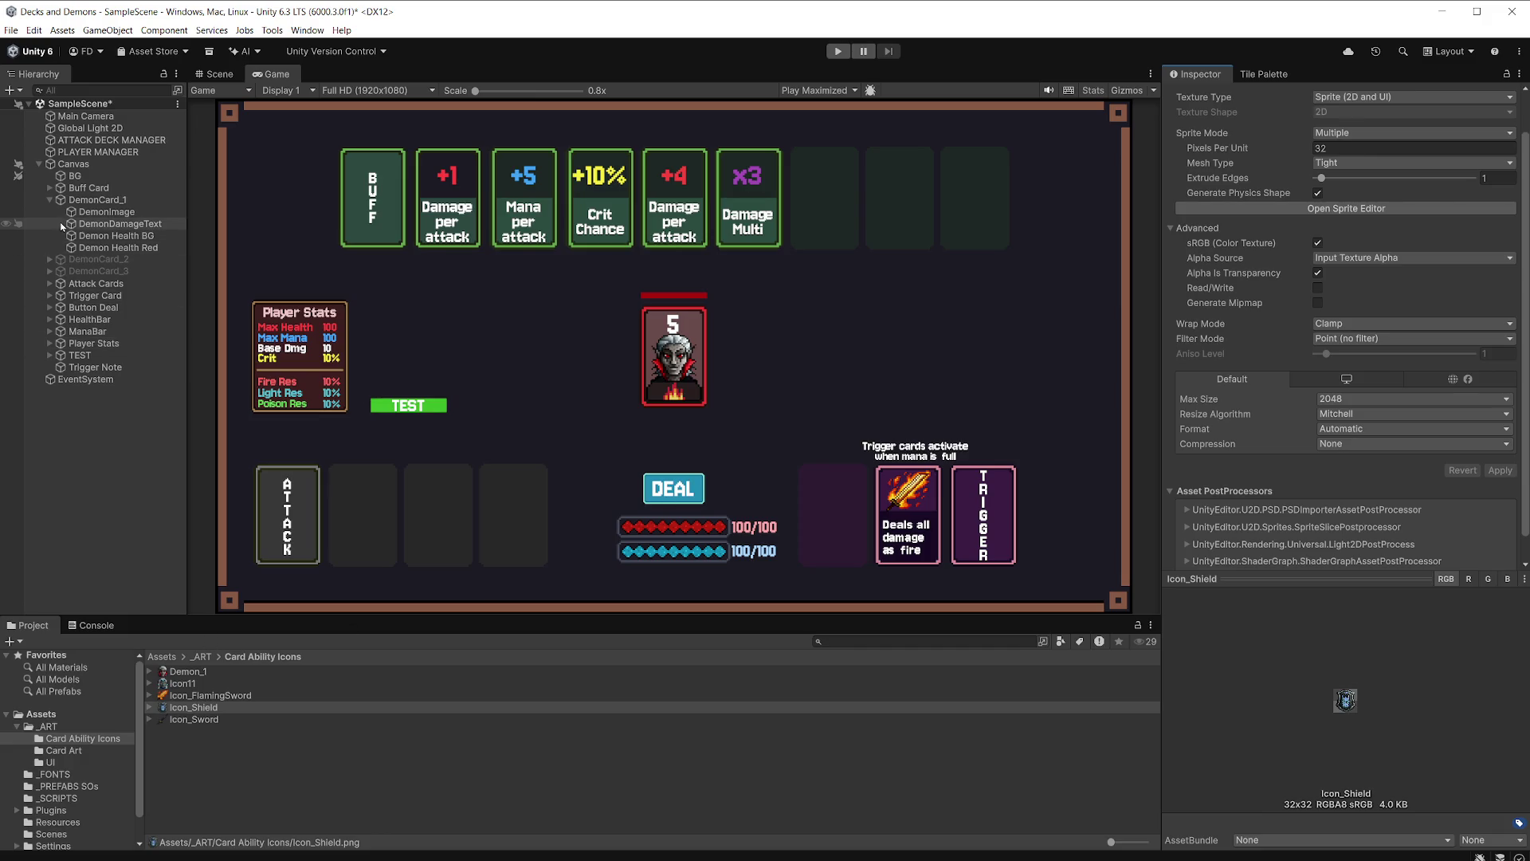
Add a UI Image under the Canvas and name it ShieldBar.
{"action": "left_click", "coordinate": [50, 200]}
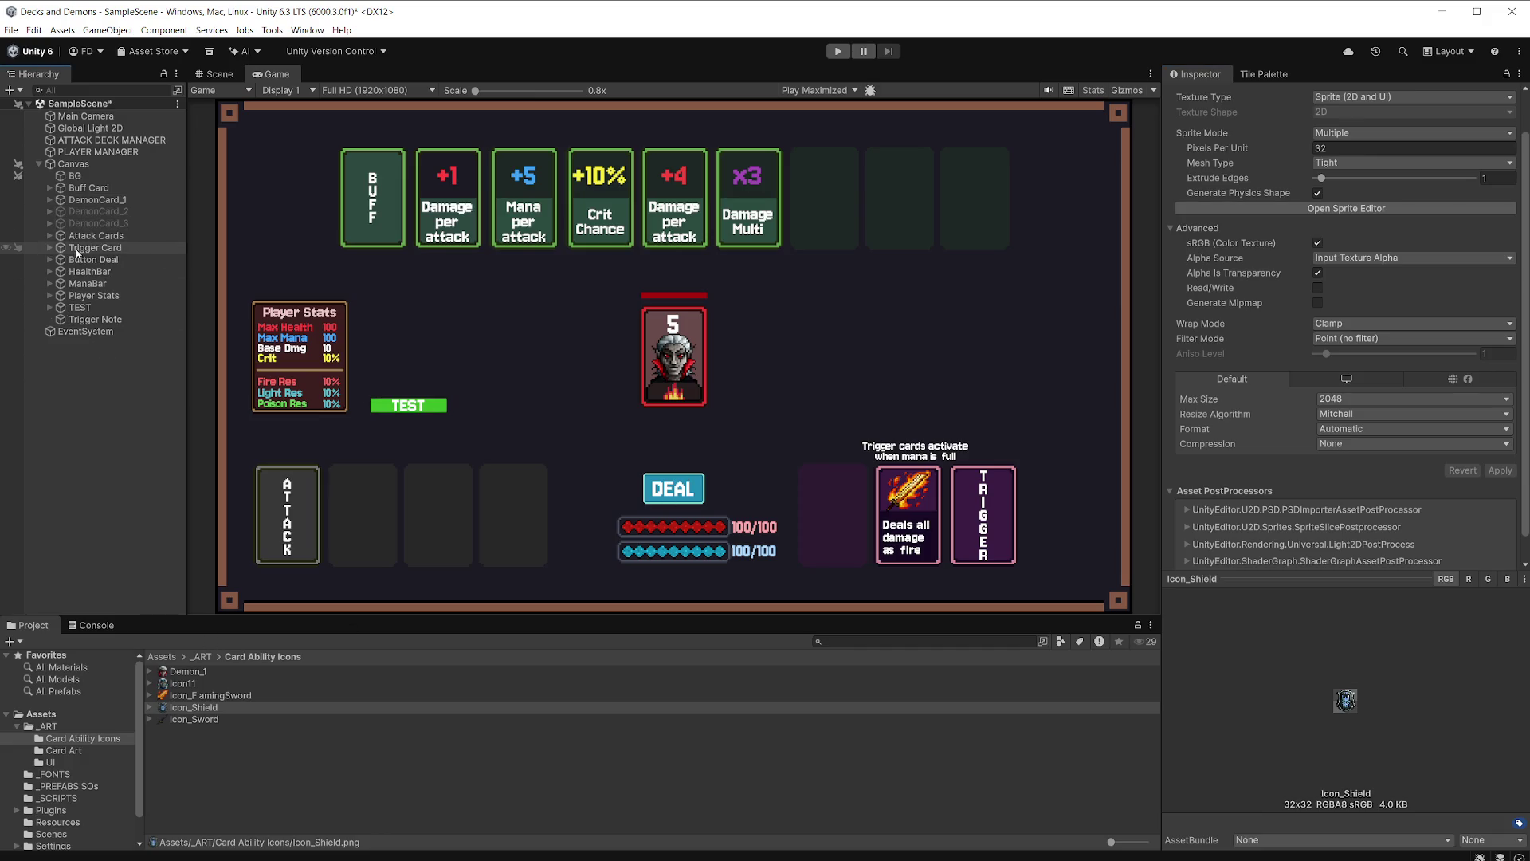
{"action": "right_click", "coordinate": [99, 166]}
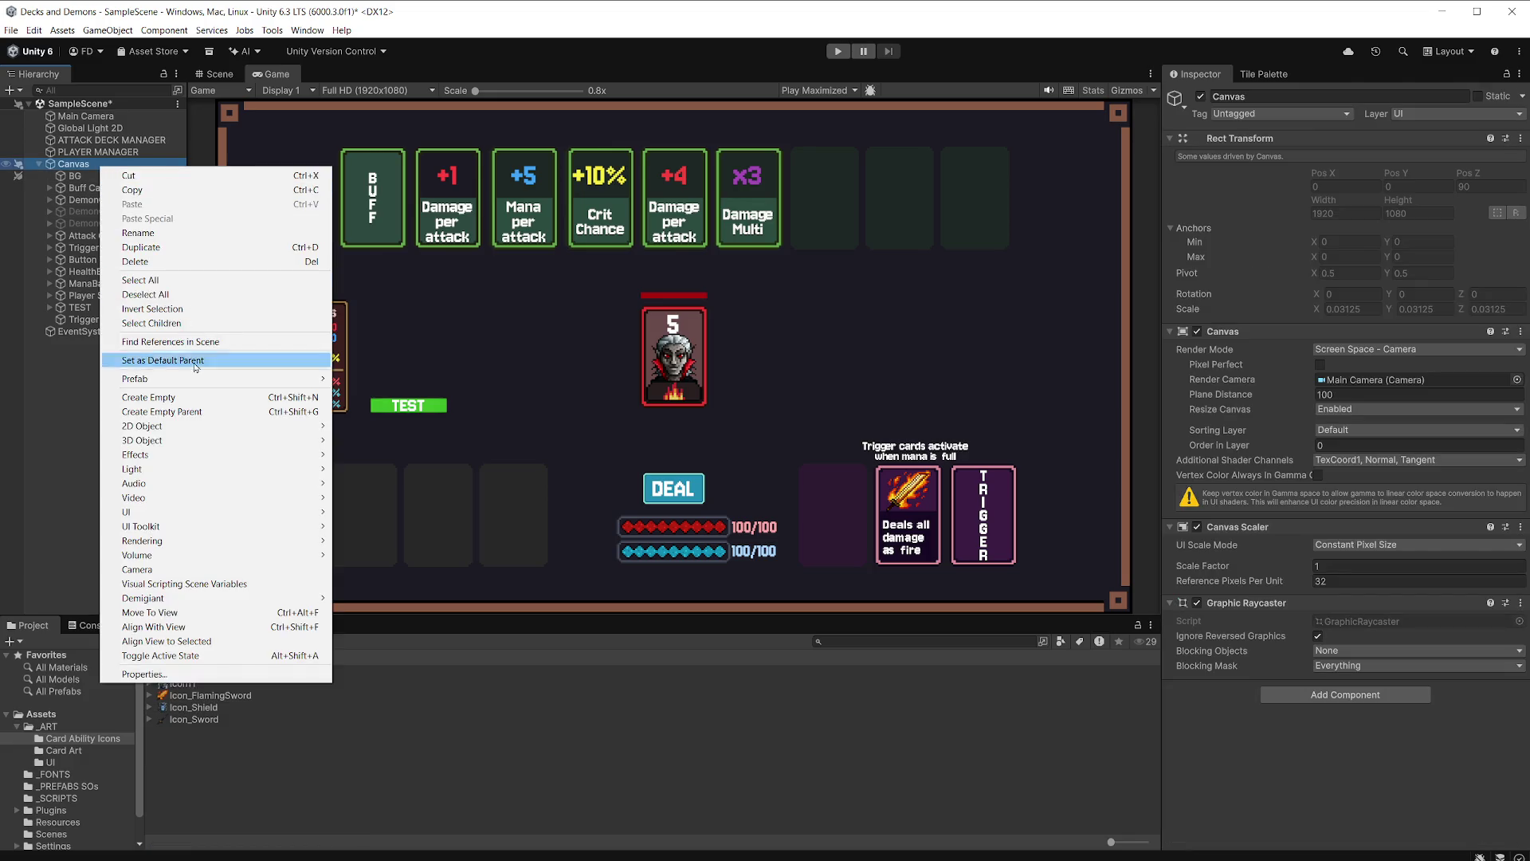
{"action": "mouse_move", "coordinate": [190, 518]}
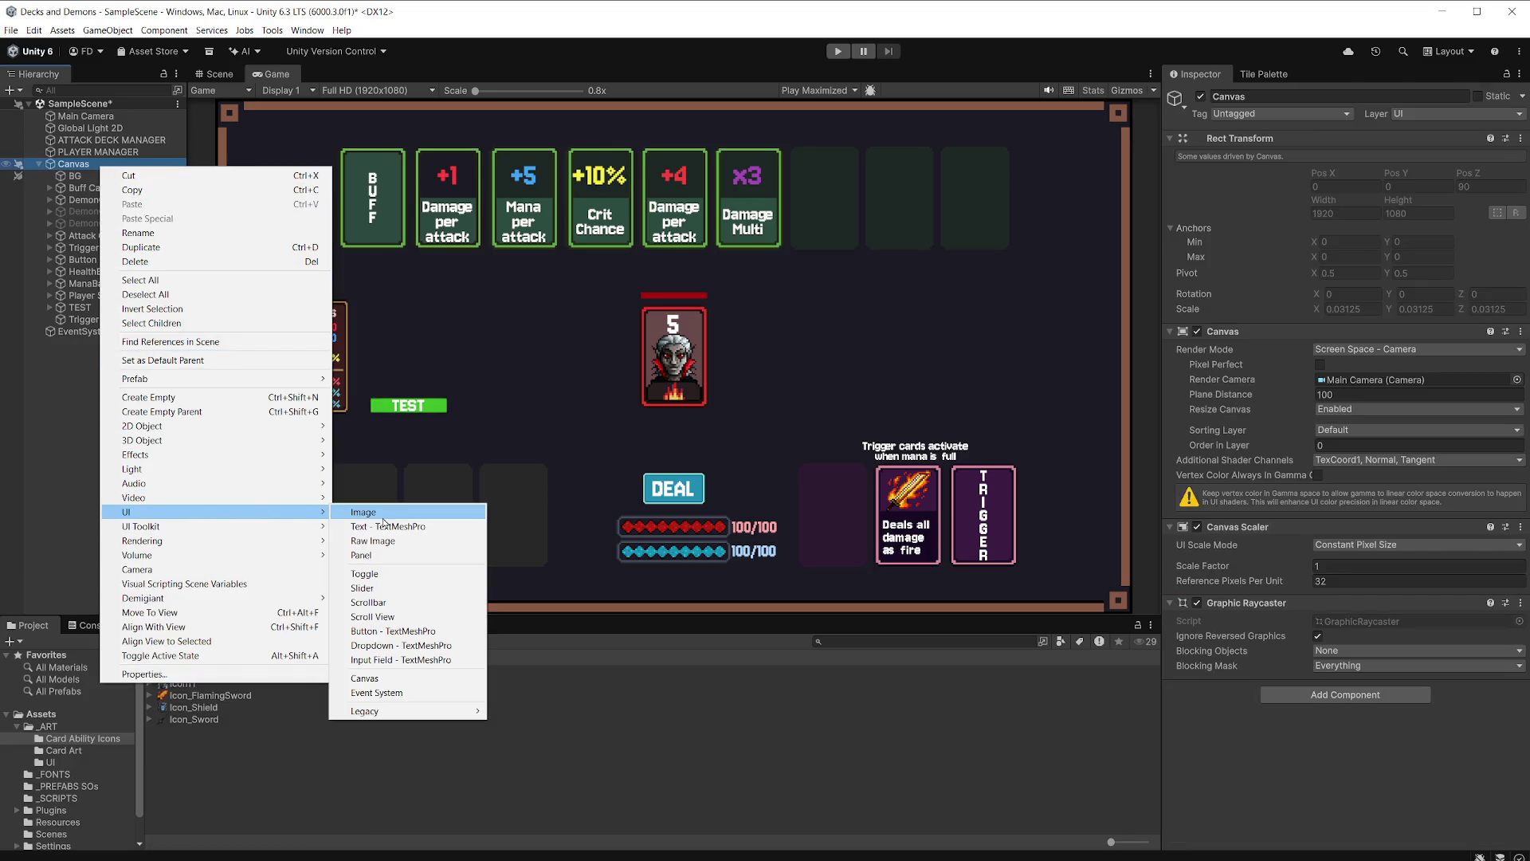
{"action": "left_click", "coordinate": [380, 515]}
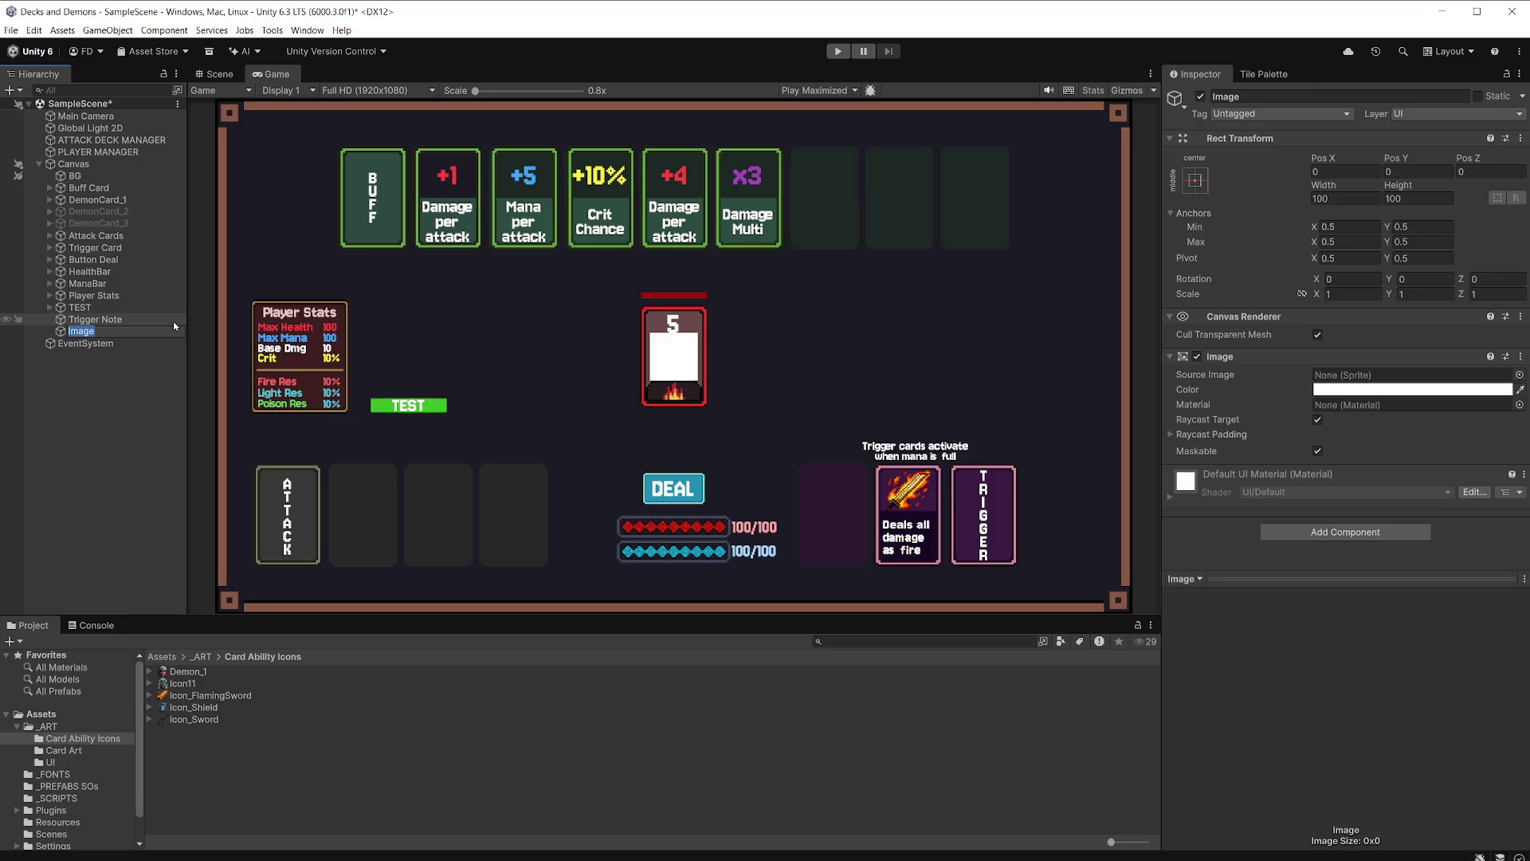
{"action": "type", "text": "ShieldB"}
{"action": "type", "text": "ar"}
{"action": "key", "text": "Return"}
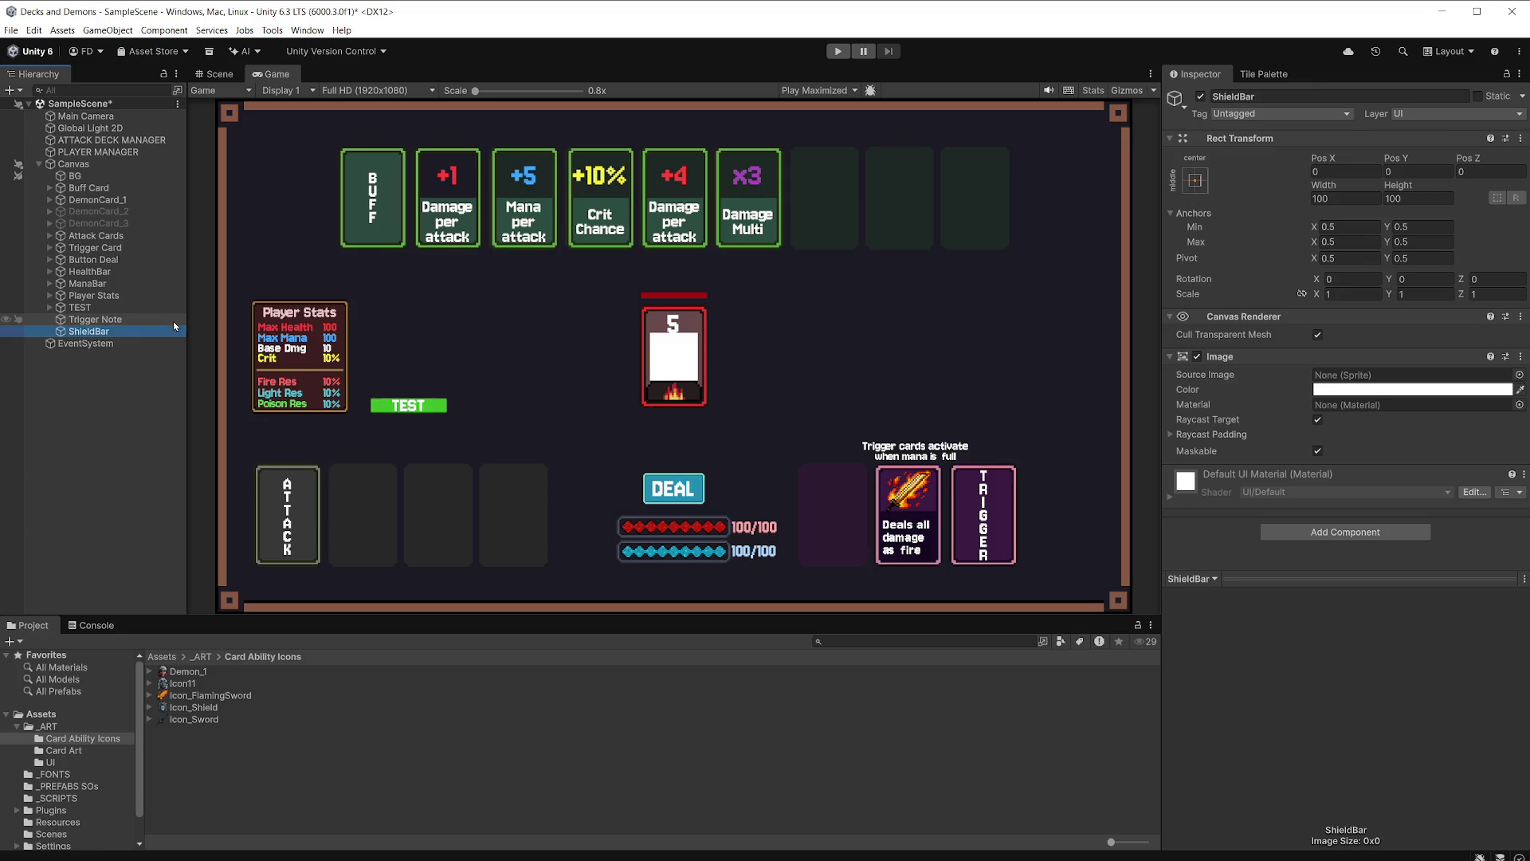
Select the Shield_Bar texture in the _ART UI folder.
{"action": "left_click", "coordinate": [70, 728]}
{"action": "double_click", "coordinate": [190, 696]}
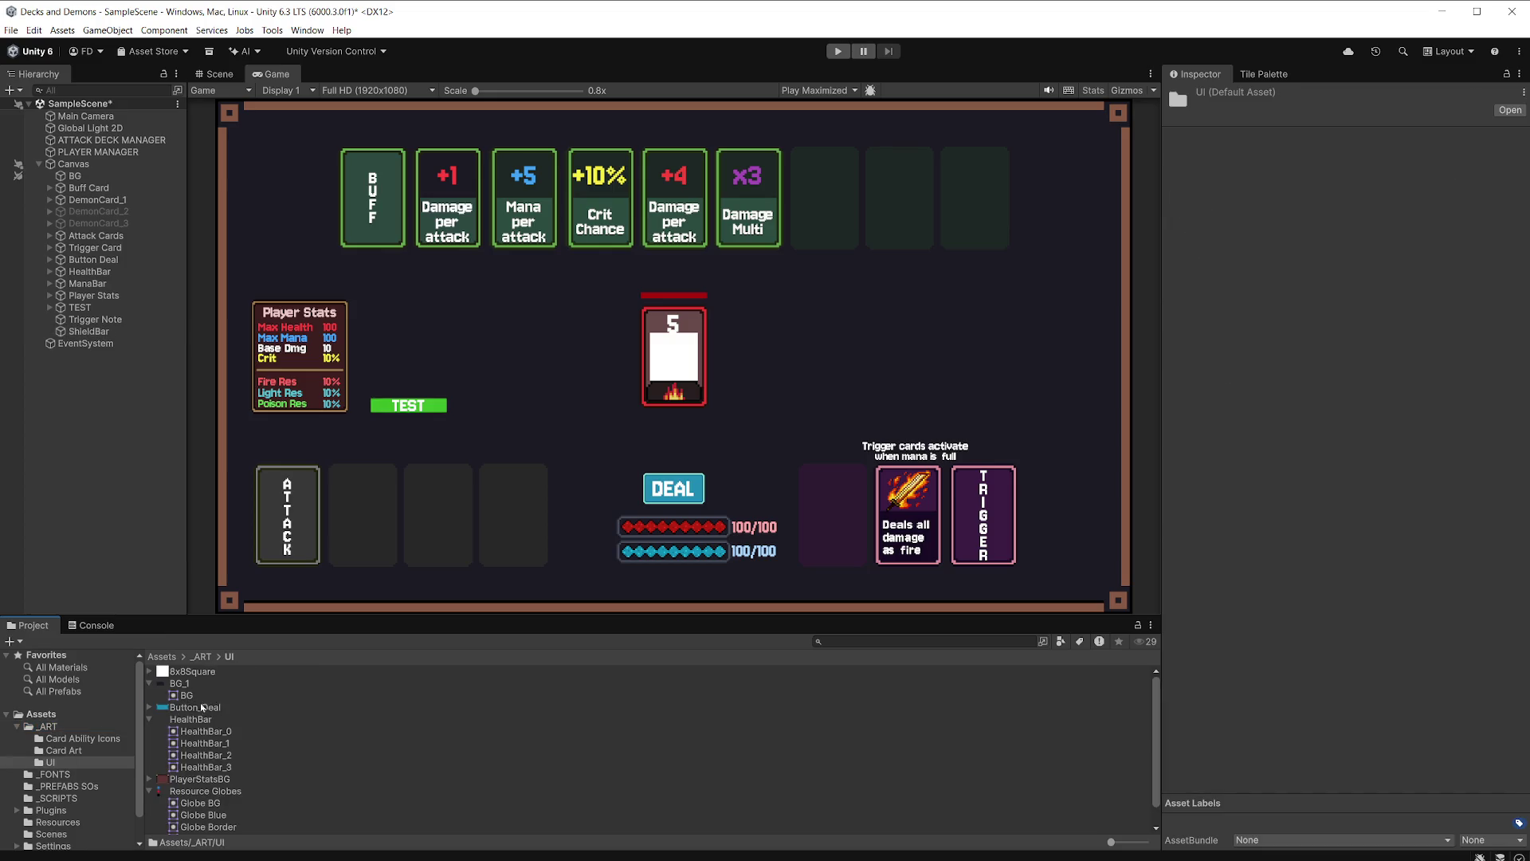
{"action": "left_click", "coordinate": [148, 720]}
{"action": "left_click", "coordinate": [150, 743]}
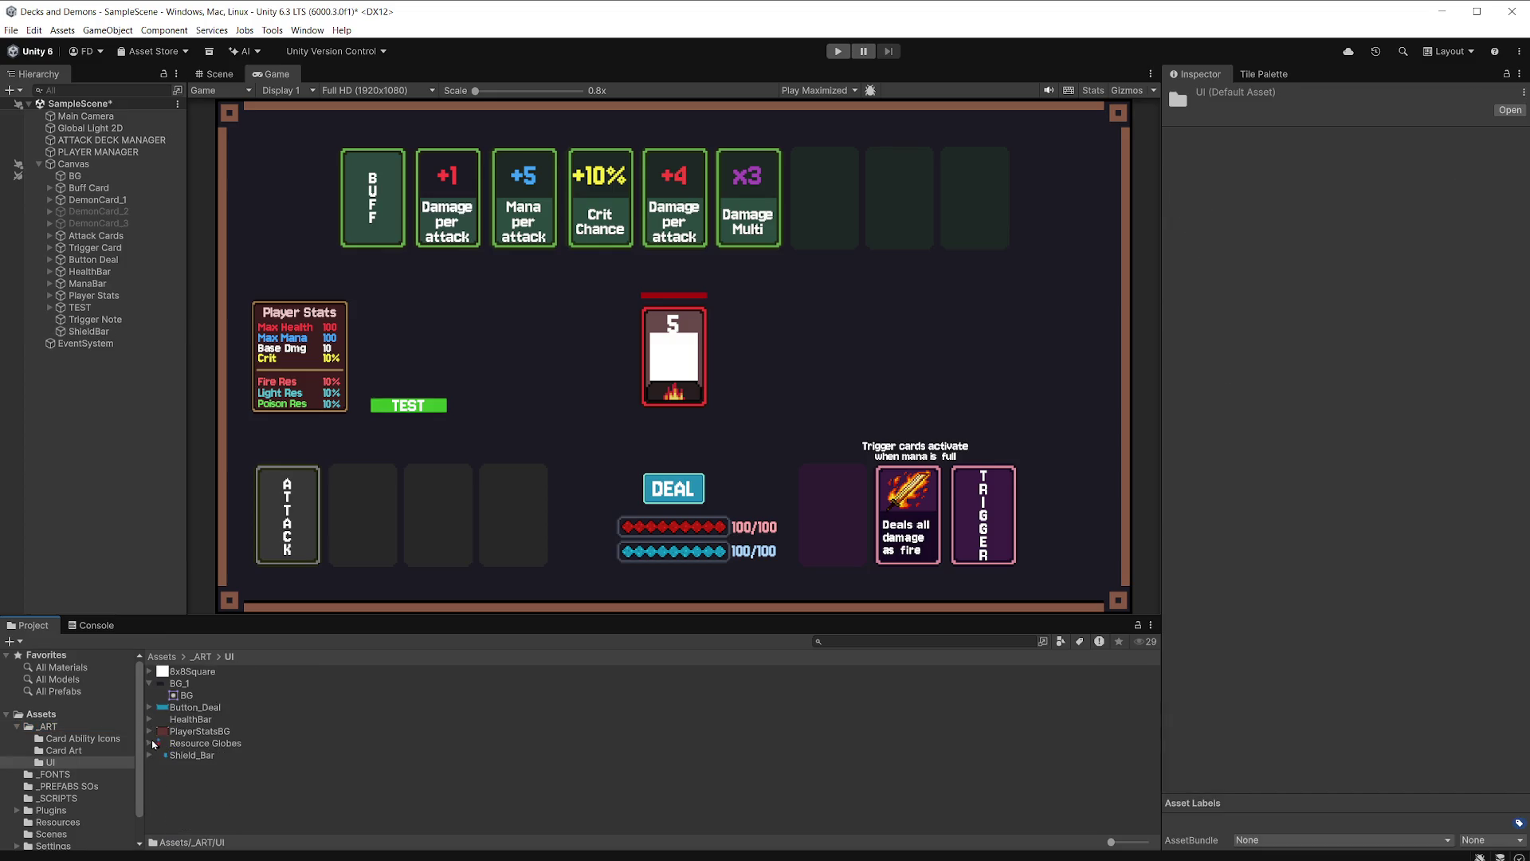
{"action": "left_click", "coordinate": [191, 756]}
Import Shield_Bar as a Single sprite at 32 PPU, Point filtering, no compression, and apply.
{"action": "left_click", "coordinate": [1348, 192]}
{"action": "type", "text": "32"}
{"action": "left_click", "coordinate": [1358, 177]}
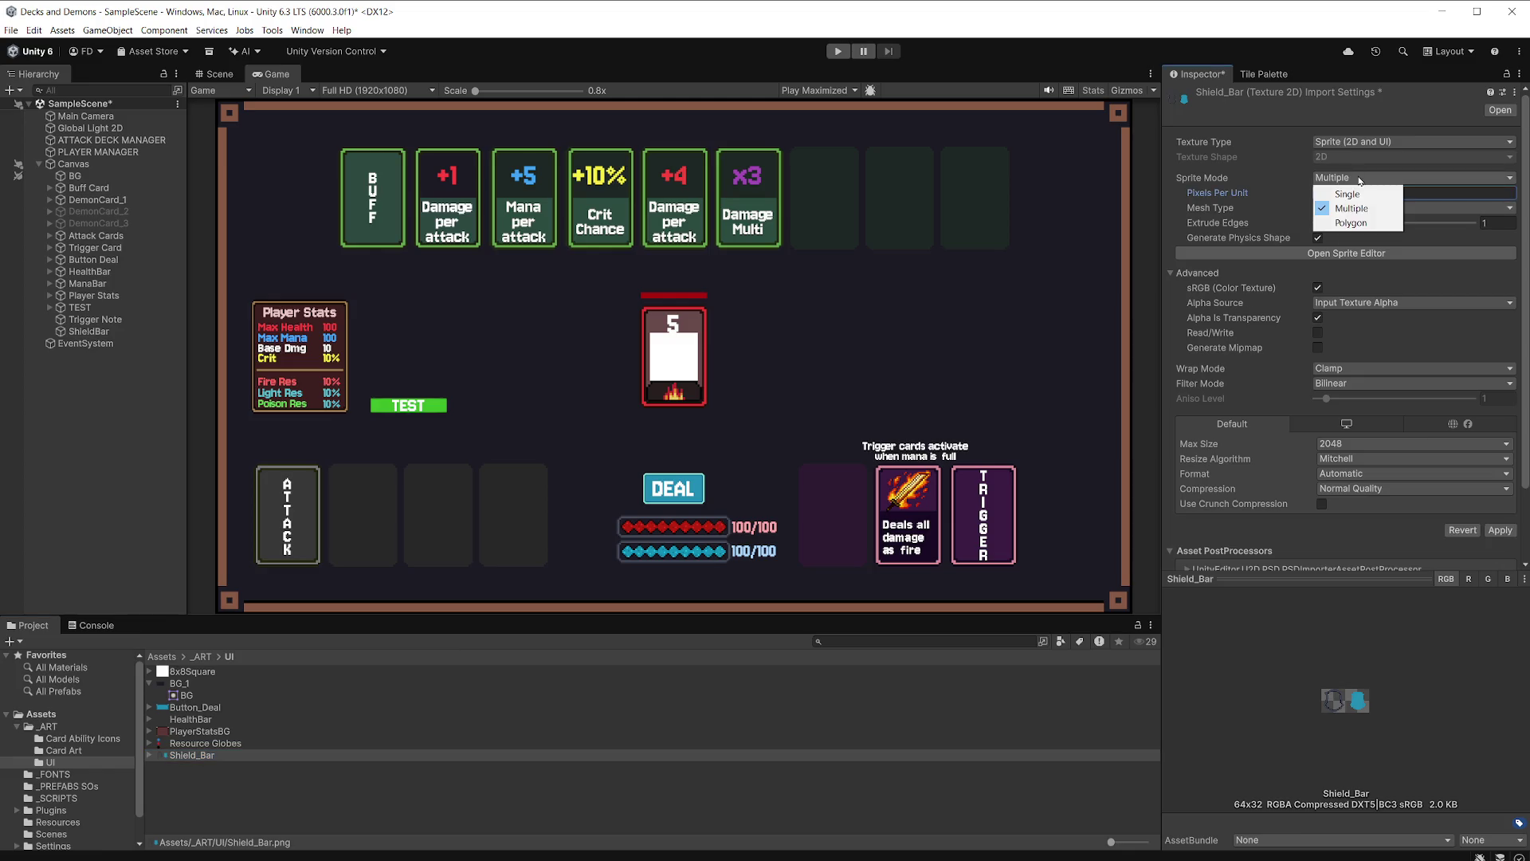
{"action": "left_click", "coordinate": [1362, 191]}
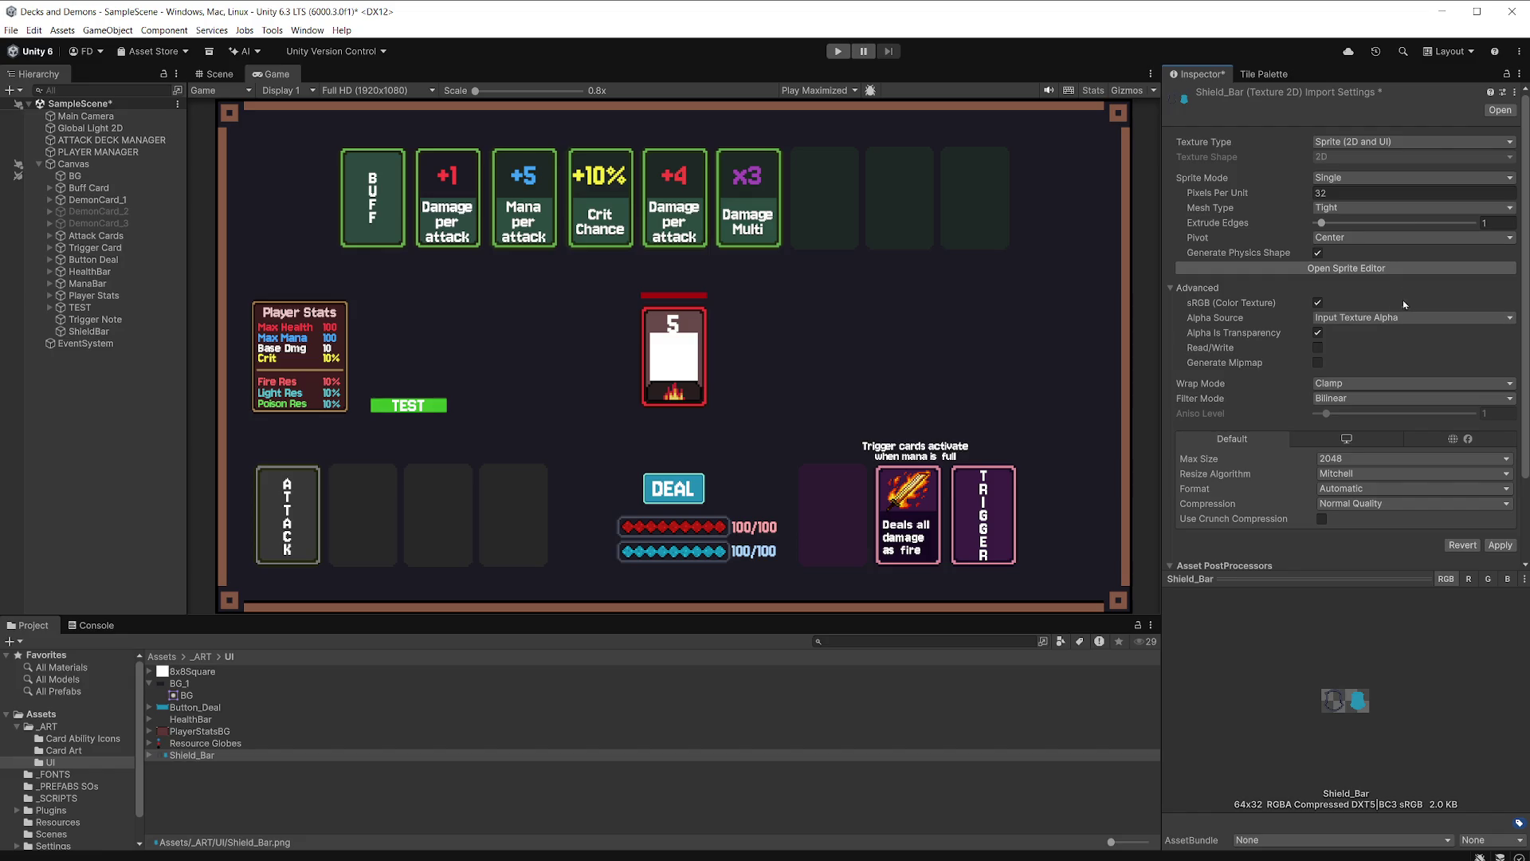
{"action": "left_click", "coordinate": [1378, 503]}
{"action": "left_click", "coordinate": [1359, 513]}
{"action": "left_click", "coordinate": [1359, 399]}
{"action": "left_click", "coordinate": [1355, 409]}
{"action": "left_click", "coordinate": [1500, 530]}
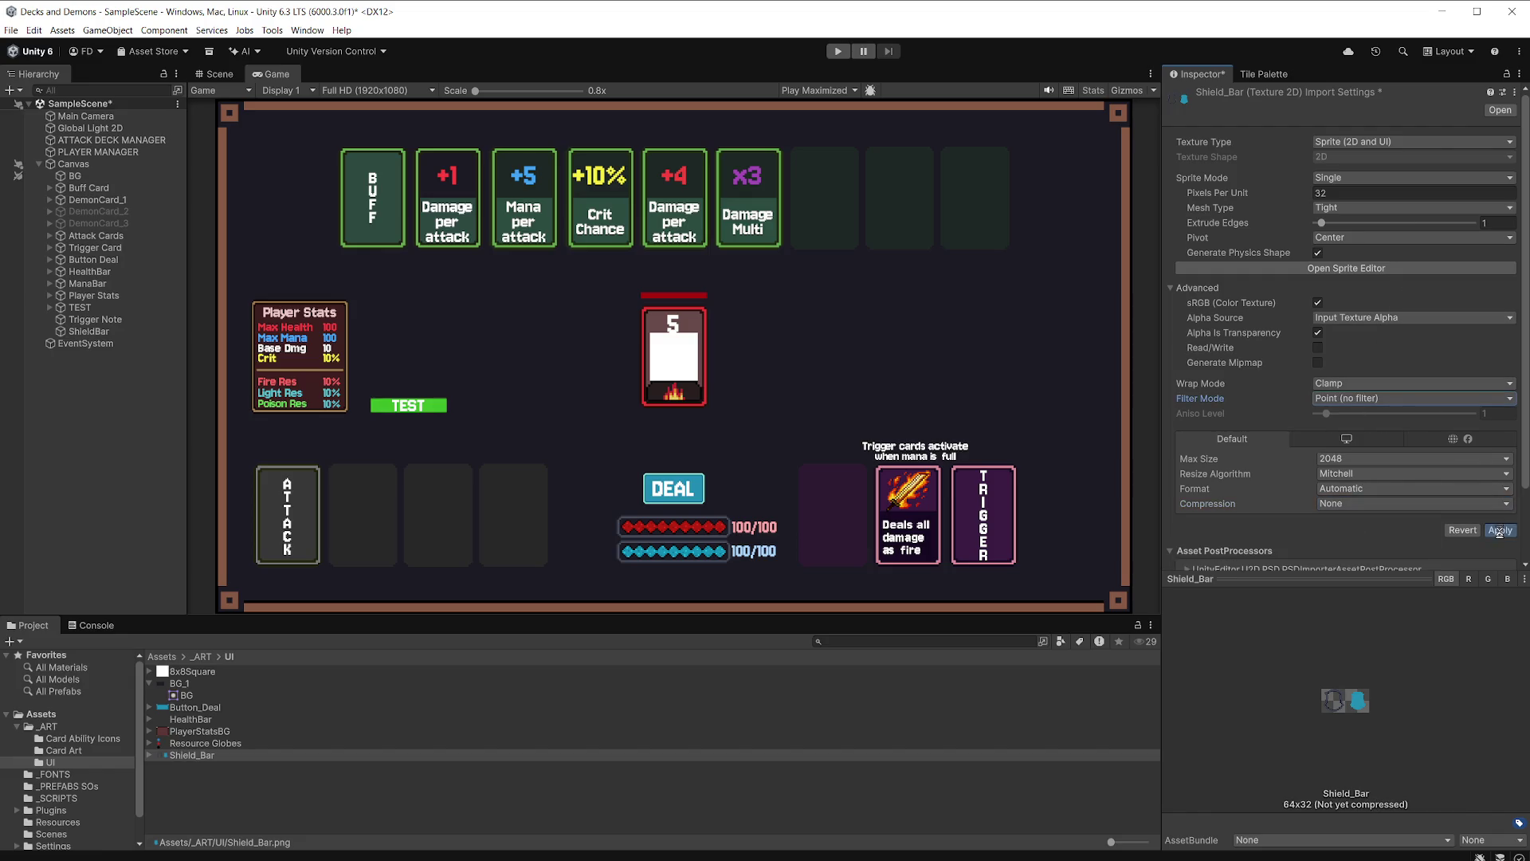
{"action": "left_click", "coordinate": [1356, 268]}
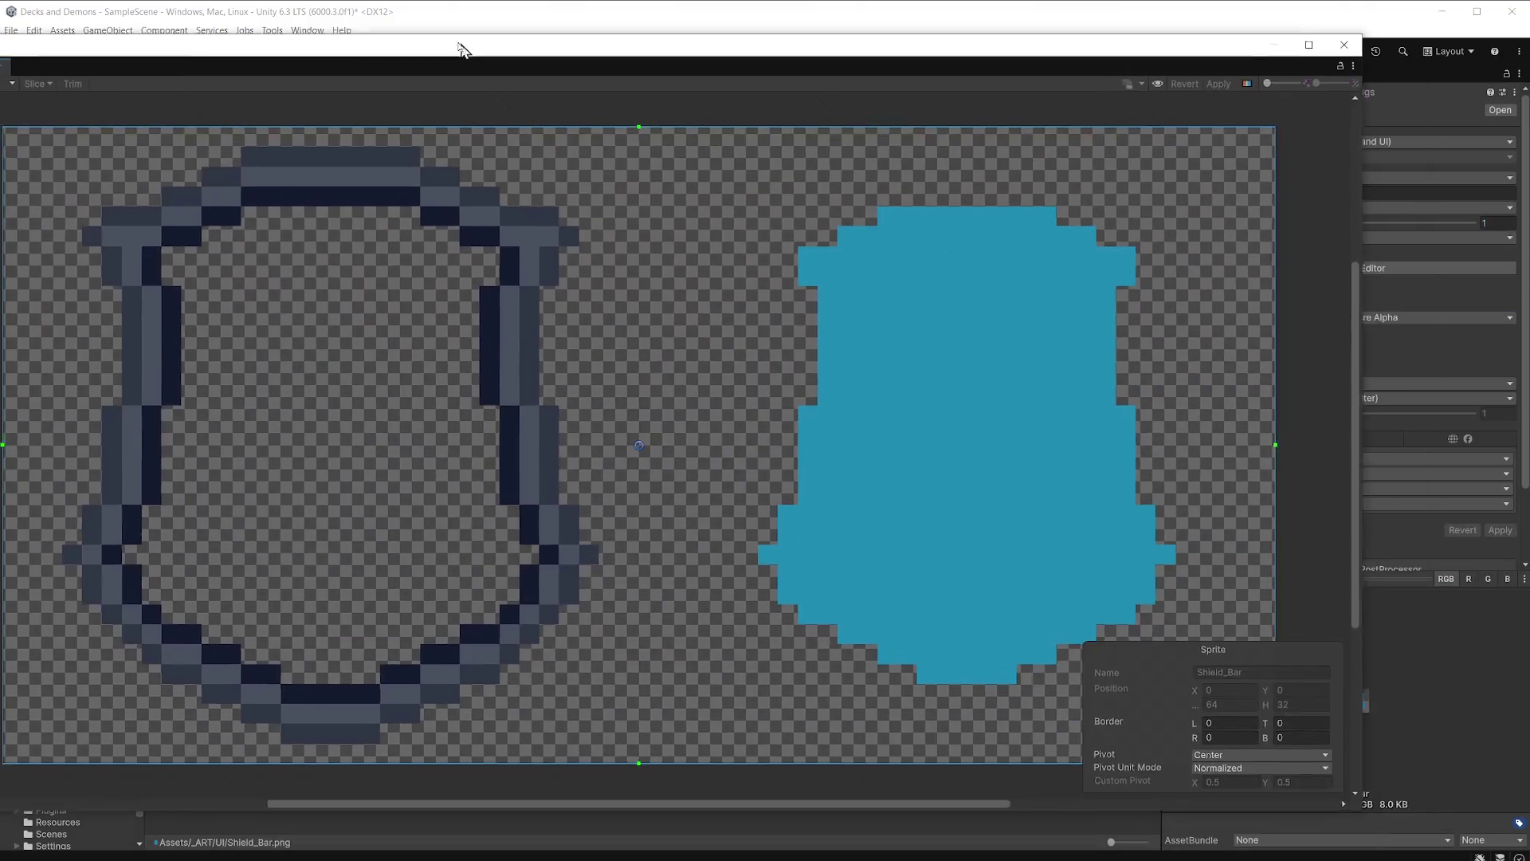
In Sprite Editor mode, drag Shield_Bar's right border to 34 pixels.
{"action": "mouse_move", "coordinate": [462, 42]}
{"action": "left_mouse_down"}
{"action": "mouse_move", "coordinate": [536, 59]}
{"action": "mouse_move", "coordinate": [519, 58]}
{"action": "left_mouse_up"}
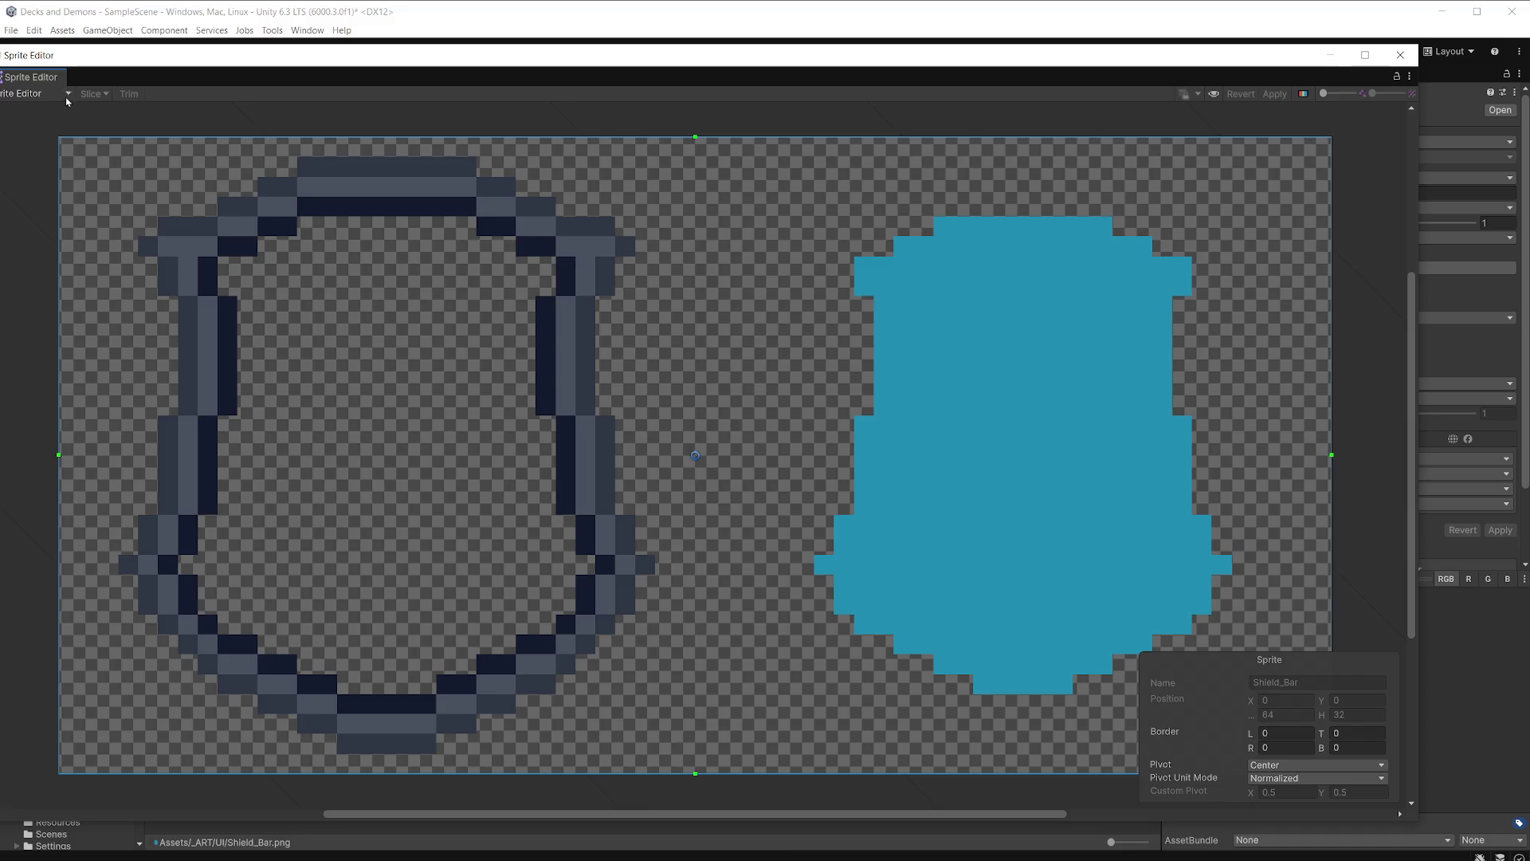
{"action": "left_click", "coordinate": [39, 95]}
{"action": "left_click", "coordinate": [235, 86]}
{"action": "left_click_drag", "start_coordinate": [1333, 453], "coordinate": [656, 425]}
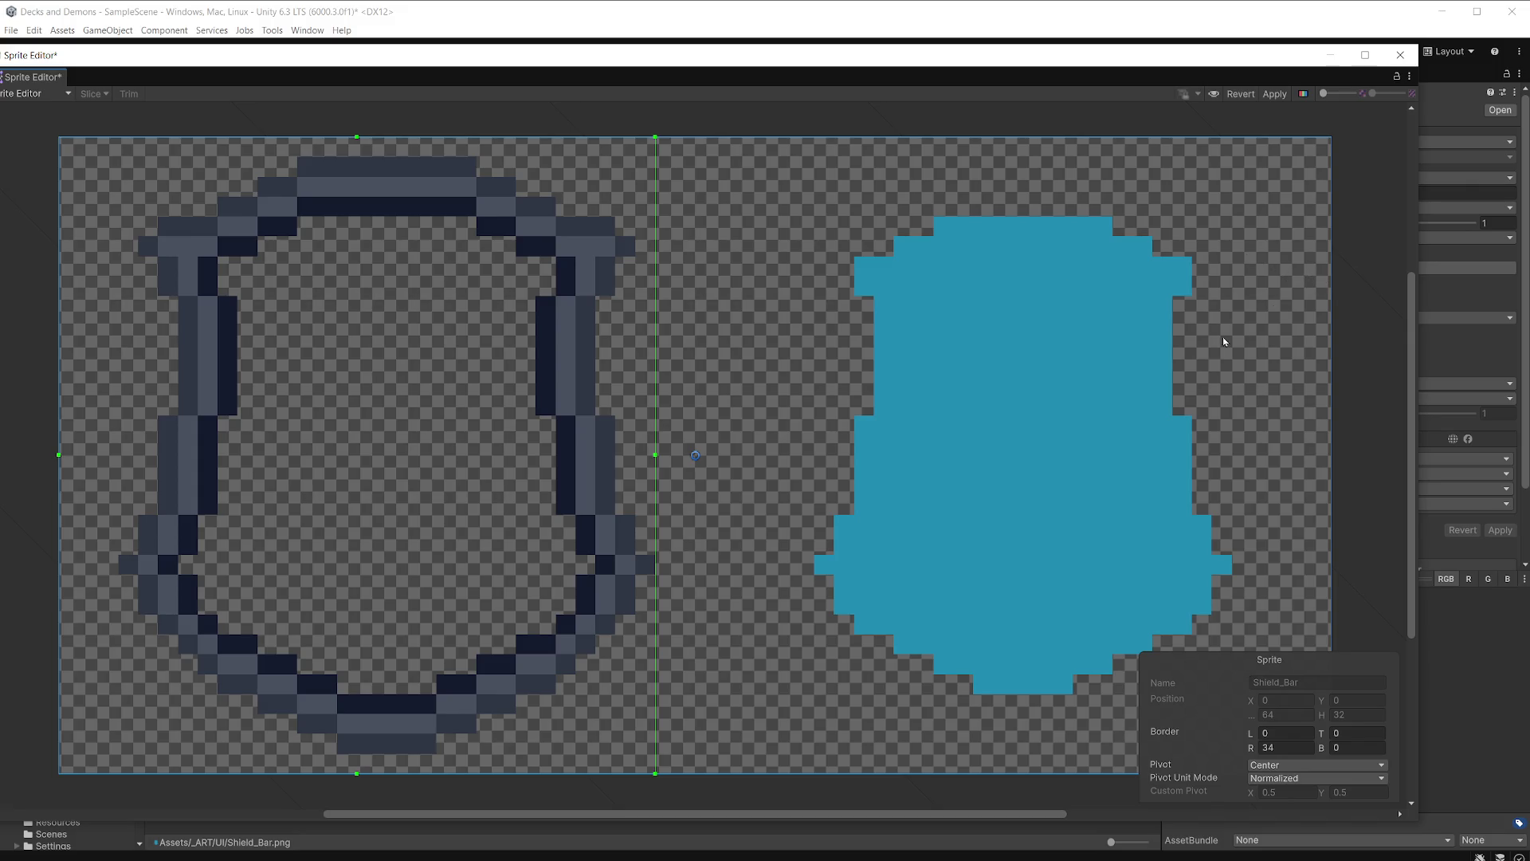
Discard the unsaved Sprite Editor edits and set Shield_Bar's Sprite Mode to Multiple.
{"action": "left_click", "coordinate": [1400, 55]}
{"action": "left_click", "coordinate": [797, 465]}
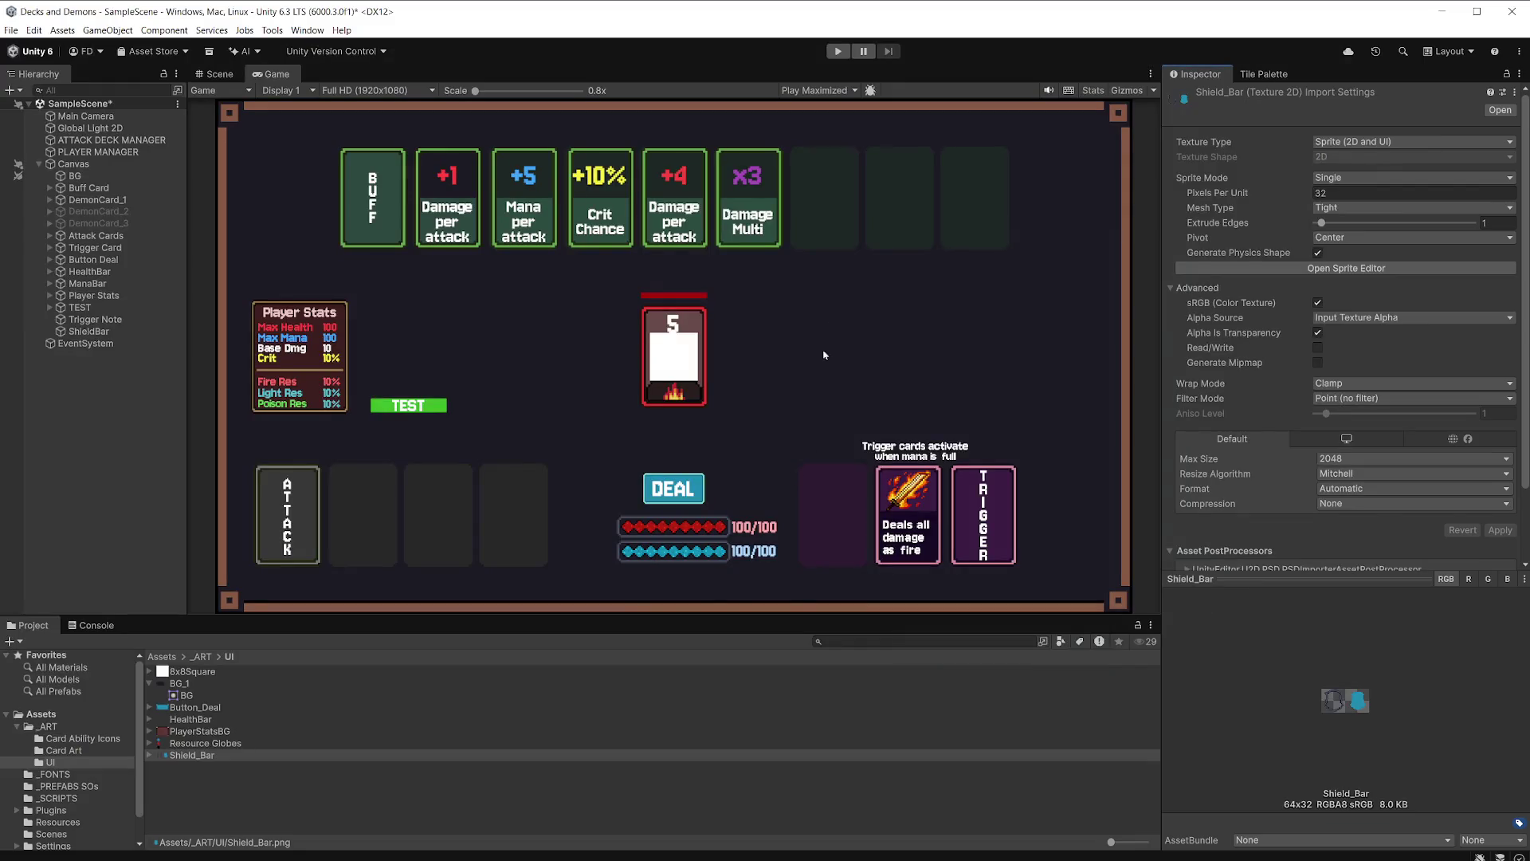
{"action": "left_click", "coordinate": [1354, 177]}
{"action": "left_click", "coordinate": [1346, 205]}
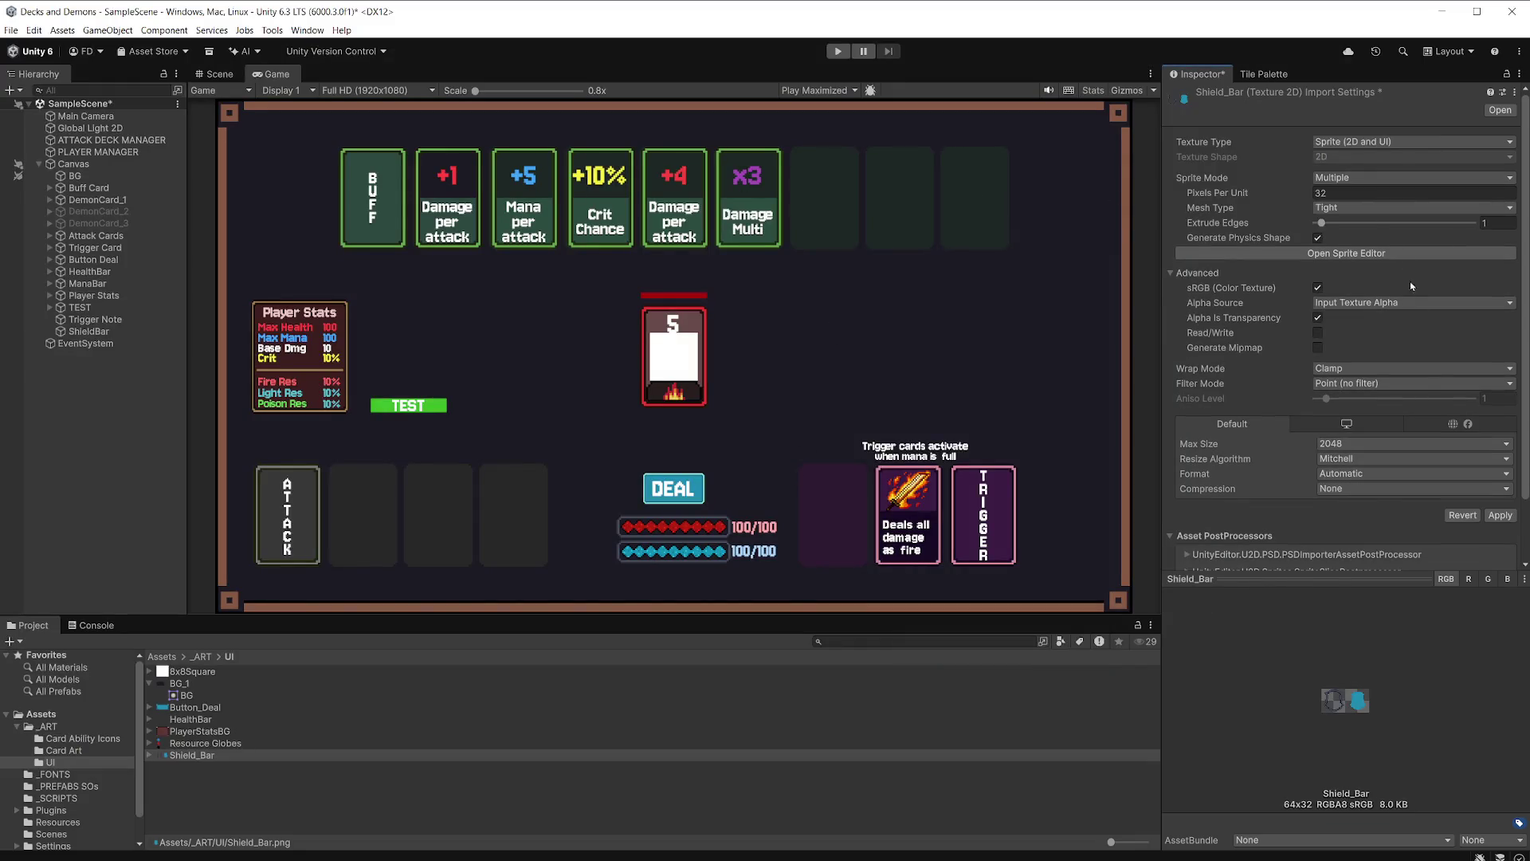
{"action": "left_click", "coordinate": [1507, 515]}
In the Sprite Editor, remove a stray rectangle and stretch the fill sprite's rectangle to the edges.
{"action": "left_click", "coordinate": [1365, 253]}
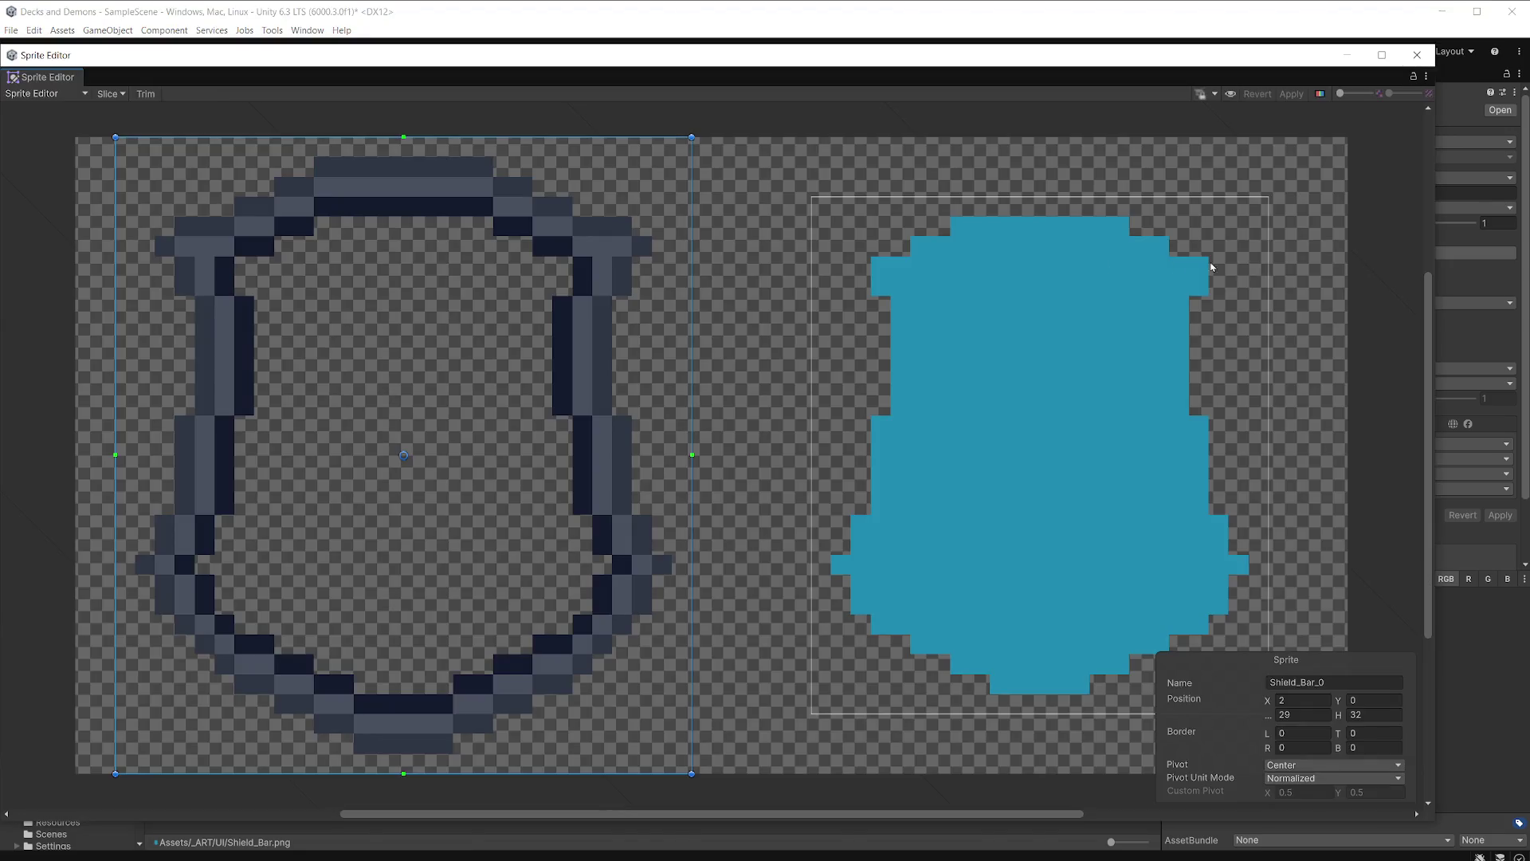
{"action": "left_click_drag", "start_coordinate": [700, 146], "coordinate": [830, 234]}
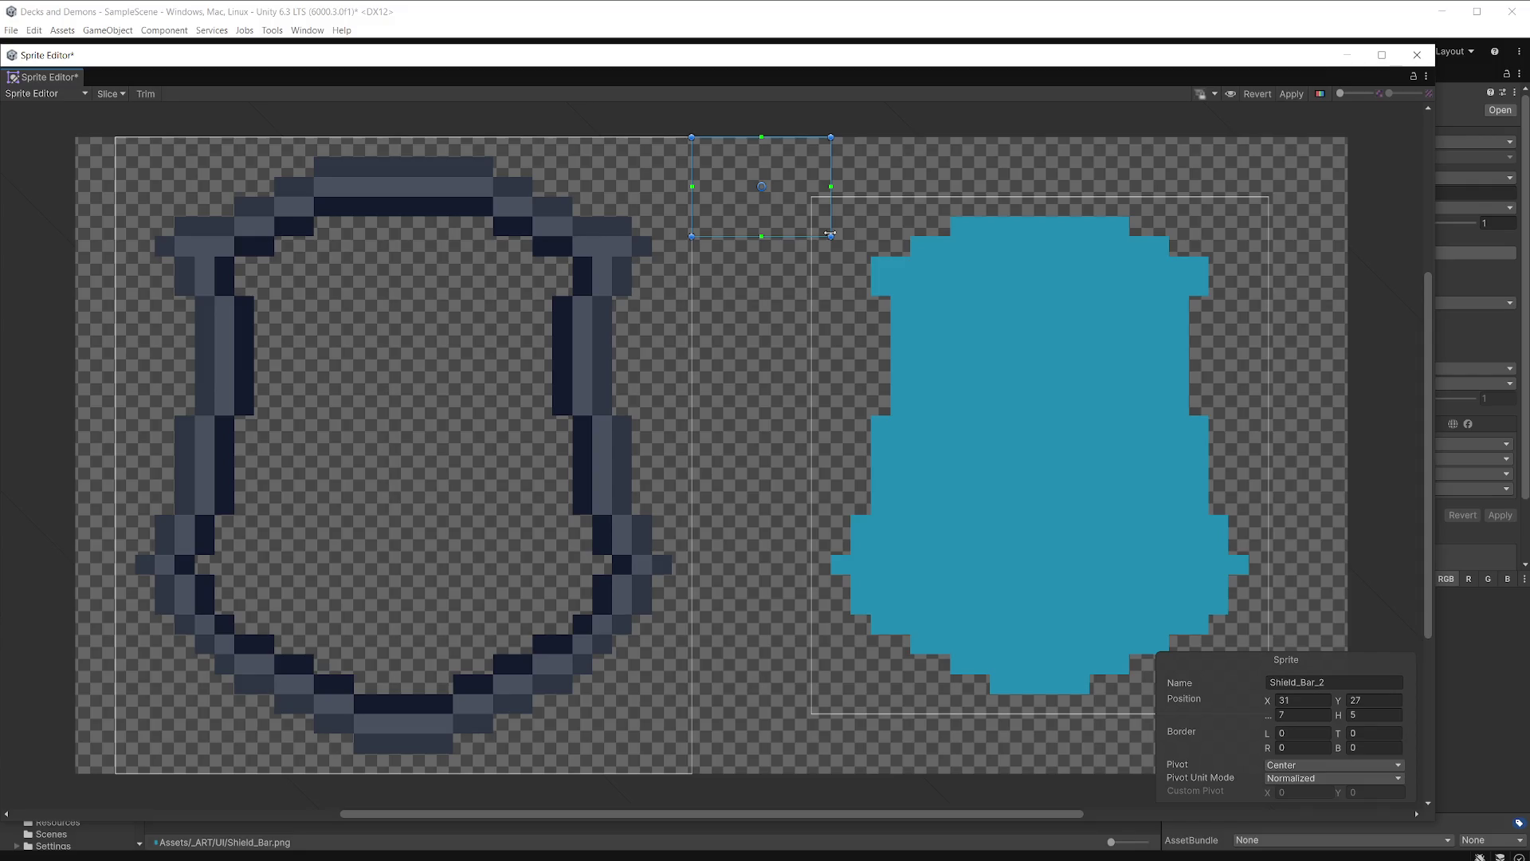
{"action": "key", "text": "Delete"}
{"action": "left_click", "coordinate": [940, 267]}
{"action": "left_click_drag", "start_coordinate": [811, 197], "coordinate": [692, 137]}
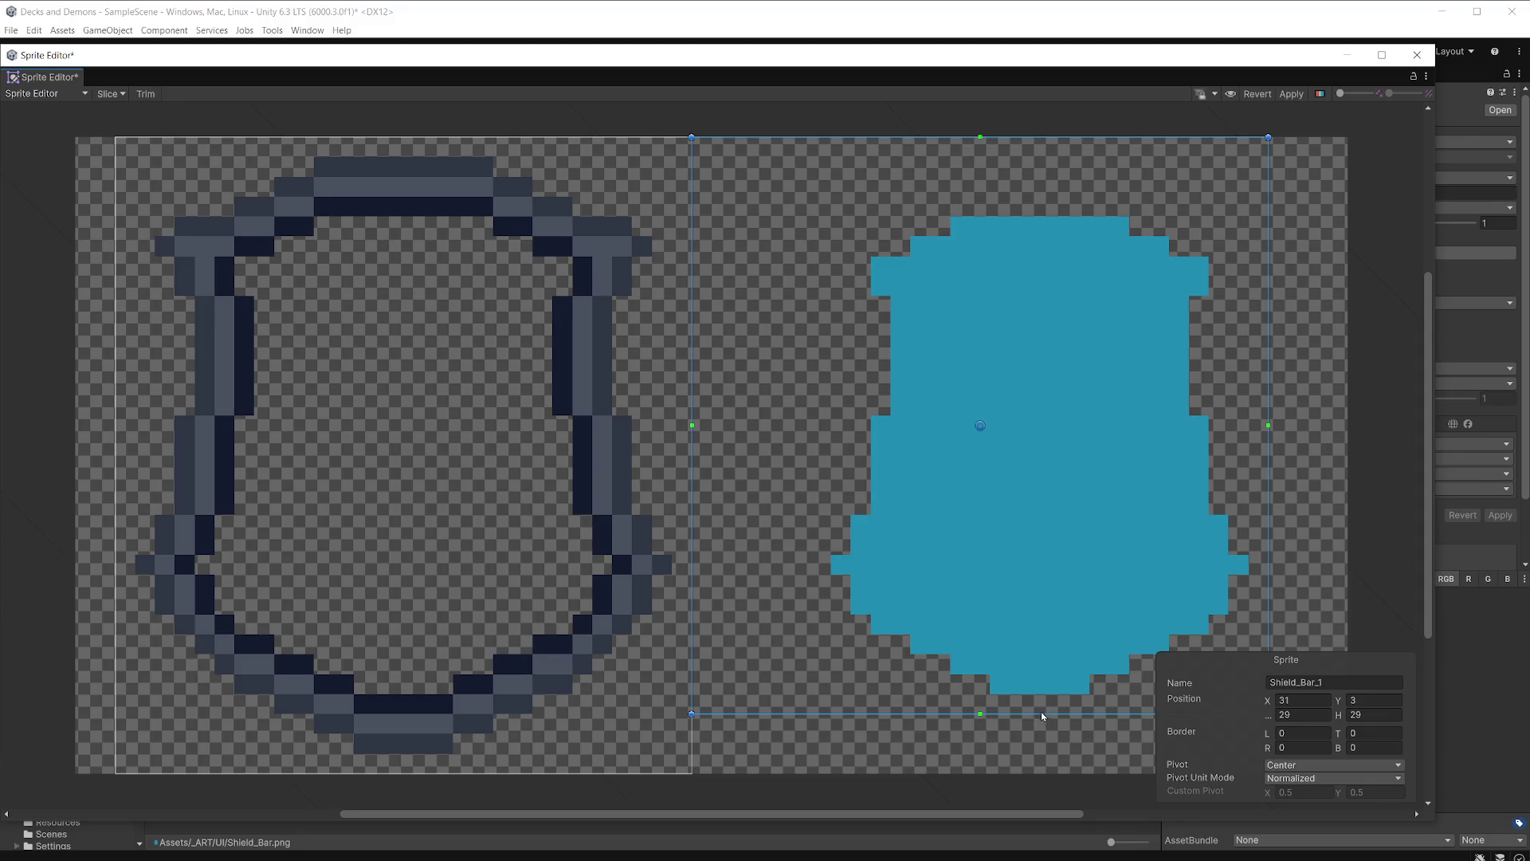
{"action": "left_click_drag", "start_coordinate": [1040, 715], "coordinate": [1043, 768]}
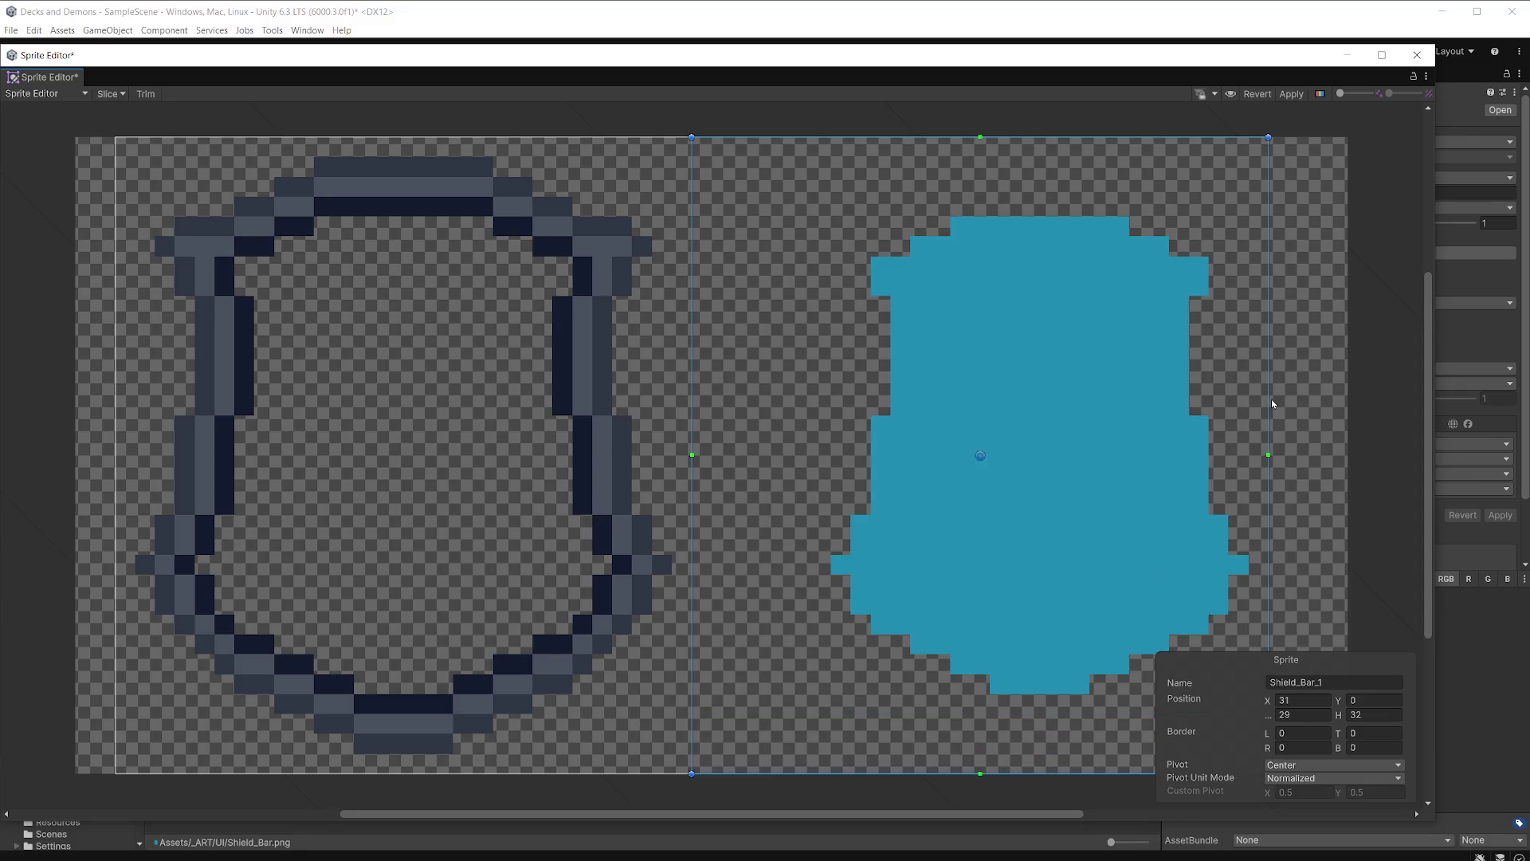
{"action": "left_click_drag", "start_coordinate": [1272, 401], "coordinate": [1345, 398]}
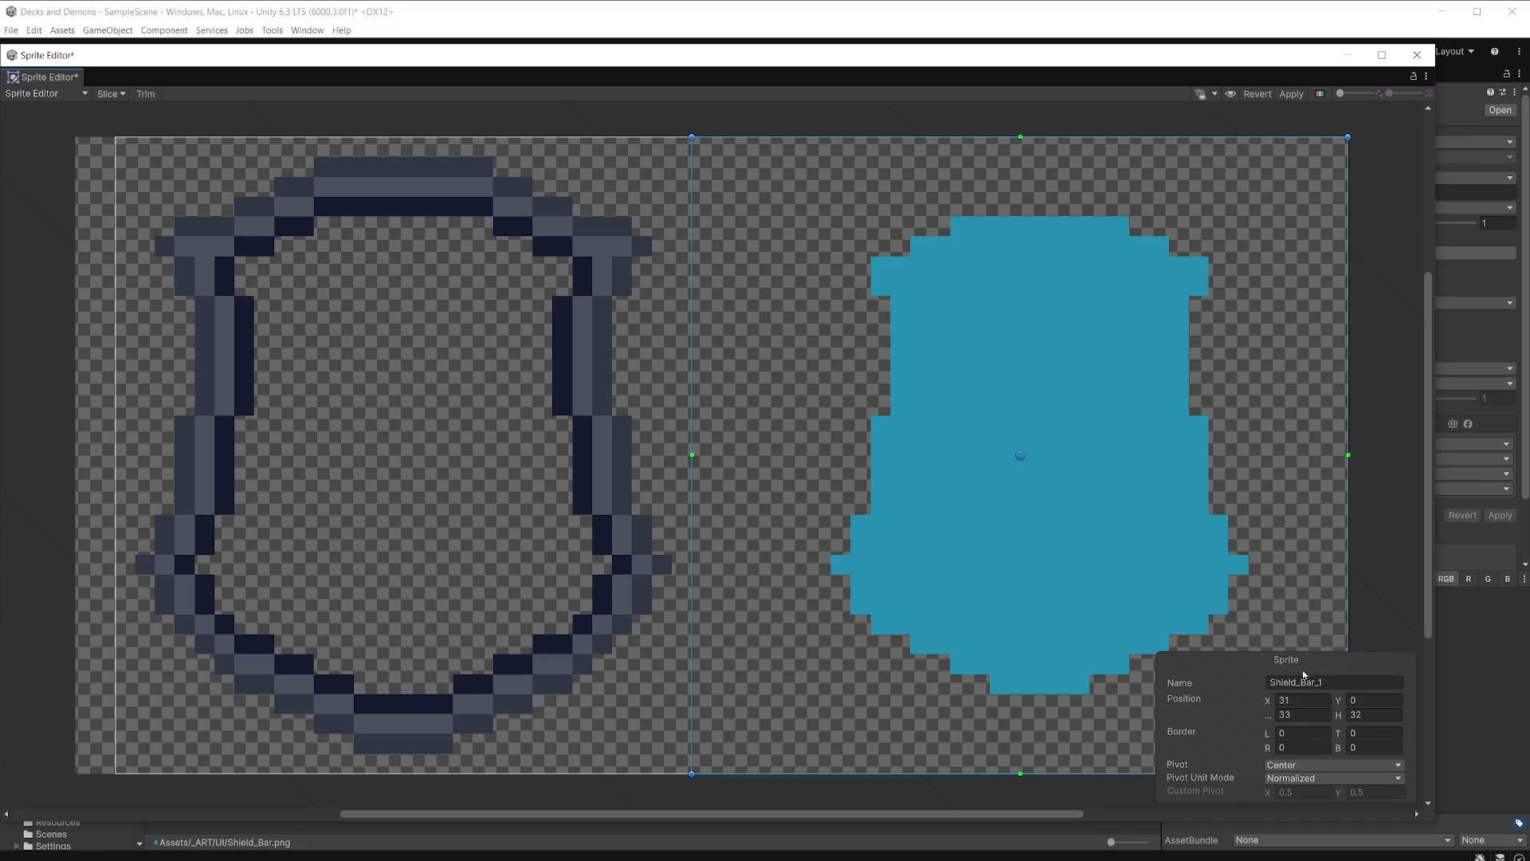
{"action": "left_click", "coordinate": [1302, 714]}
Slice the texture as a Grid By Cell Size of 32×32.
{"action": "left_click", "coordinate": [110, 94]}
{"action": "left_click", "coordinate": [235, 125]}
{"action": "left_click", "coordinate": [239, 155]}
{"action": "left_click", "coordinate": [244, 140]}
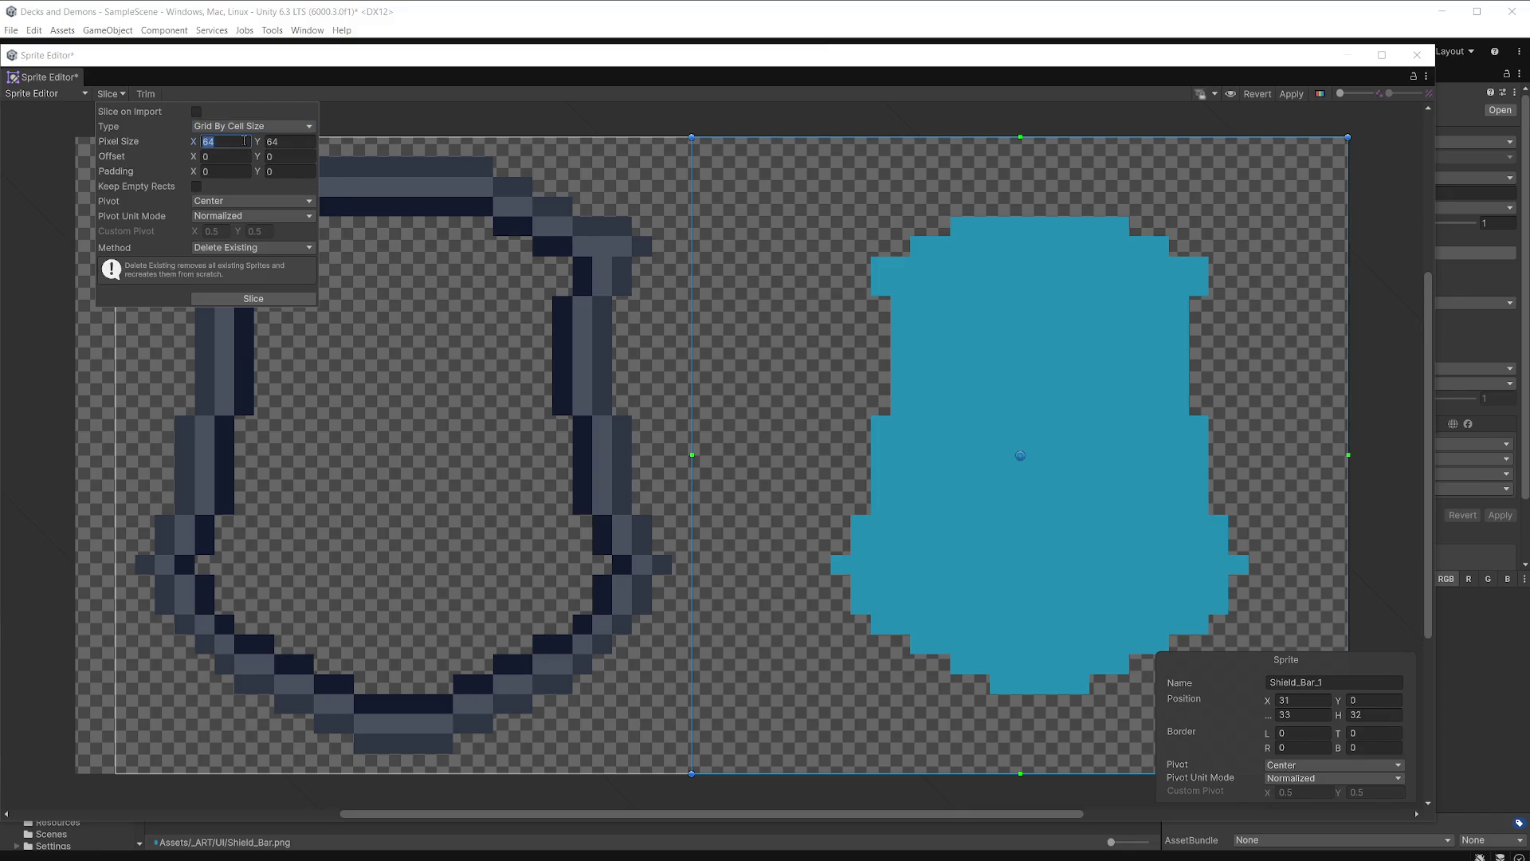
{"action": "type", "text": "32"}
{"action": "key", "text": "Tab"}
{"action": "type", "text": "32"}
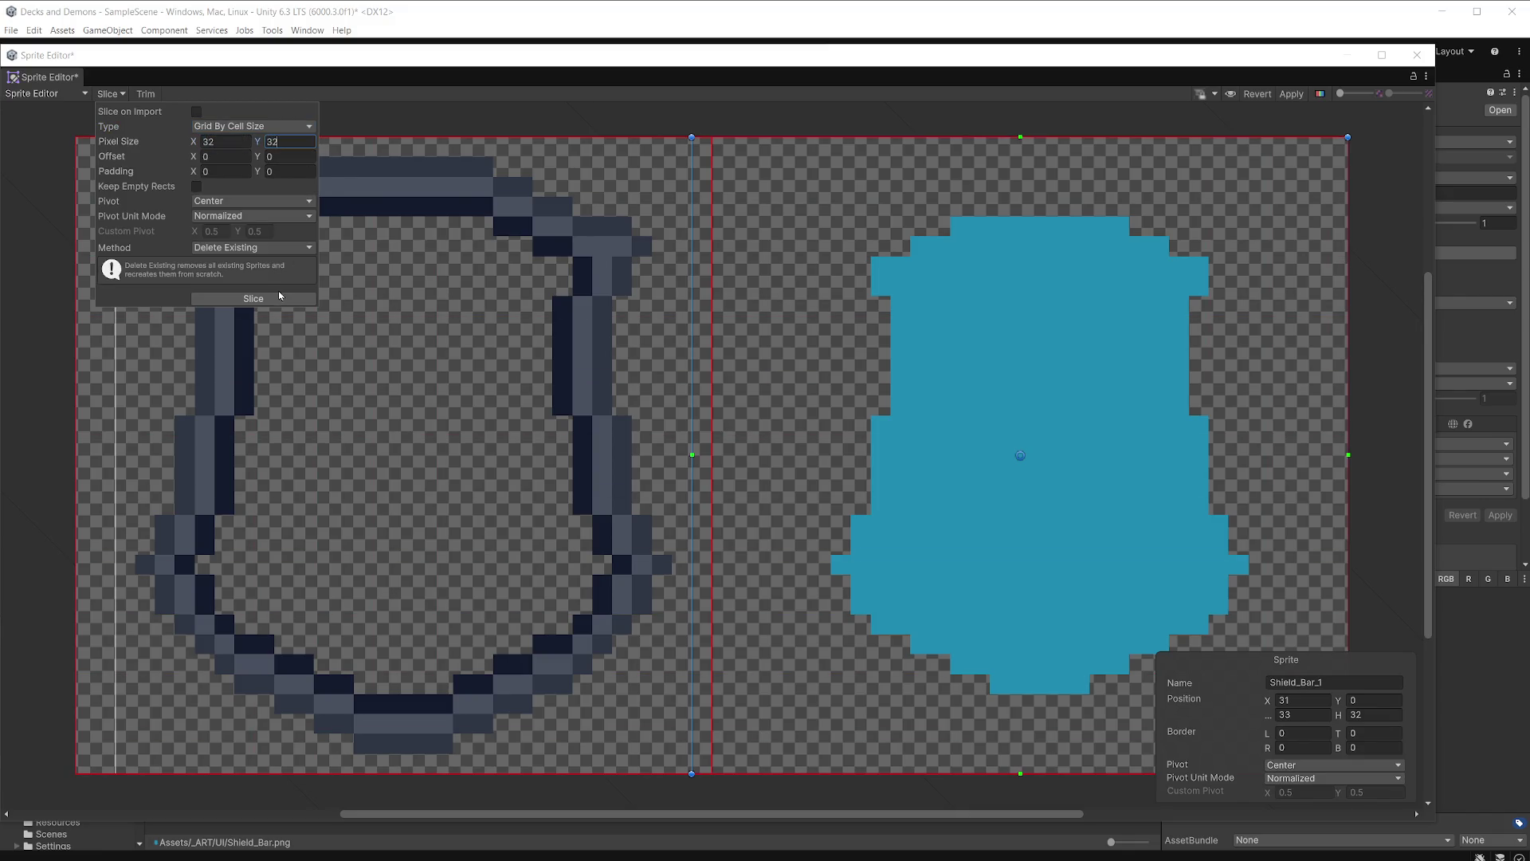
{"action": "left_click", "coordinate": [276, 299]}
Check the outline and fill sprites in the alpha view, then close the Sprite Editor.
{"action": "left_click", "coordinate": [560, 342]}
{"action": "left_click", "coordinate": [1193, 249]}
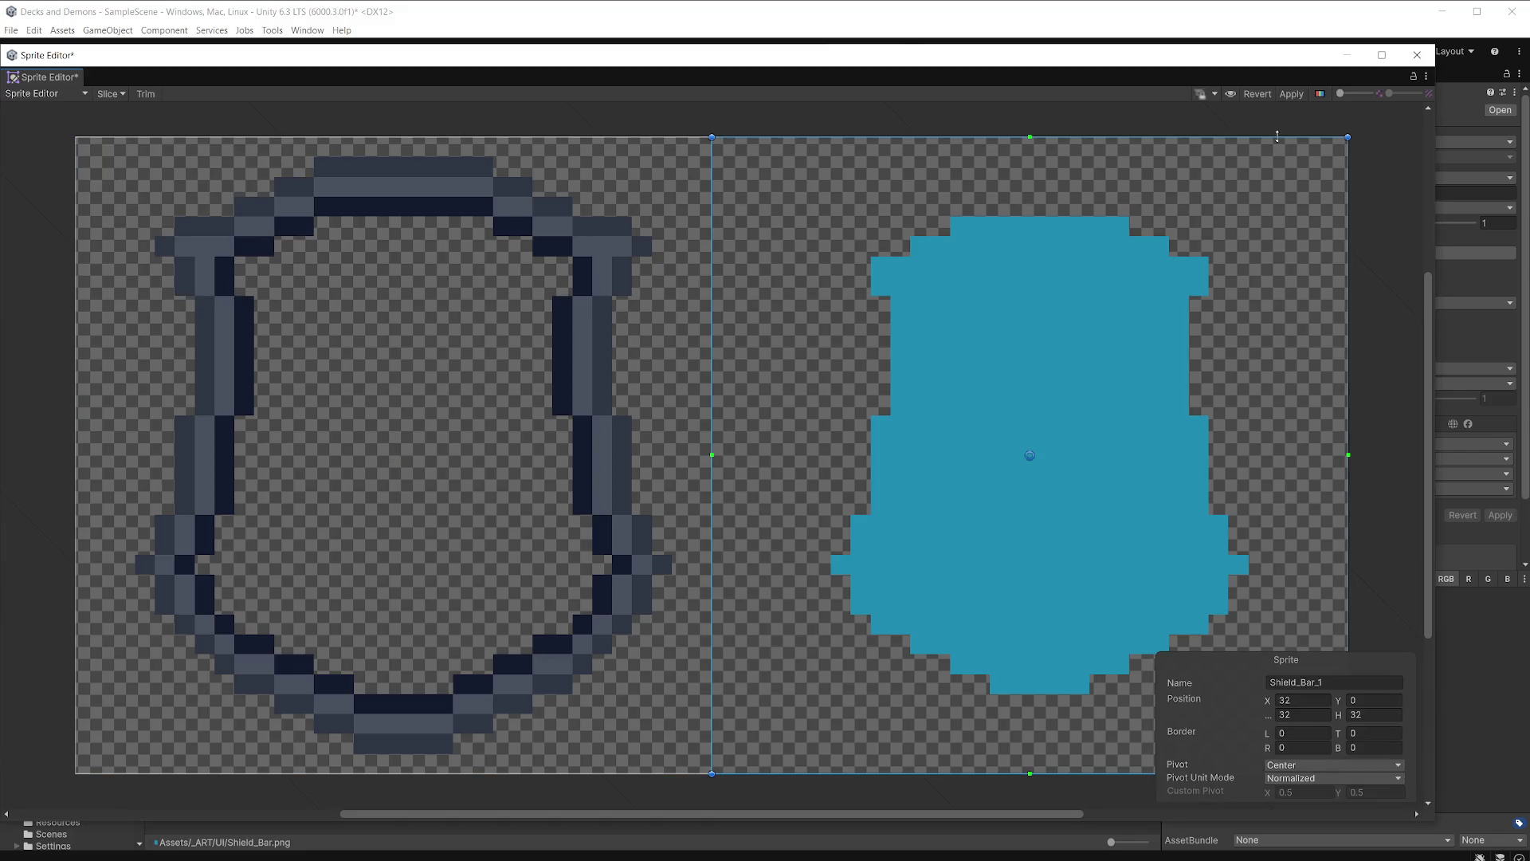
{"action": "left_click", "coordinate": [1322, 95]}
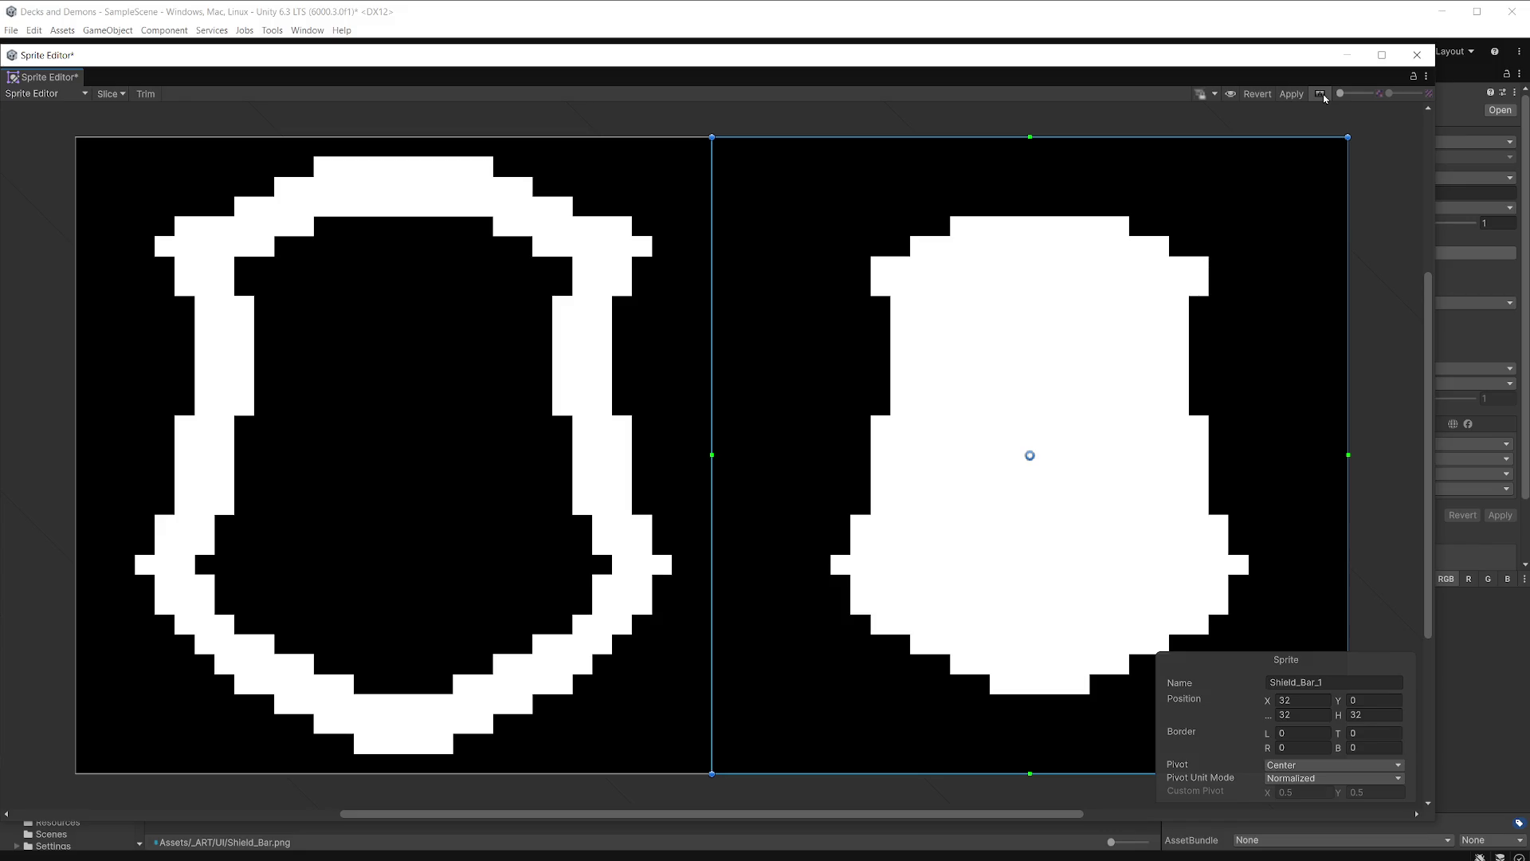
{"action": "left_click", "coordinate": [680, 308]}
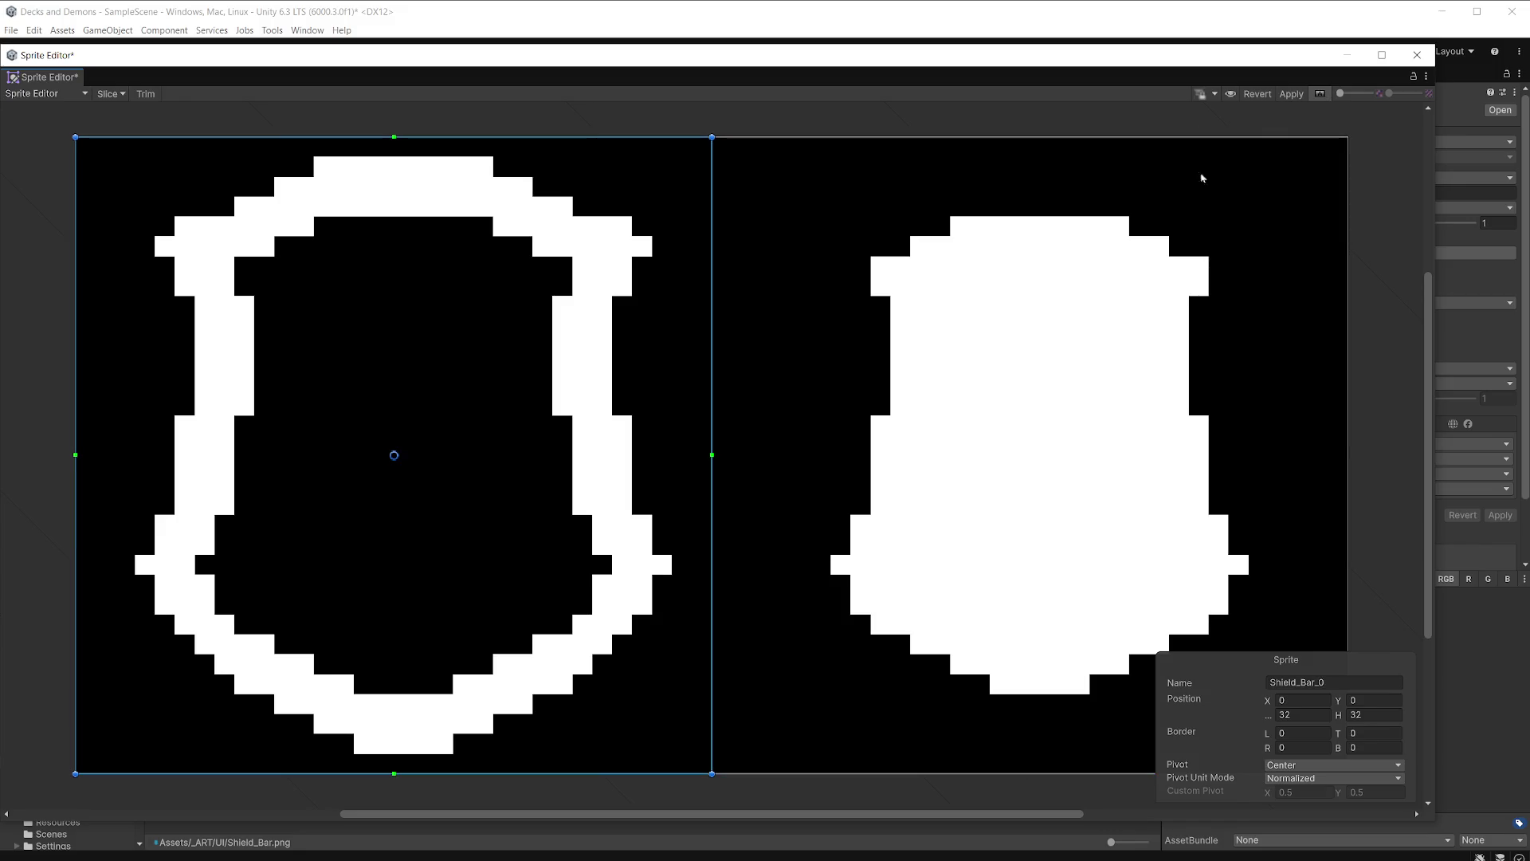
{"action": "left_click", "coordinate": [1417, 54]}
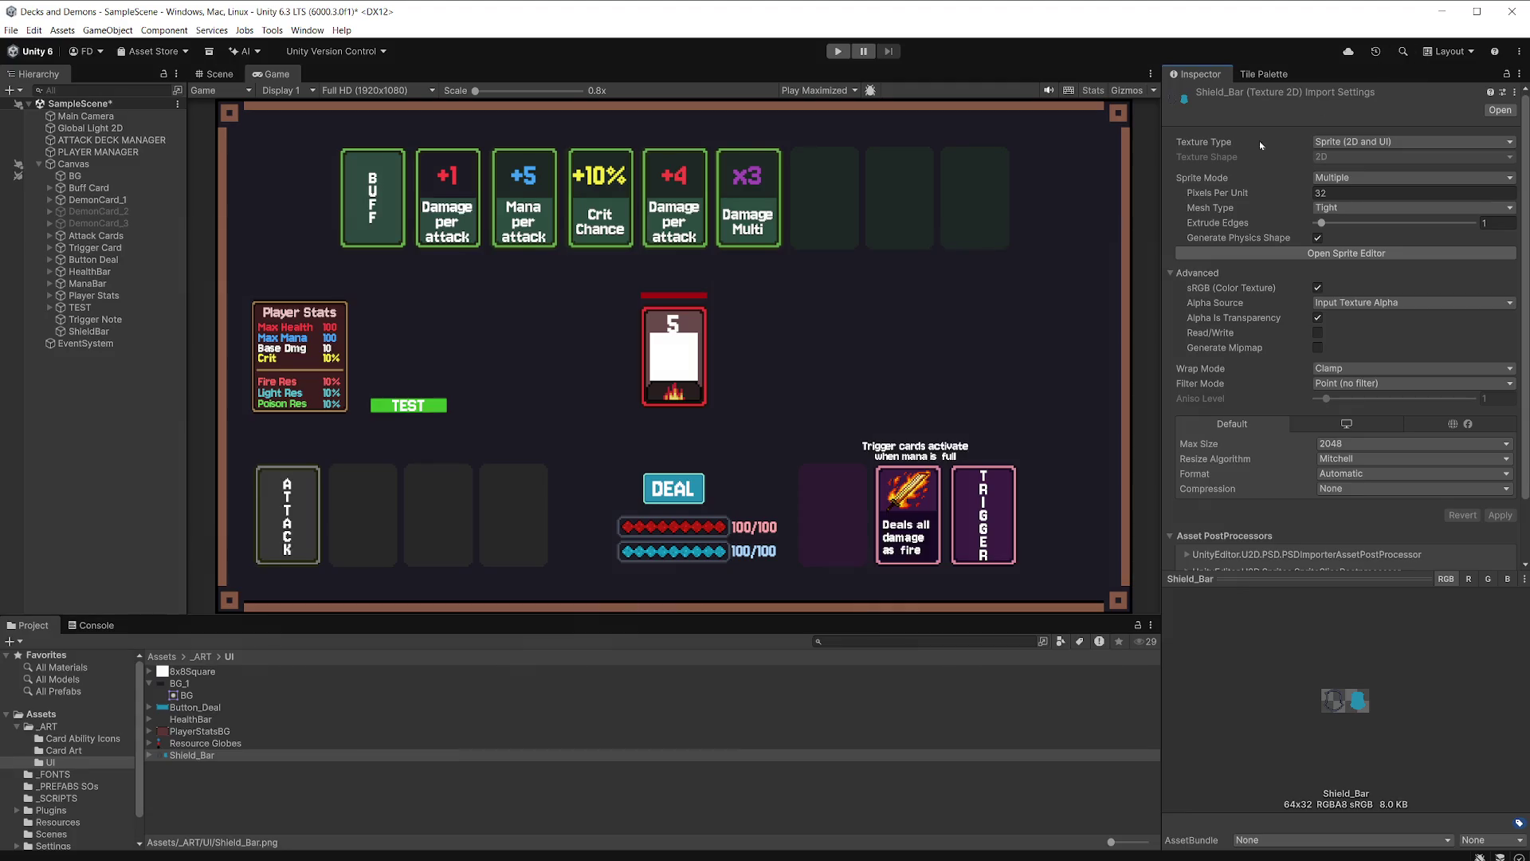
Expand Shield_Bar and inspect its Shield_Bar_0 outline and Shield_Bar_1 fill sprites.
{"action": "left_click", "coordinate": [149, 755]}
{"action": "left_click", "coordinate": [209, 767]}
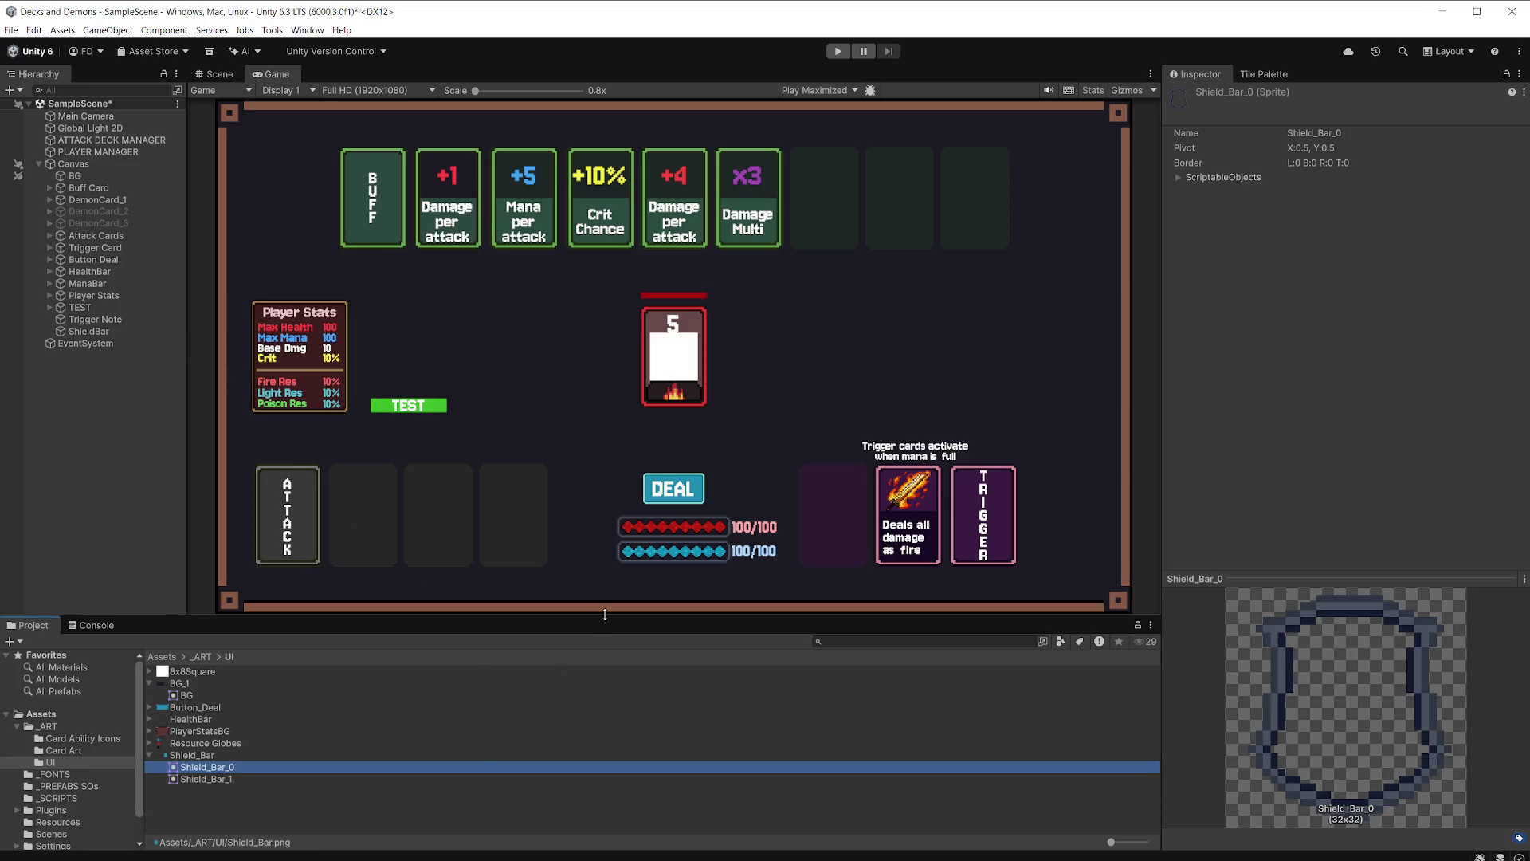
{"action": "left_click", "coordinate": [233, 781]}
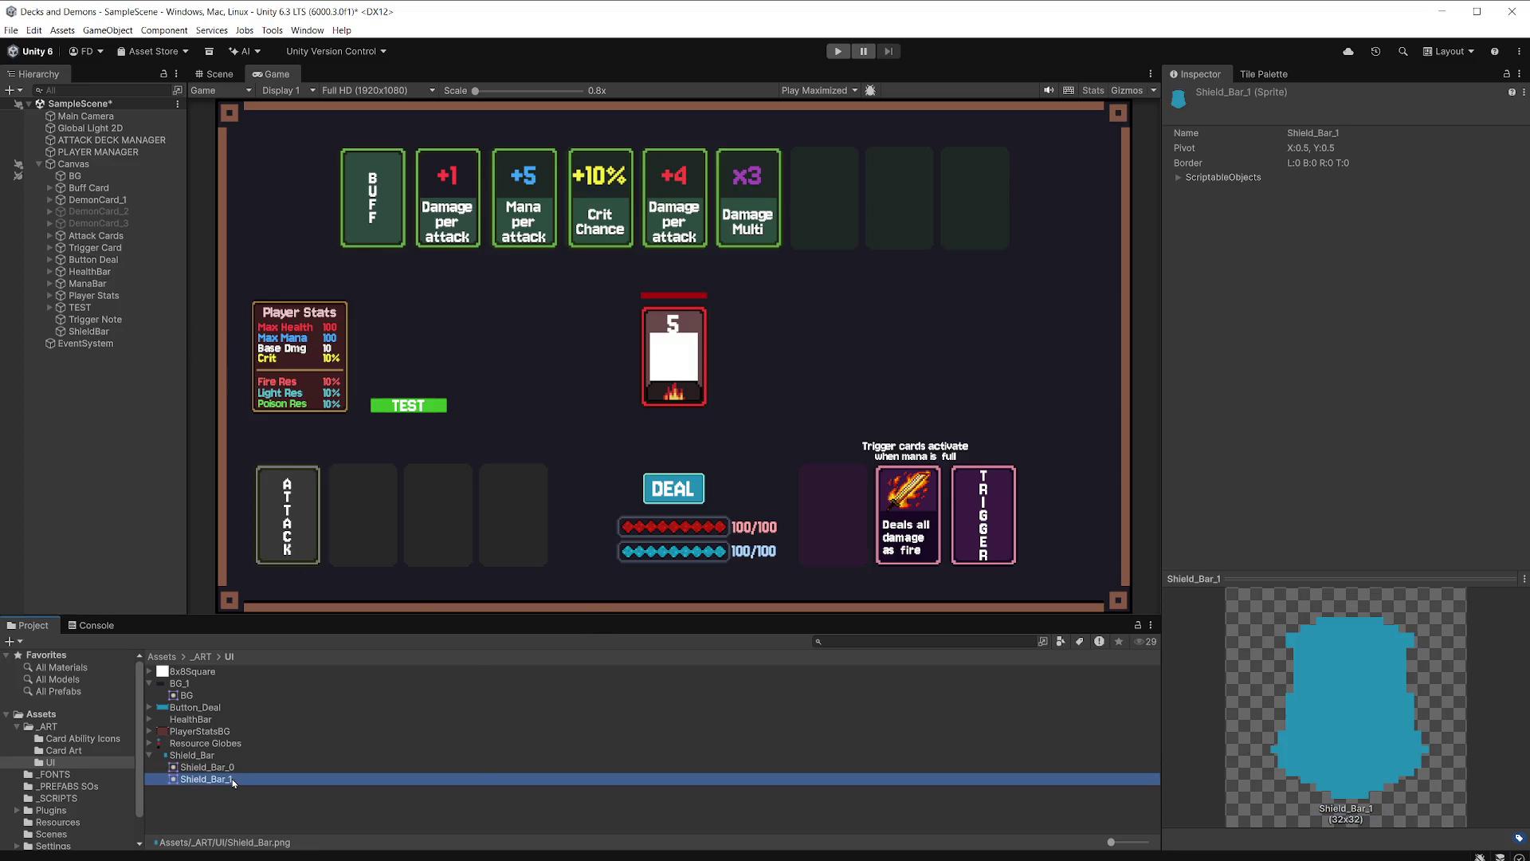
Turn off Raycast Target on ShieldBar and set its Source Image to Shield_Bar_0.
{"action": "left_click", "coordinate": [113, 331]}
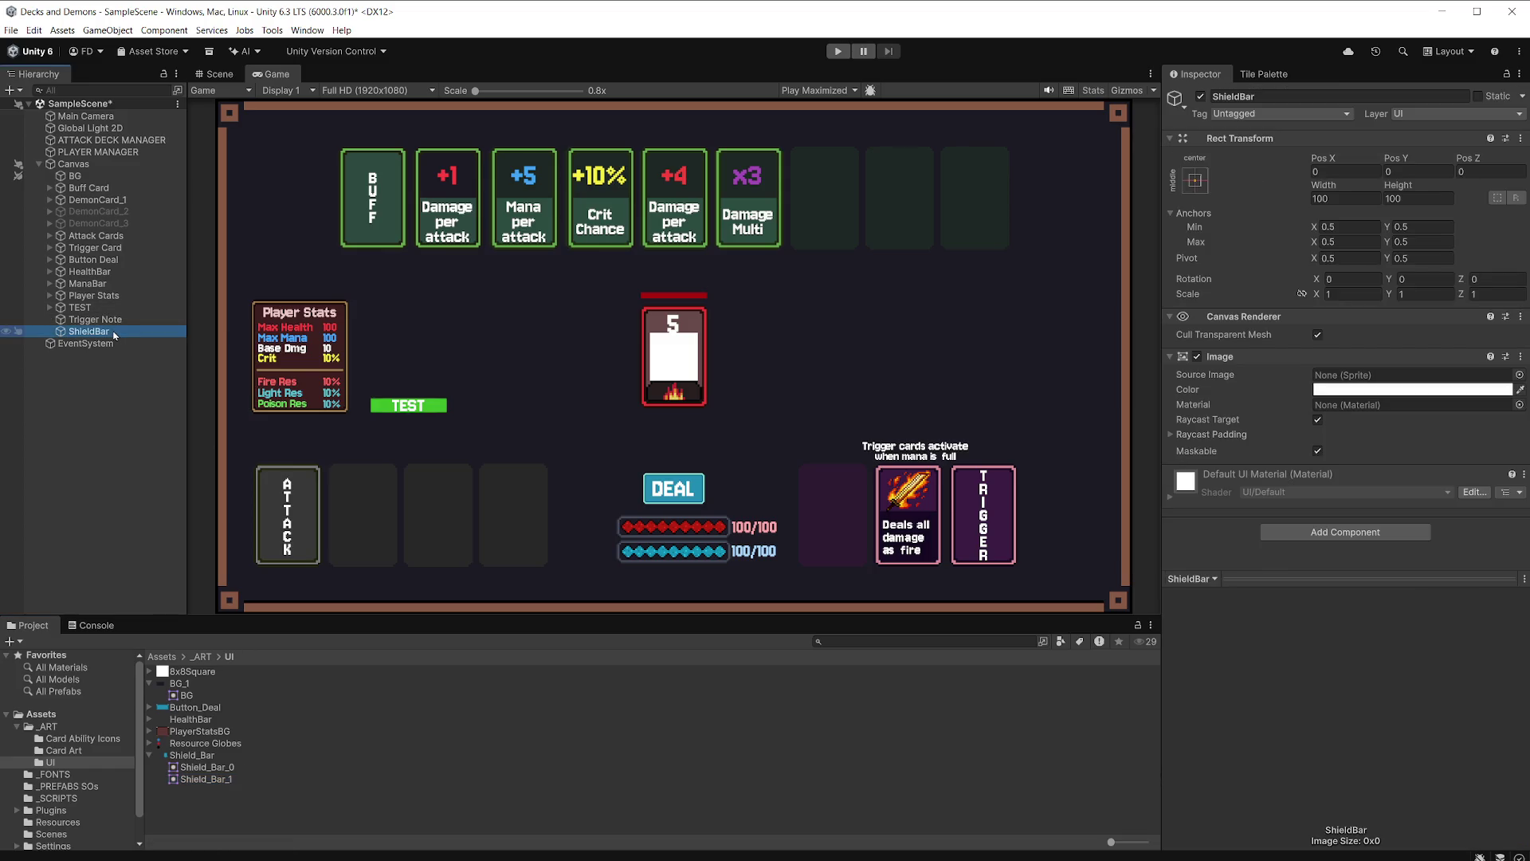
{"action": "left_click", "coordinate": [1317, 420]}
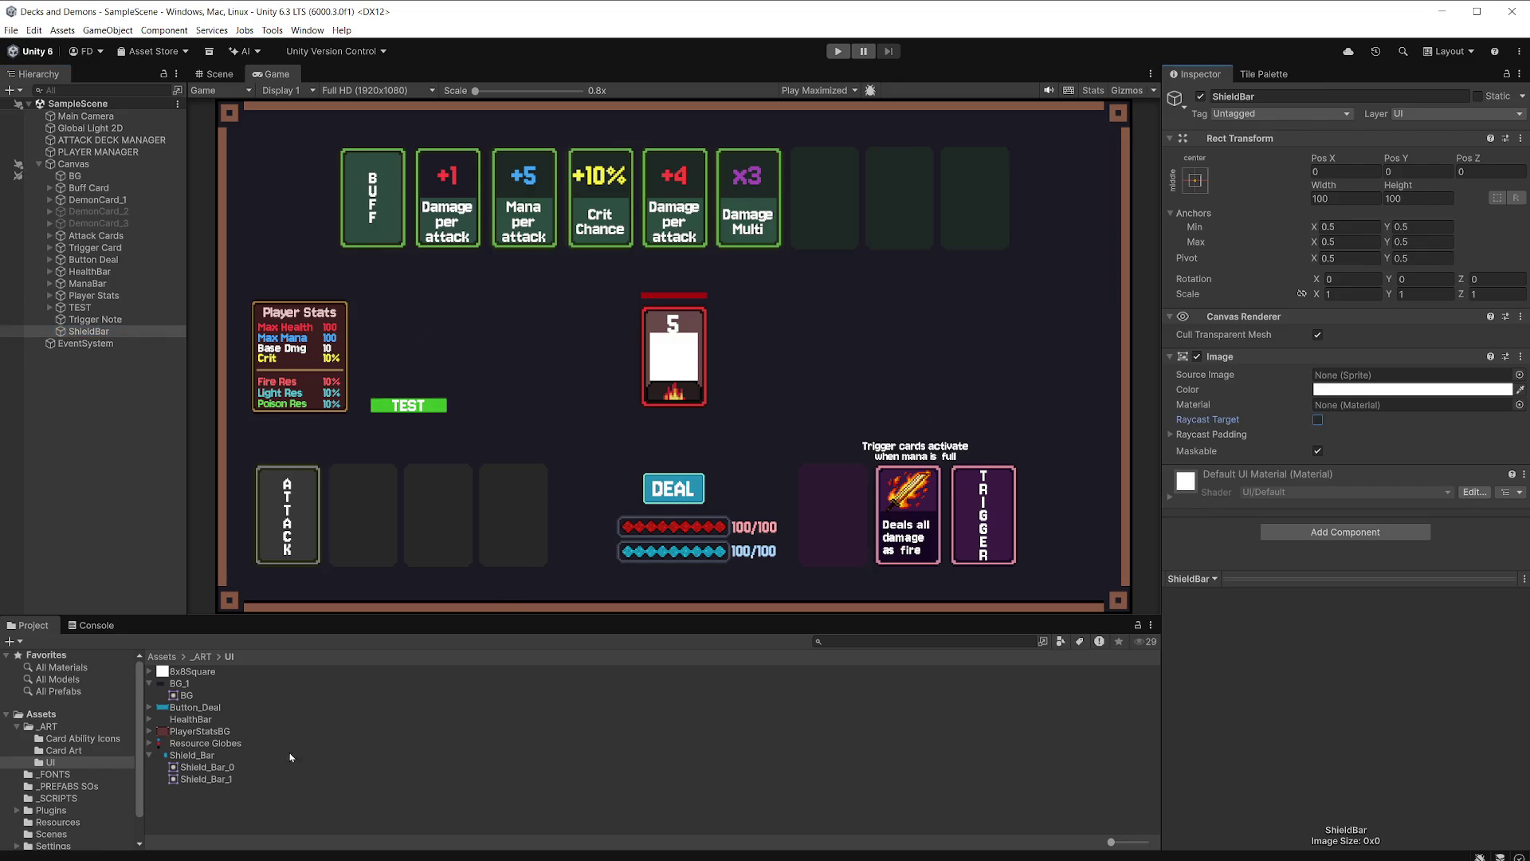
{"action": "left_click", "coordinate": [206, 770]}
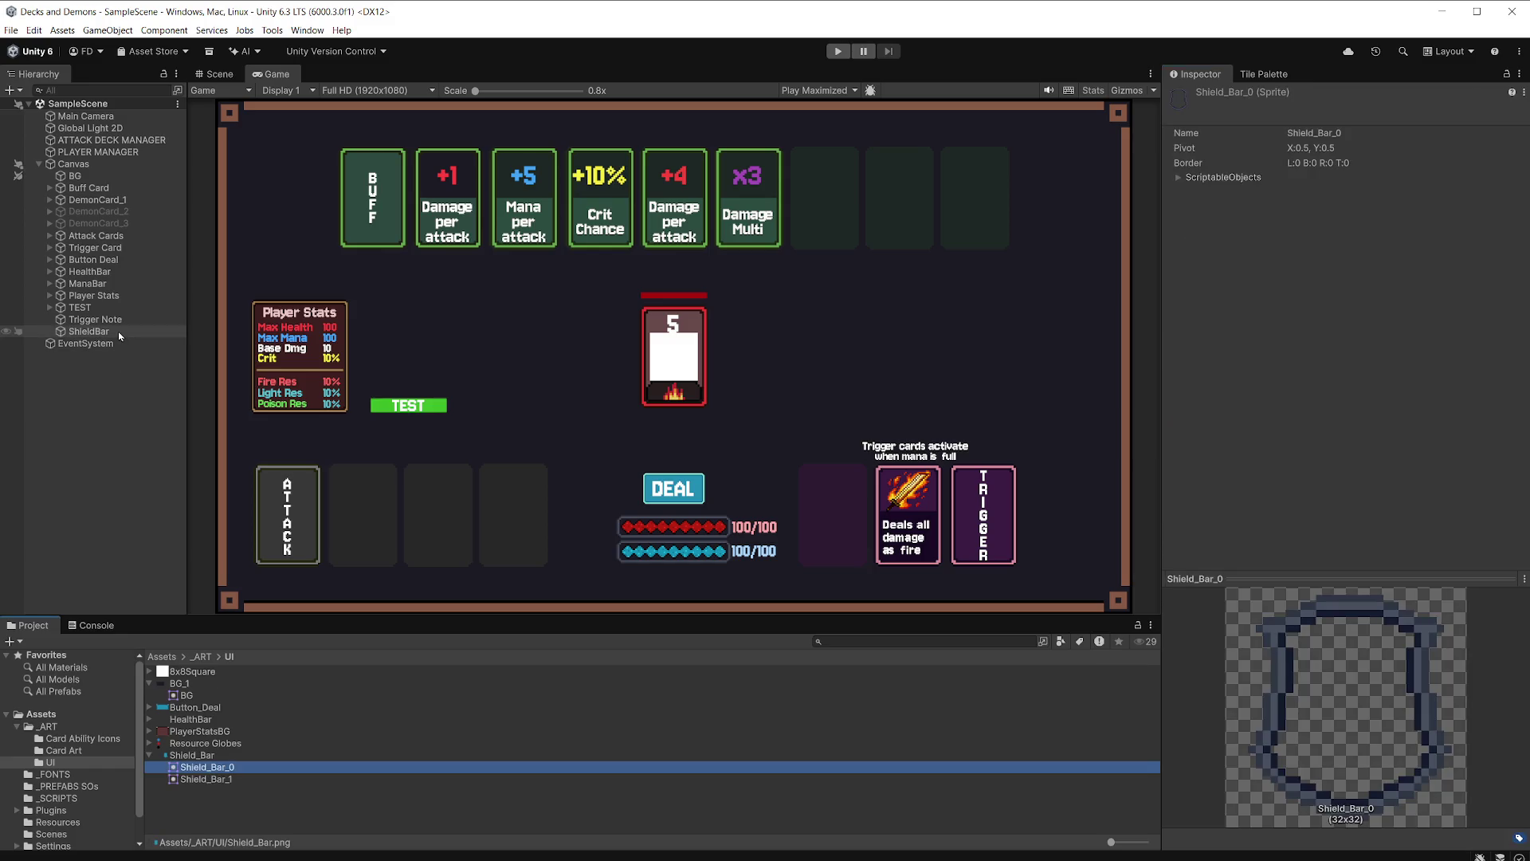
{"action": "left_click", "coordinate": [120, 334]}
{"action": "left_click_drag", "start_coordinate": [222, 772], "coordinate": [1378, 377]}
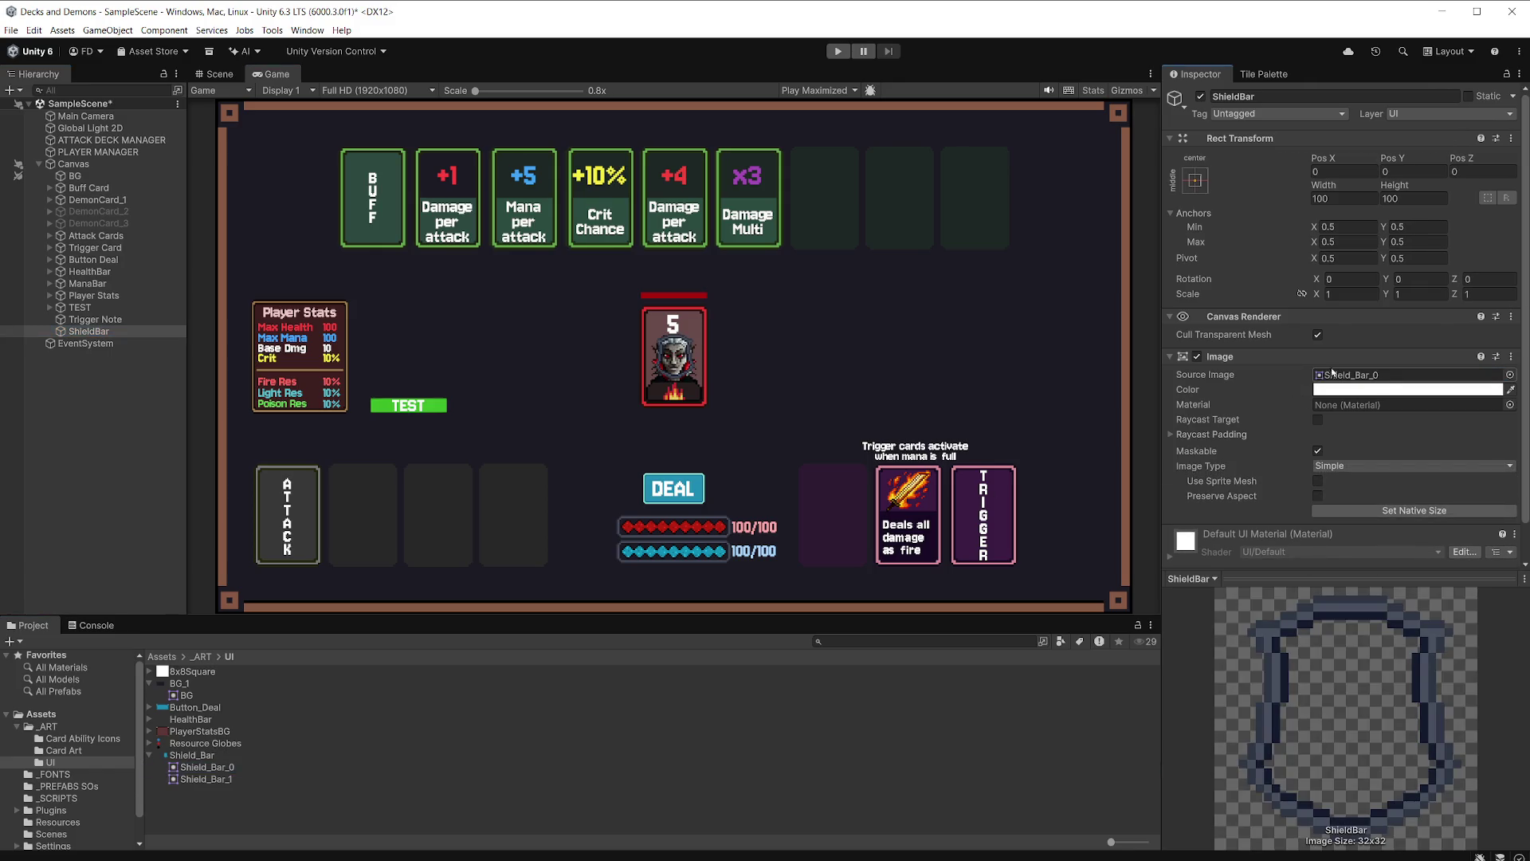
{"action": "left_click", "coordinate": [217, 90]}
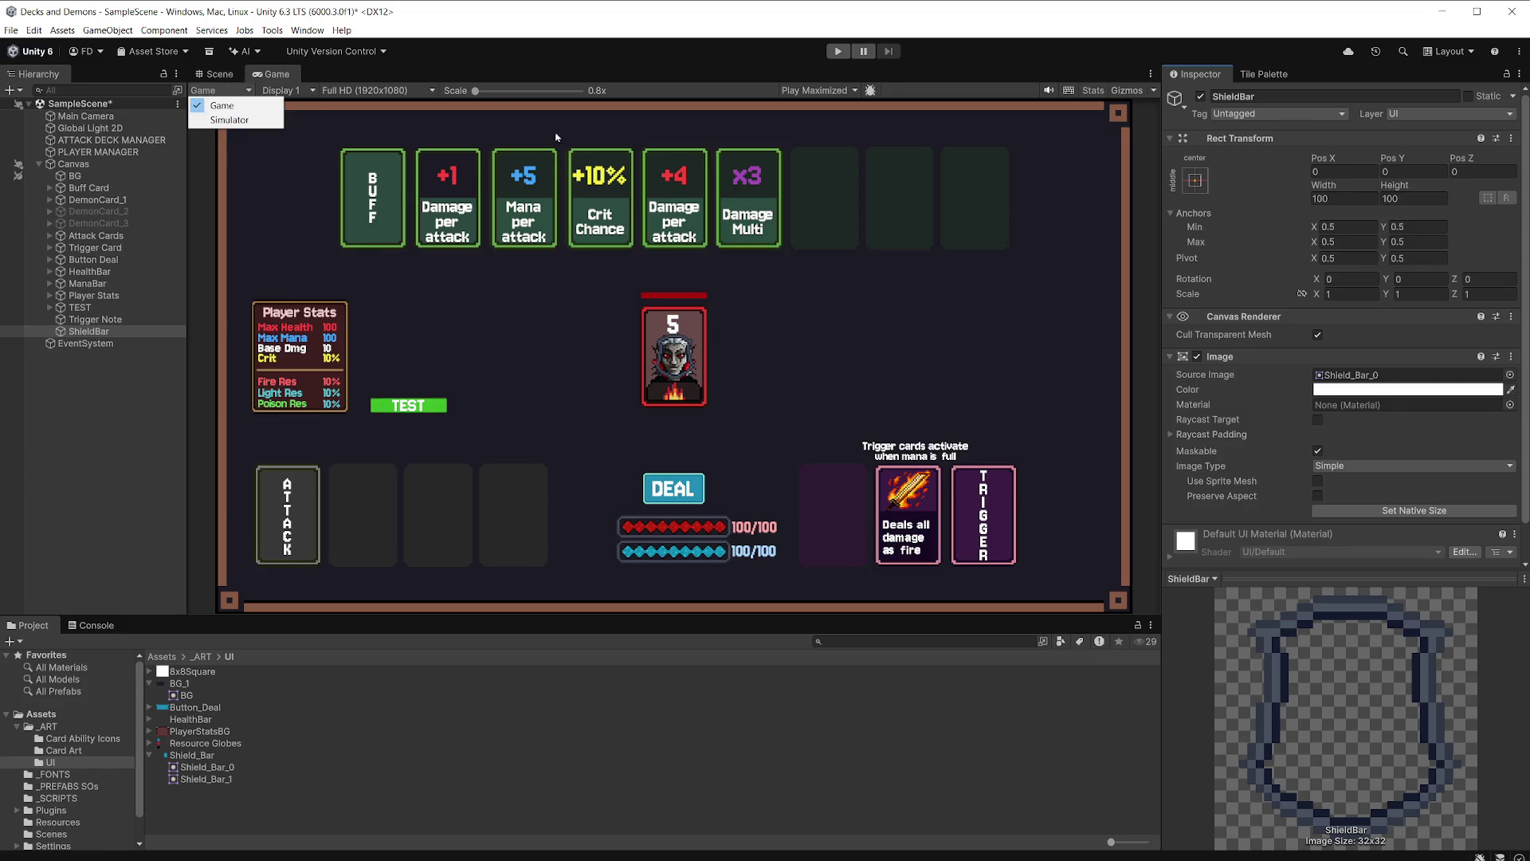
Zoom out to the whole canvas in the Scene view and move ShieldBar down and left of centre.
{"action": "left_click", "coordinate": [217, 75]}
{"action": "scroll", "coordinate": [732, 434], "scroll_direction": "down", "scroll_amount": 10}
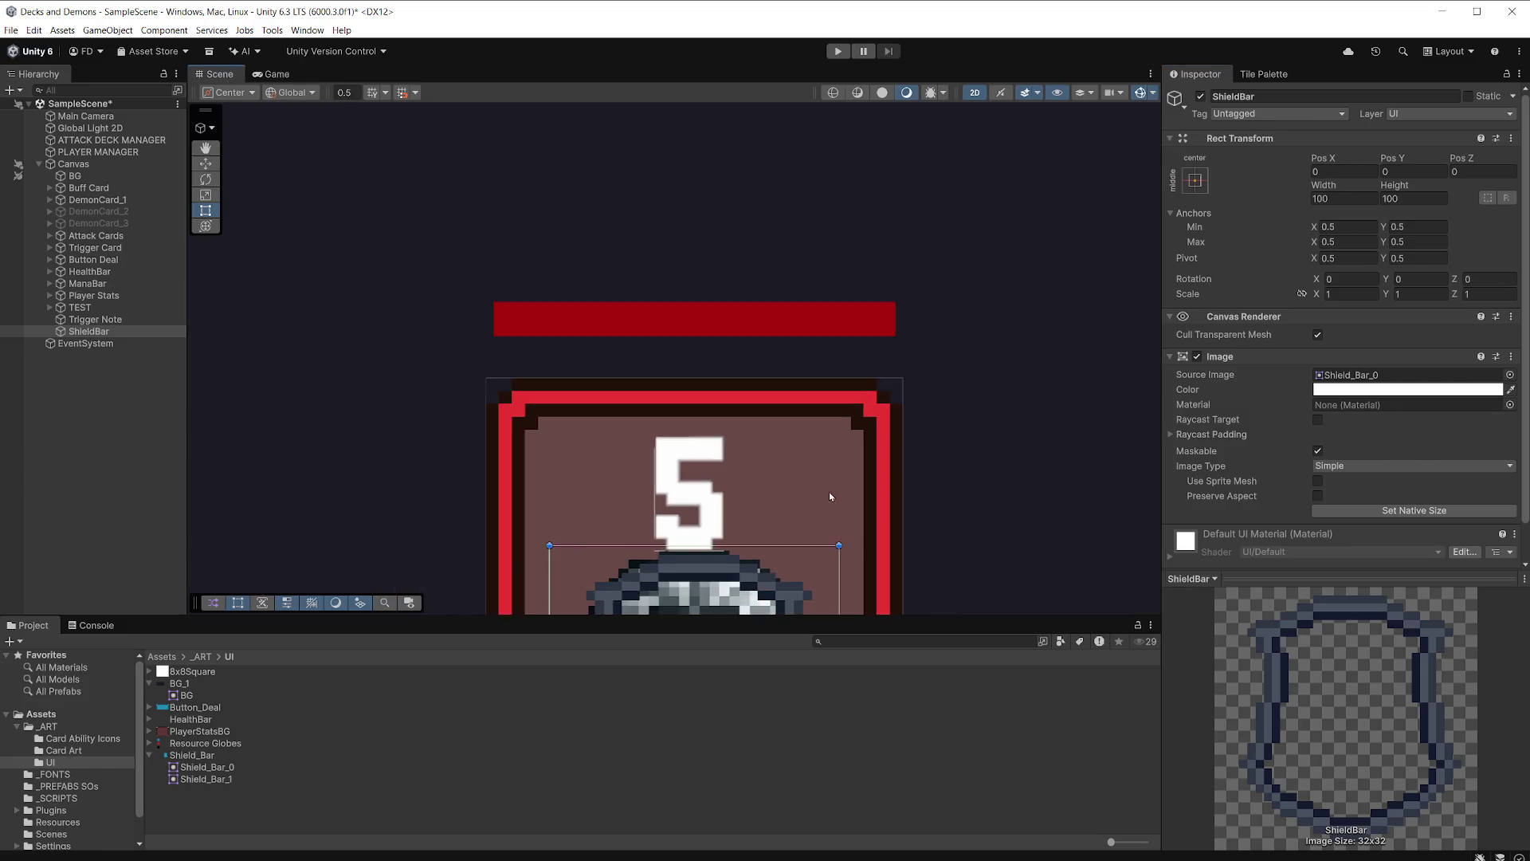
{"action": "mouse_move", "coordinate": [921, 496]}
{"action": "left_mouse_down"}
{"action": "mouse_move", "coordinate": [905, 424]}
{"action": "mouse_move", "coordinate": [758, 365]}
{"action": "left_mouse_up"}
{"action": "key", "text": "w"}
{"action": "left_click_drag", "start_coordinate": [691, 325], "coordinate": [691, 387]}
{"action": "left_click_drag", "start_coordinate": [754, 454], "coordinate": [687, 453]}
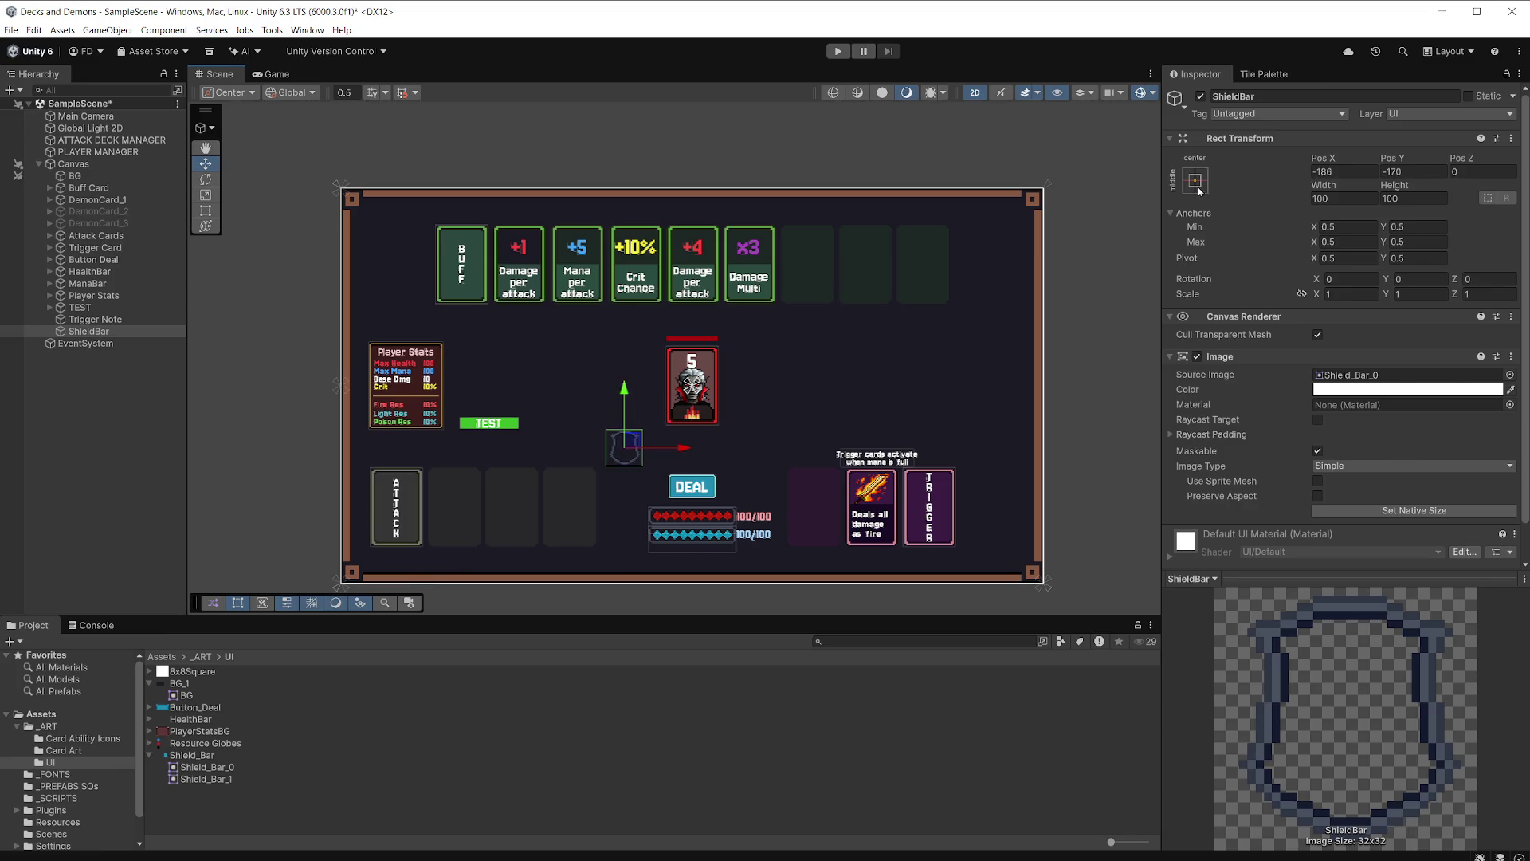
Anchor ShieldBar bottom-centre and place it at Pos X -180, Y 148 beside the bars.
{"action": "left_click", "coordinate": [1194, 180]}
{"action": "left_click", "coordinate": [1283, 366], "text": "alt"}
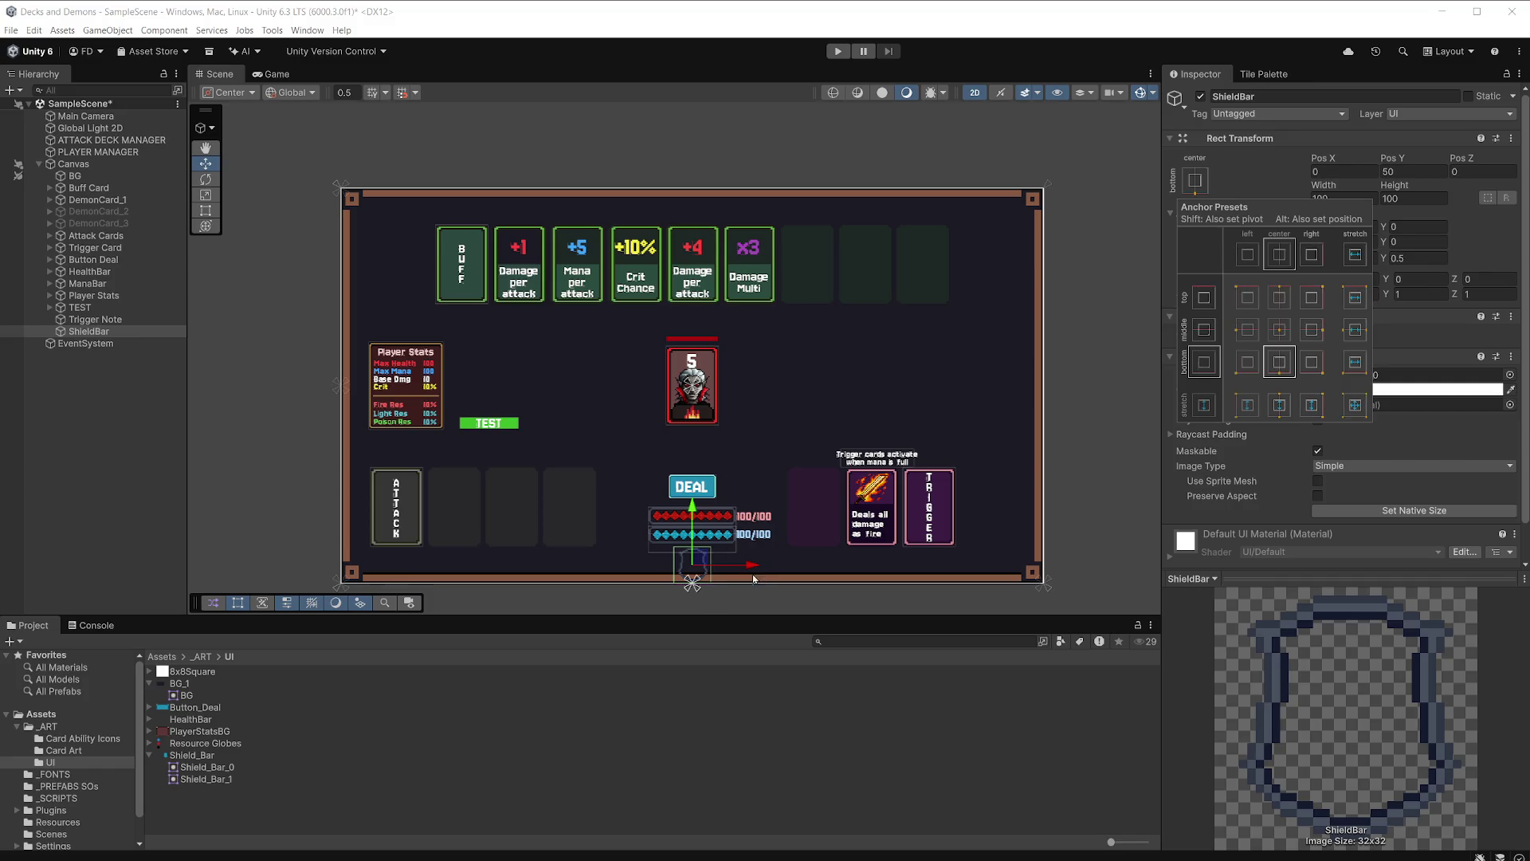
{"action": "left_click_drag", "start_coordinate": [676, 567], "coordinate": [683, 567]}
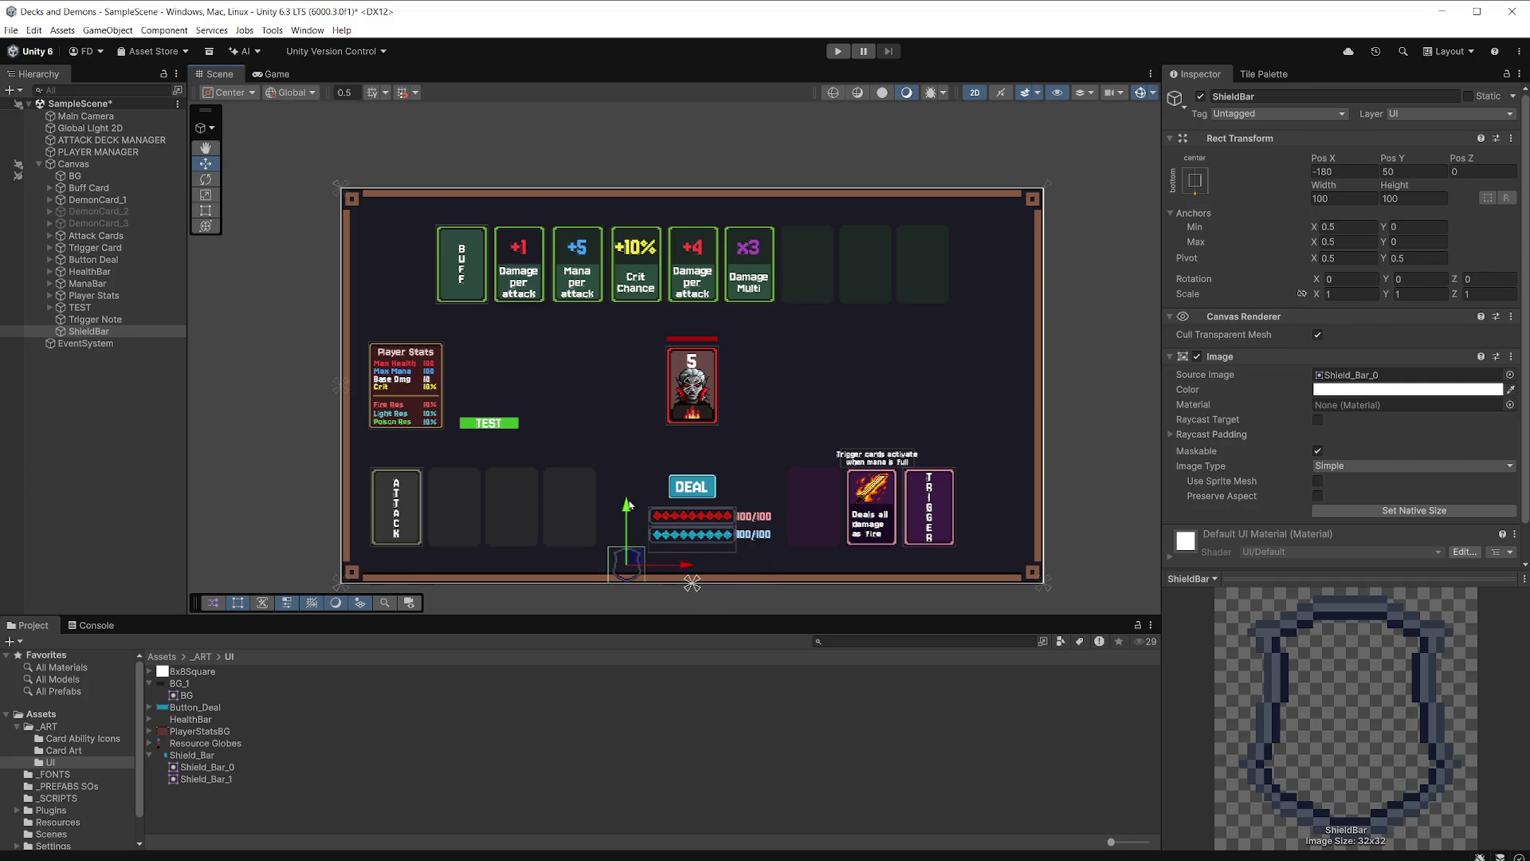
{"action": "left_click_drag", "start_coordinate": [626, 505], "coordinate": [628, 475]}
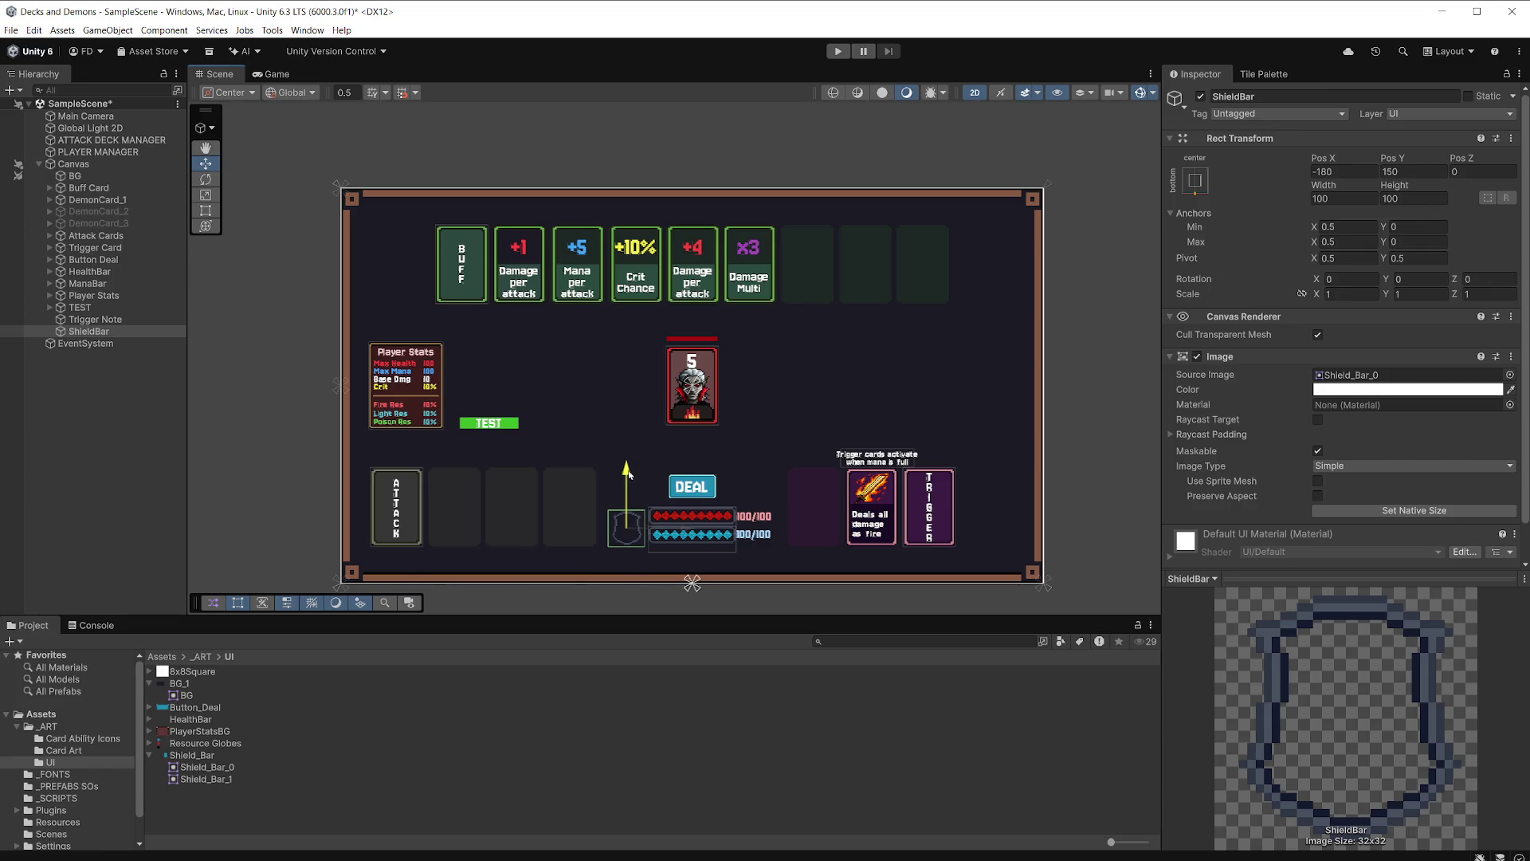
{"action": "left_click", "coordinate": [102, 332]}
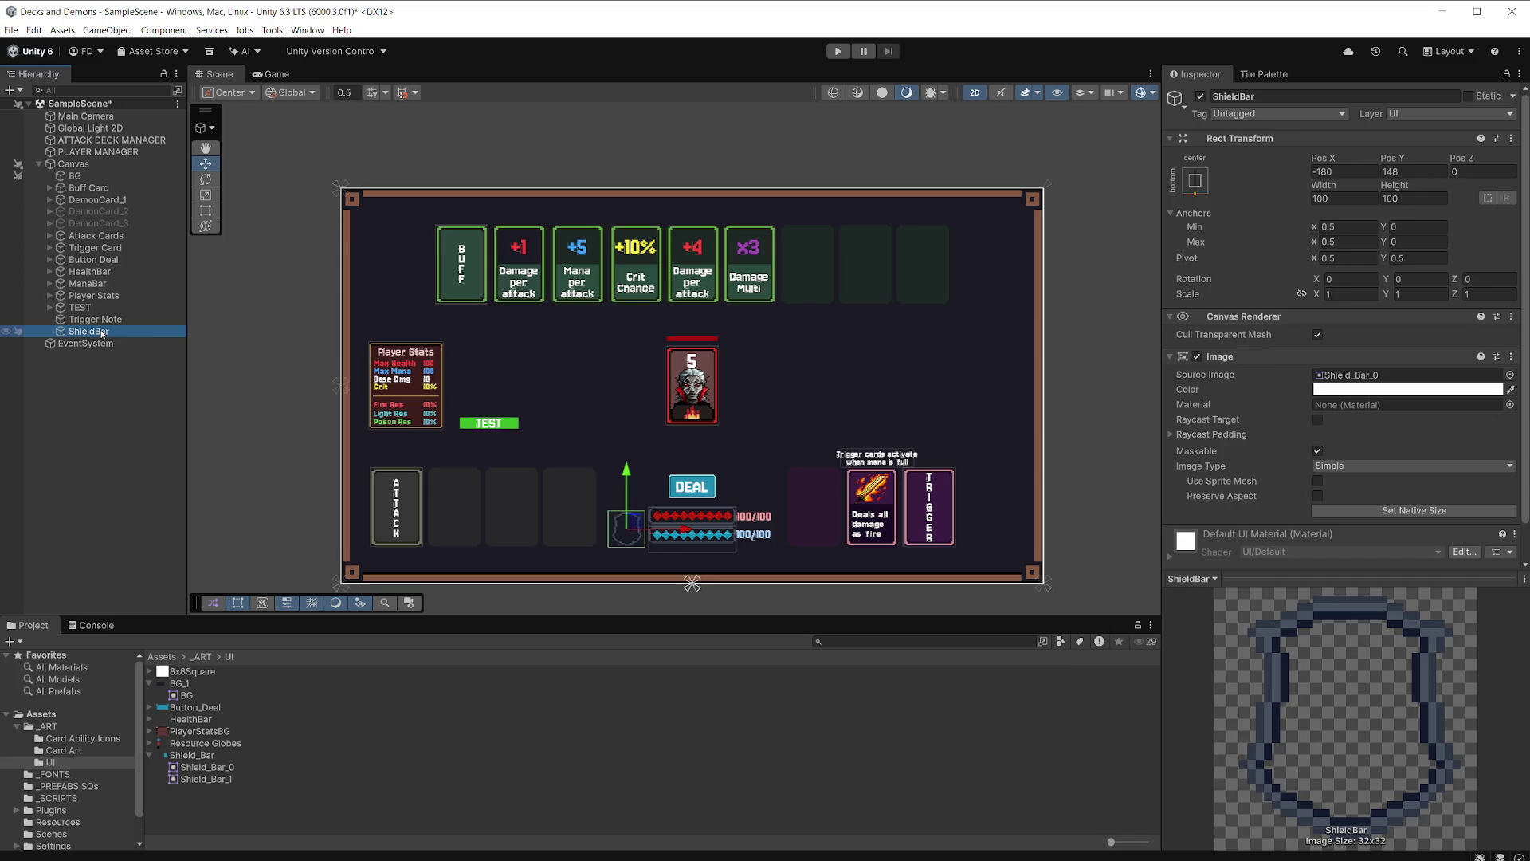
{"action": "right_click", "coordinate": [102, 333]}
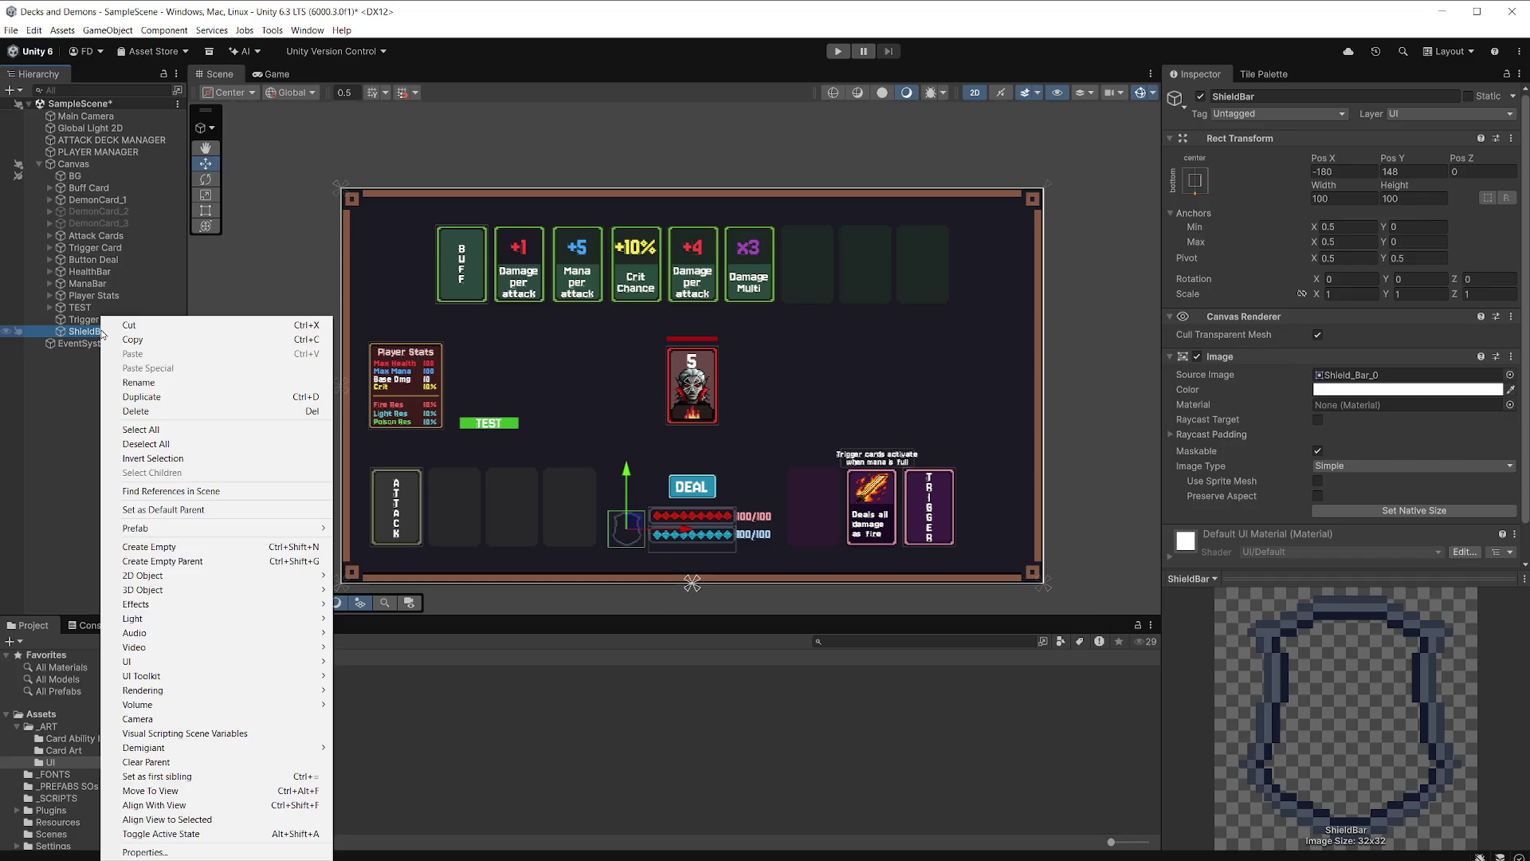
Duplicate ShieldBar and name the copy ShieldBG.
{"action": "left_click", "coordinate": [80, 336]}
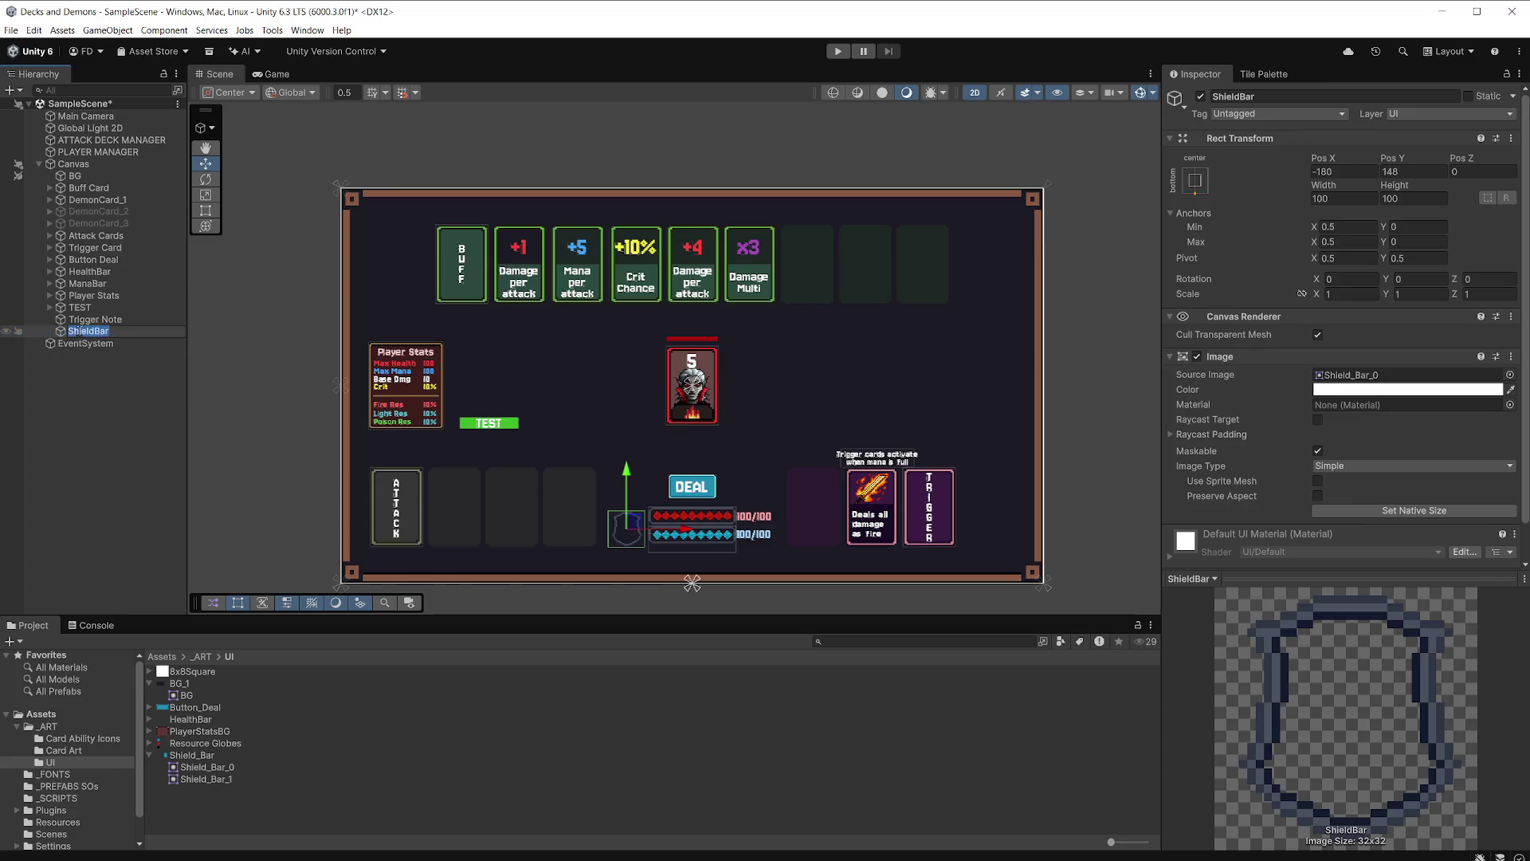
{"action": "key", "text": "ctrl+d"}
{"action": "left_click", "coordinate": [115, 344]}
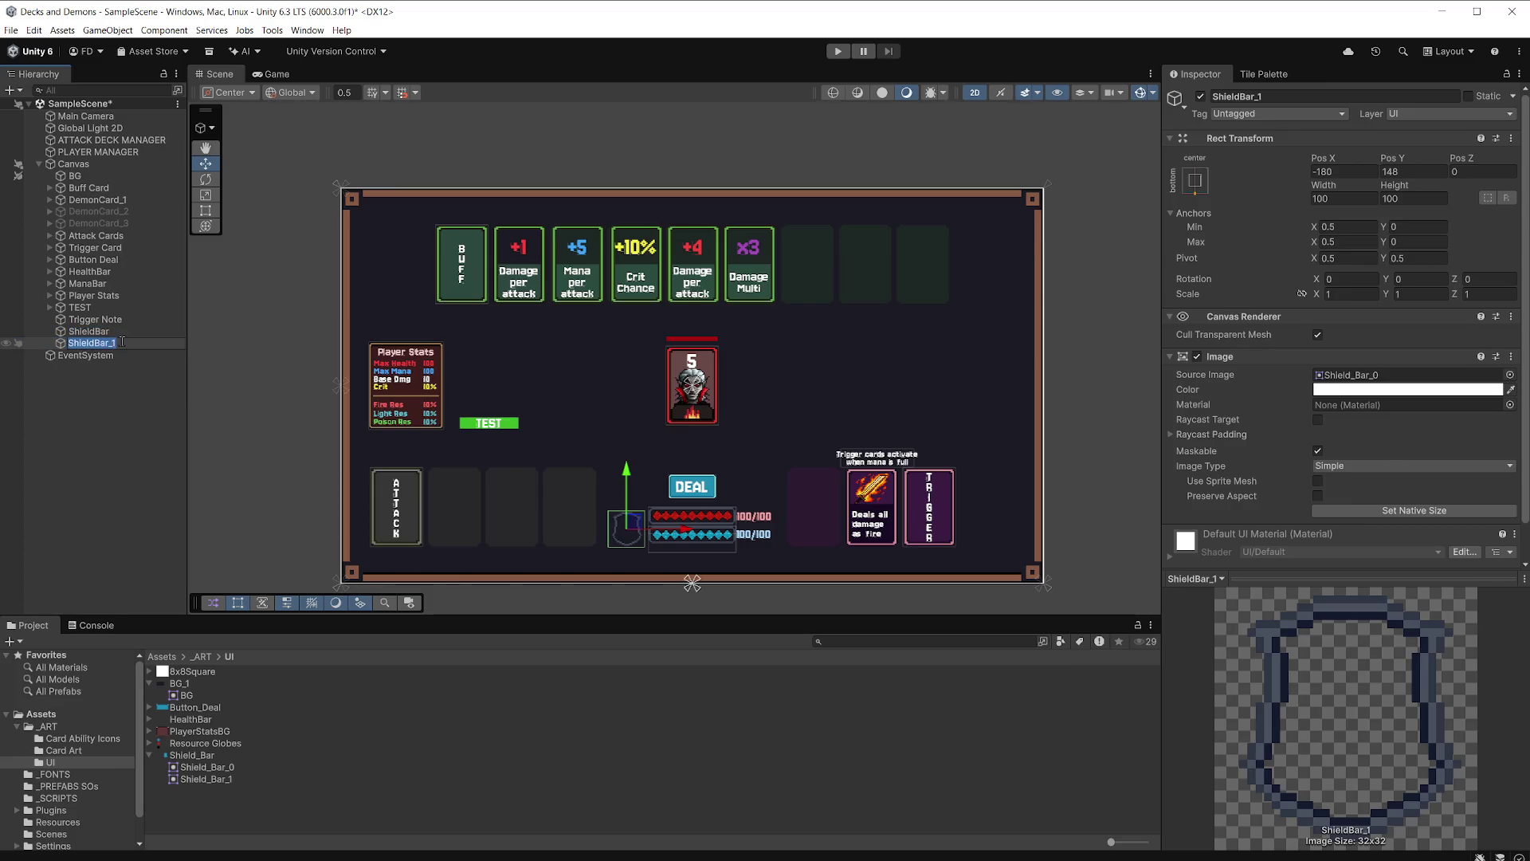
{"action": "type", "text": "Shield"}
{"action": "type", "text": "BG"}
{"action": "key", "text": "Return"}
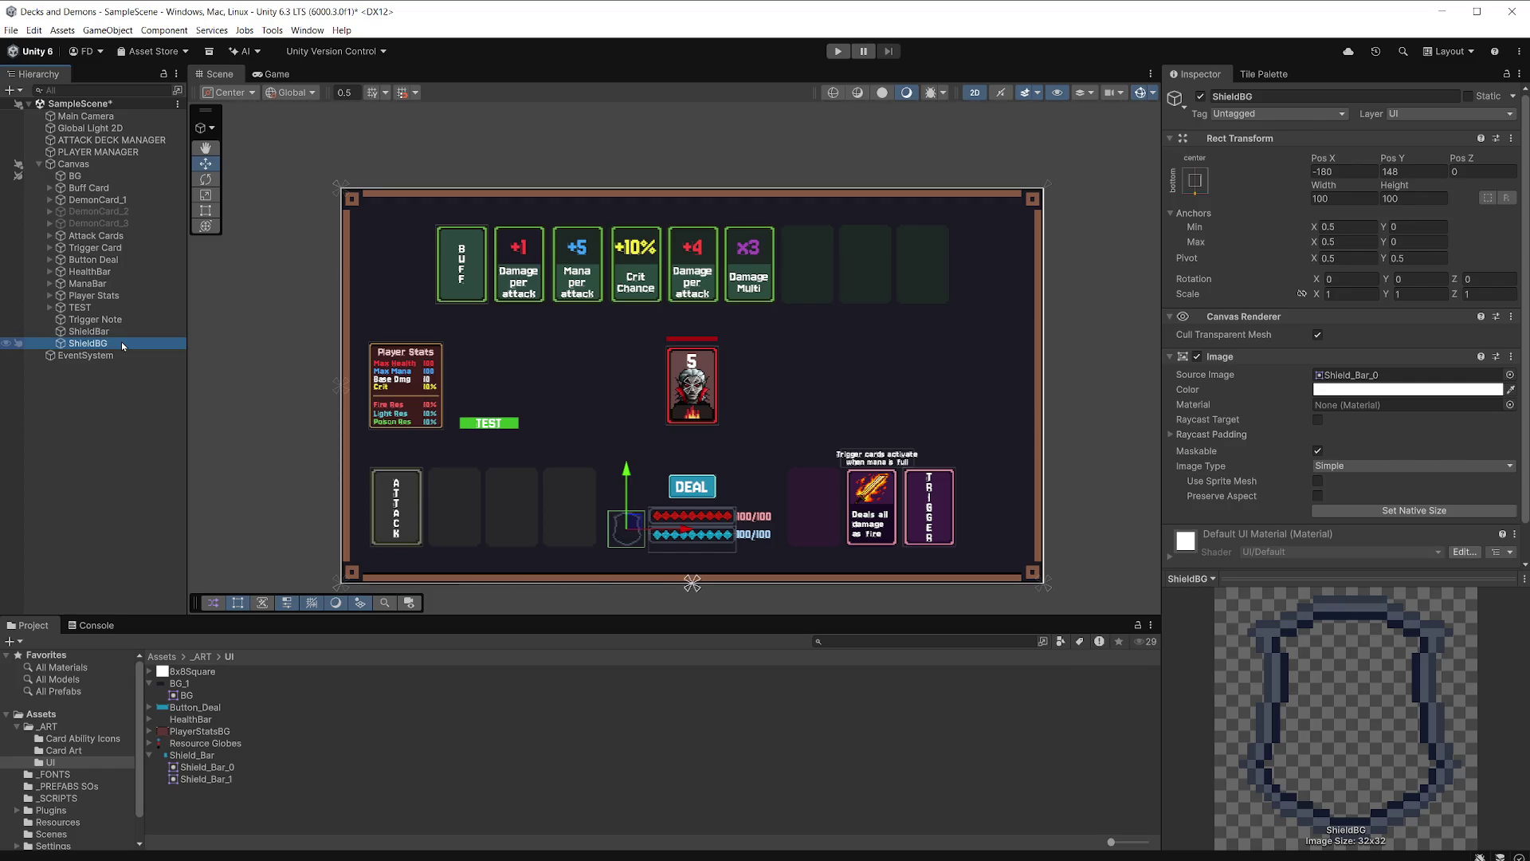
Give ShieldBG the Shield_Bar_1 sprite and a black colour.
{"action": "left_click", "coordinate": [223, 780]}
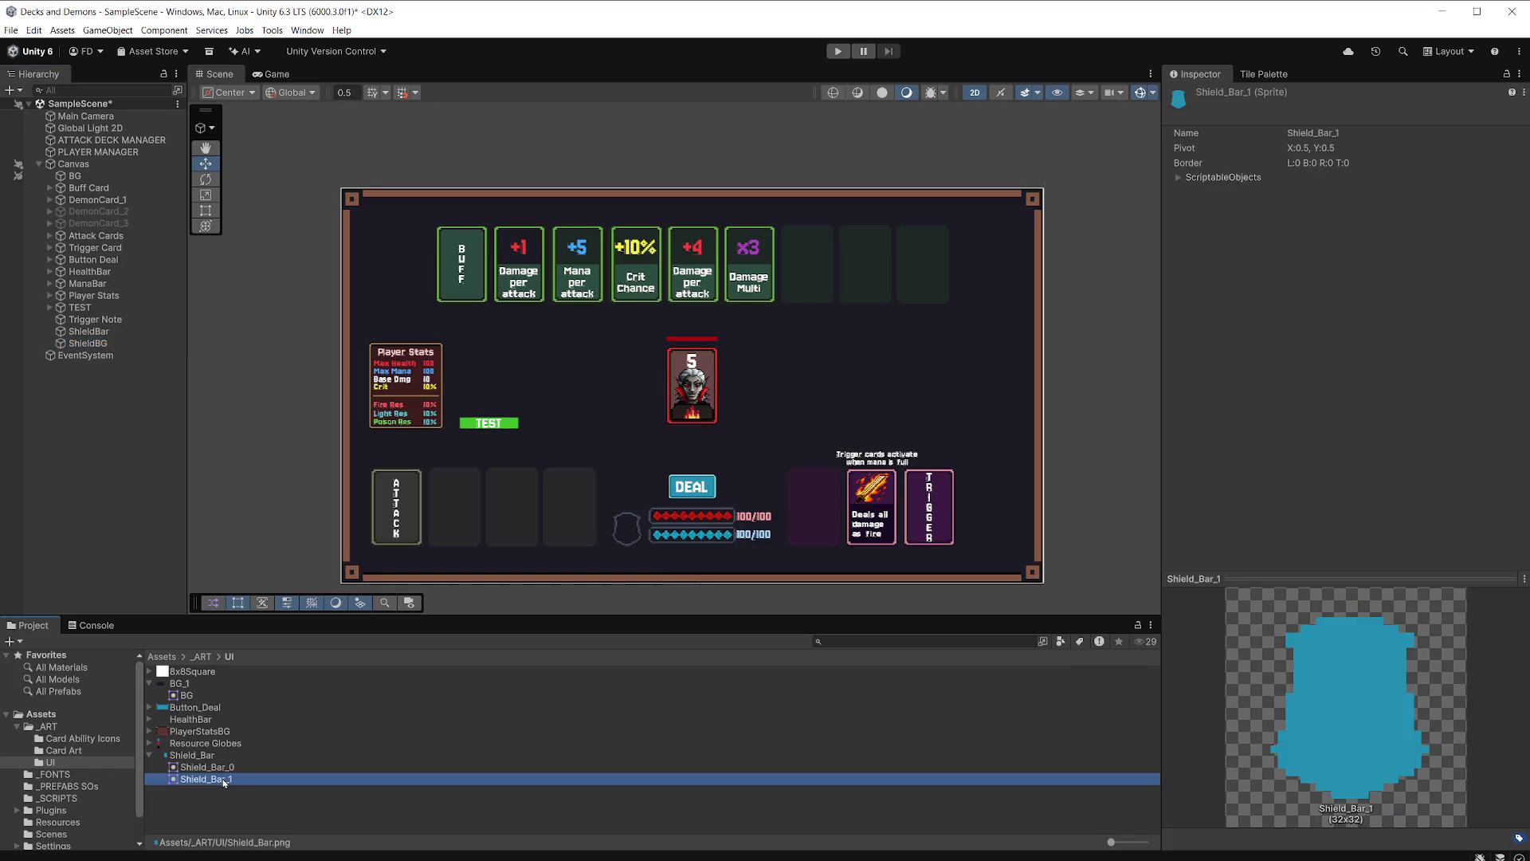
{"action": "left_click", "coordinate": [123, 344]}
{"action": "mouse_move", "coordinate": [228, 785]}
{"action": "left_mouse_down"}
{"action": "mouse_move", "coordinate": [1116, 479]}
{"action": "mouse_move", "coordinate": [1349, 378]}
{"action": "left_mouse_up"}
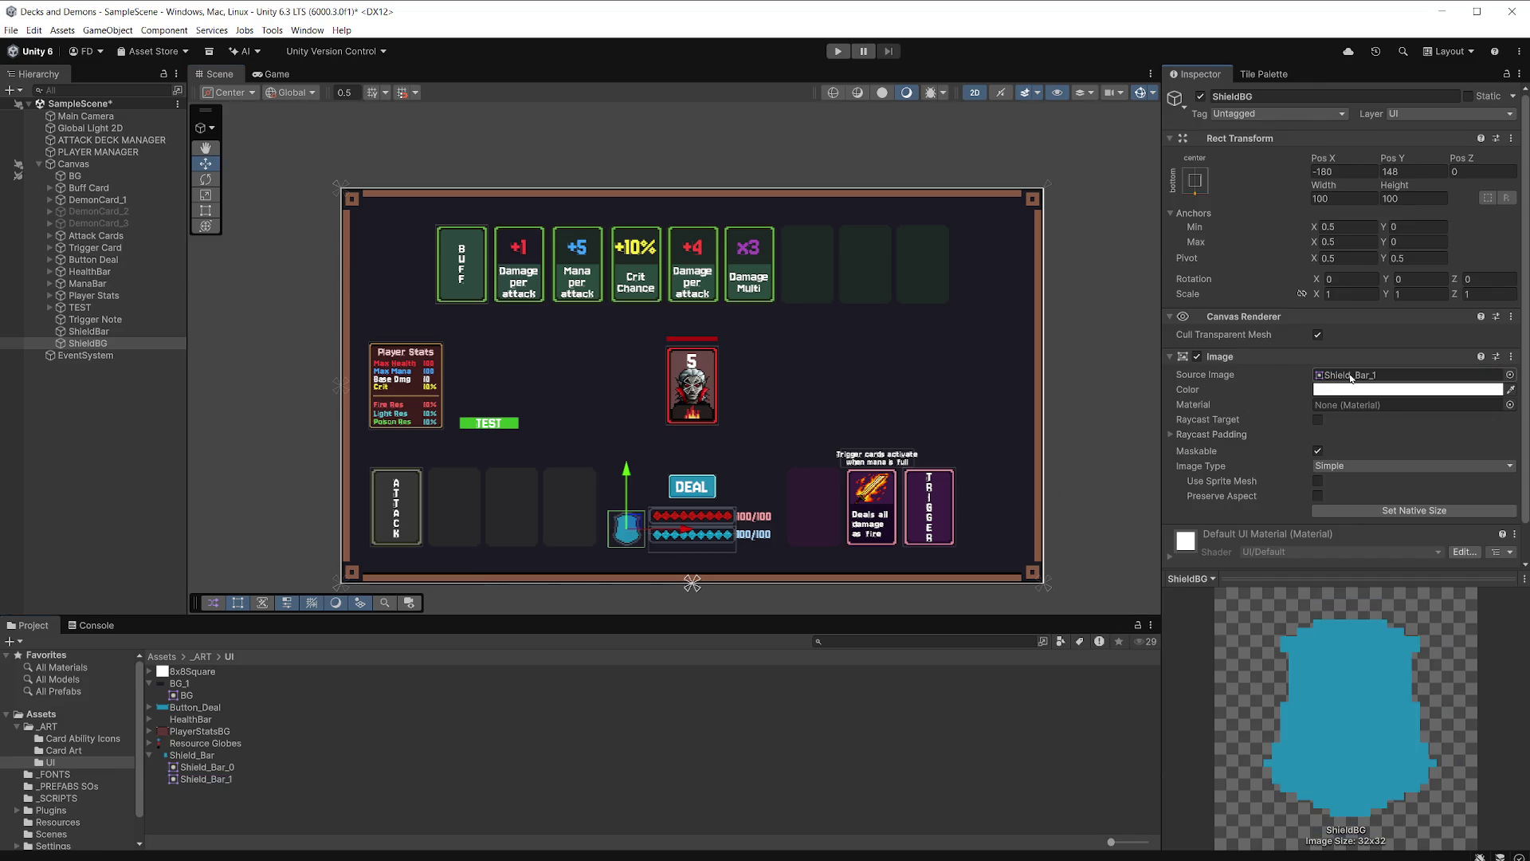
{"action": "left_click", "coordinate": [1407, 389]}
{"action": "left_click_drag", "start_coordinate": [1434, 510], "coordinate": [1434, 542]}
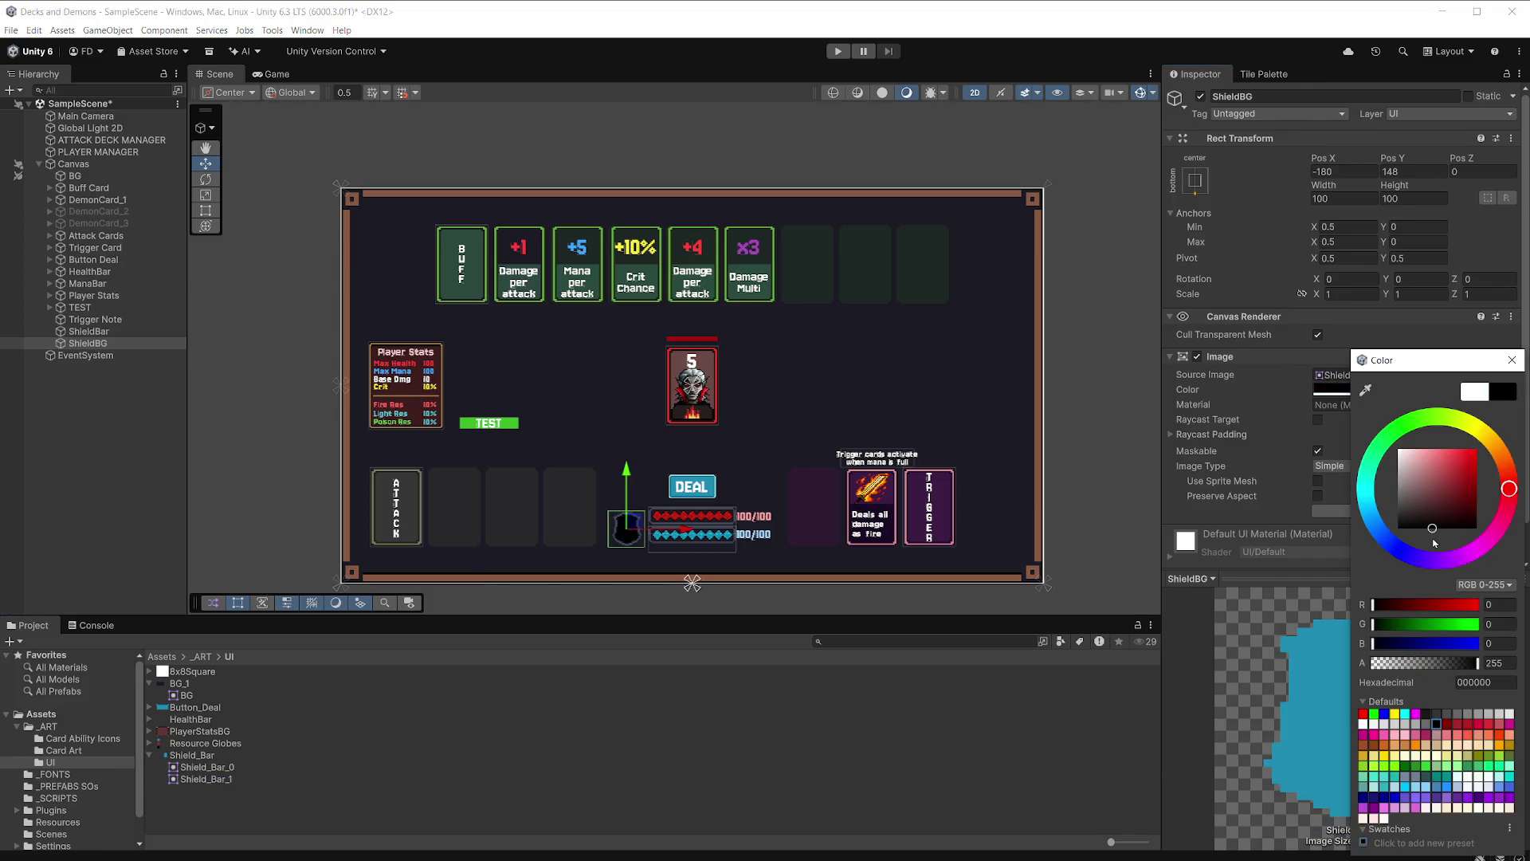
{"action": "left_click", "coordinate": [1512, 359]}
Duplicate ShieldBG and rename the copy ShieldBlueFill.
{"action": "left_click", "coordinate": [113, 349]}
{"action": "key", "text": "ctrl+d"}
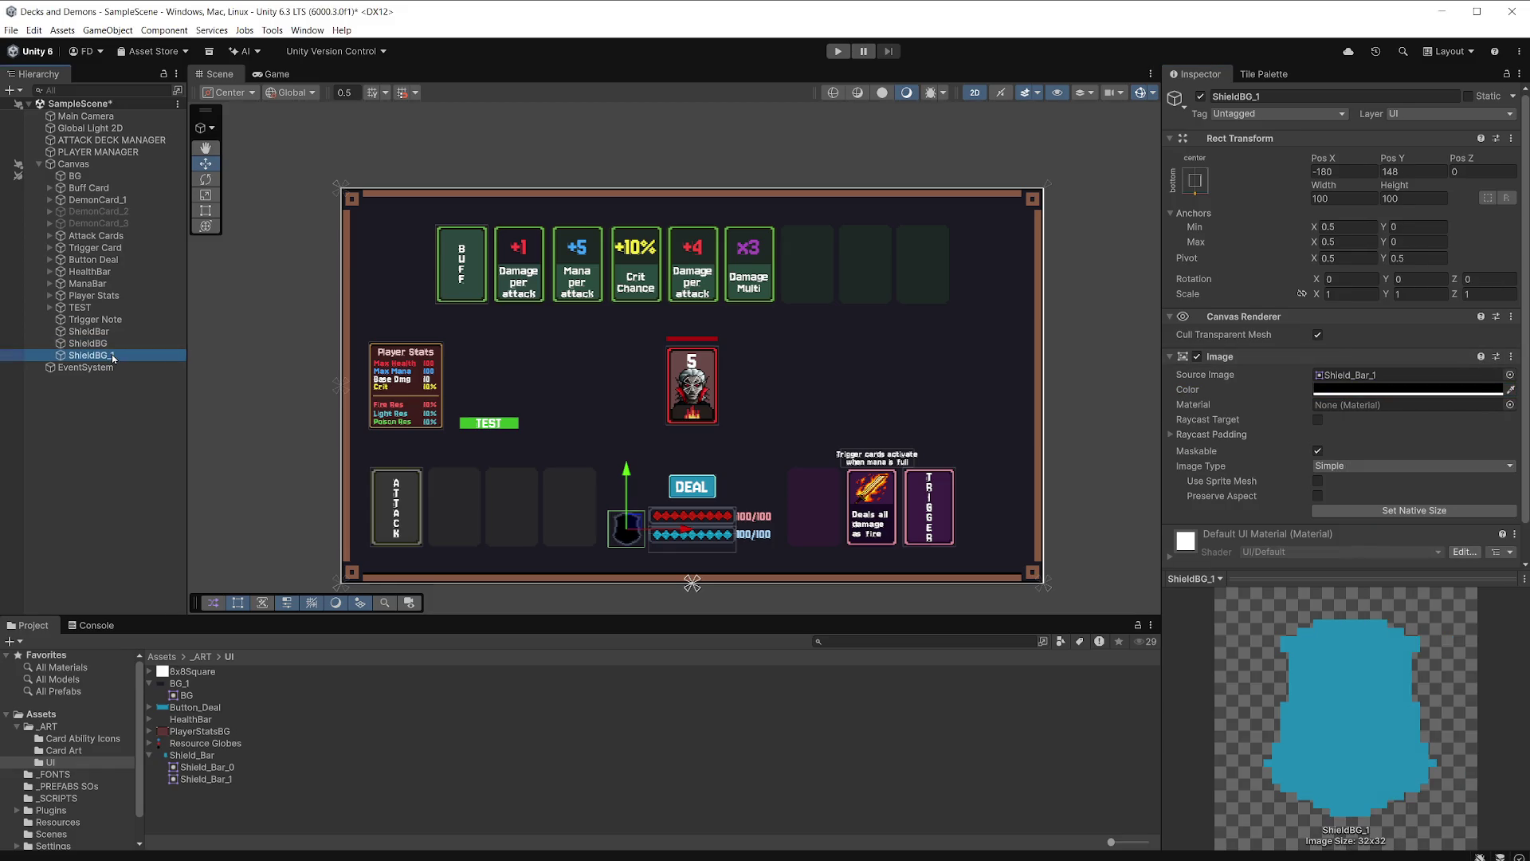
{"action": "key", "text": "Right"}
{"action": "key", "text": "Left"}
{"action": "key", "text": "Left"}
{"action": "key", "text": "Left"}
{"action": "key", "text": "shift+Right"}
{"action": "key", "text": "shift+Right"}
{"action": "key", "text": "shift+Right"}
{"action": "type", "text": "BlueFil"}
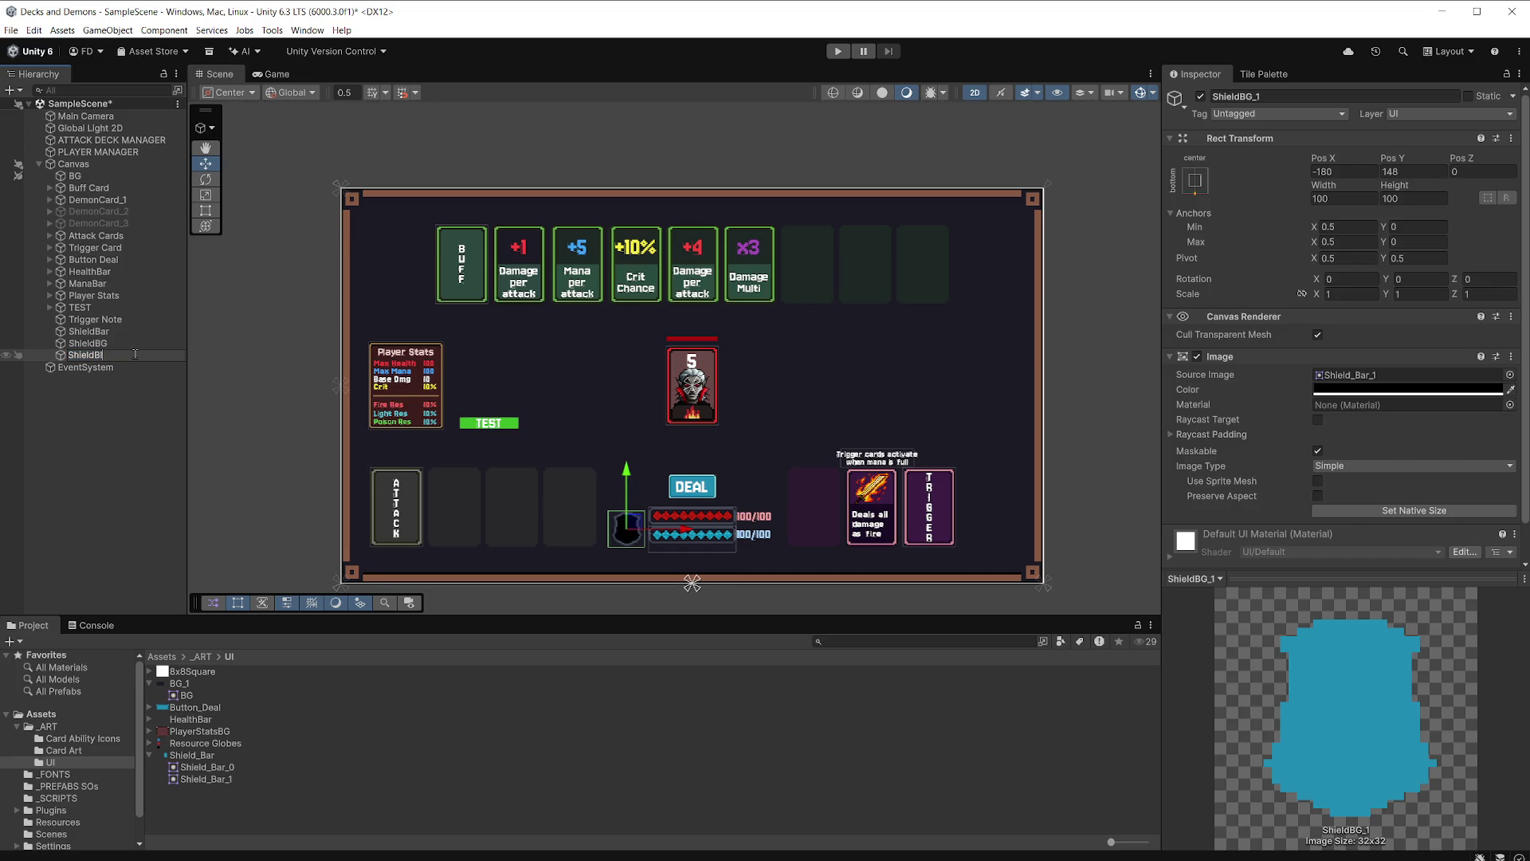
{"action": "key", "text": "Return"}
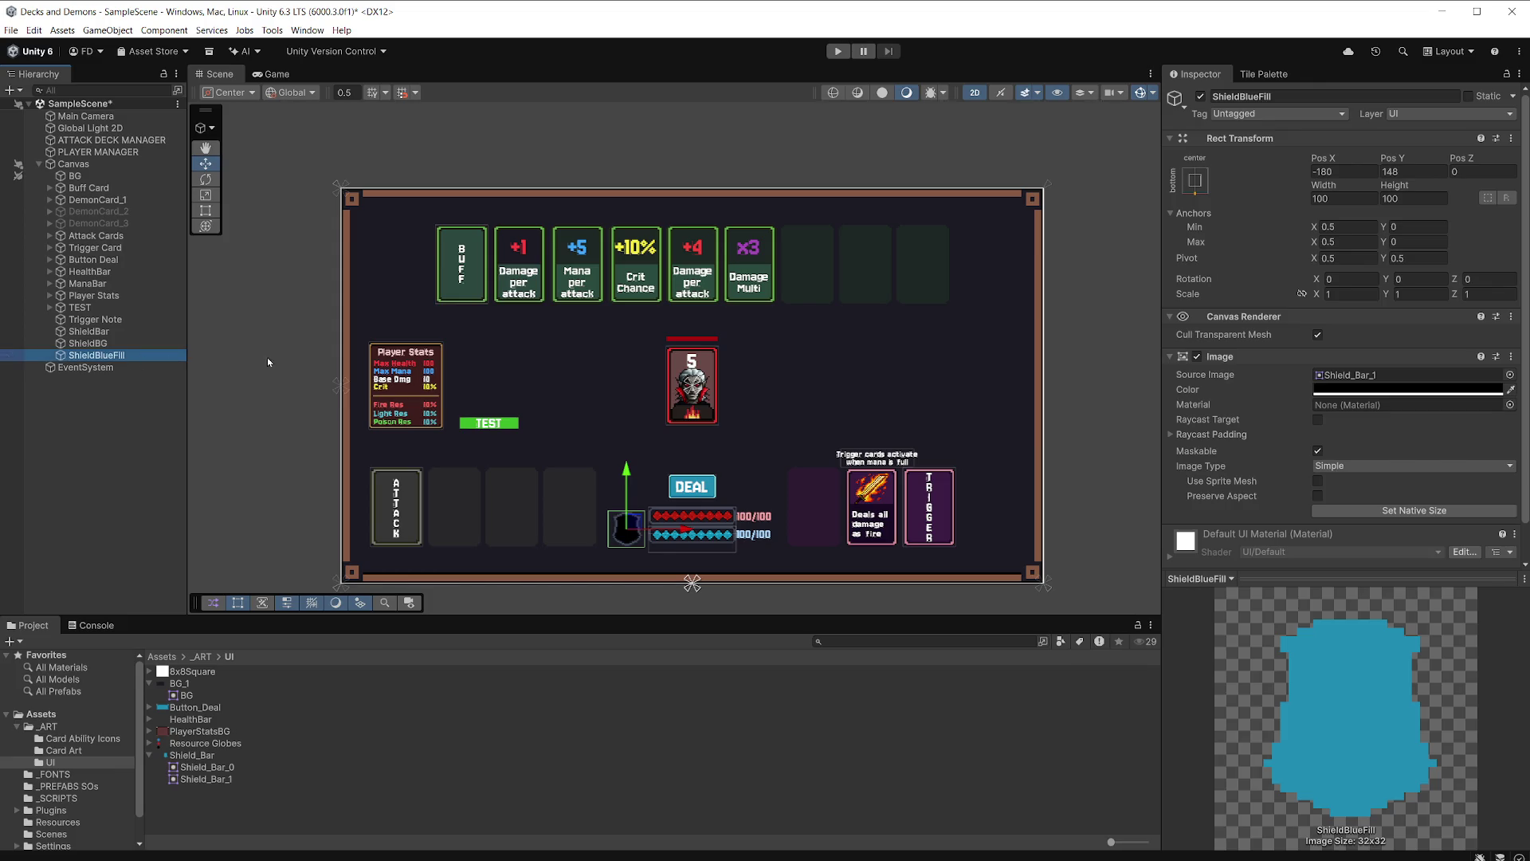
Give ShieldBlueFill the Shield_Bar_1 sprite in white, then save the scene.
{"action": "mouse_move", "coordinate": [223, 778]}
{"action": "left_mouse_down"}
{"action": "mouse_move", "coordinate": [557, 717]}
{"action": "mouse_move", "coordinate": [1195, 478]}
{"action": "mouse_move", "coordinate": [1407, 379]}
{"action": "left_mouse_up"}
{"action": "left_click", "coordinate": [1406, 389]}
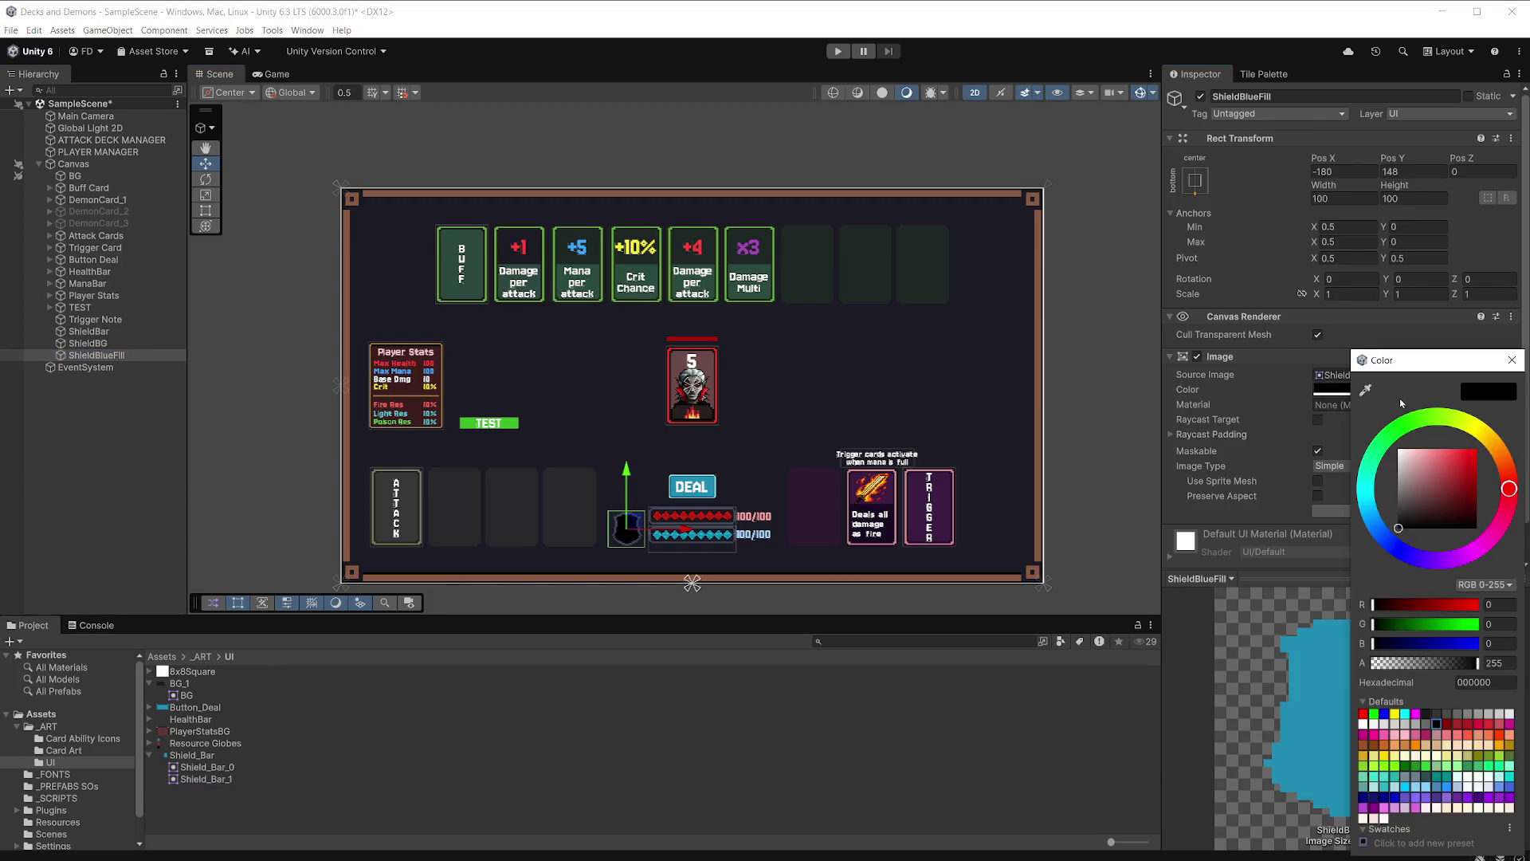
{"action": "left_click_drag", "start_coordinate": [1402, 454], "coordinate": [1366, 428]}
{"action": "left_click", "coordinate": [1512, 360]}
{"action": "key", "text": "ctrl+s"}
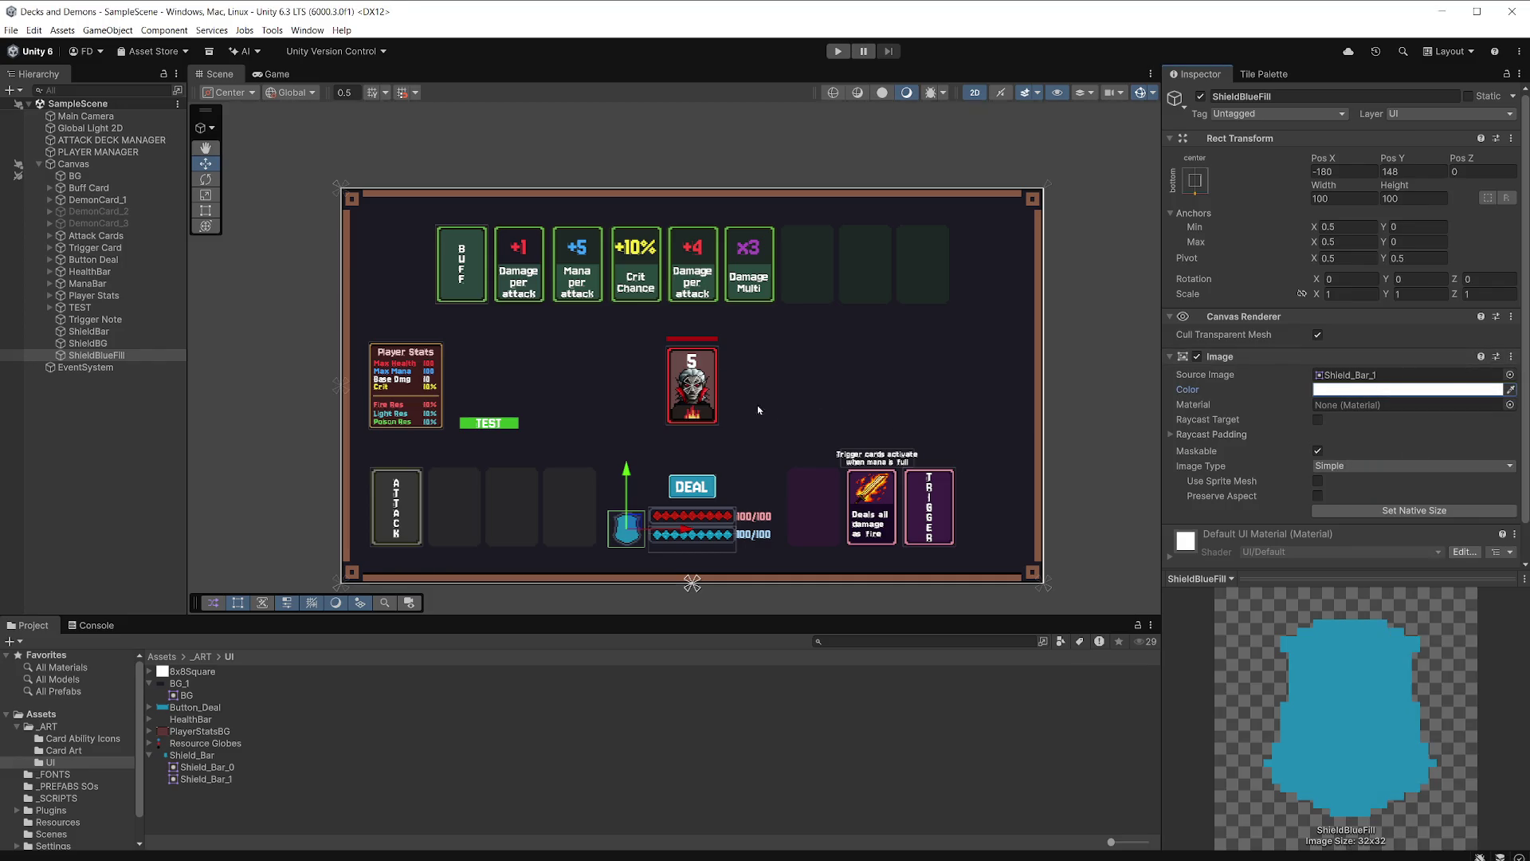
{"action": "scroll", "coordinate": [700, 520], "scroll_direction": "up", "scroll_amount": 5}
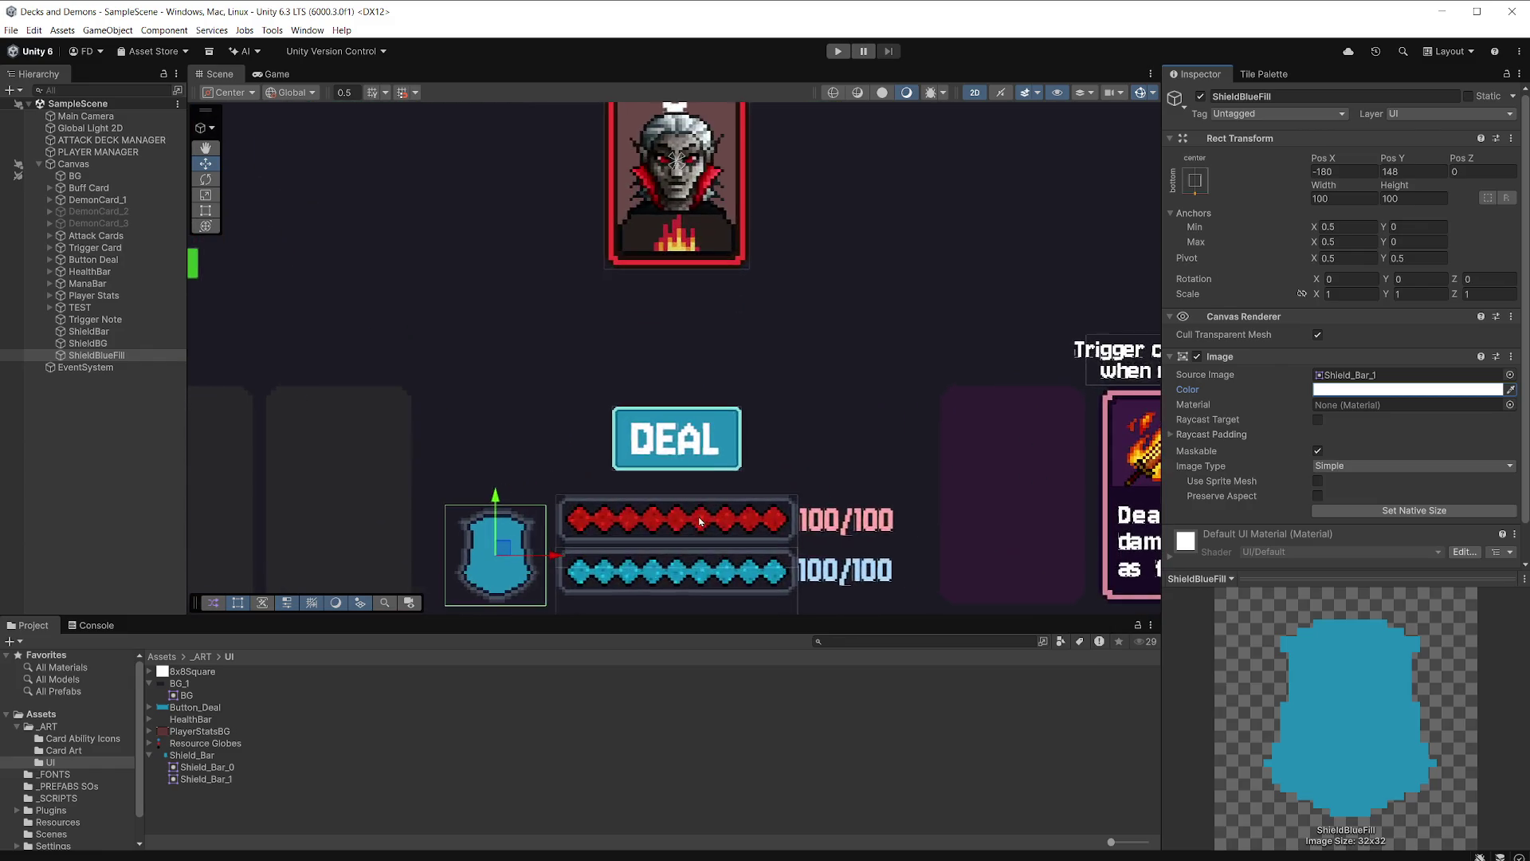
Set ShieldBlueFill's Image Type to Filled with Vertical fill from Bottom, testing the Fill Amount slider.
{"action": "left_click_drag", "start_coordinate": [515, 318], "coordinate": [542, 176]}
{"action": "scroll", "coordinate": [509, 416], "scroll_direction": "up", "scroll_amount": 2}
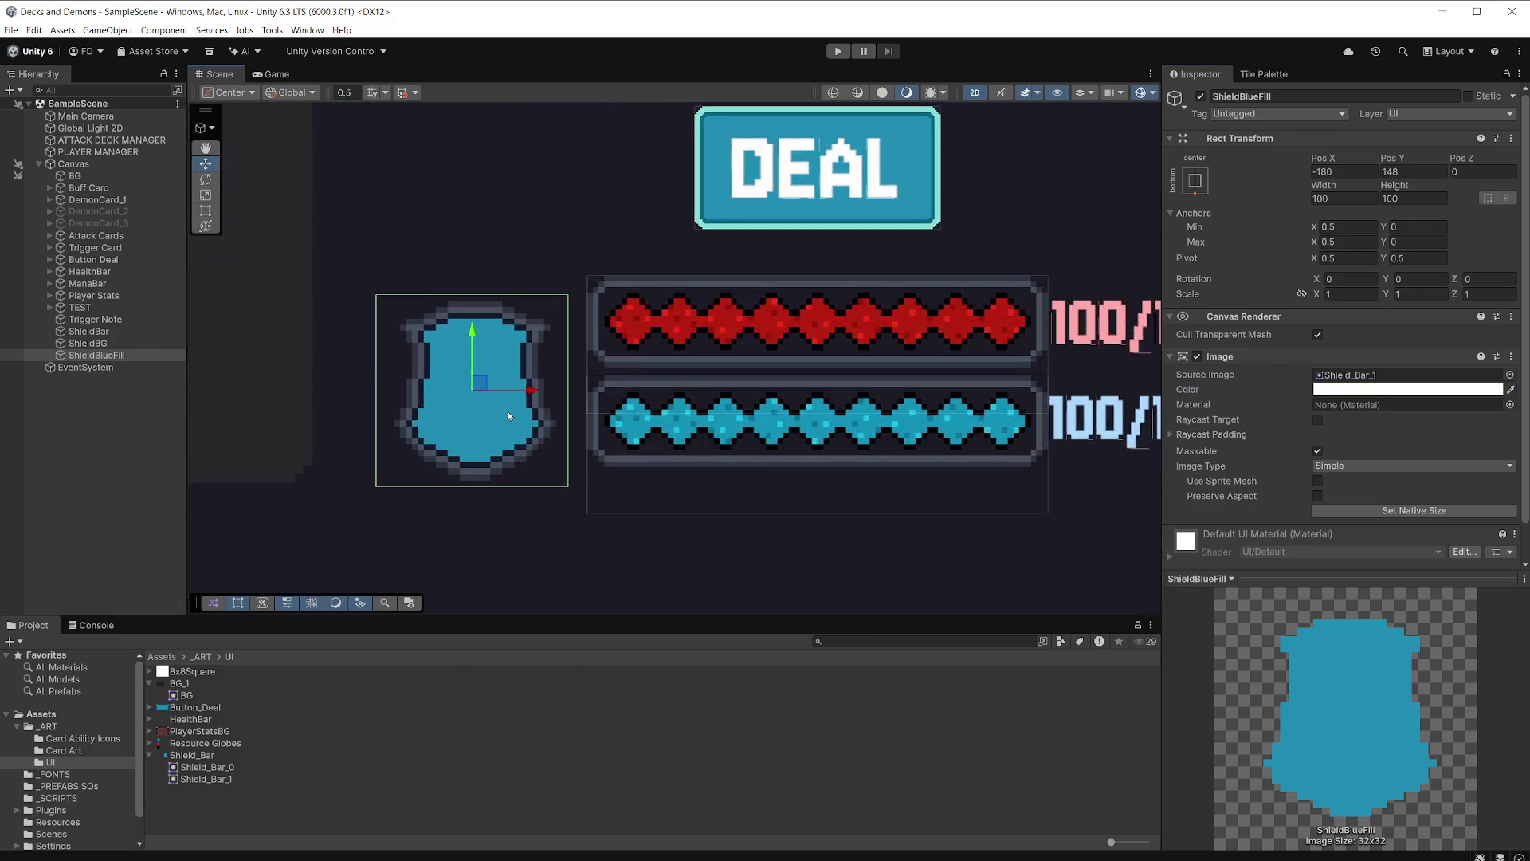
{"action": "scroll", "coordinate": [509, 415], "scroll_direction": "up", "scroll_amount": 3}
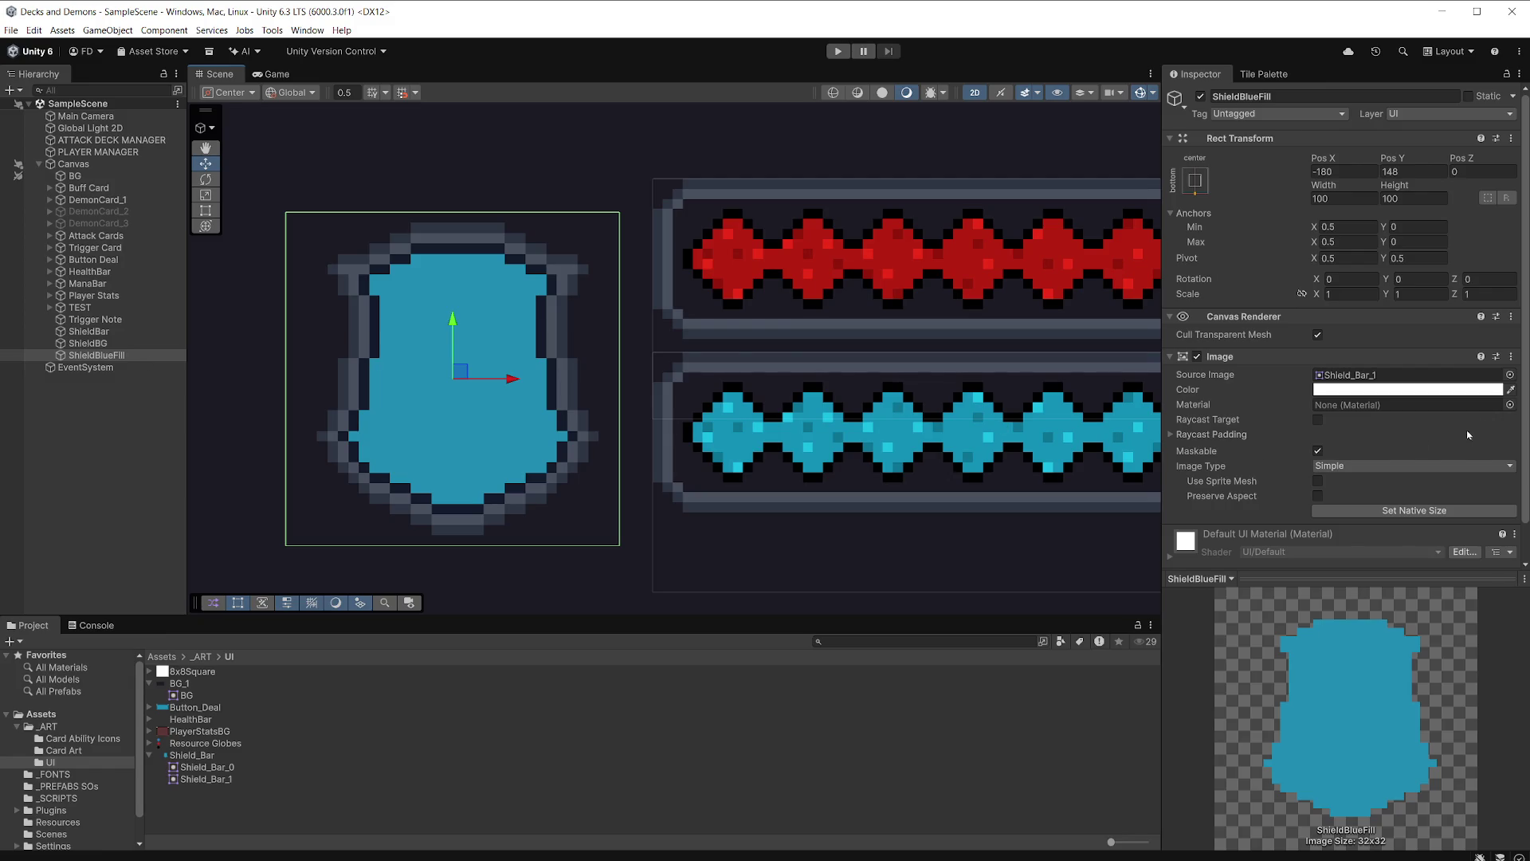
{"action": "scroll", "coordinate": [1468, 434], "scroll_direction": "down", "scroll_amount": 2}
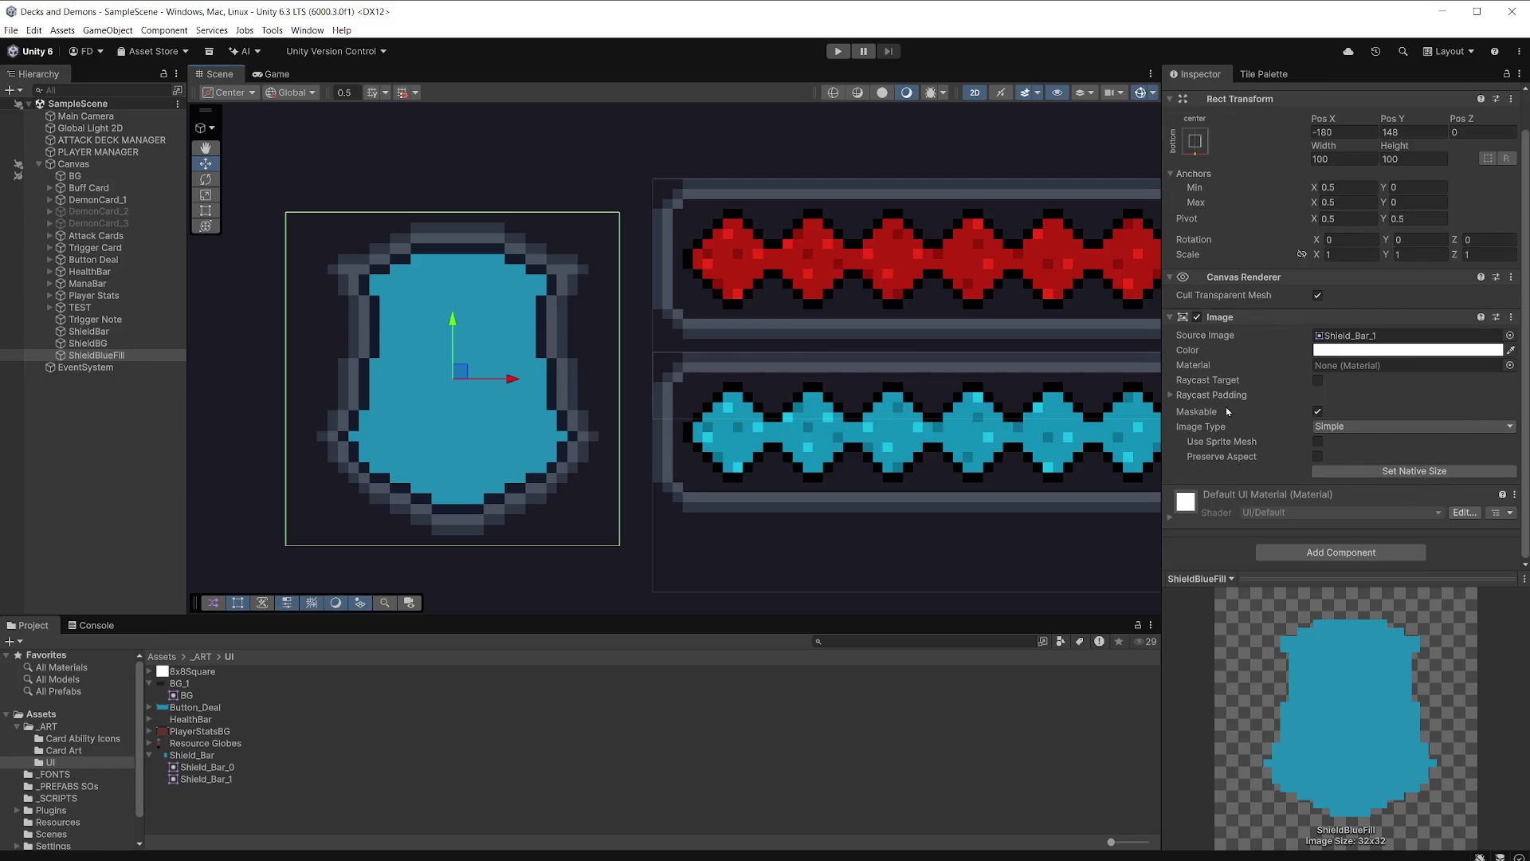
{"action": "left_click", "coordinate": [1355, 427]}
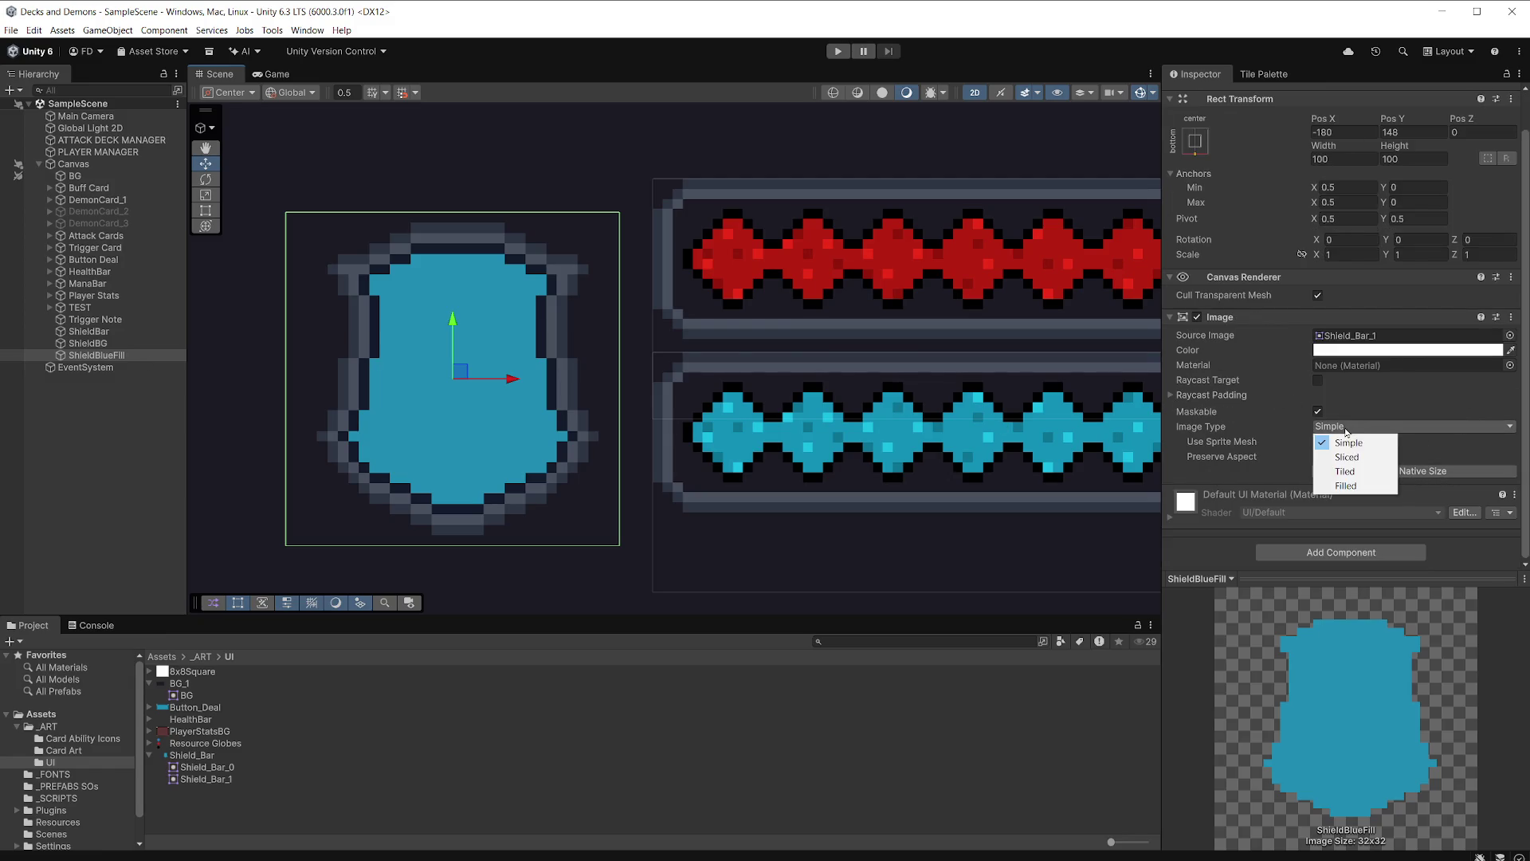
{"action": "left_click", "coordinate": [1358, 485]}
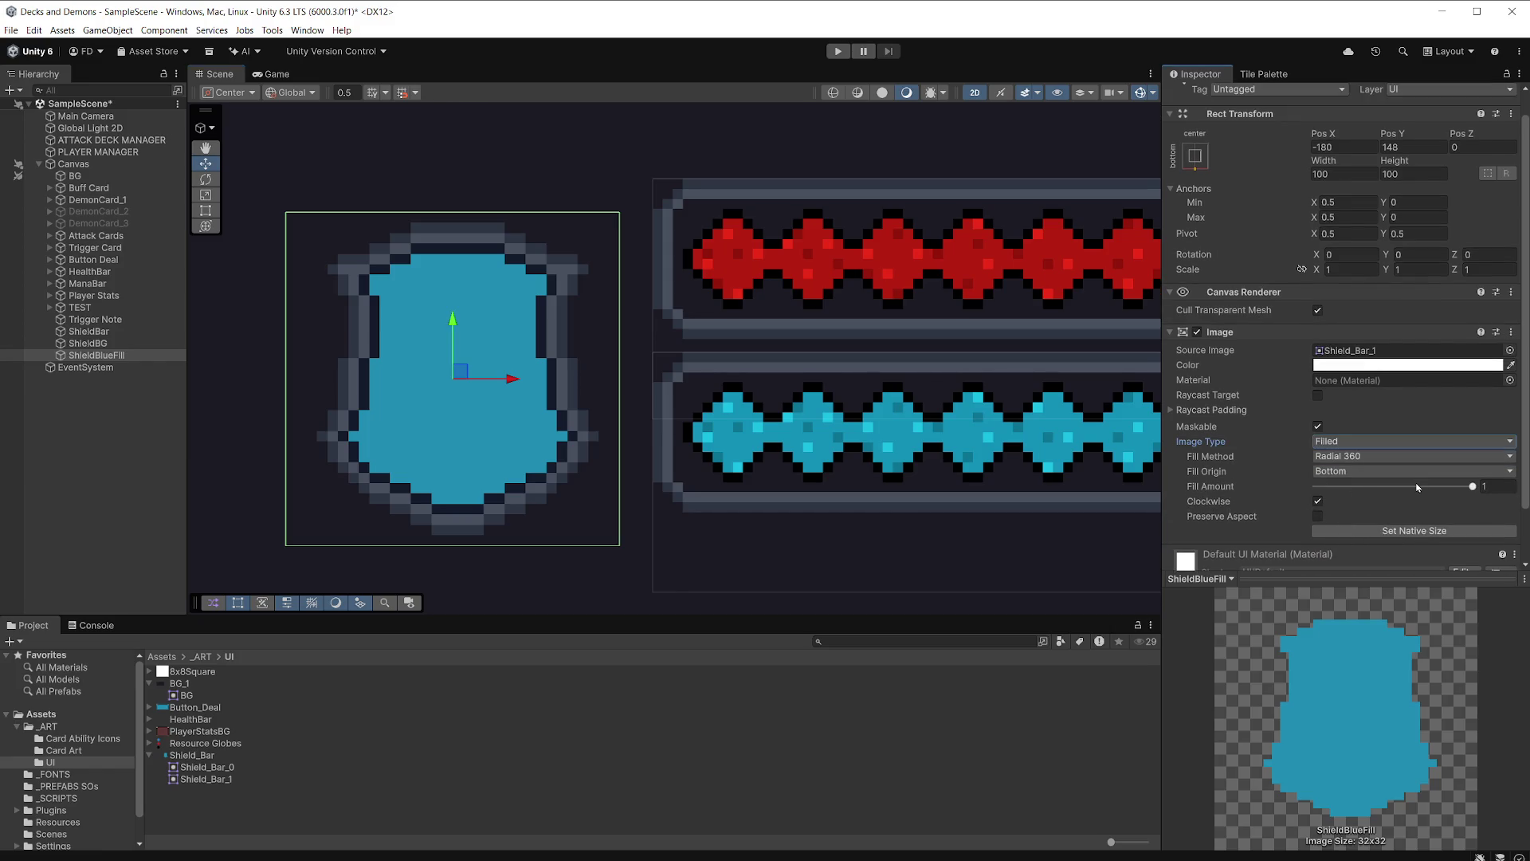
{"action": "mouse_move", "coordinate": [1472, 486]}
{"action": "left_mouse_down"}
{"action": "mouse_move", "coordinate": [1430, 487]}
{"action": "mouse_move", "coordinate": [1490, 465]}
{"action": "left_mouse_up"}
{"action": "left_click", "coordinate": [1422, 458]}
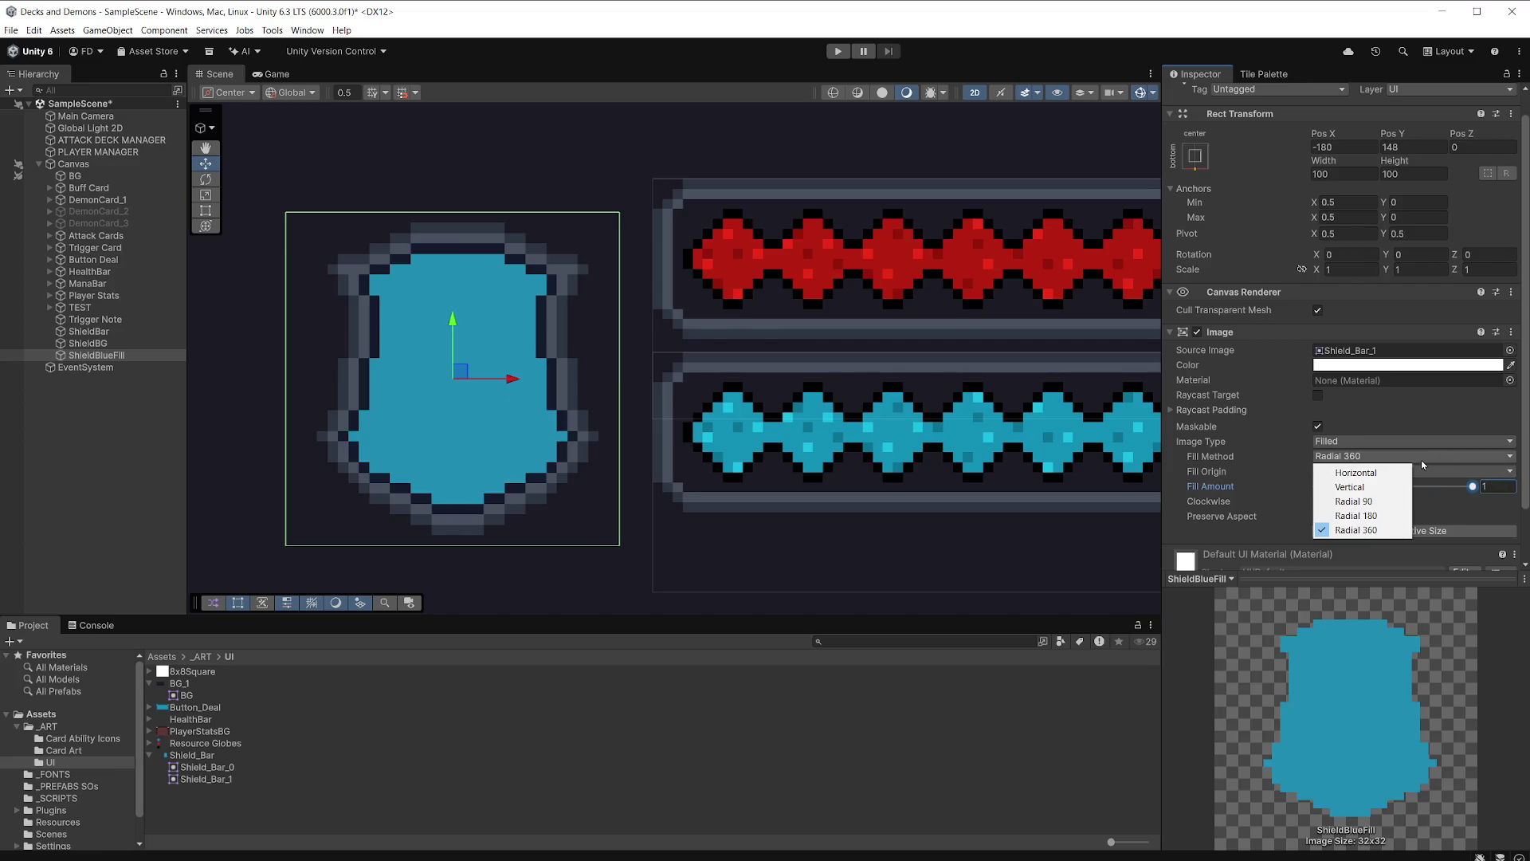
{"action": "left_click", "coordinate": [1367, 487]}
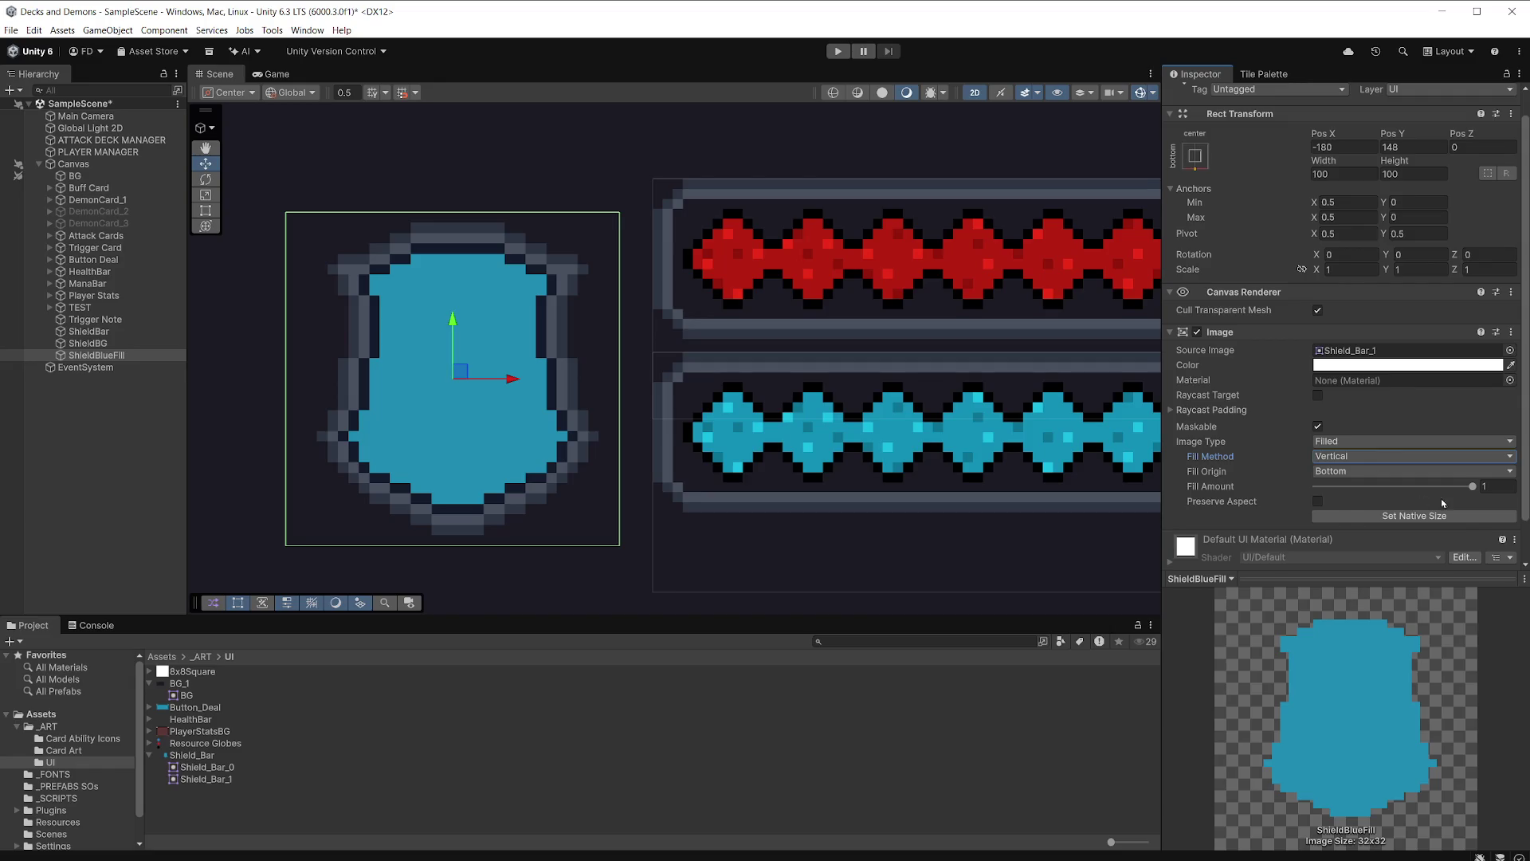
{"action": "mouse_move", "coordinate": [1472, 487]}
{"action": "left_mouse_down"}
{"action": "mouse_move", "coordinate": [1329, 508]}
{"action": "mouse_move", "coordinate": [1487, 503]}
{"action": "left_mouse_up"}
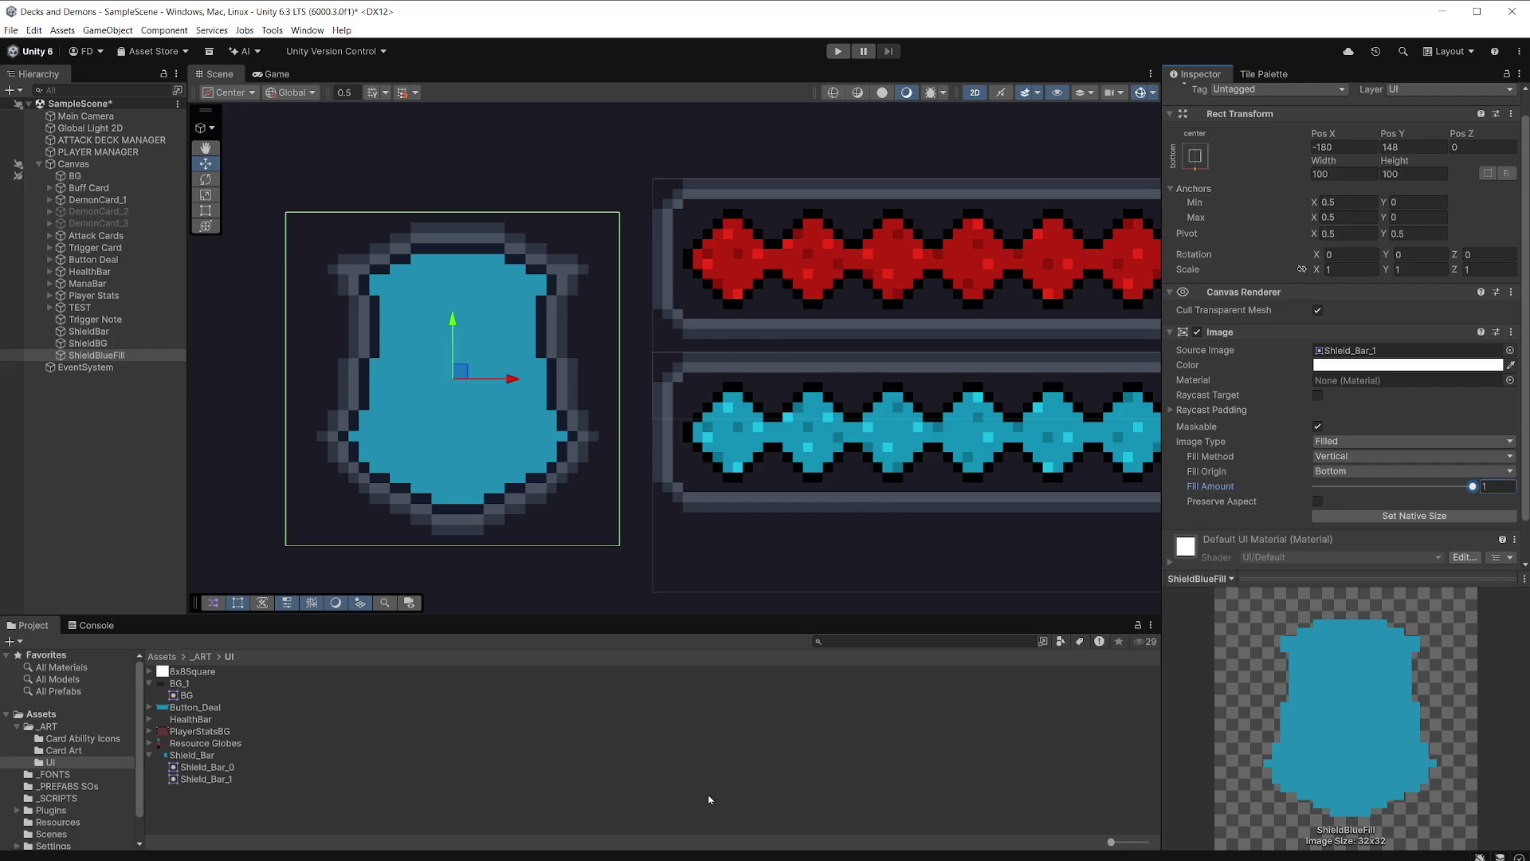
{"action": "key", "text": "alt+Tab"}
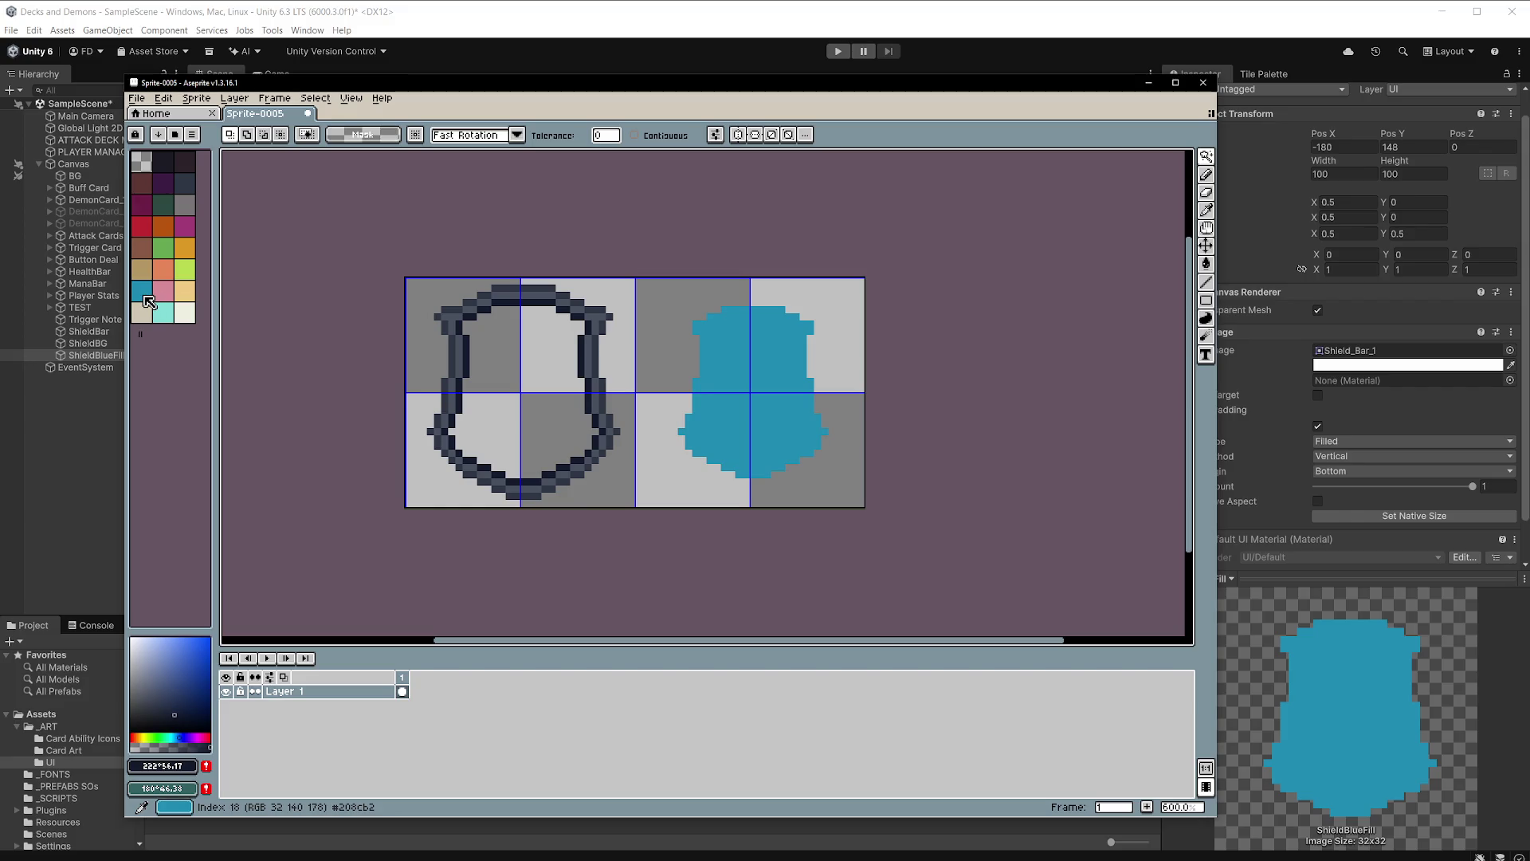
Close the Sprite-0005 sketch in Aseprite without saving its changes.
{"action": "left_click", "coordinate": [148, 301]}
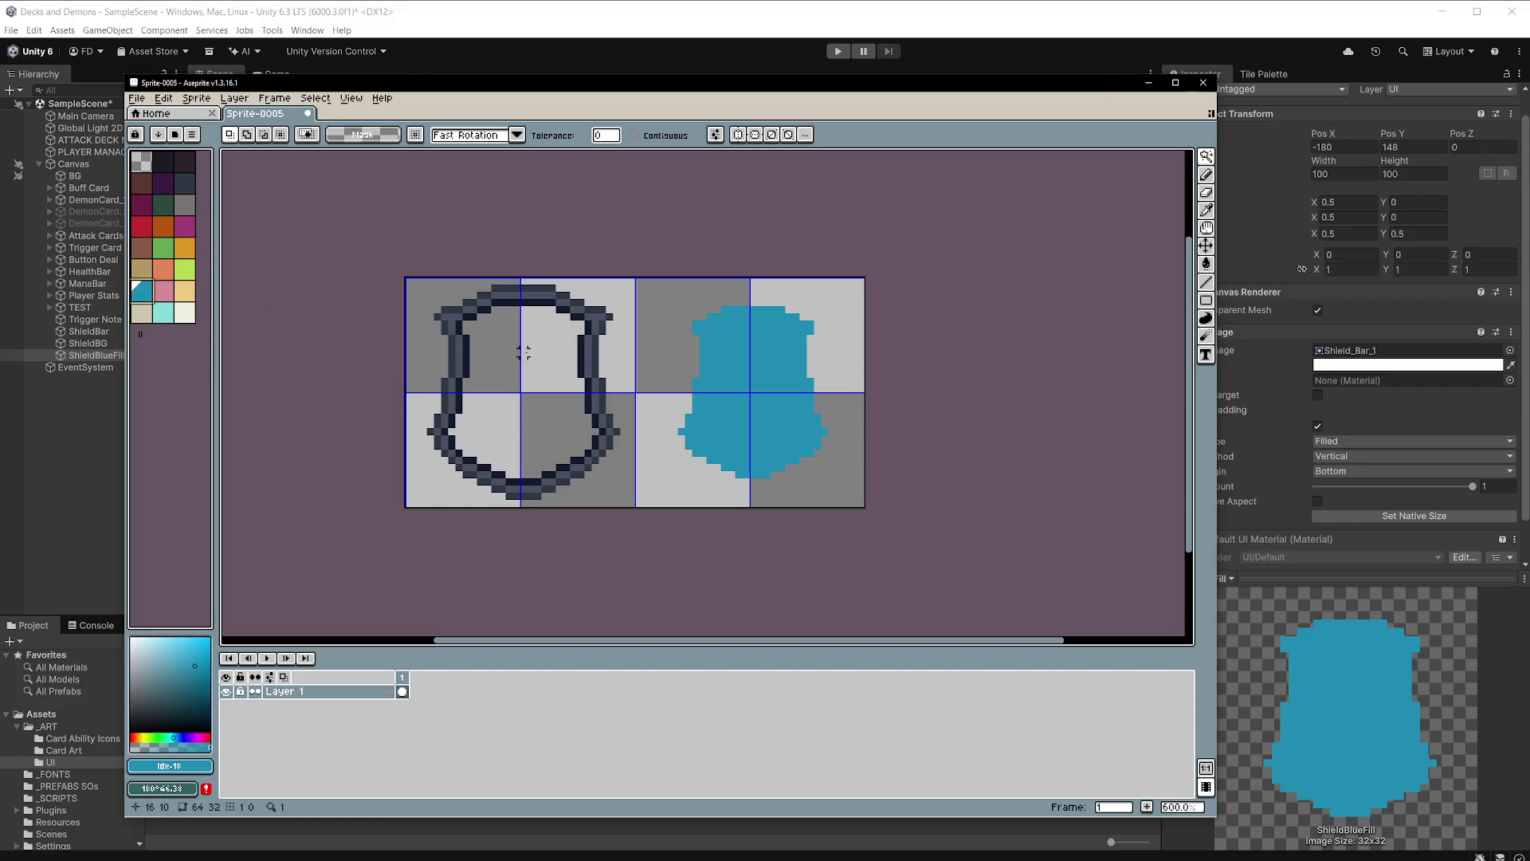
{"action": "key", "text": "g"}
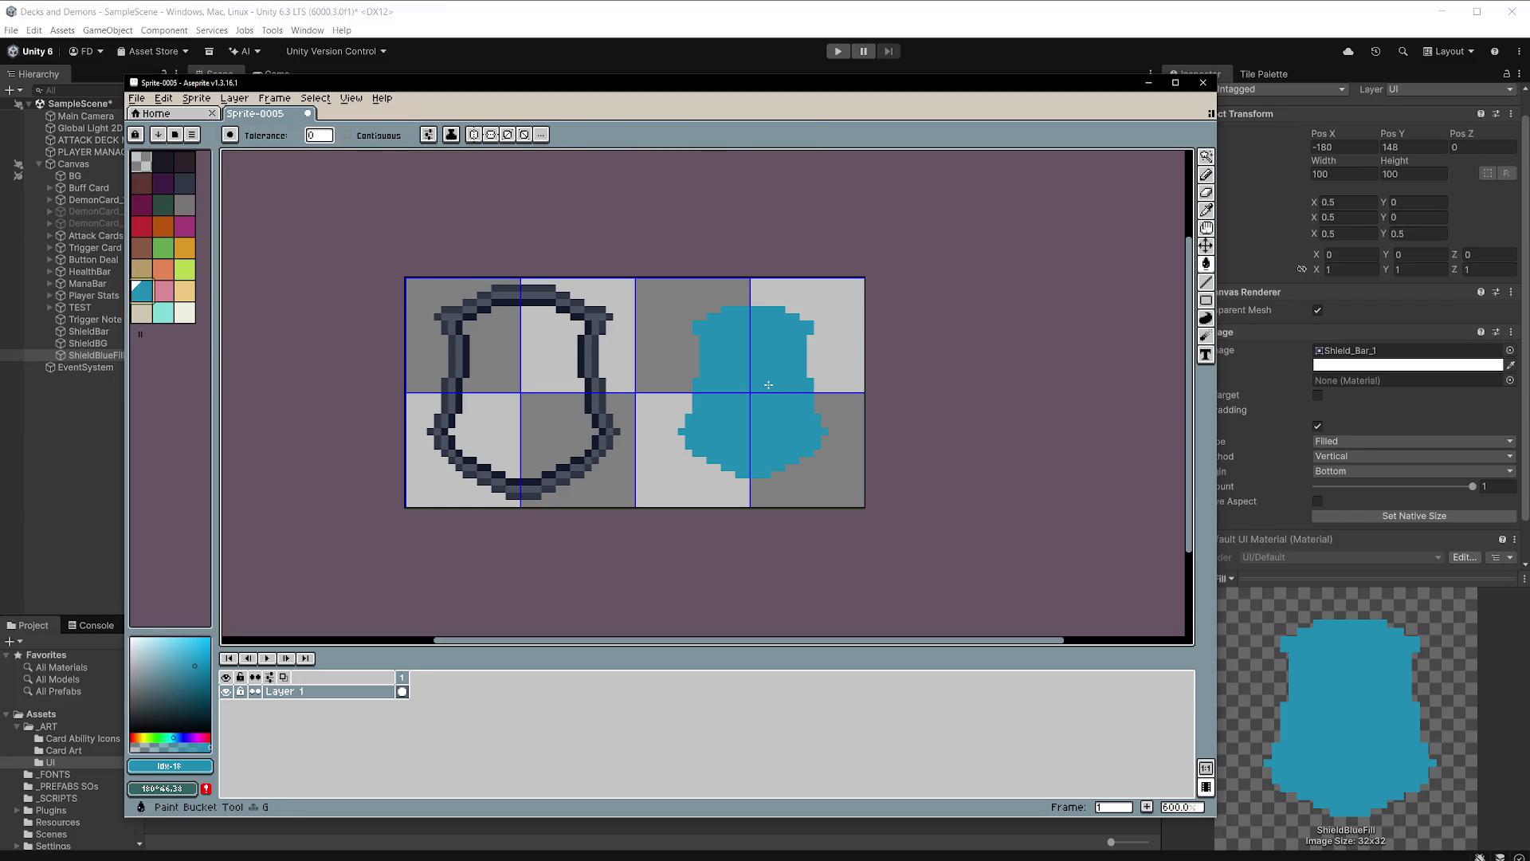
{"action": "left_click", "coordinate": [314, 117]}
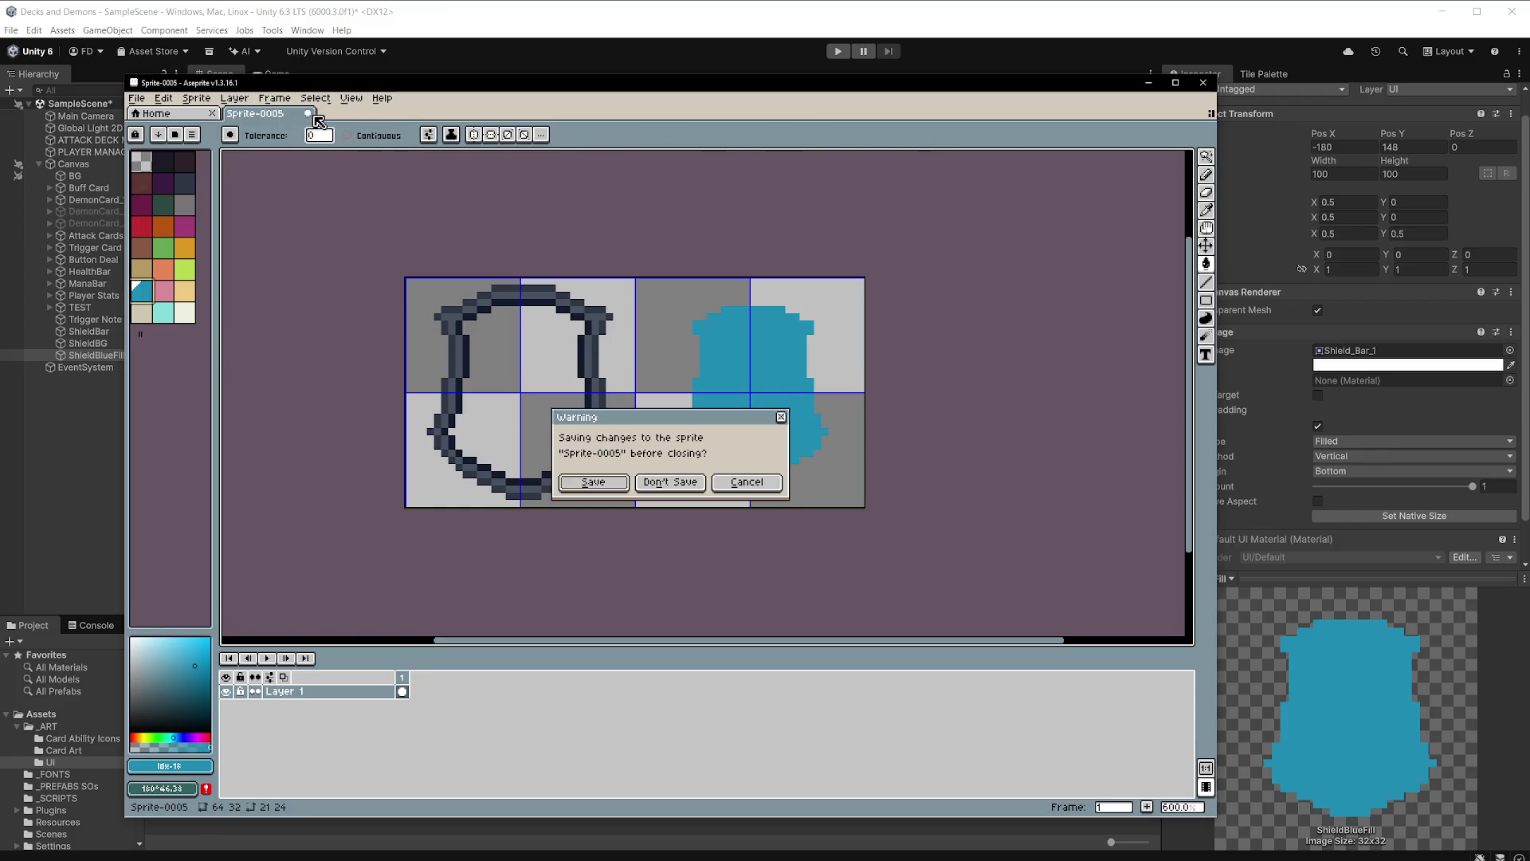
{"action": "left_click", "coordinate": [670, 482]}
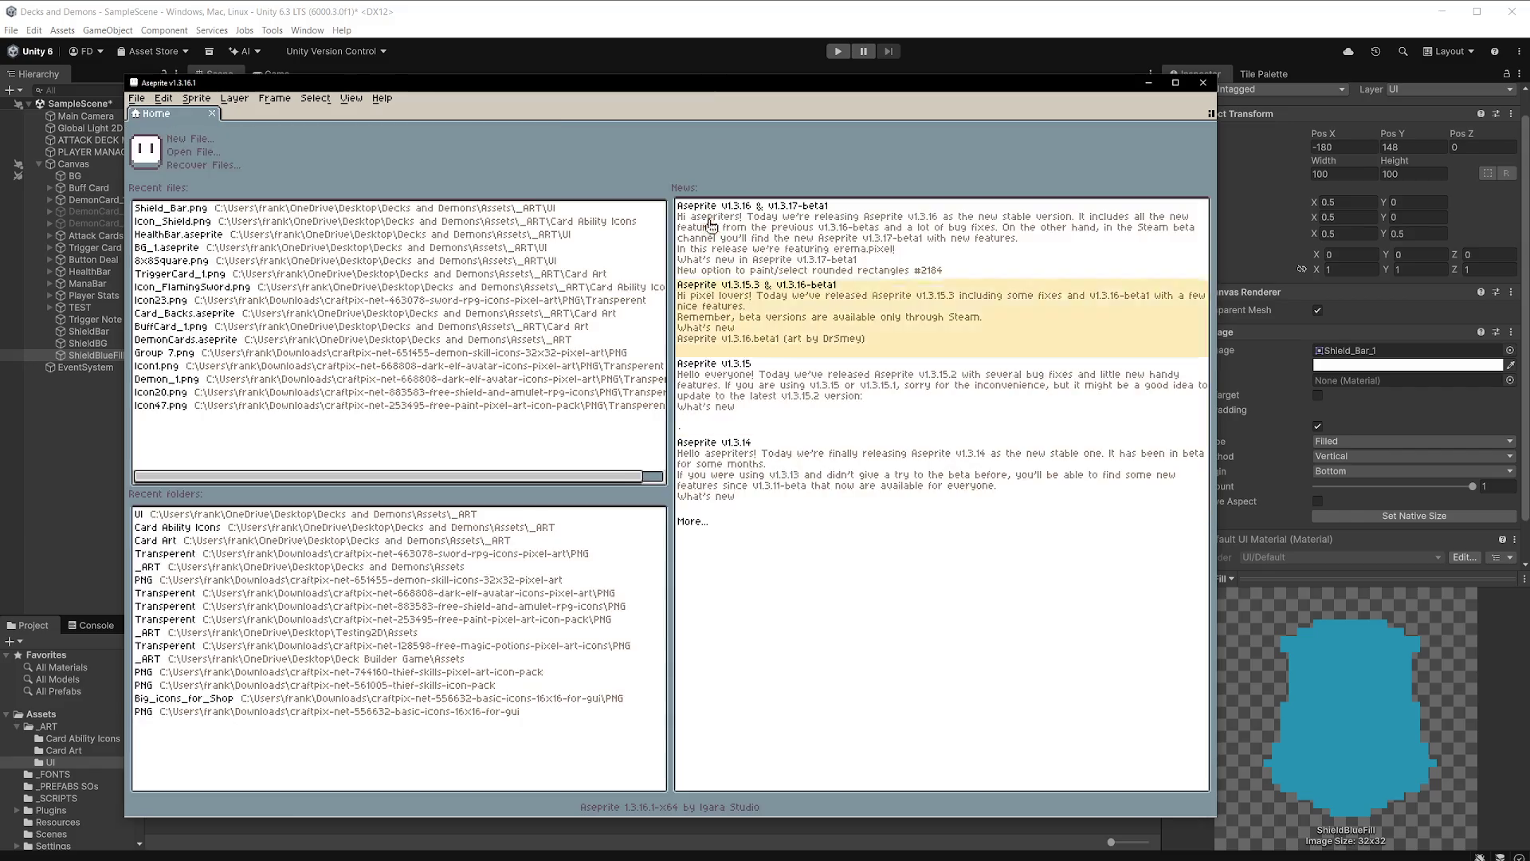
{"action": "left_click", "coordinate": [640, 26]}
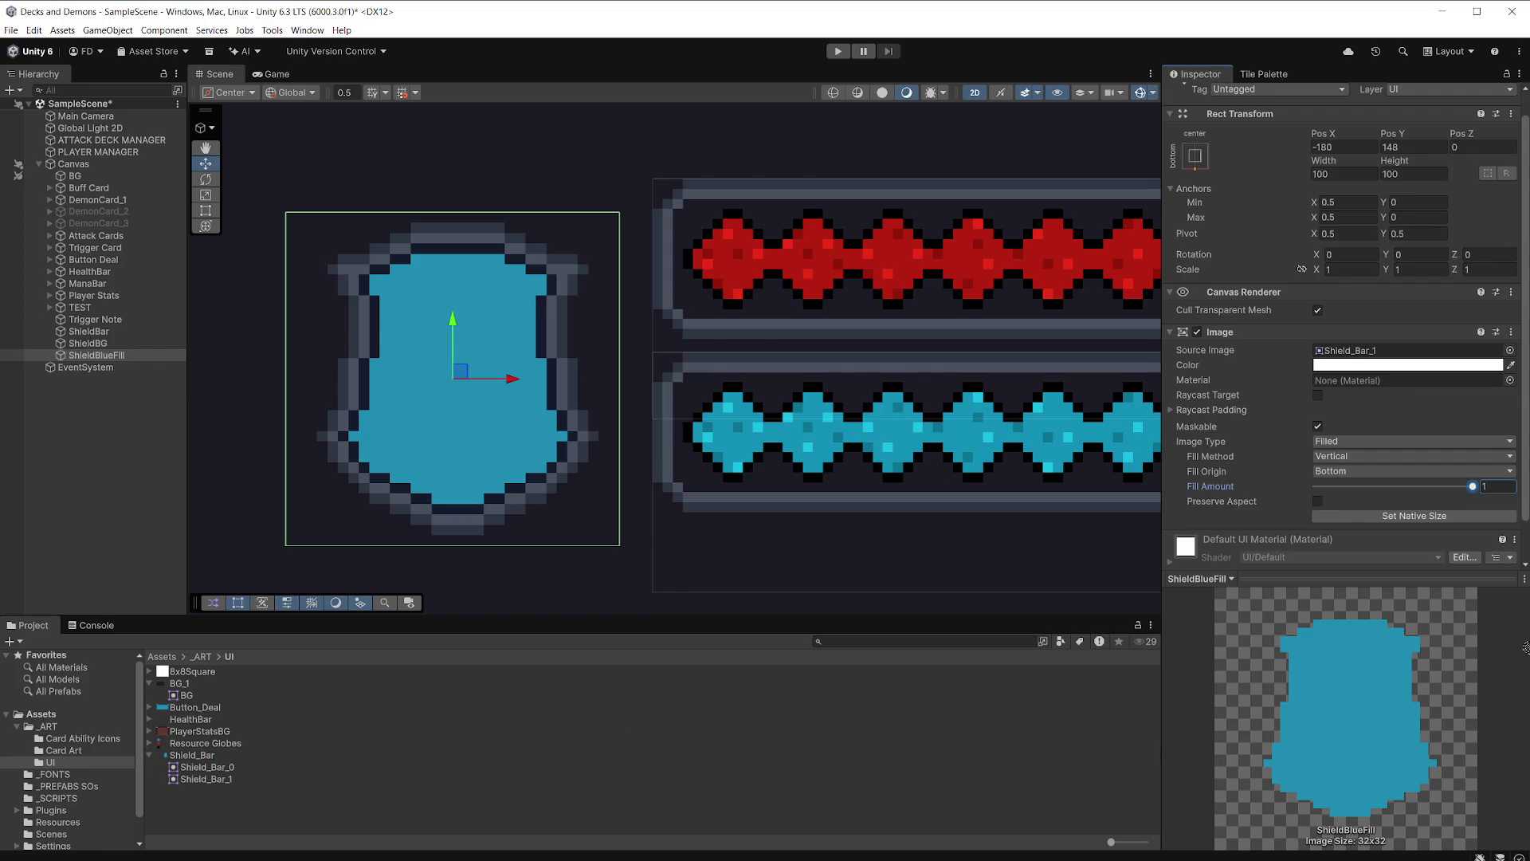
{"action": "scroll", "coordinate": [1346, 319], "scroll_direction": "down", "scroll_amount": 2}
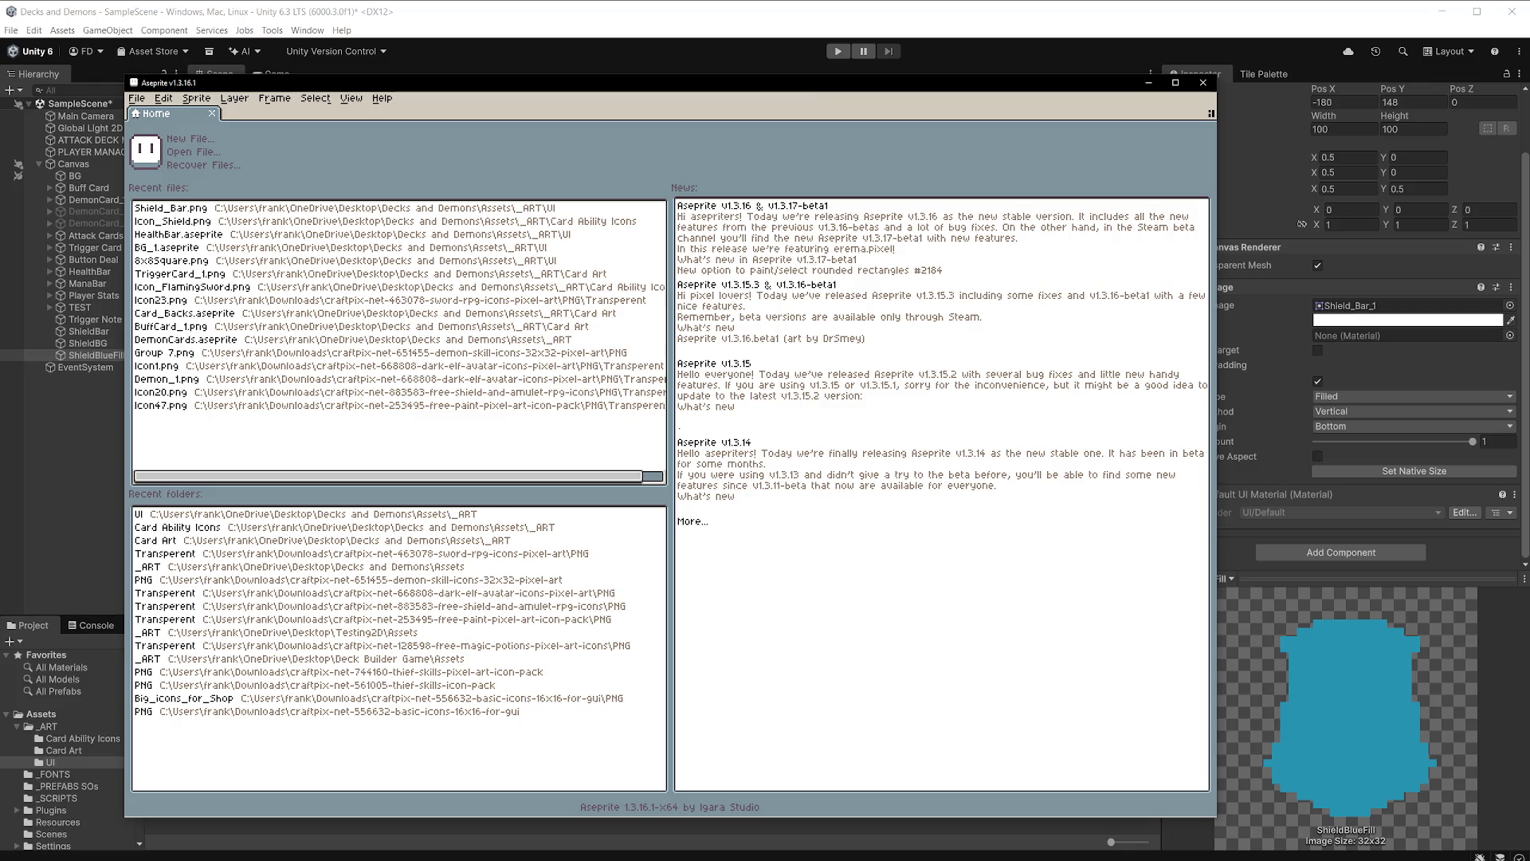
{"action": "key", "text": "alt+Tab"}
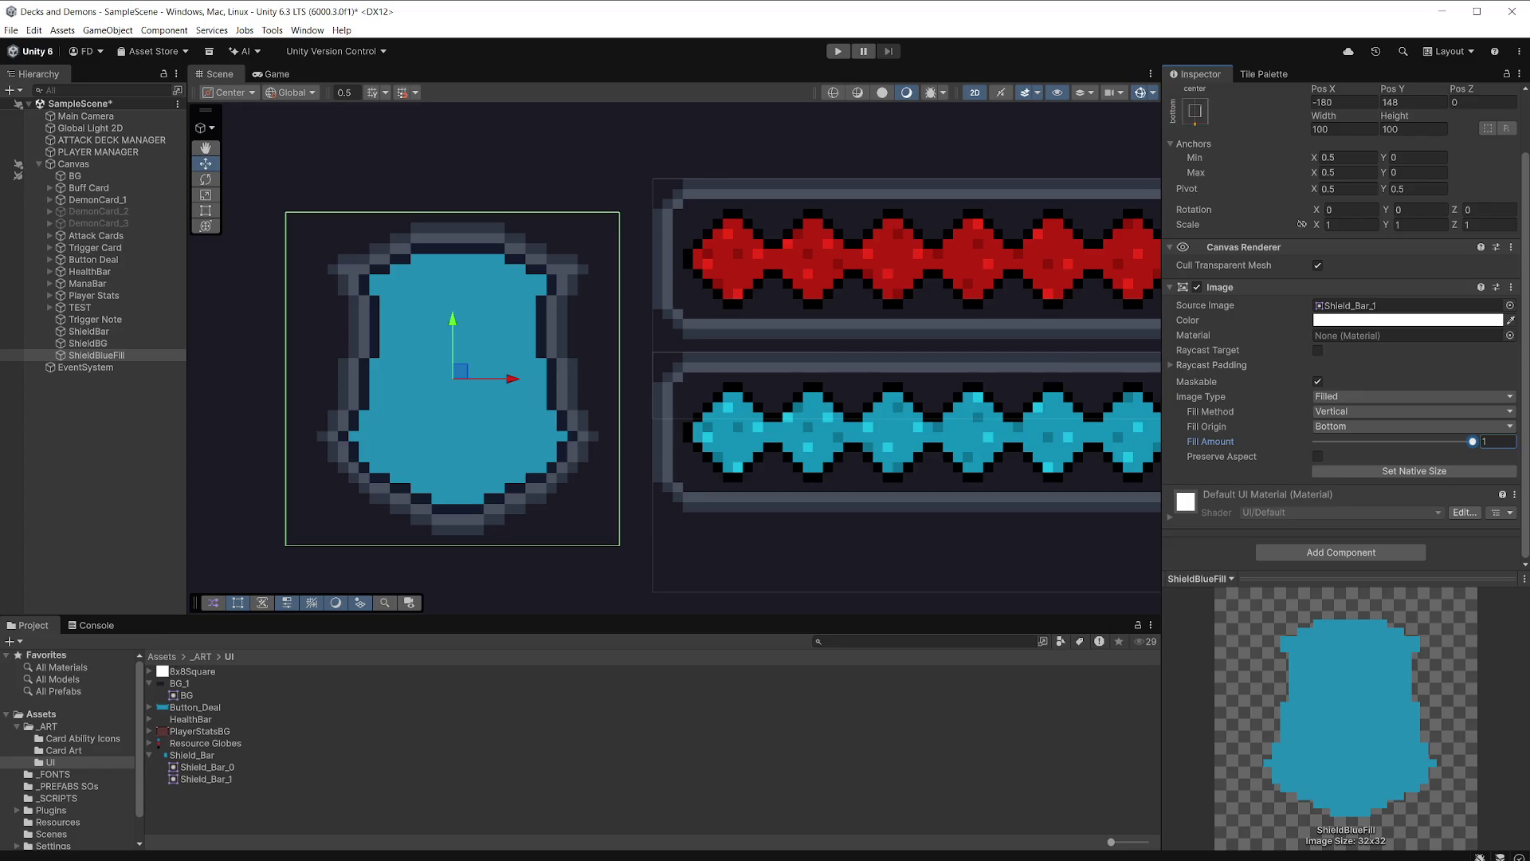
Open Shield_Bar.png in Aseprite and load the default palette.
{"action": "double_click", "coordinate": [192, 754]}
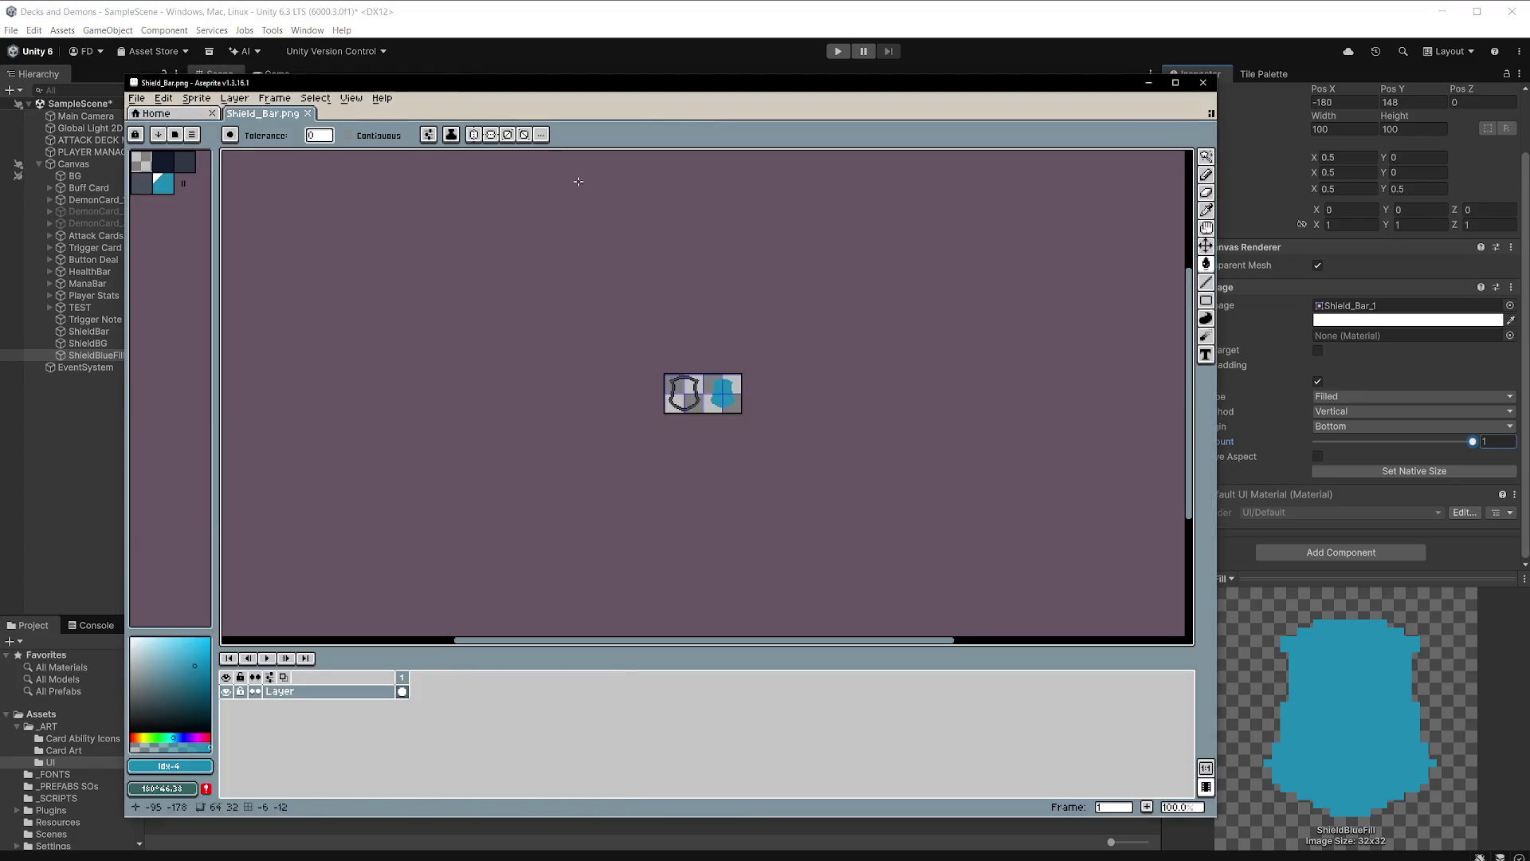
{"action": "scroll", "coordinate": [717, 395], "scroll_direction": "up", "scroll_amount": 8}
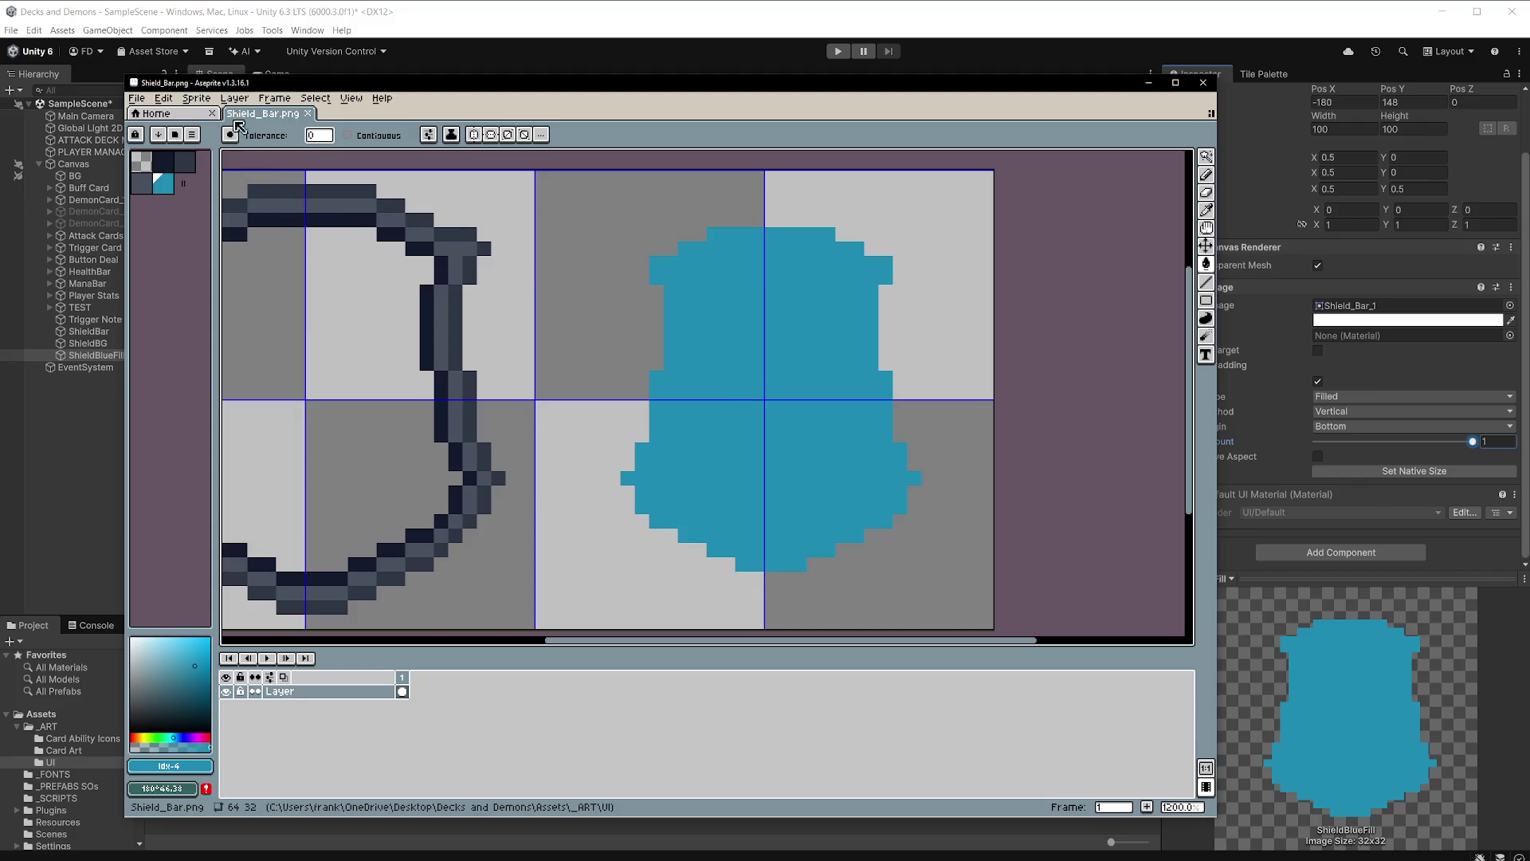
{"action": "left_click", "coordinate": [192, 134]}
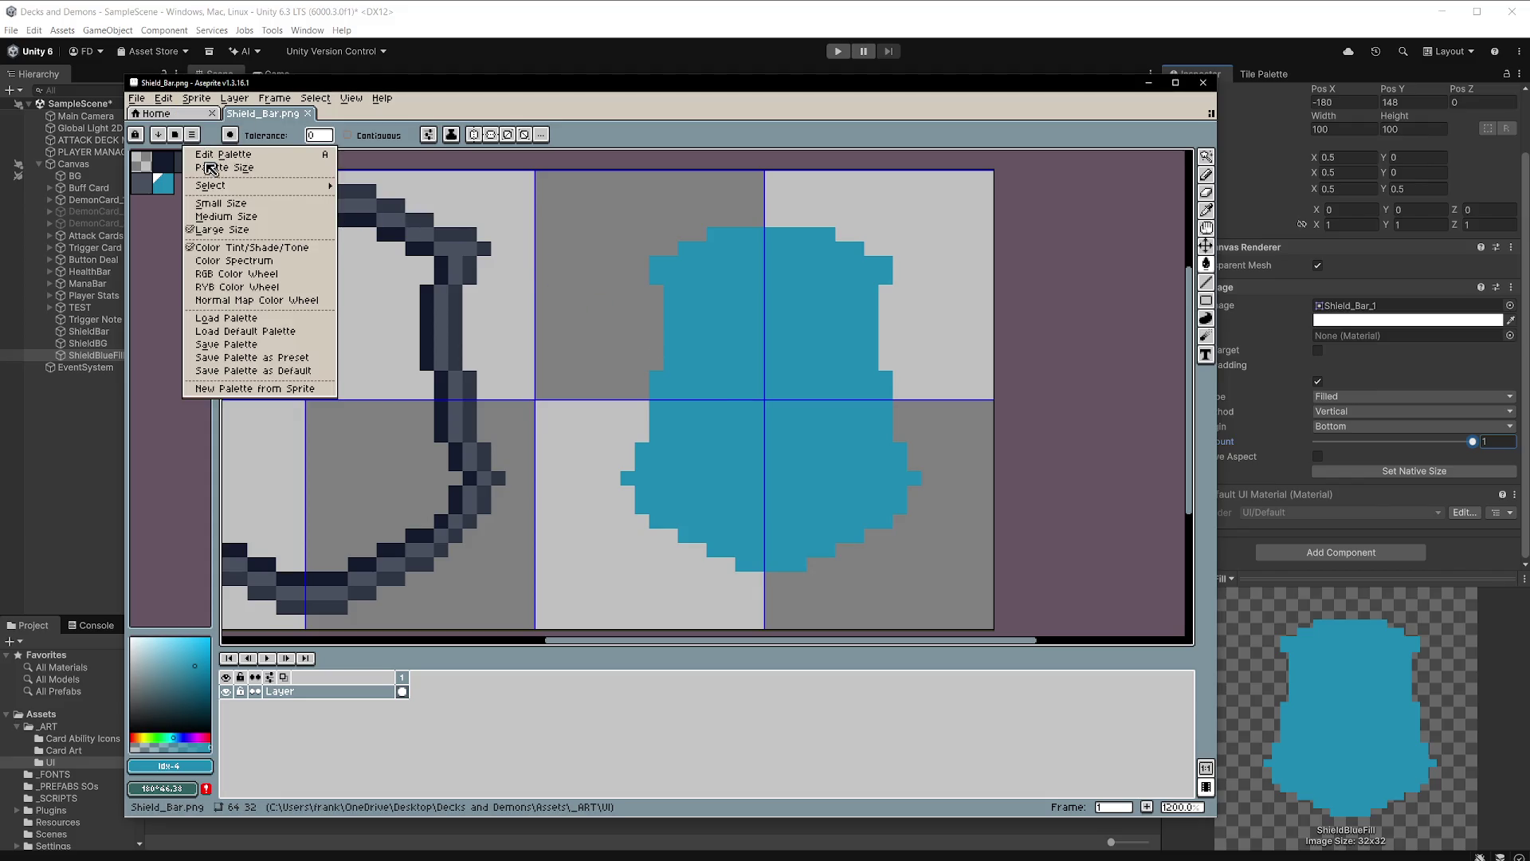
{"action": "left_click", "coordinate": [279, 331]}
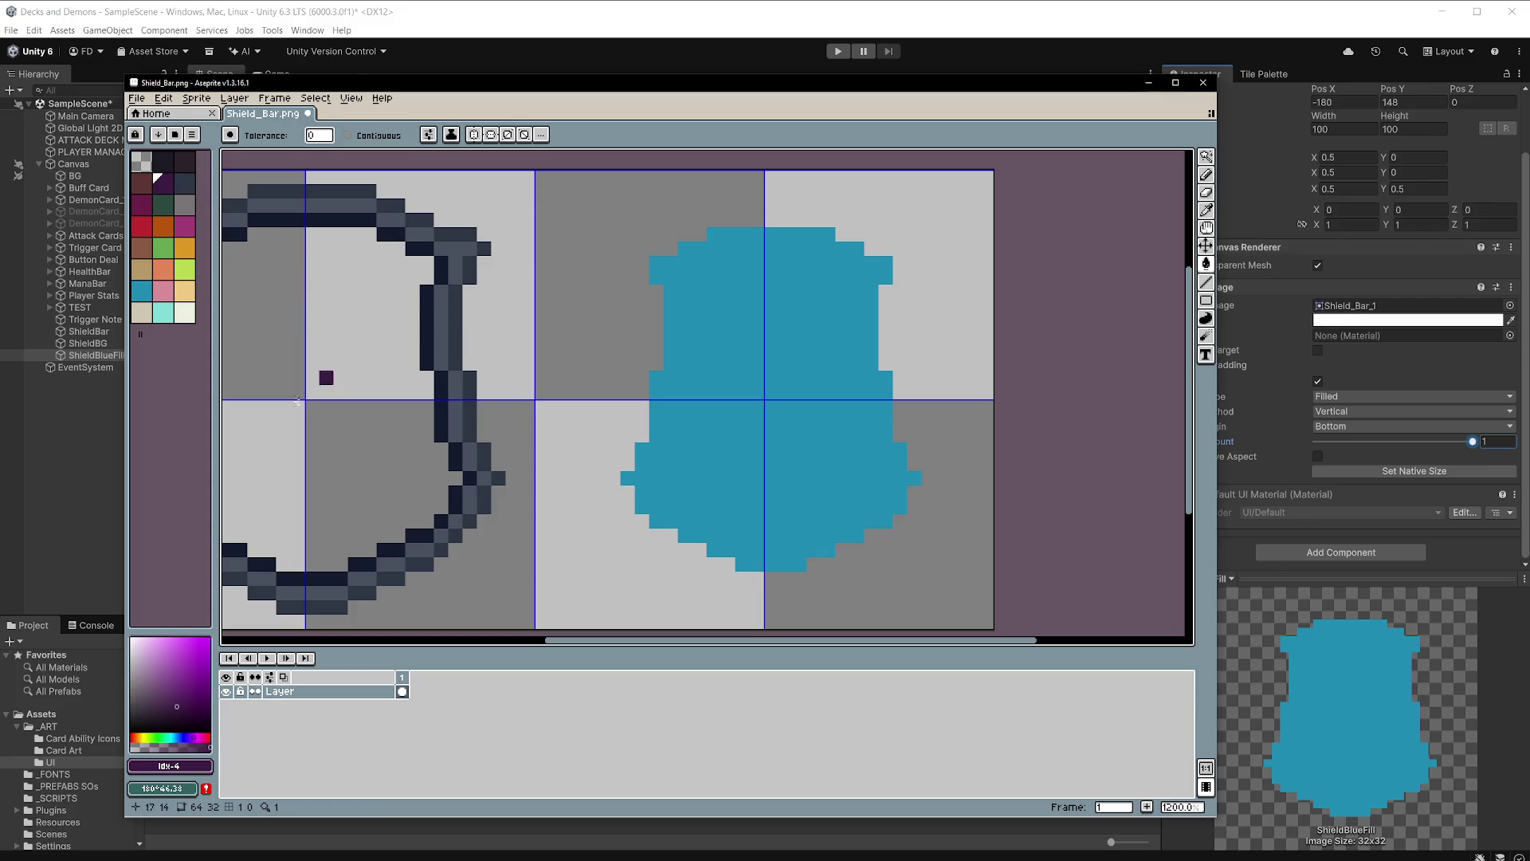
Shift the shield's blue to a 163° green, bucket-fill the shield with it, and save.
{"action": "left_click", "coordinate": [710, 399], "text": "alt"}
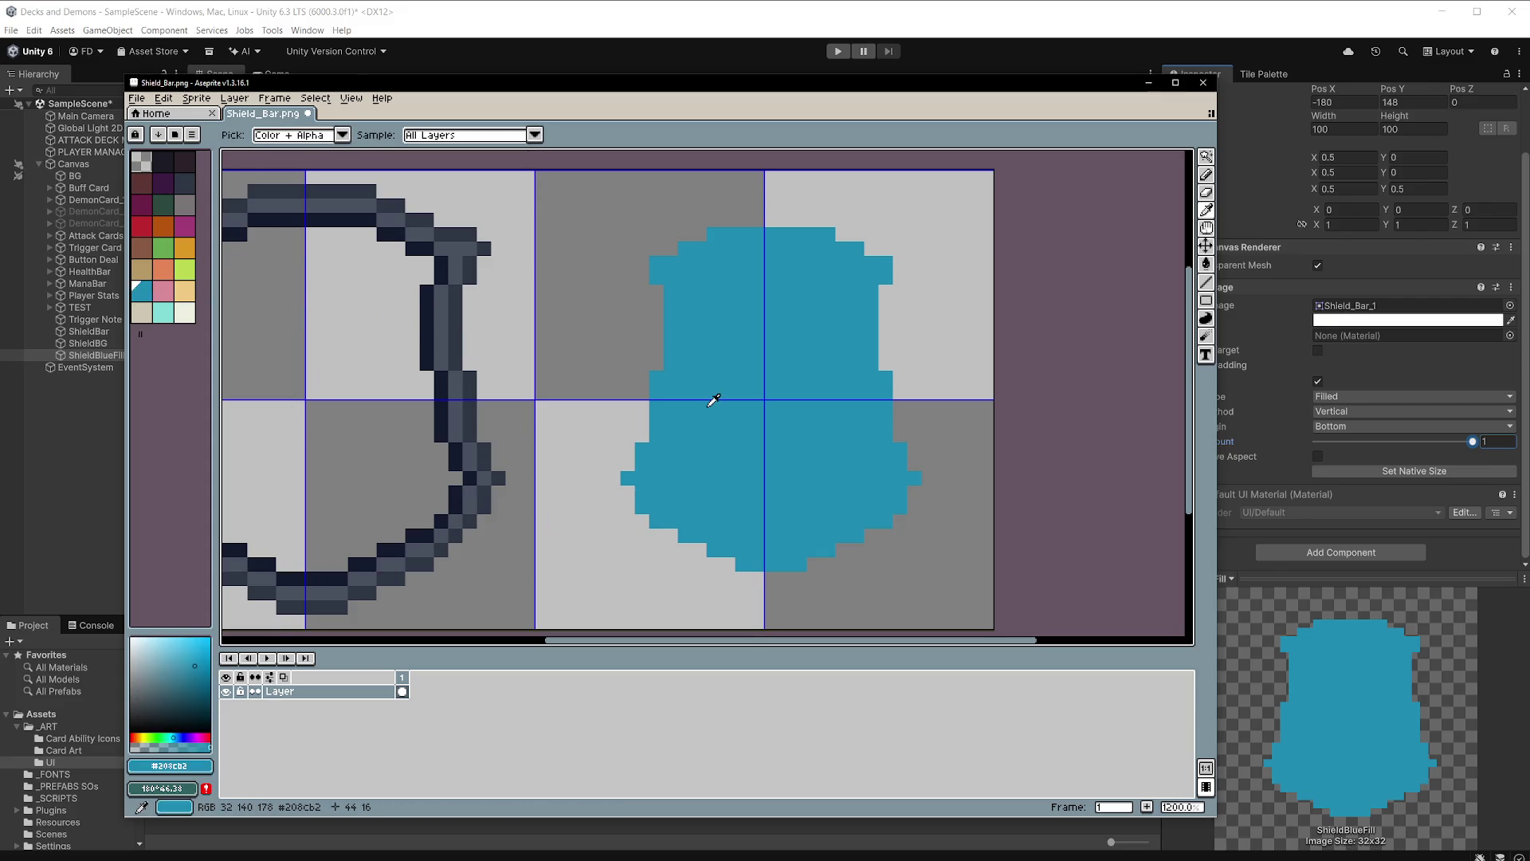
{"action": "left_click", "coordinate": [170, 731]}
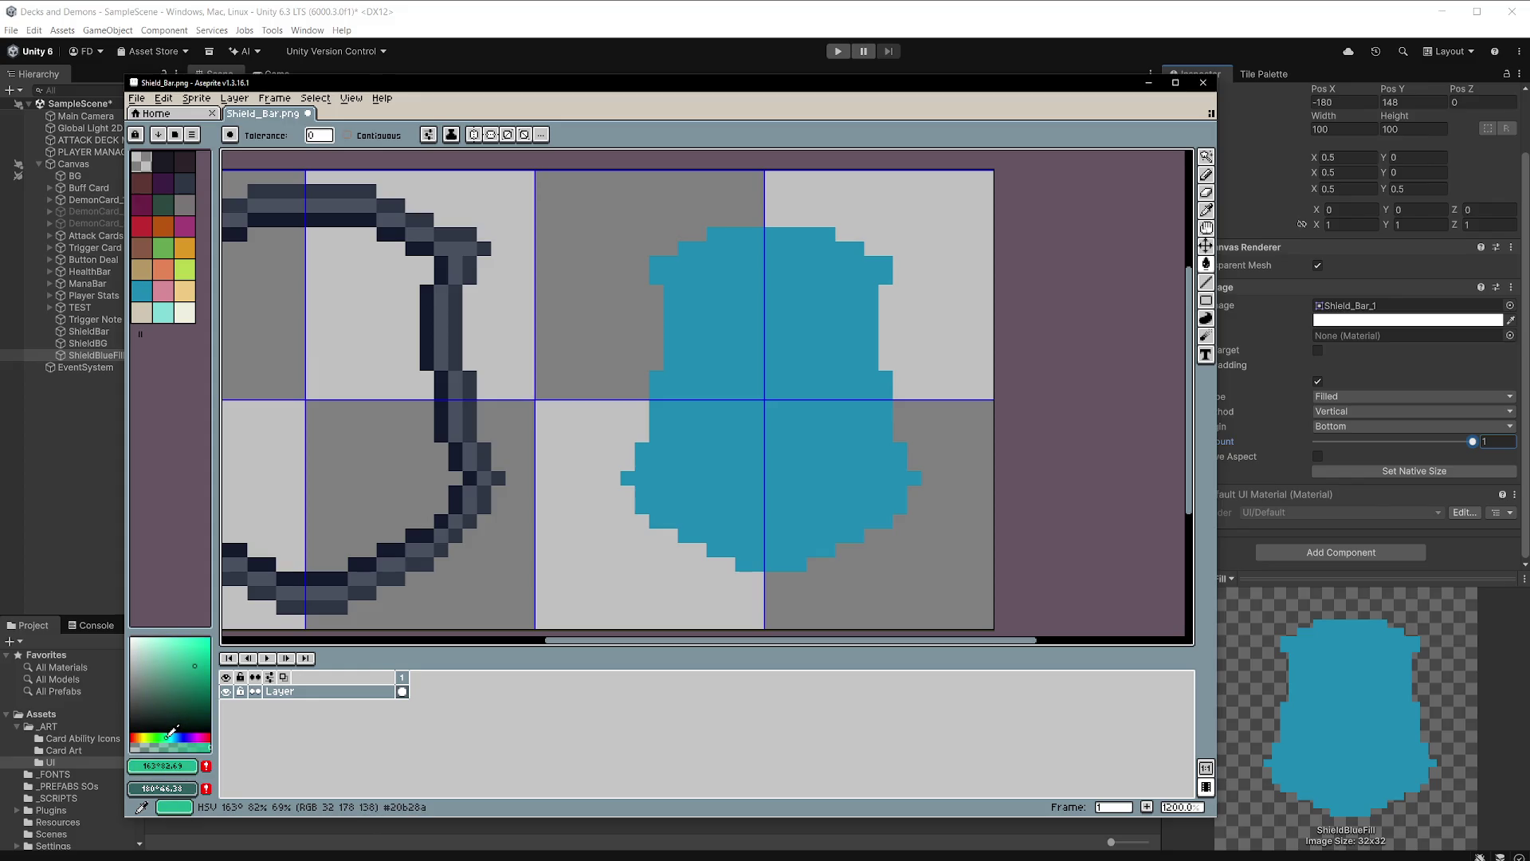
{"action": "left_click", "coordinate": [742, 399]}
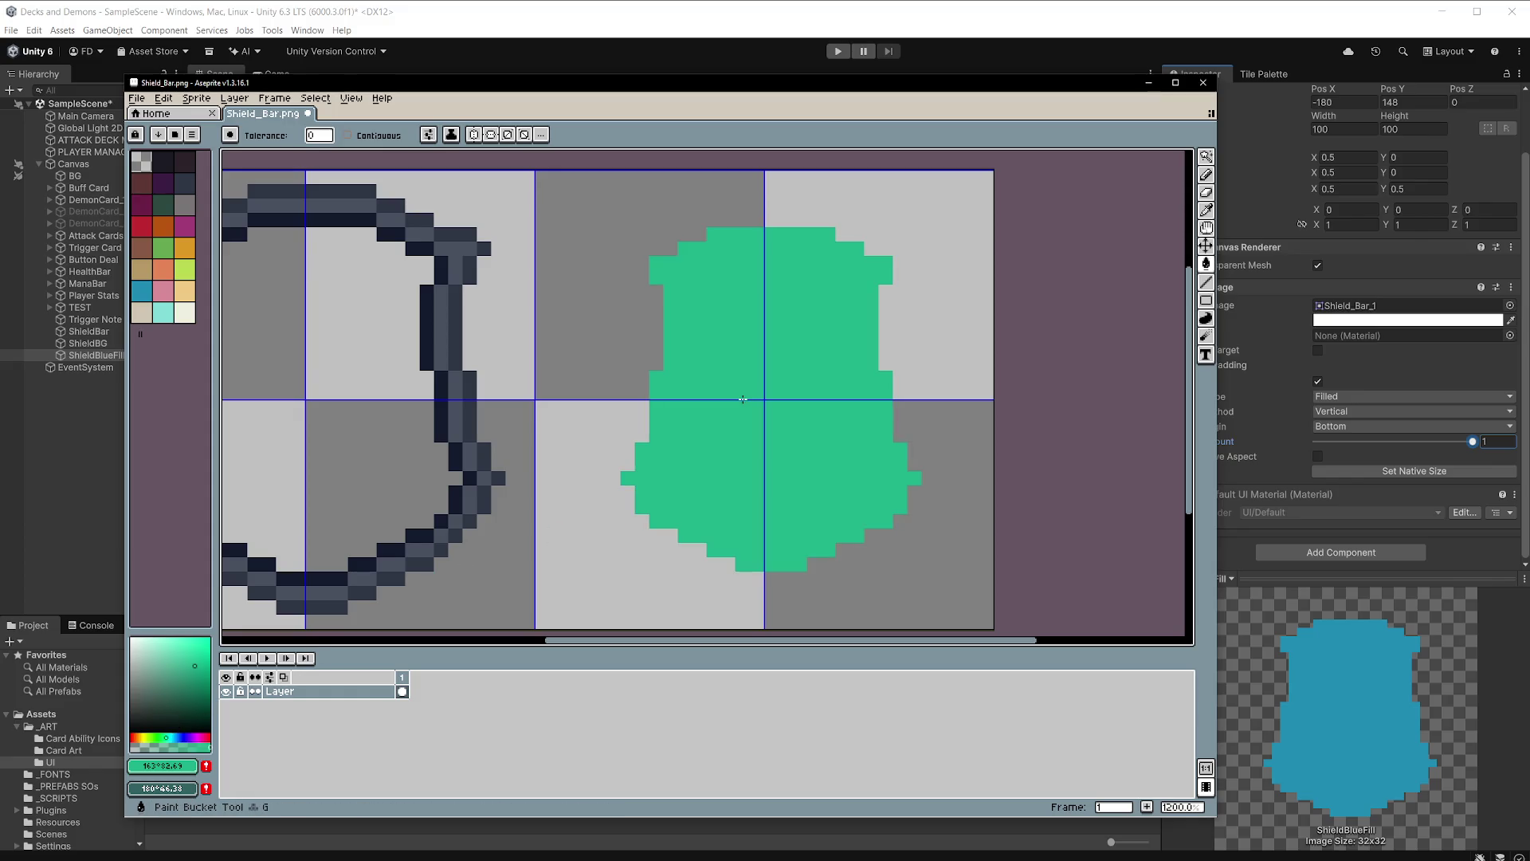
{"action": "key", "text": "ctrl+s"}
{"action": "left_click", "coordinate": [648, 51]}
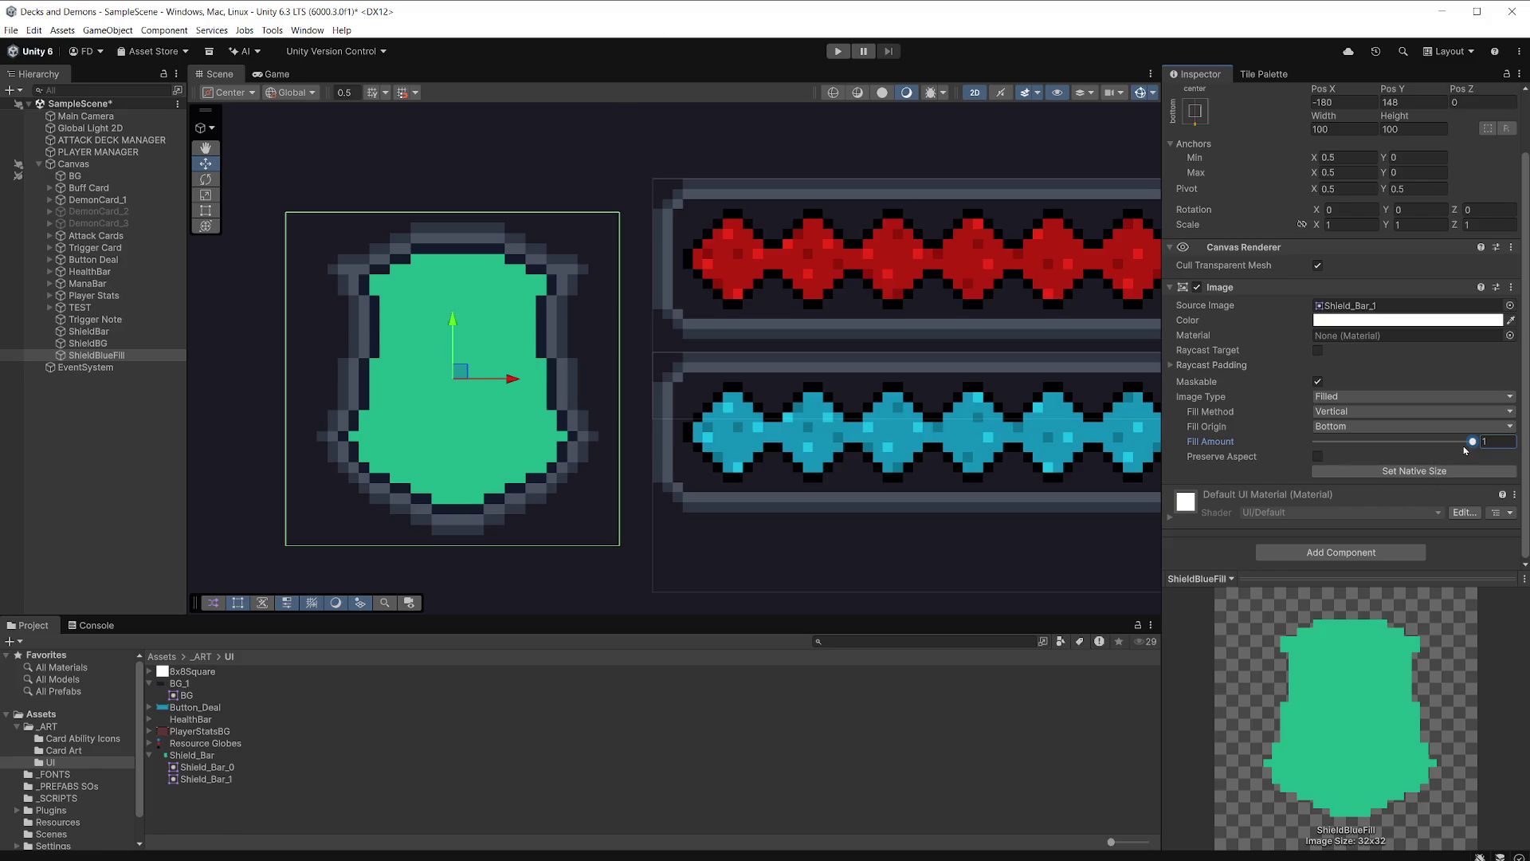
{"action": "left_click_drag", "start_coordinate": [1472, 442], "coordinate": [1427, 452]}
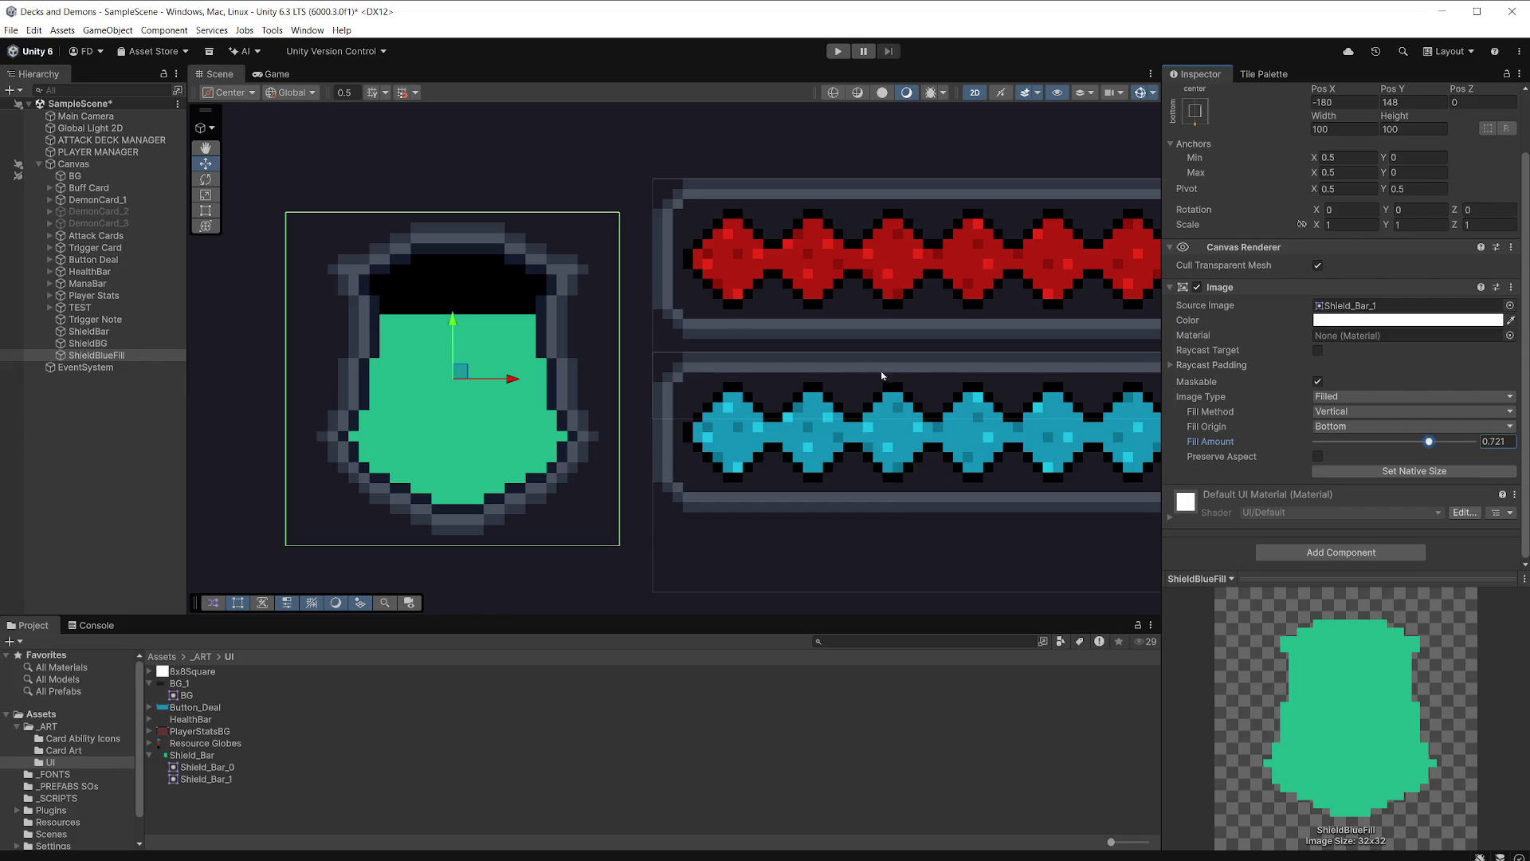
{"action": "scroll", "coordinate": [881, 370], "scroll_direction": "down", "scroll_amount": 10}
{"action": "scroll", "coordinate": [911, 370], "scroll_direction": "down", "scroll_amount": 3}
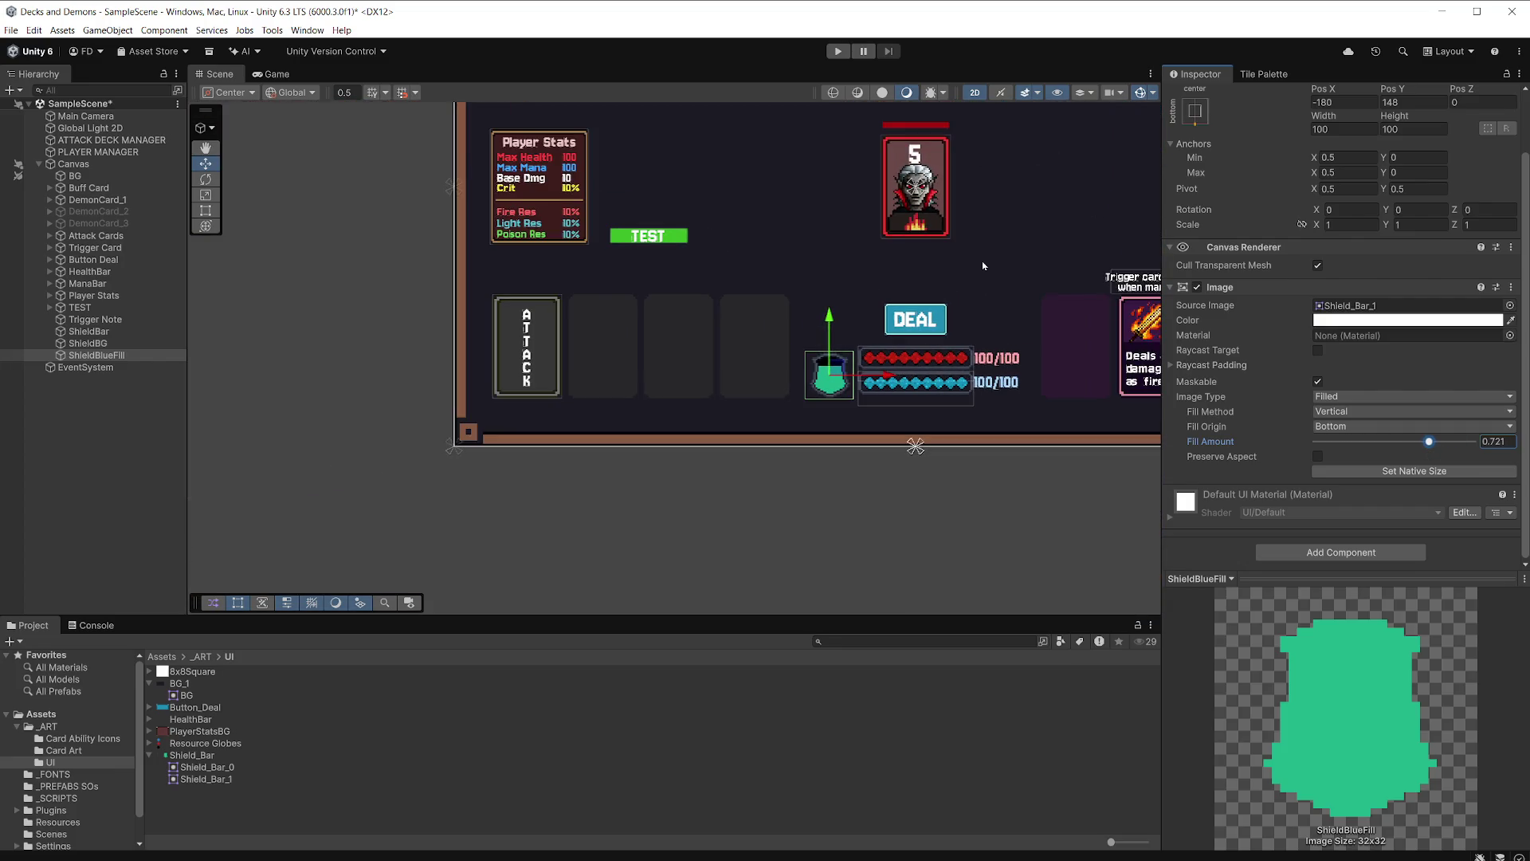
{"action": "left_click_drag", "start_coordinate": [902, 303], "coordinate": [825, 322]}
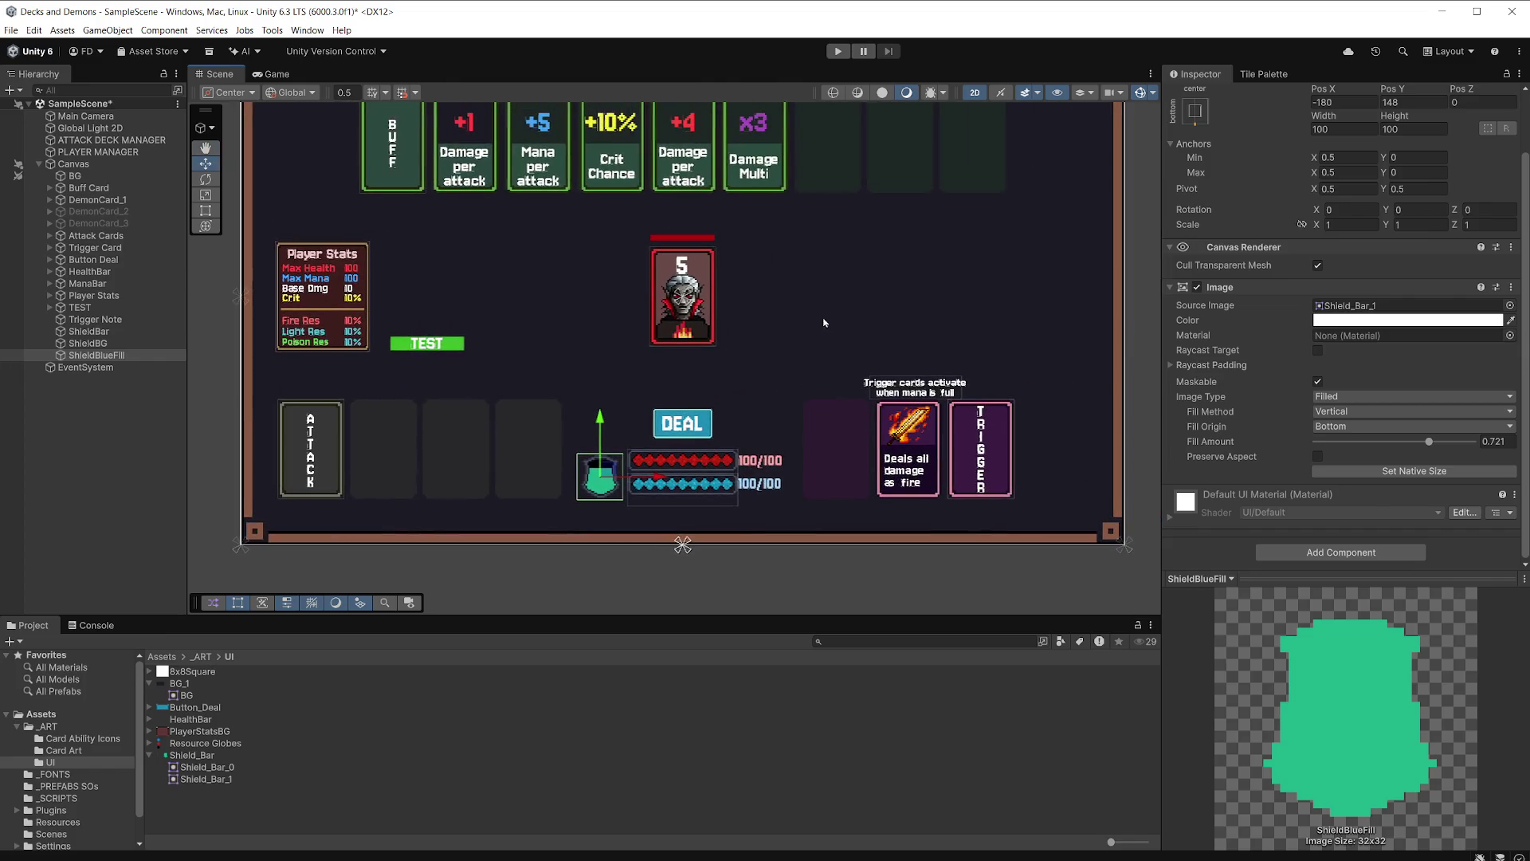
{"action": "mouse_move", "coordinate": [1429, 442]}
{"action": "left_mouse_down"}
{"action": "mouse_move", "coordinate": [1337, 464]}
{"action": "mouse_move", "coordinate": [1473, 454]}
{"action": "mouse_move", "coordinate": [1322, 461]}
{"action": "mouse_move", "coordinate": [1485, 446]}
{"action": "left_mouse_up"}
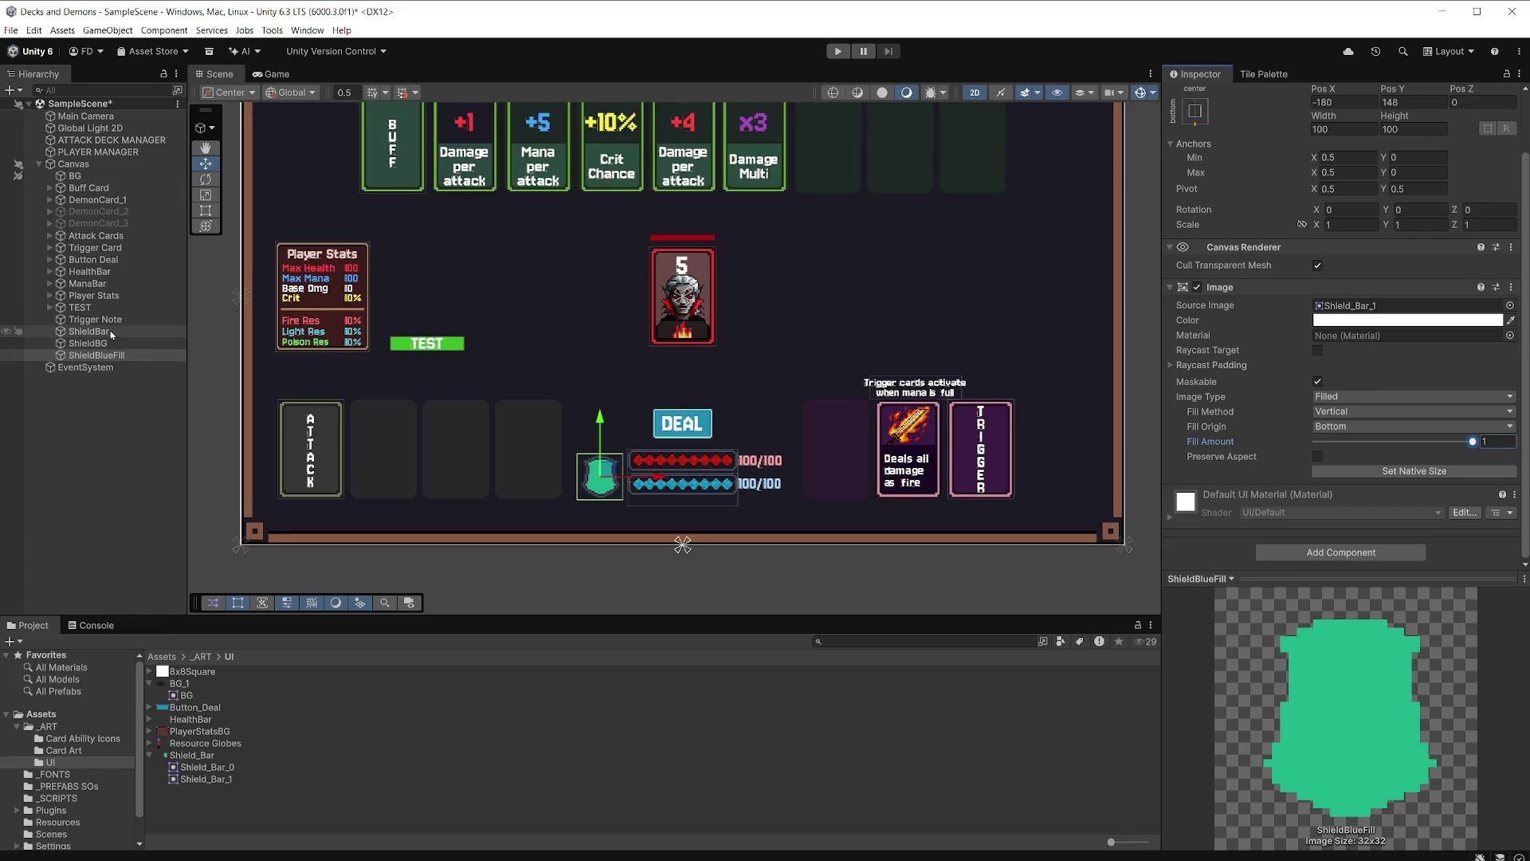
Move ShieldBar below ShieldBlueFill so it draws on top.
{"action": "left_click", "coordinate": [111, 333]}
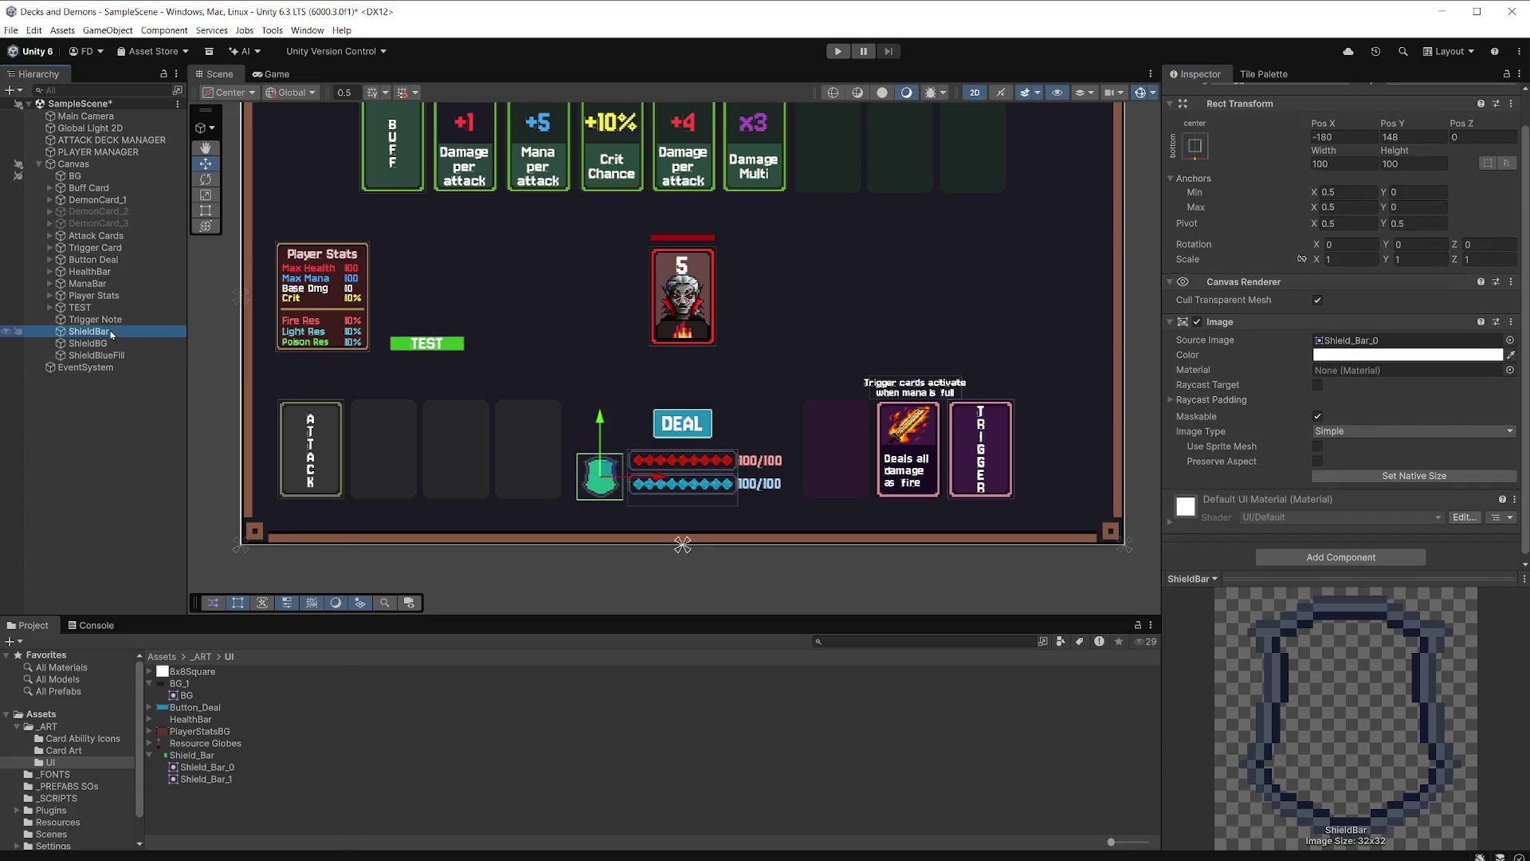
{"action": "right_click", "coordinate": [111, 334]}
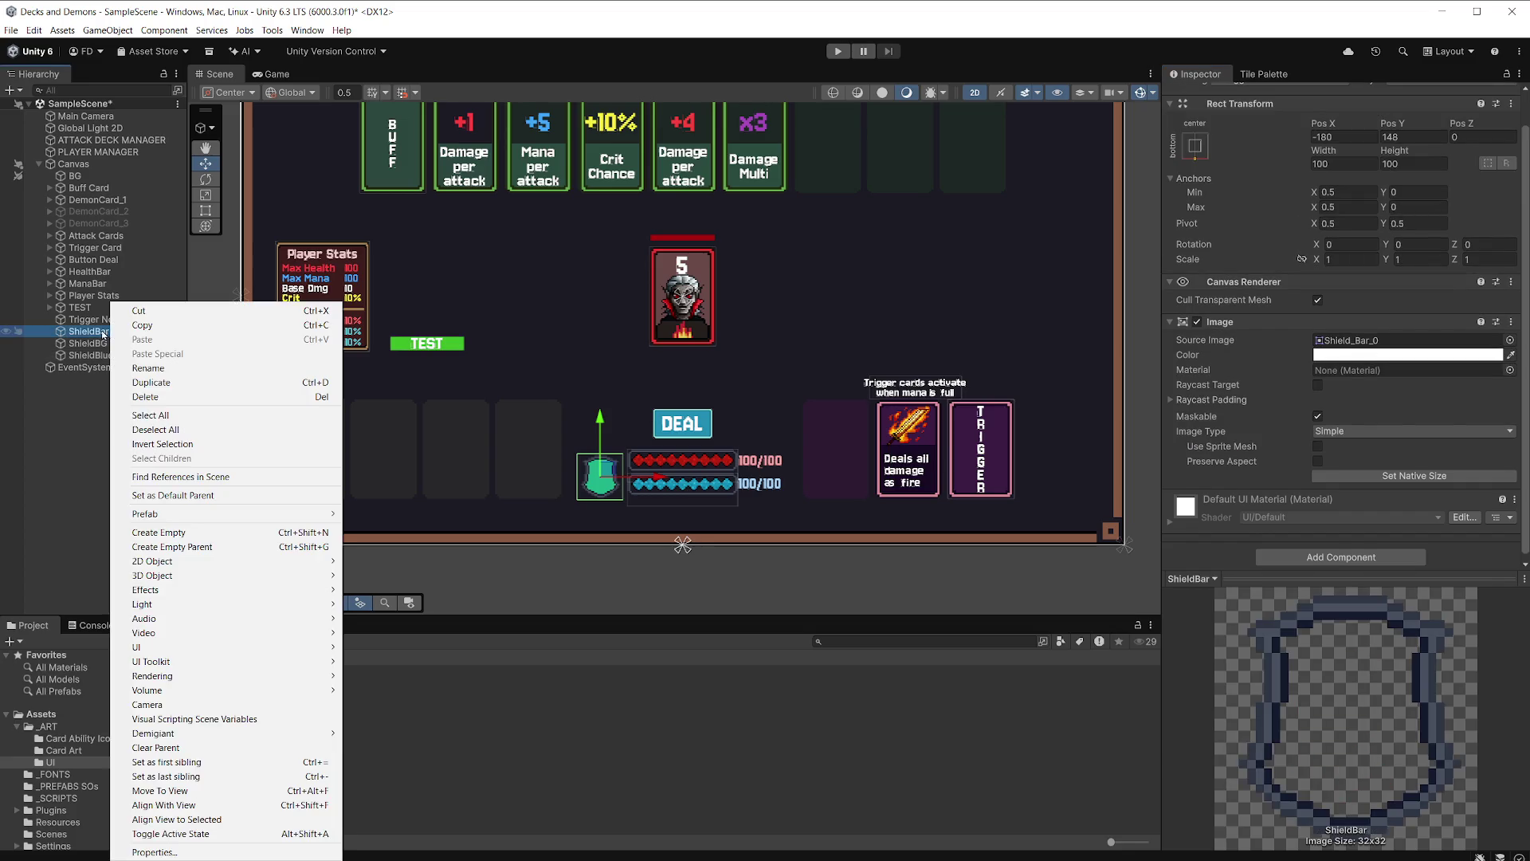
{"action": "left_click", "coordinate": [71, 406]}
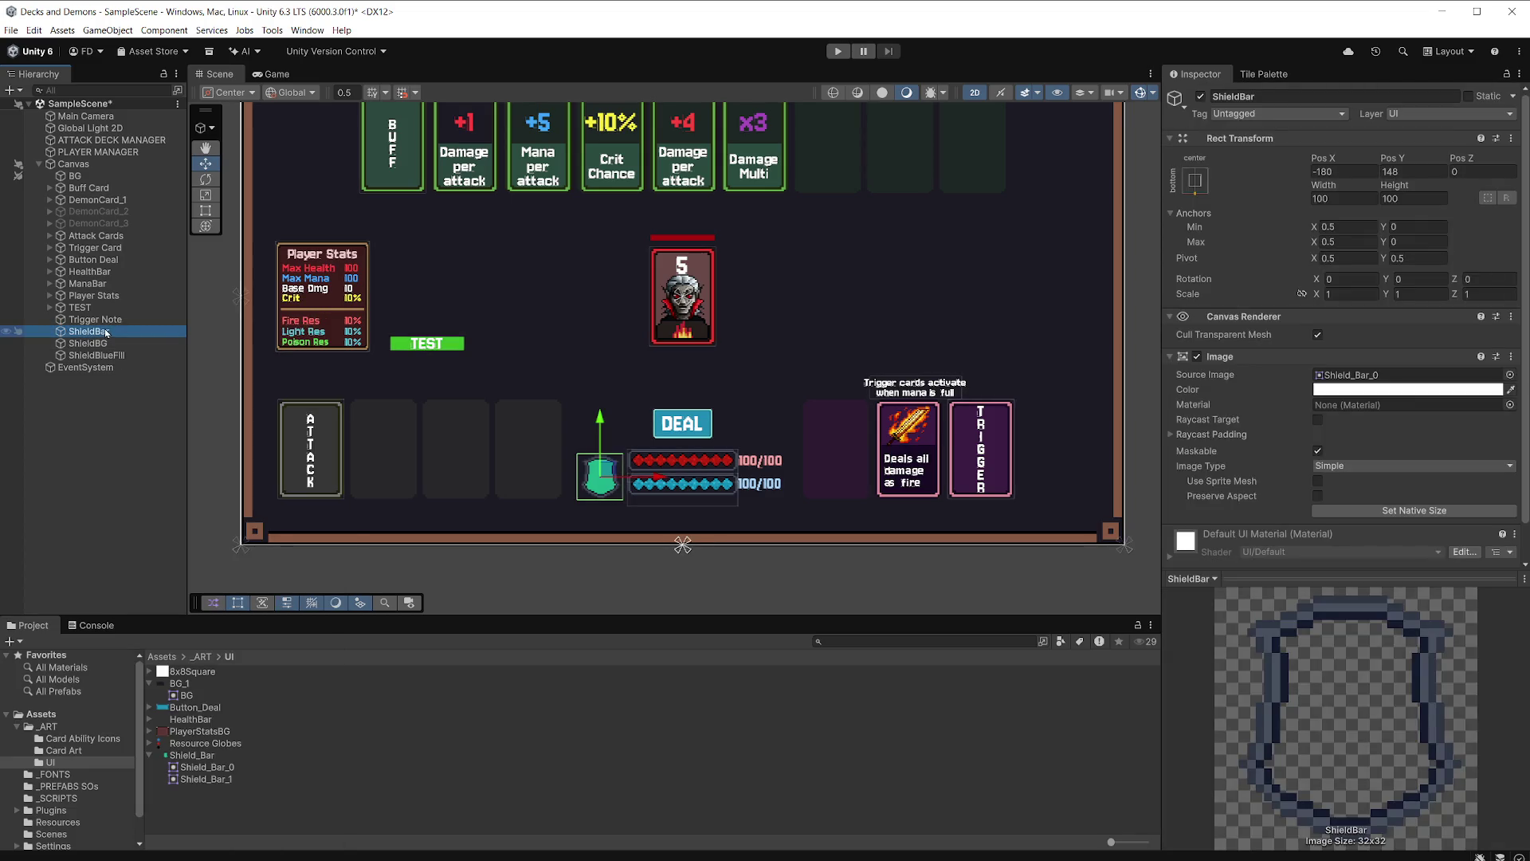
{"action": "left_click_drag", "start_coordinate": [115, 360], "coordinate": [117, 363]}
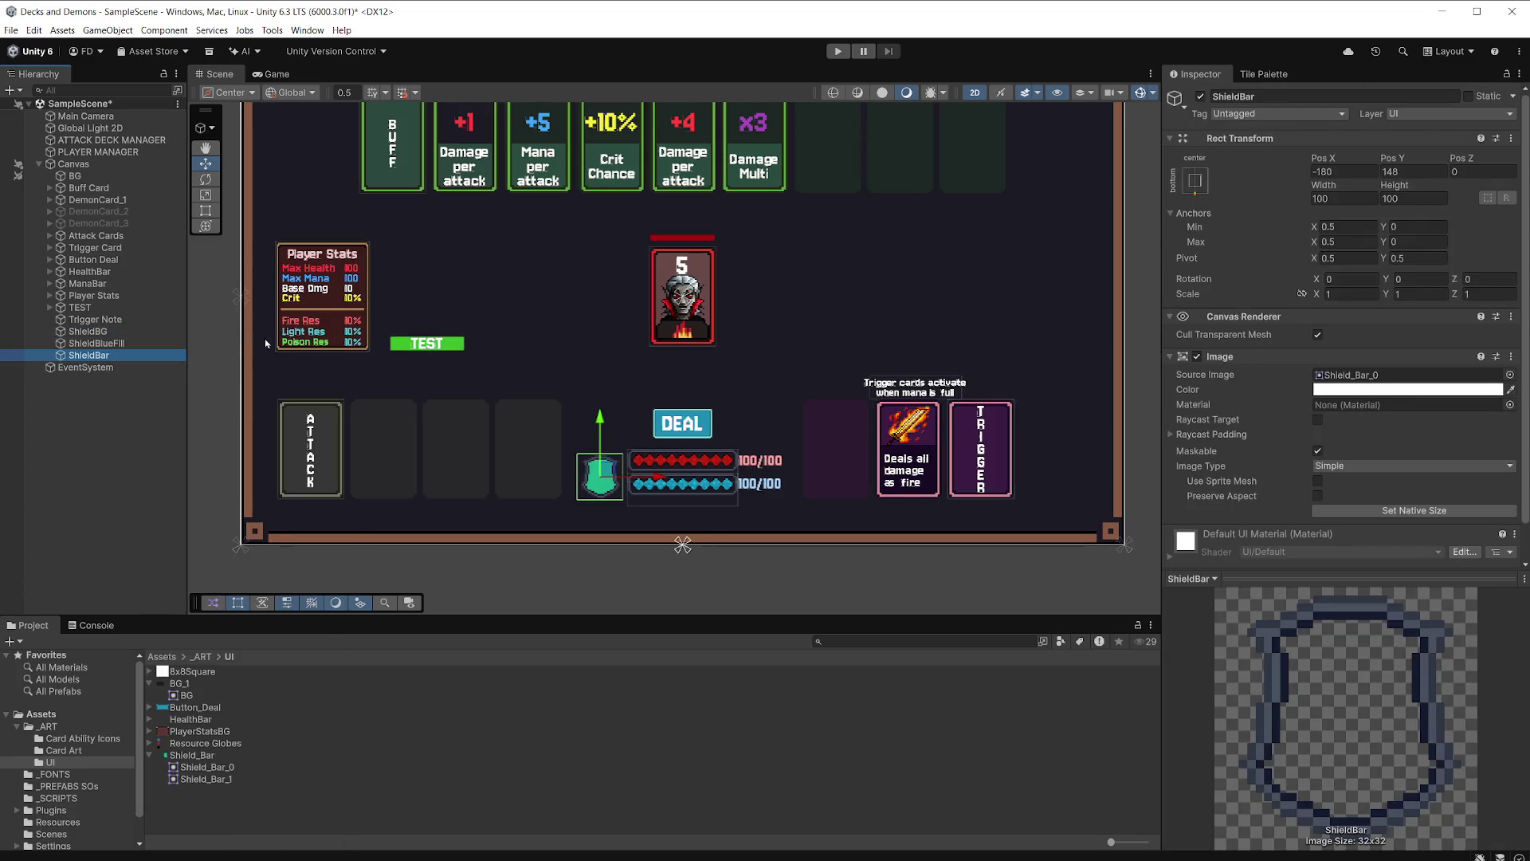
Add a TextMeshPro text child named ShieldAmount under ShieldBar.
{"action": "right_click", "coordinate": [122, 364]}
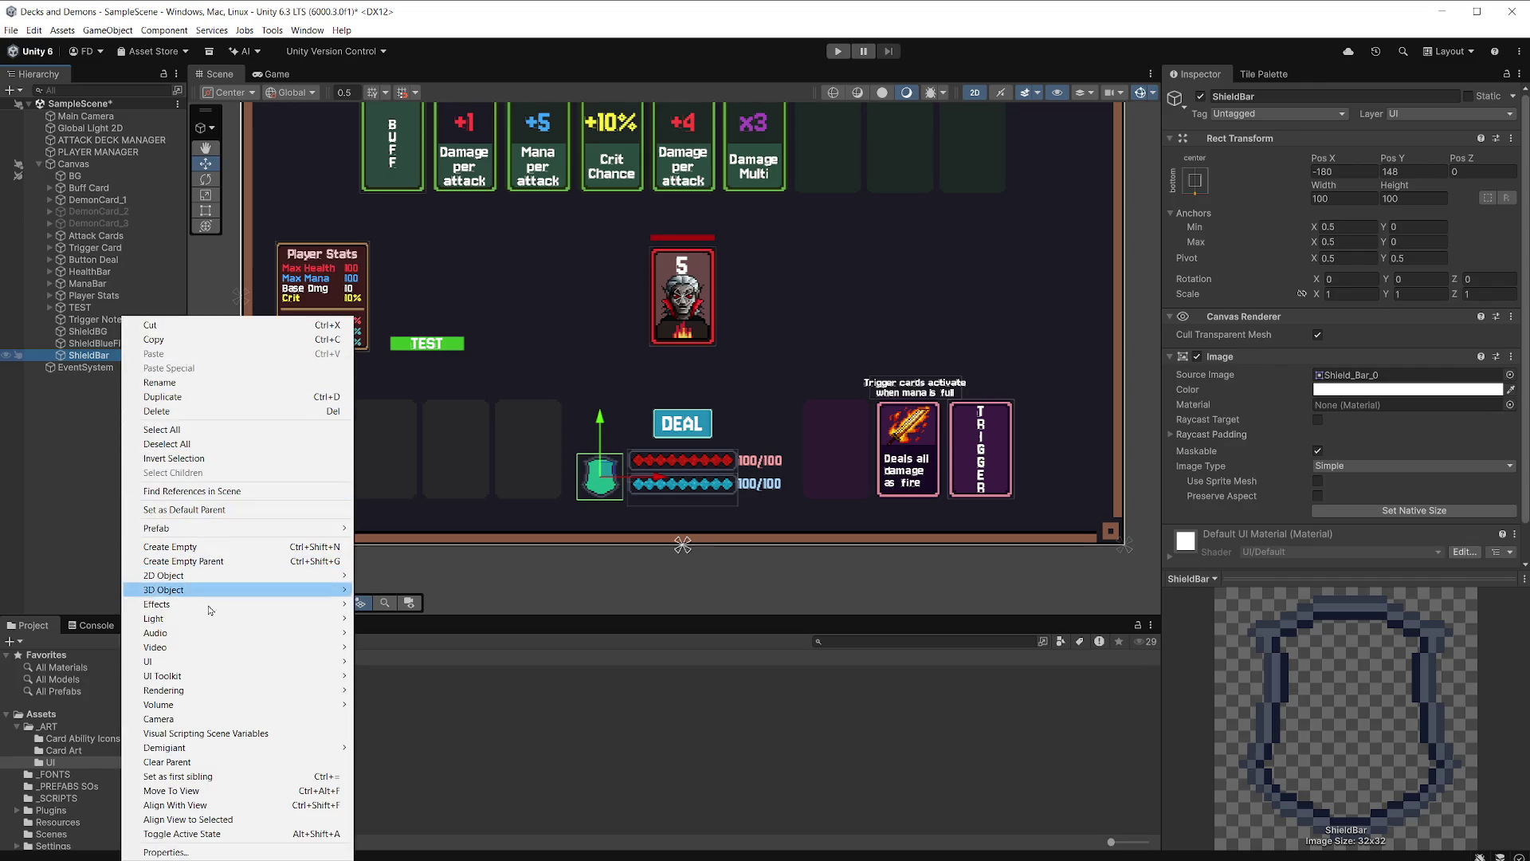
{"action": "mouse_move", "coordinate": [213, 664]}
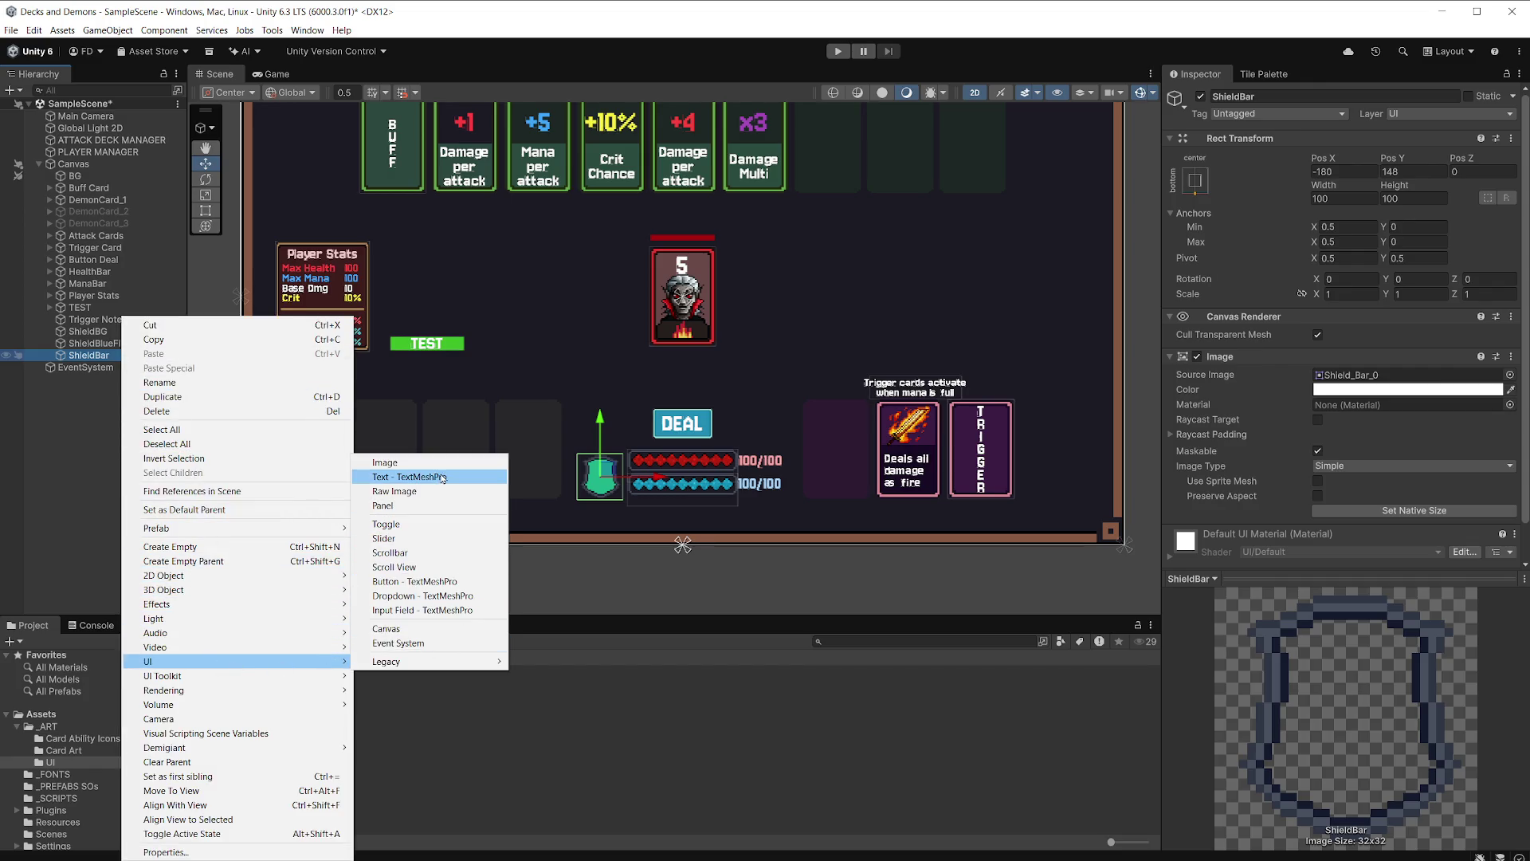
{"action": "left_click", "coordinate": [446, 476]}
{"action": "type", "text": "Shiel"}
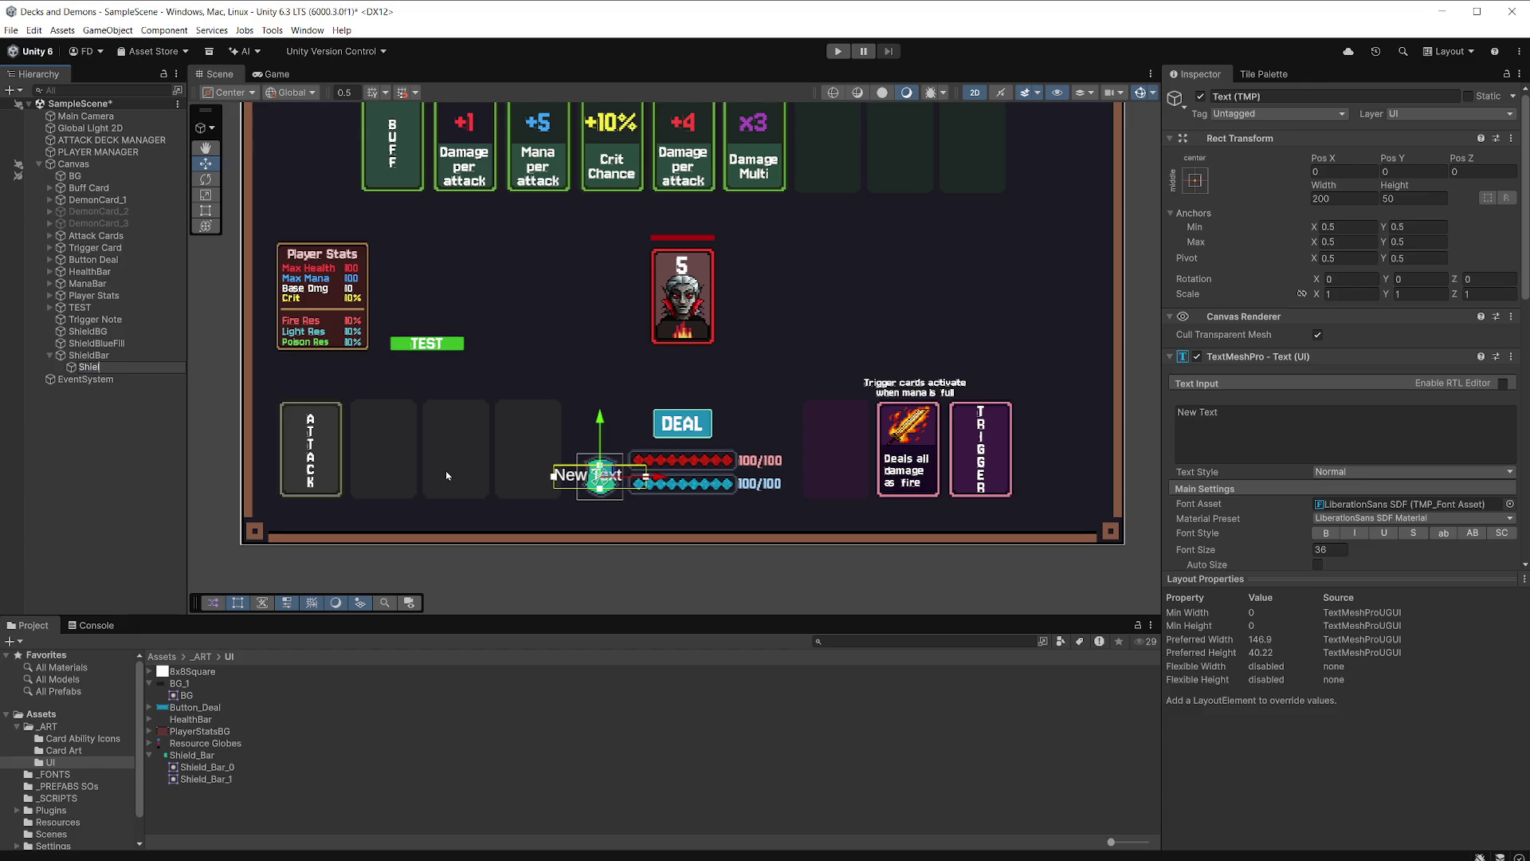
{"action": "type", "text": "dAmount"}
{"action": "key", "text": "Return"}
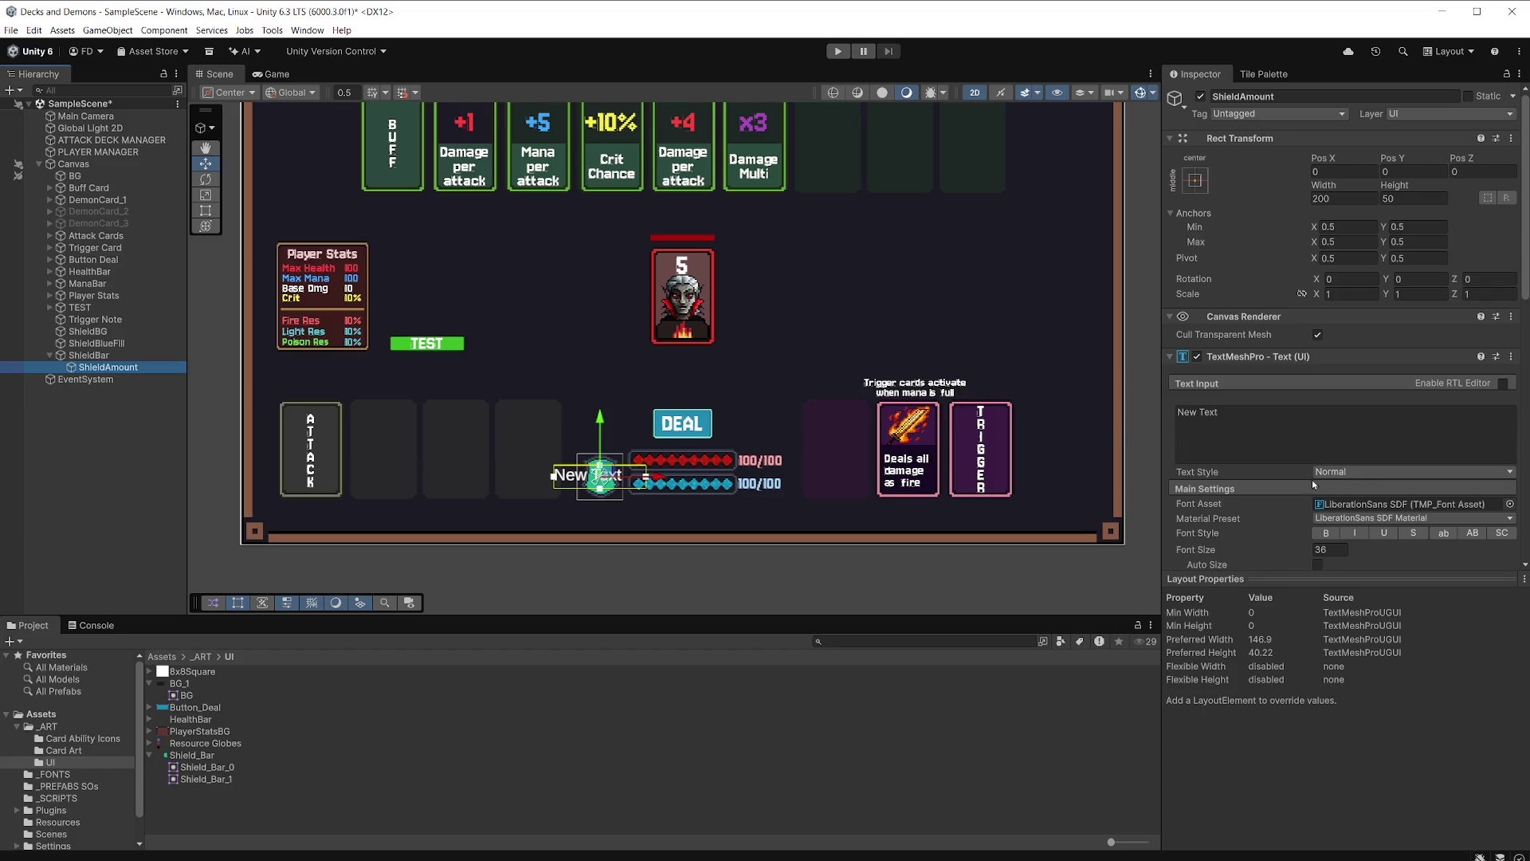
Centre ShieldAmount's text horizontally and vertically and replace the placeholder with 100.
{"action": "scroll", "coordinate": [1312, 480], "scroll_direction": "down", "scroll_amount": 5}
{"action": "left_click", "coordinate": [1337, 486]}
{"action": "left_click", "coordinate": [1342, 501]}
{"action": "left_click", "coordinate": [1228, 215]}
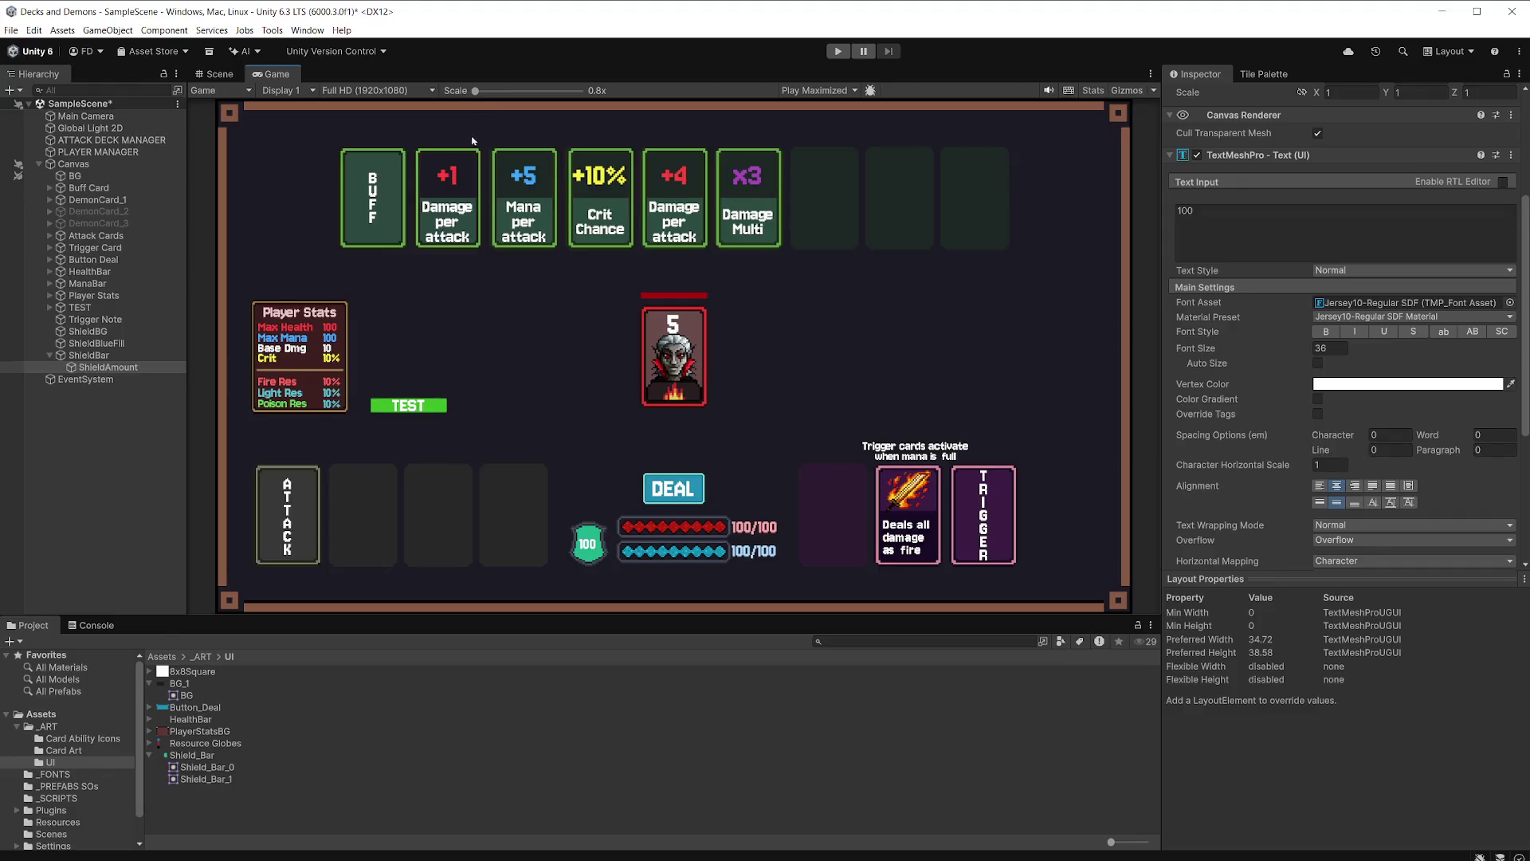
{"action": "left_click_drag", "start_coordinate": [477, 91], "coordinate": [489, 94]}
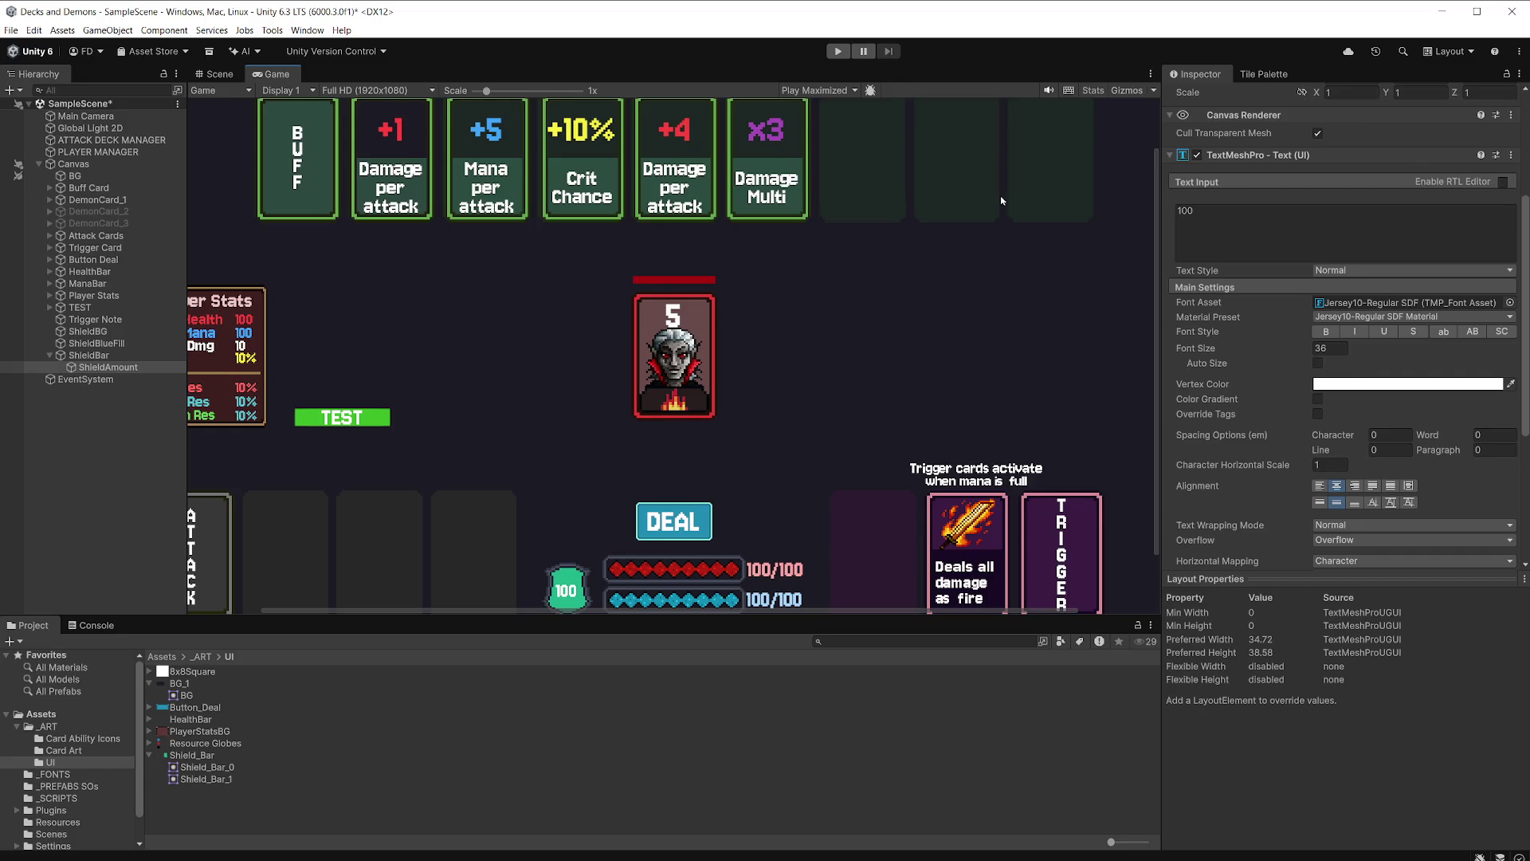
{"action": "left_click", "coordinate": [223, 76]}
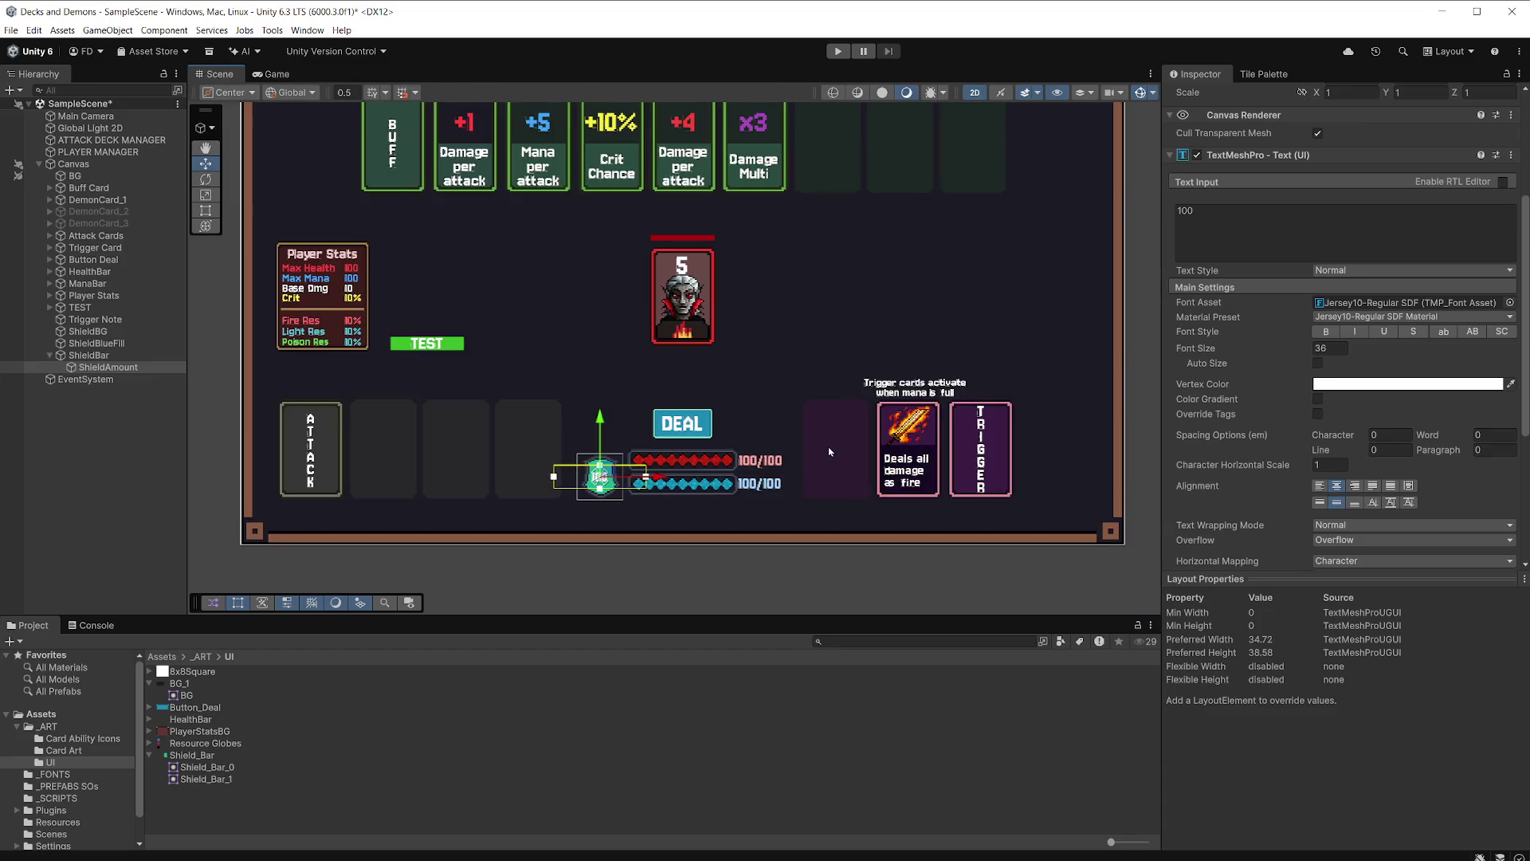
Shift the 100 label slightly right and raise its font size to 42.4.
{"action": "scroll", "coordinate": [606, 483], "scroll_direction": "up", "scroll_amount": 10}
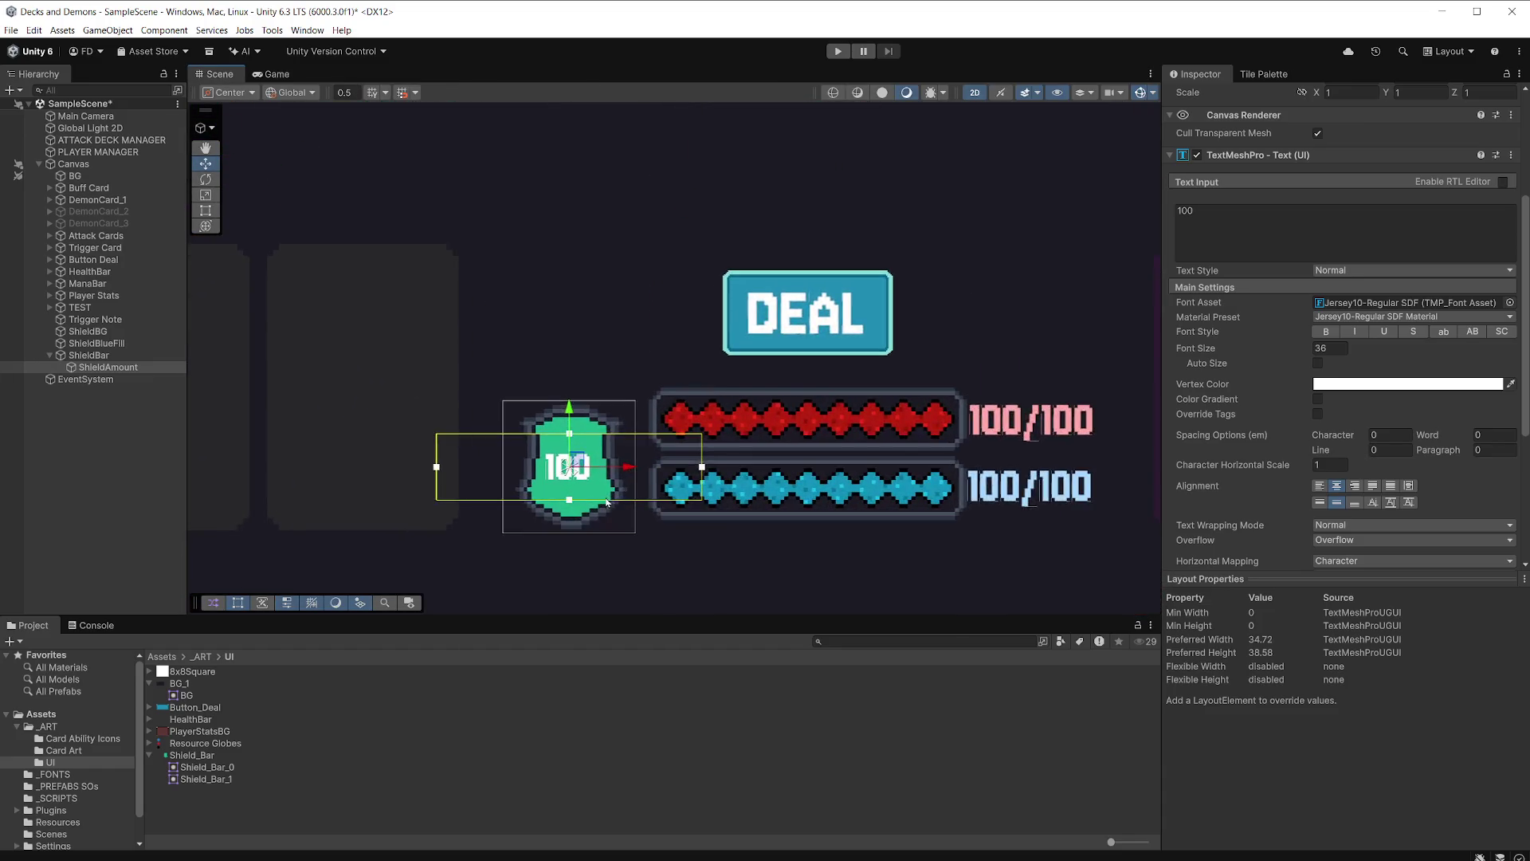
{"action": "scroll", "coordinate": [589, 487], "scroll_direction": "up", "scroll_amount": 2}
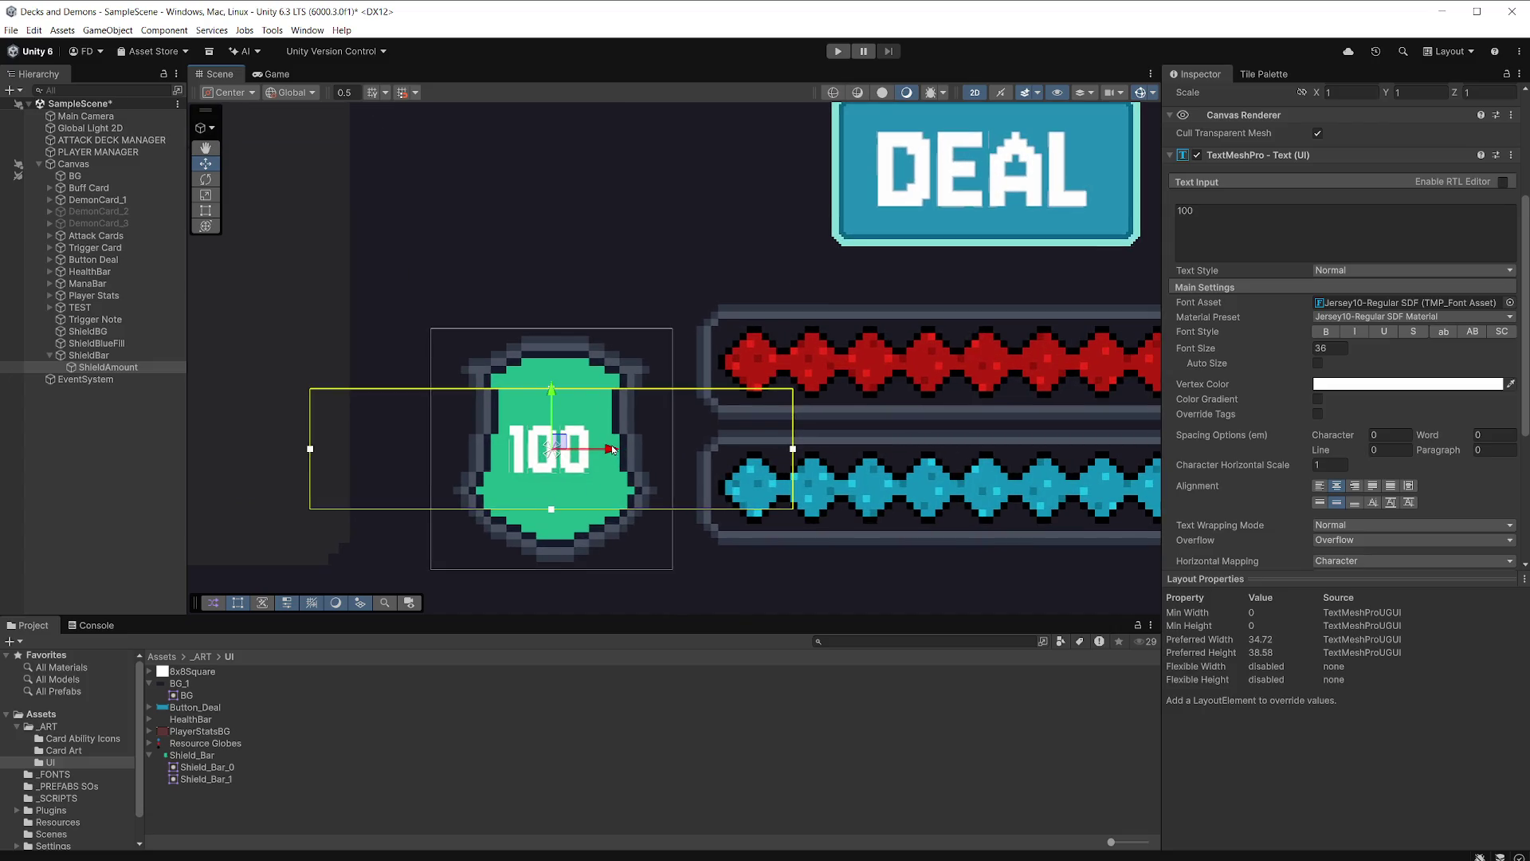
{"action": "left_click_drag", "start_coordinate": [612, 448], "coordinate": [618, 449]}
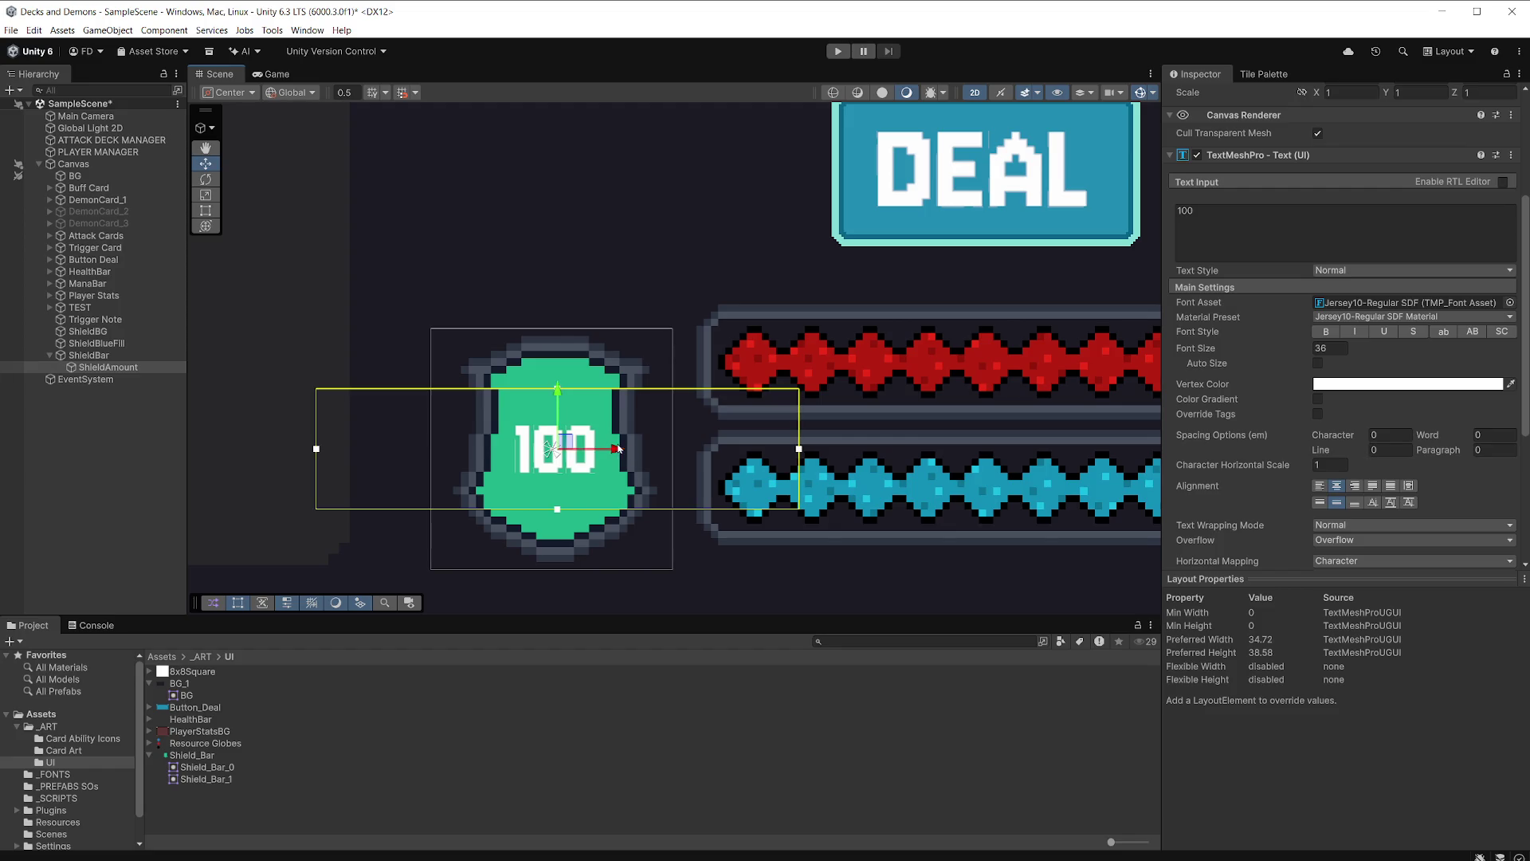
{"action": "left_click_drag", "start_coordinate": [1208, 351], "coordinate": [1237, 351]}
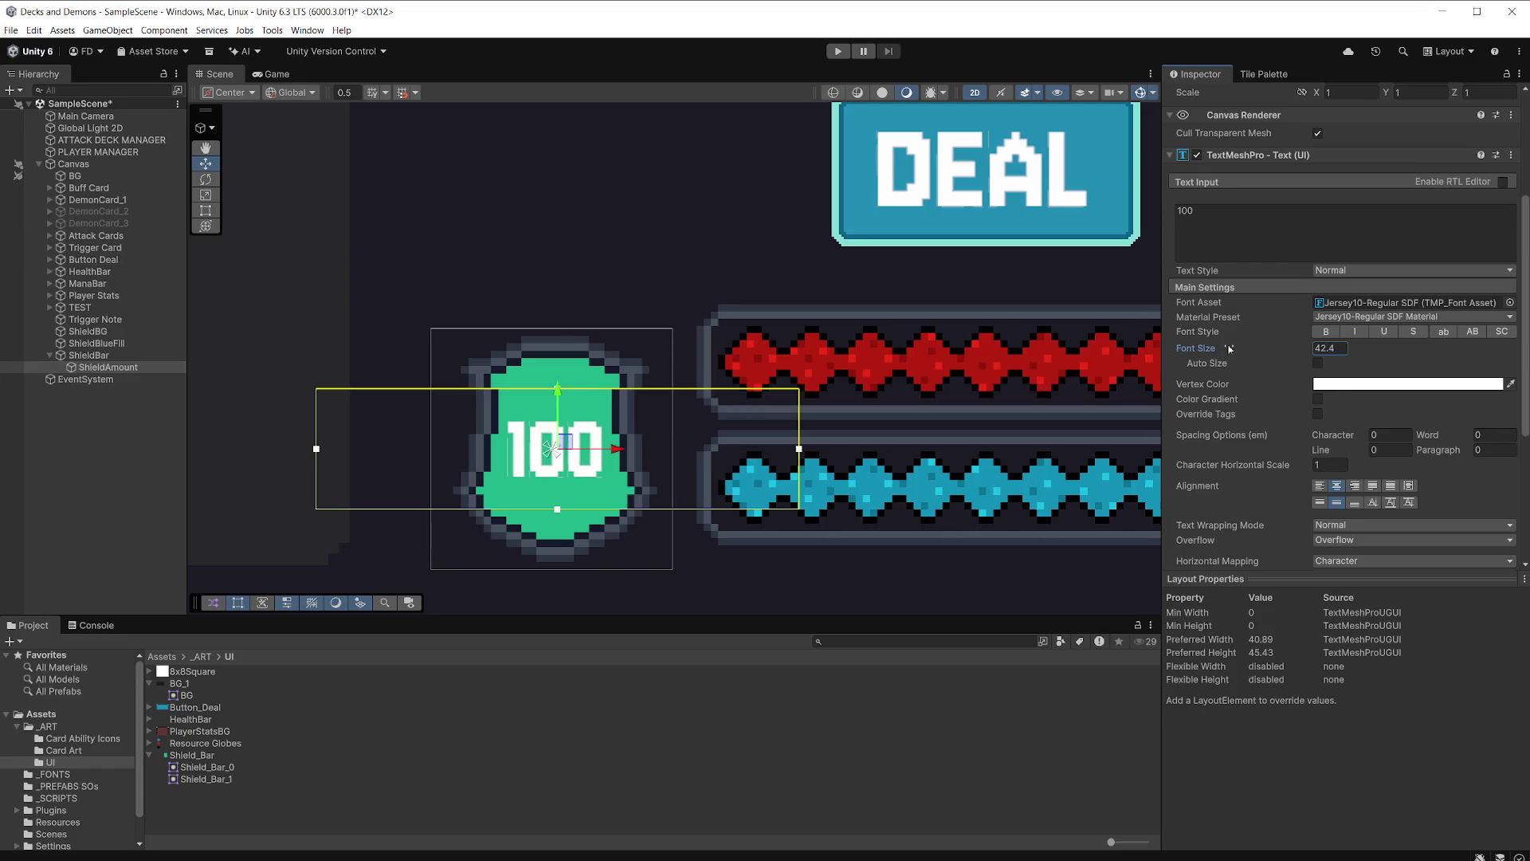
{"action": "scroll", "coordinate": [951, 393], "scroll_direction": "down", "scroll_amount": 5}
{"action": "left_click_drag", "start_coordinate": [1035, 347], "coordinate": [857, 364]}
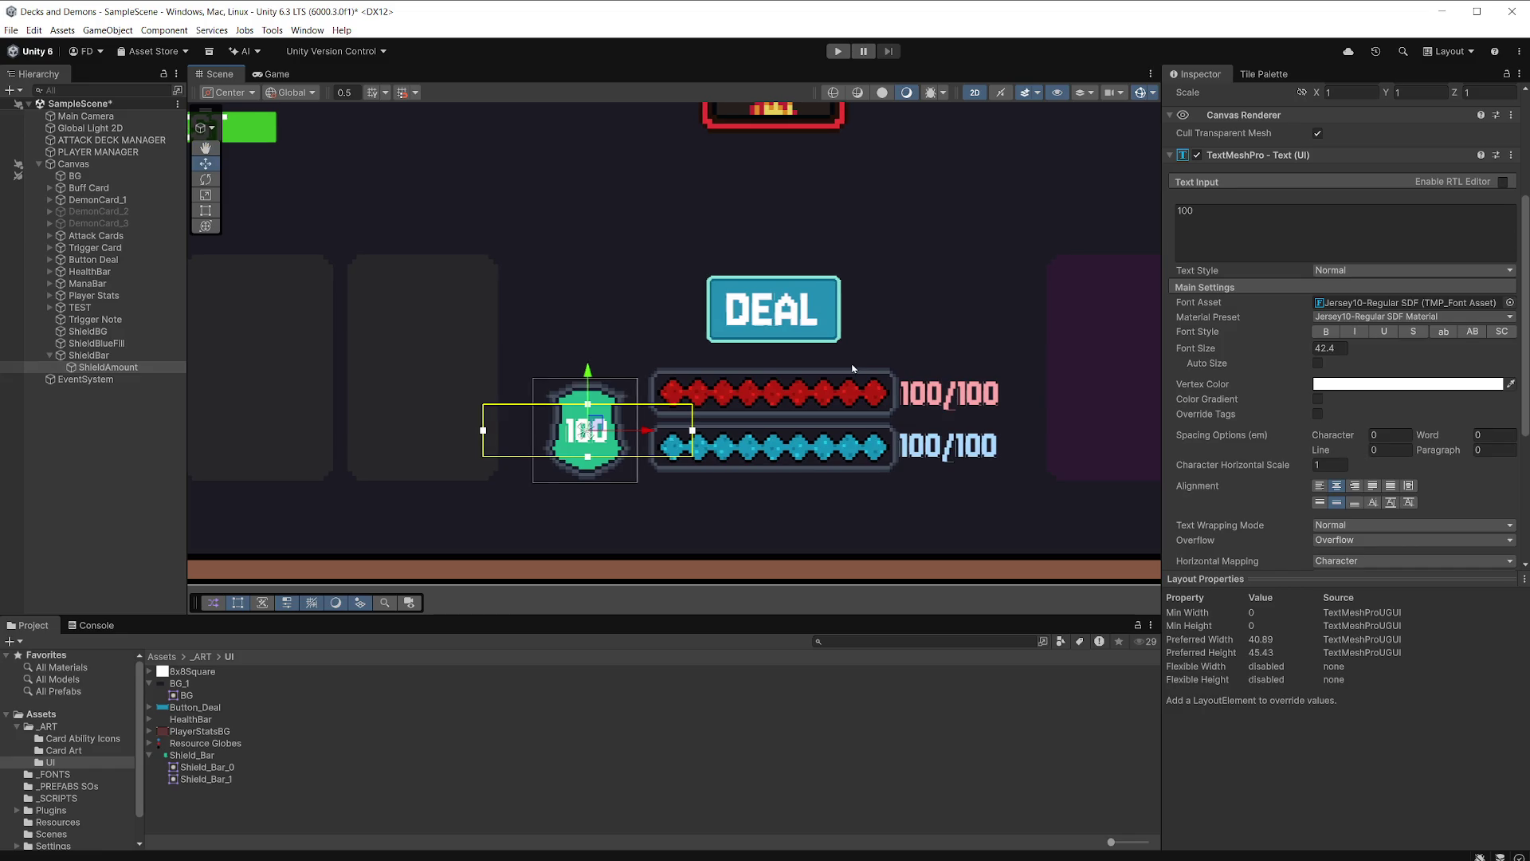
Set the label's Vertex Color to pale mint green (E3FFE1).
{"action": "left_click", "coordinate": [1358, 384]}
{"action": "left_click", "coordinate": [1455, 519]}
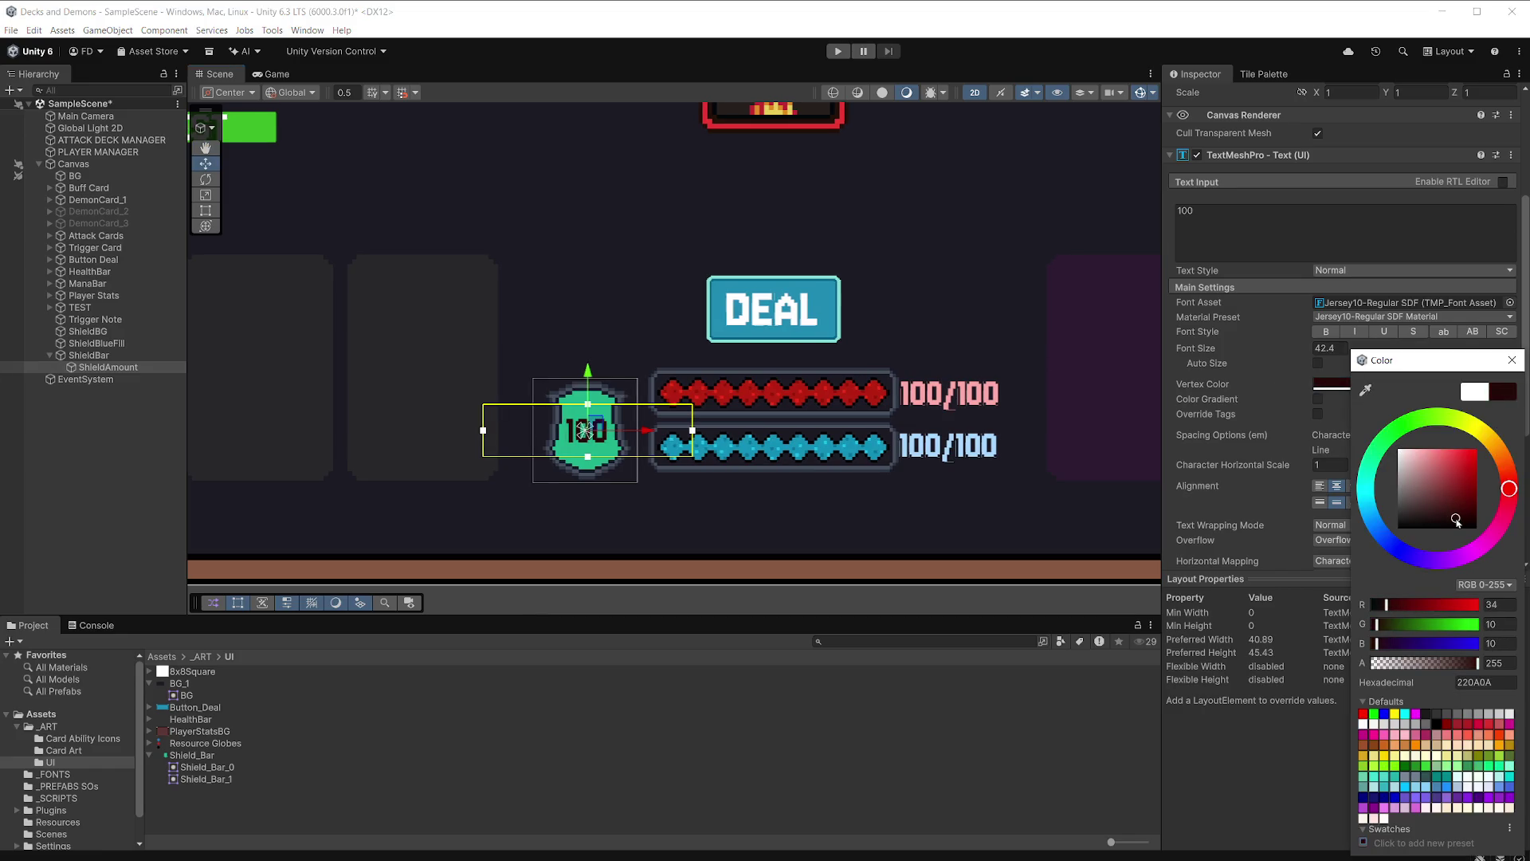
{"action": "left_click_drag", "start_coordinate": [1455, 519], "coordinate": [1381, 446]}
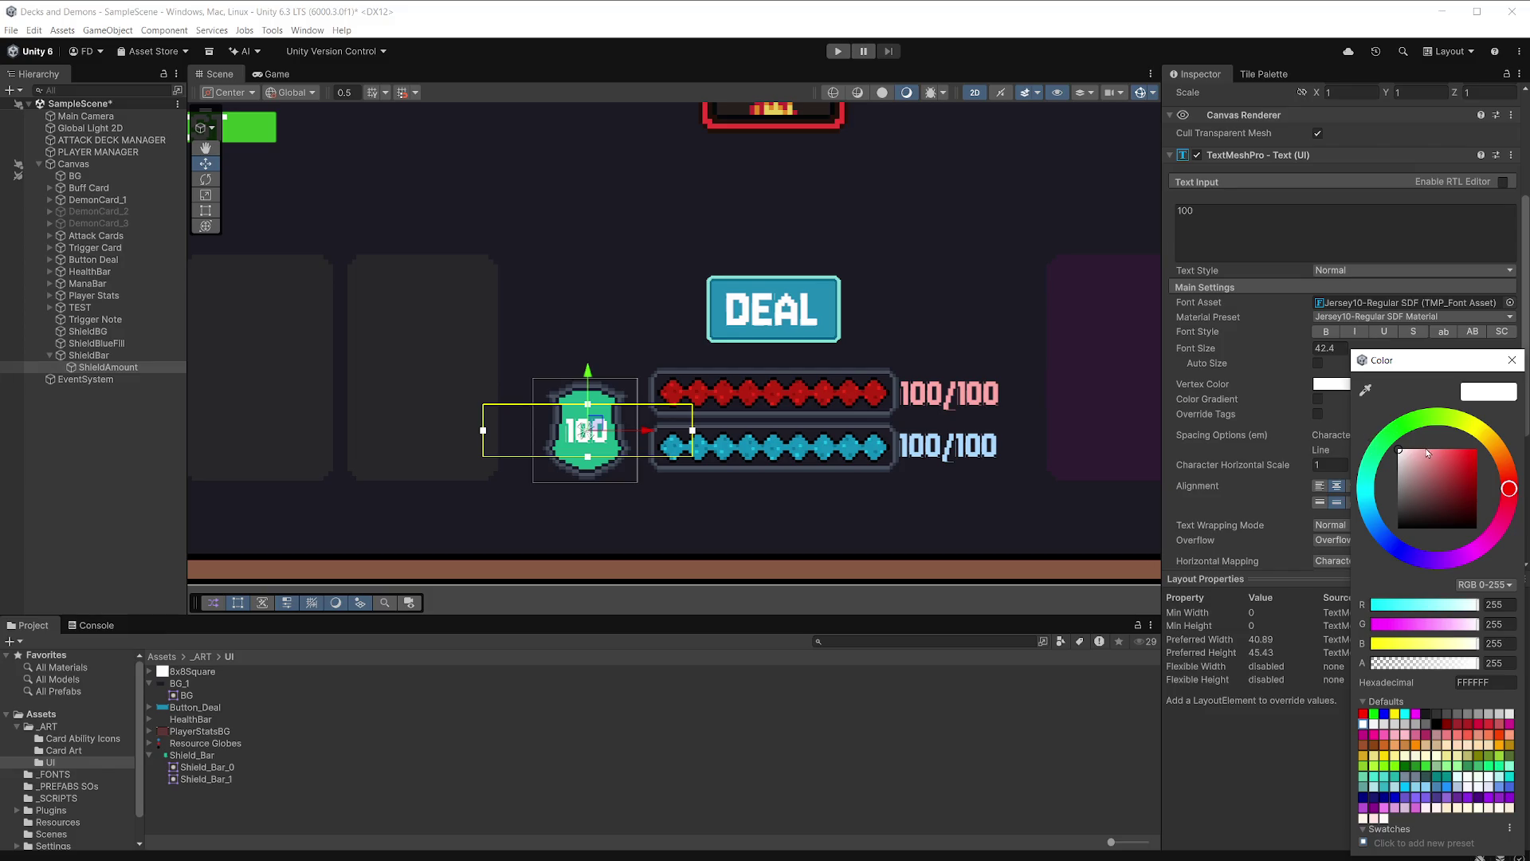
{"action": "left_click", "coordinate": [1408, 428]}
{"action": "left_click_drag", "start_coordinate": [1428, 460], "coordinate": [1408, 447]}
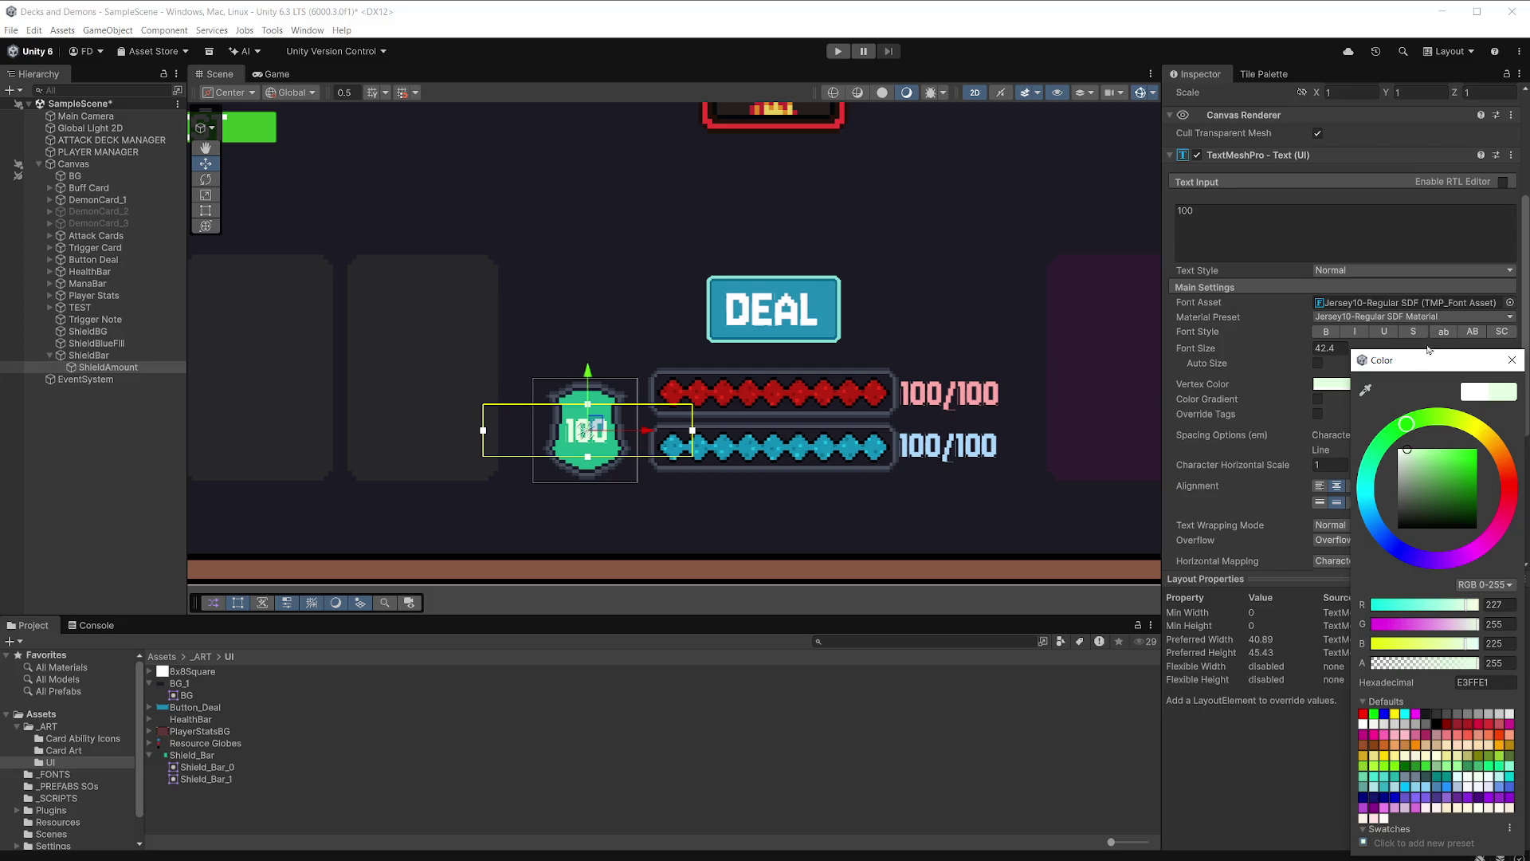
{"action": "left_click", "coordinate": [1512, 360]}
{"action": "scroll", "coordinate": [1394, 471], "scroll_direction": "down", "scroll_amount": 5}
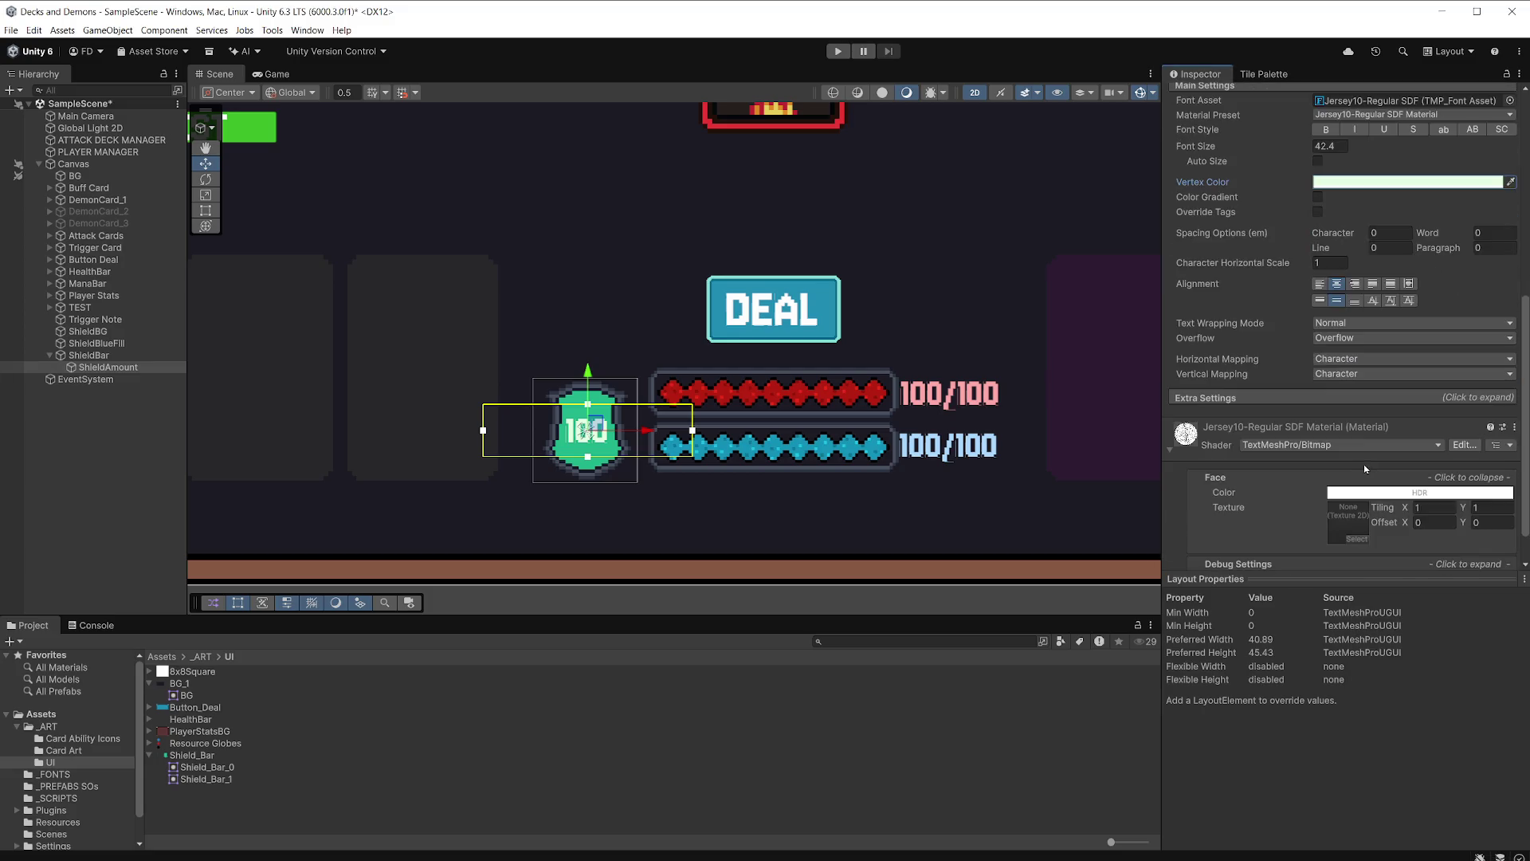
Rename ShieldBlueFill to ShieldGreenFill and save the scene.
{"action": "left_click", "coordinate": [127, 354]}
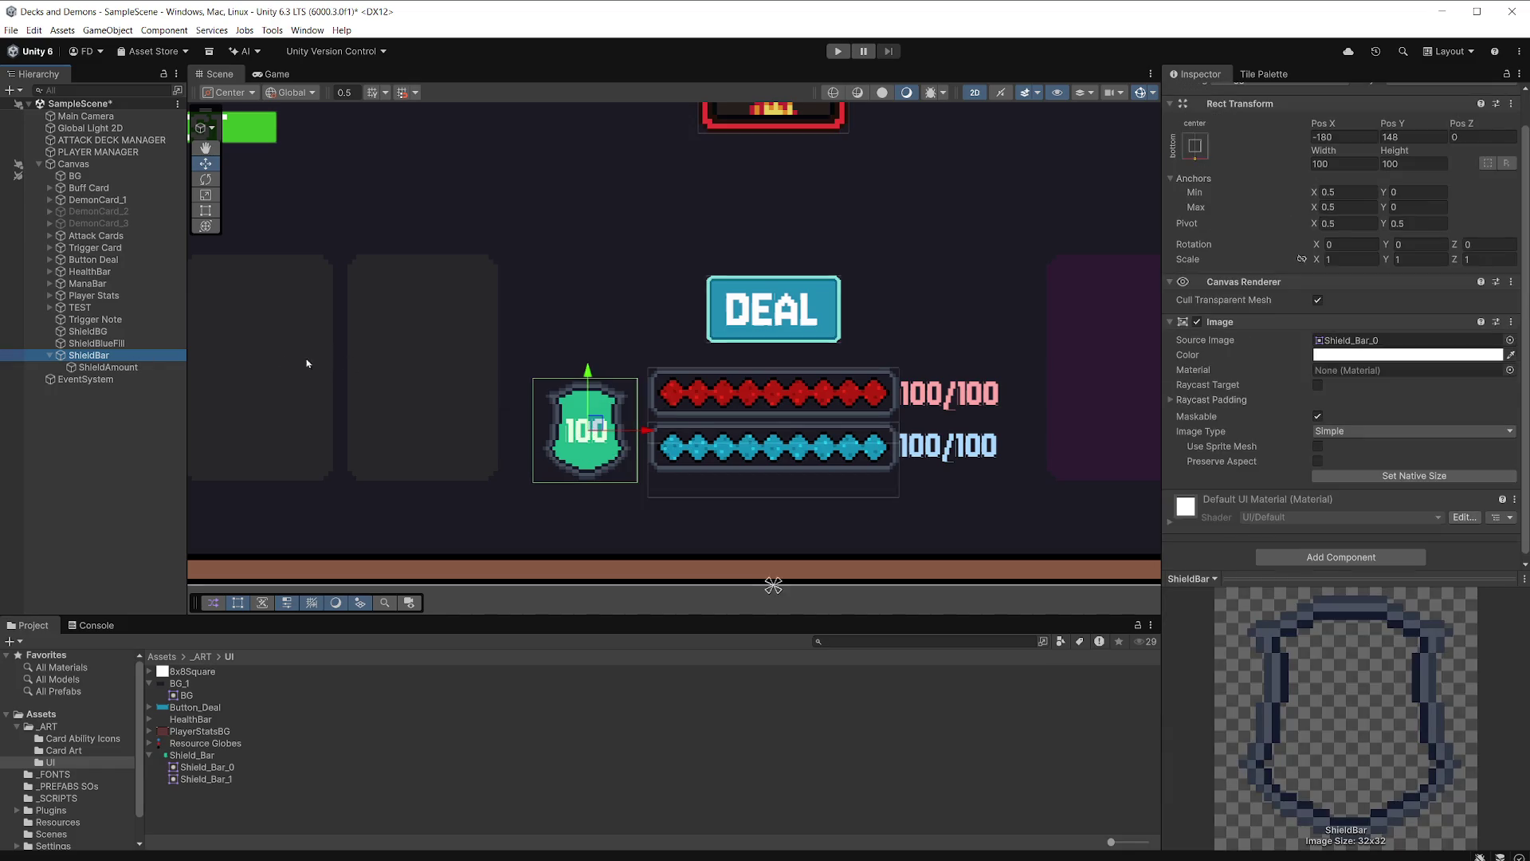
{"action": "left_click", "coordinate": [128, 345]}
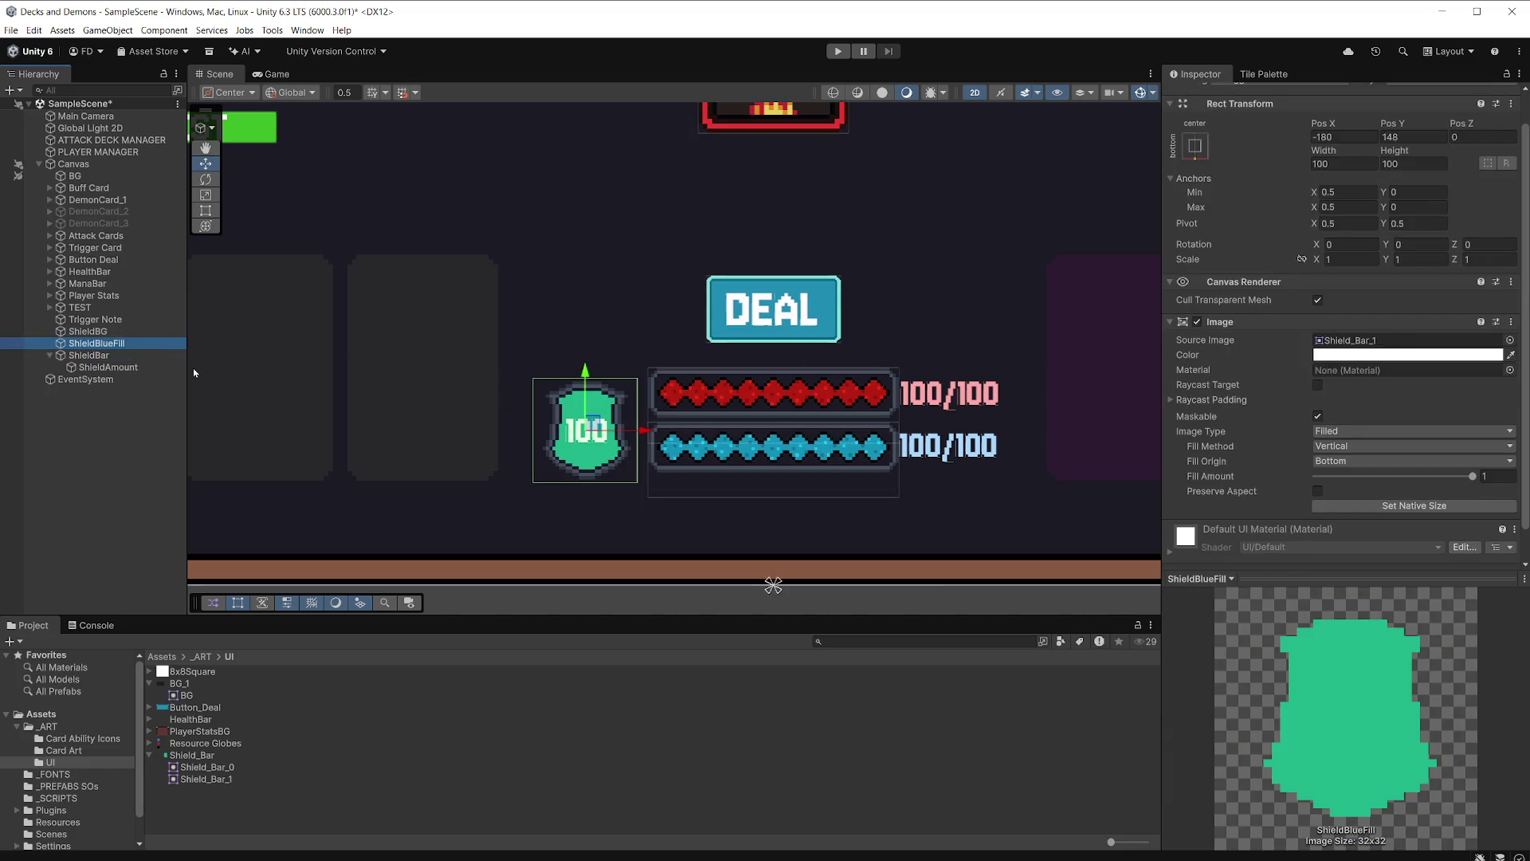
{"action": "left_click", "coordinate": [112, 344]}
{"action": "left_click_drag", "start_coordinate": [114, 344], "coordinate": [92, 345]}
{"action": "type", "text": "Green"}
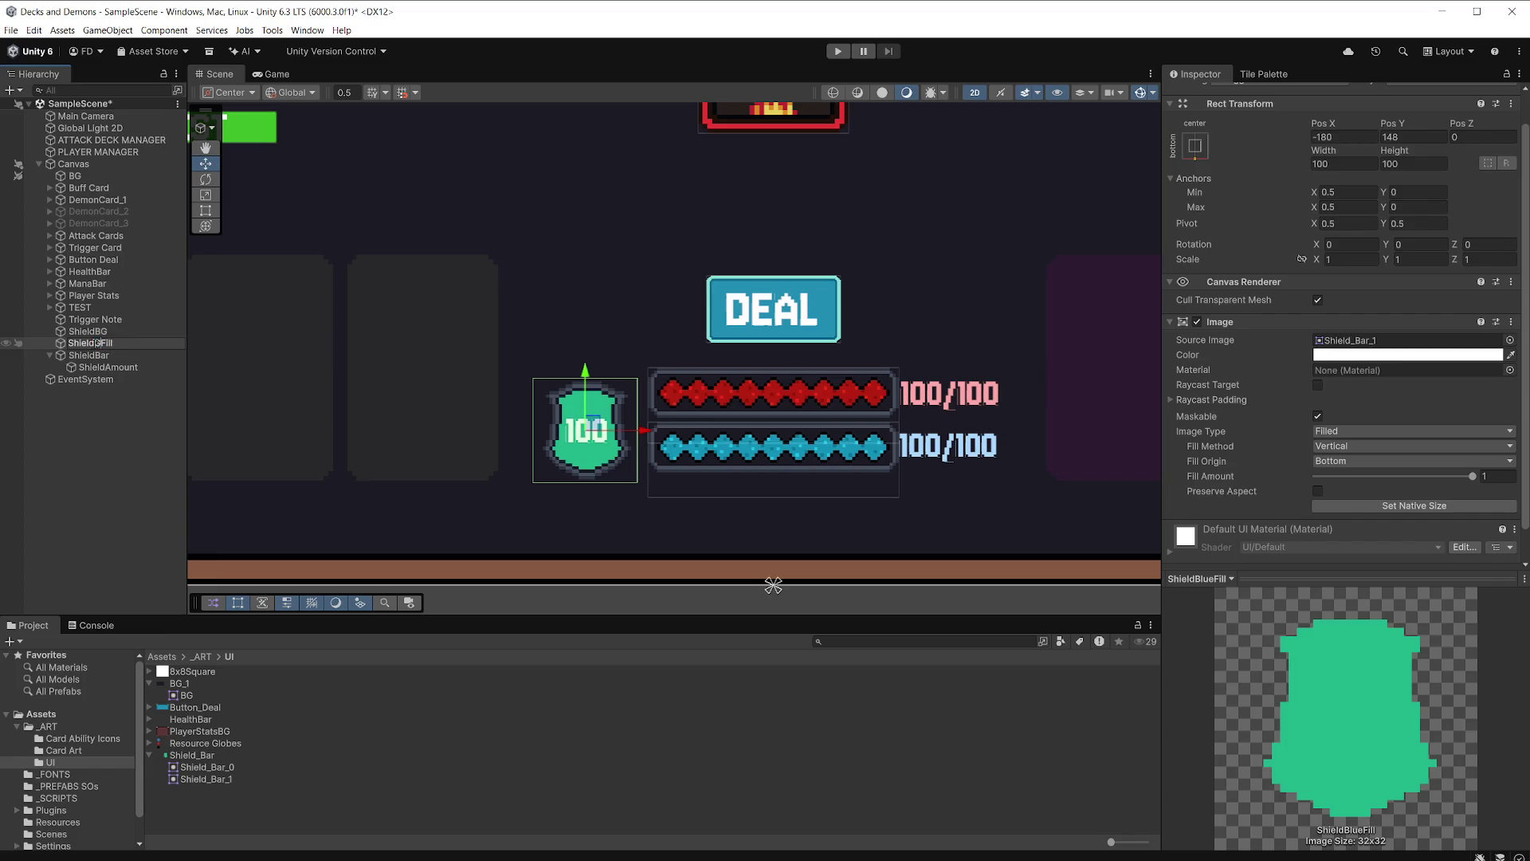
{"action": "key", "text": "Return"}
{"action": "key", "text": "ctrl+s"}
Drop the fill to Fill Amount 0.361, set the ShieldAmount text to 48, and preview in Game view.
{"action": "scroll", "coordinate": [1403, 398], "scroll_direction": "down", "scroll_amount": 1}
{"action": "left_click_drag", "start_coordinate": [1471, 444], "coordinate": [1371, 457]}
{"action": "left_click", "coordinate": [137, 366]}
{"action": "left_click", "coordinate": [1253, 352]}
{"action": "type", "text": "48"}
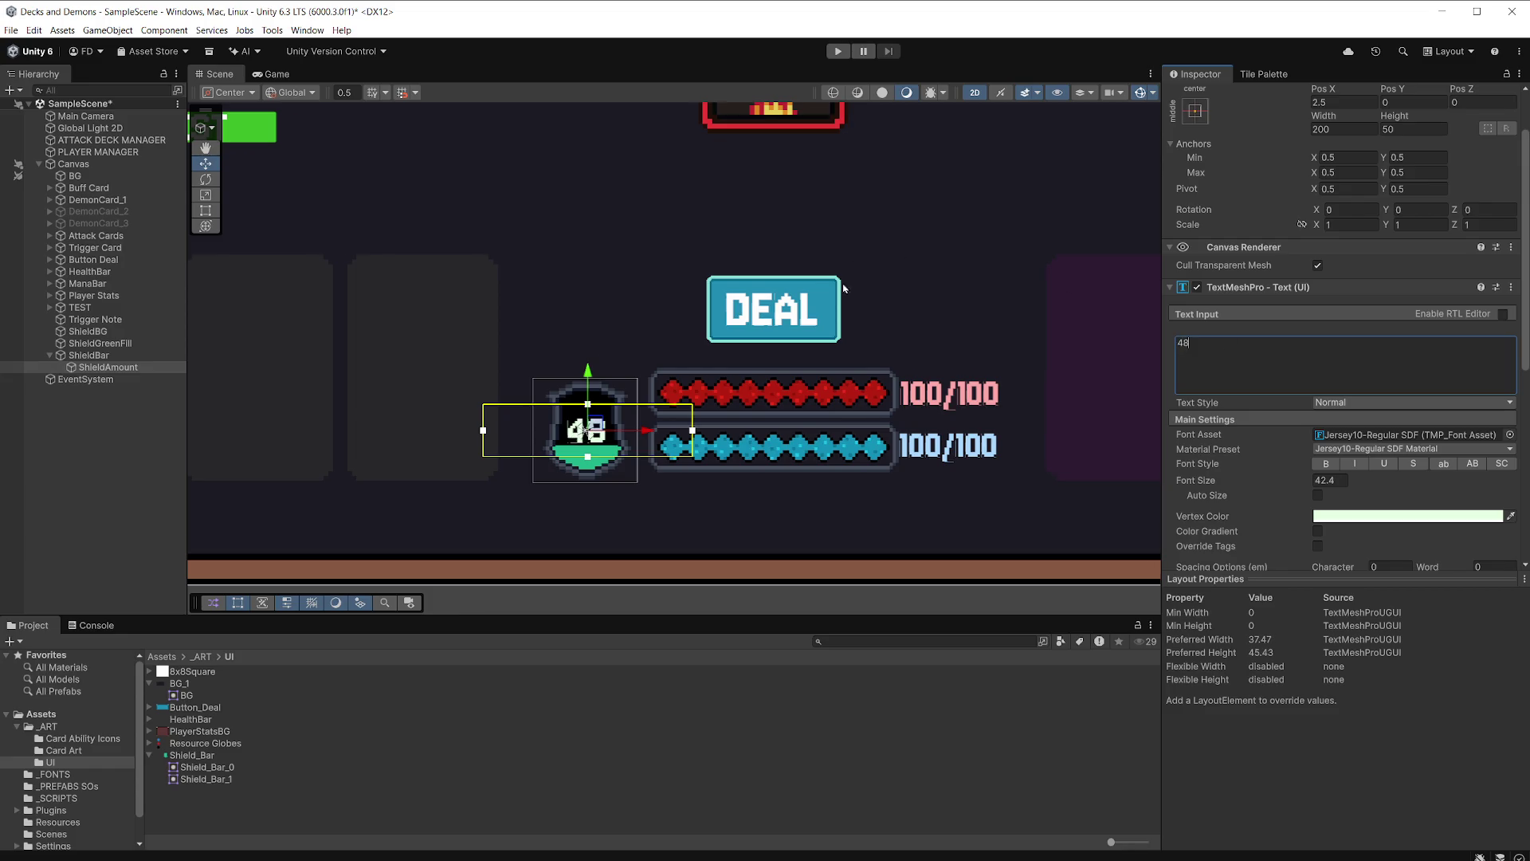
{"action": "scroll", "coordinate": [844, 289], "scroll_direction": "down", "scroll_amount": 2}
{"action": "key", "text": "ctrl+2"}
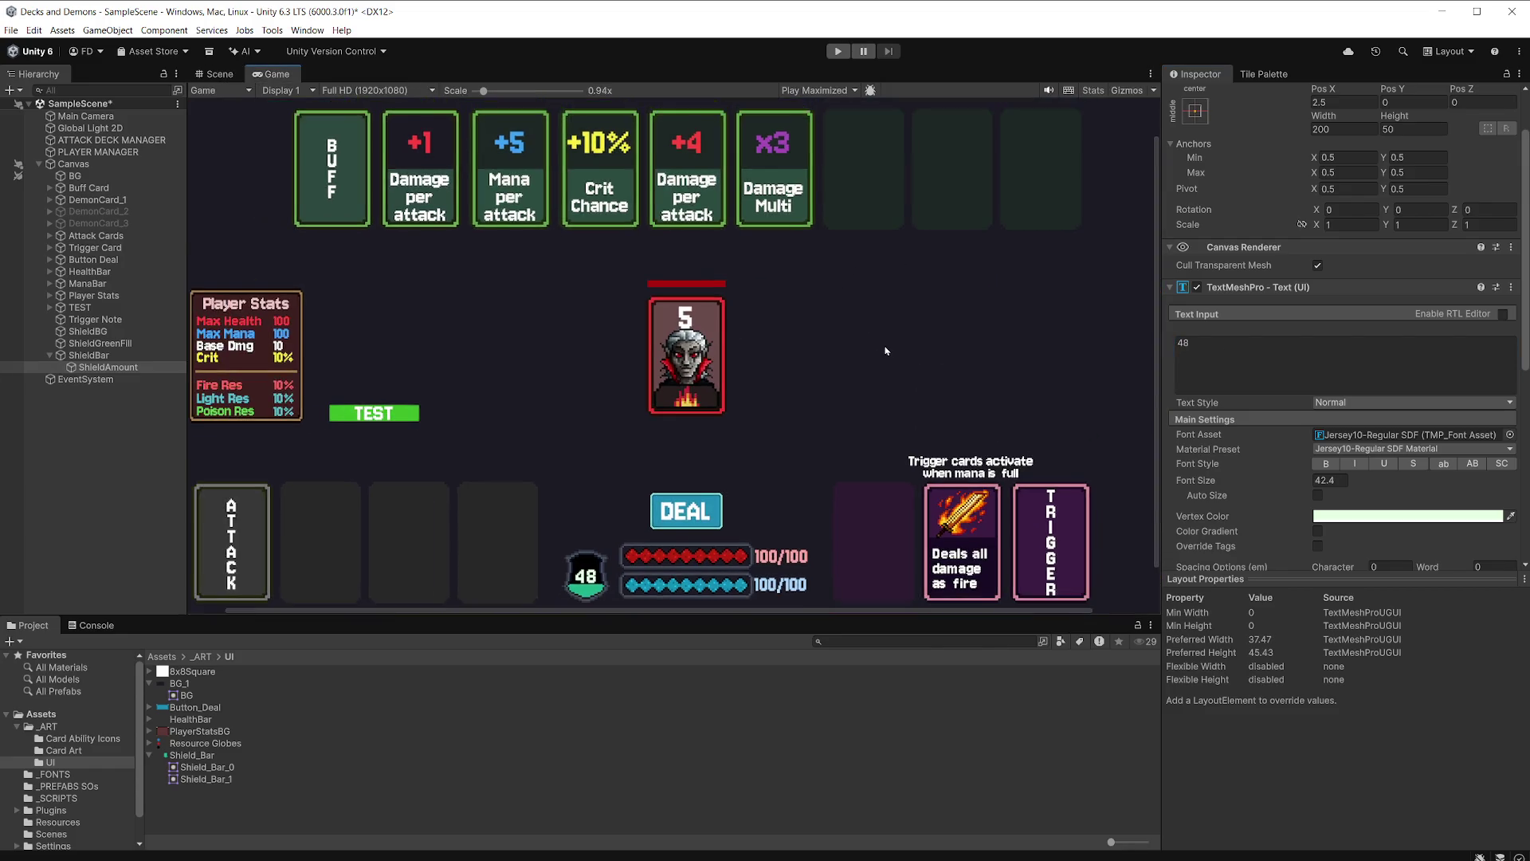
Wrap ShieldBG, ShieldGreenFill and ShieldBar in a new empty parent named Shield.
{"action": "scroll", "coordinate": [884, 350], "scroll_direction": "down", "scroll_amount": 1}
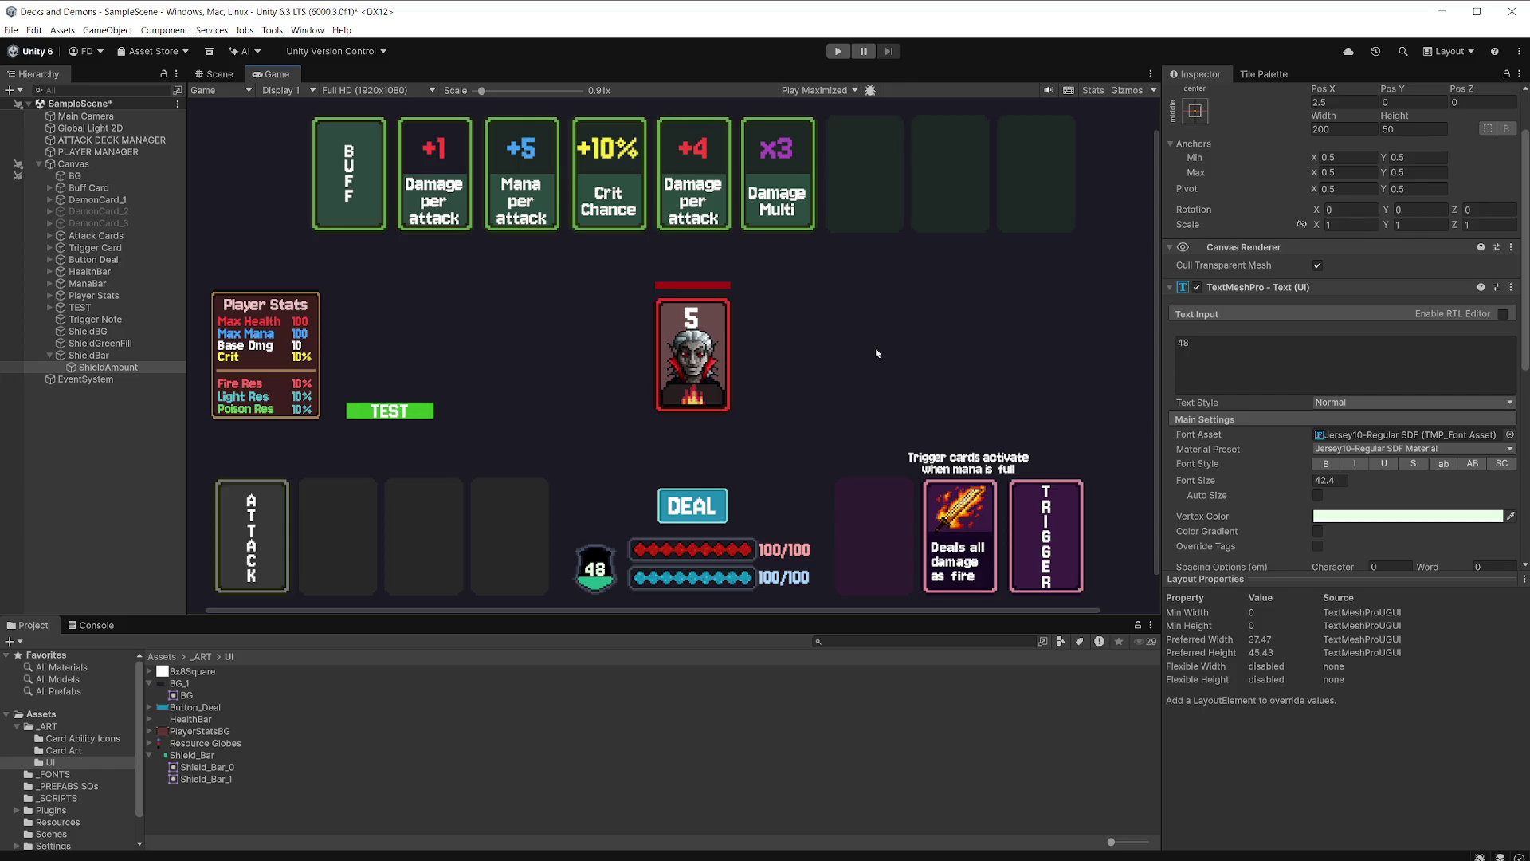
{"action": "left_click", "coordinate": [102, 342]}
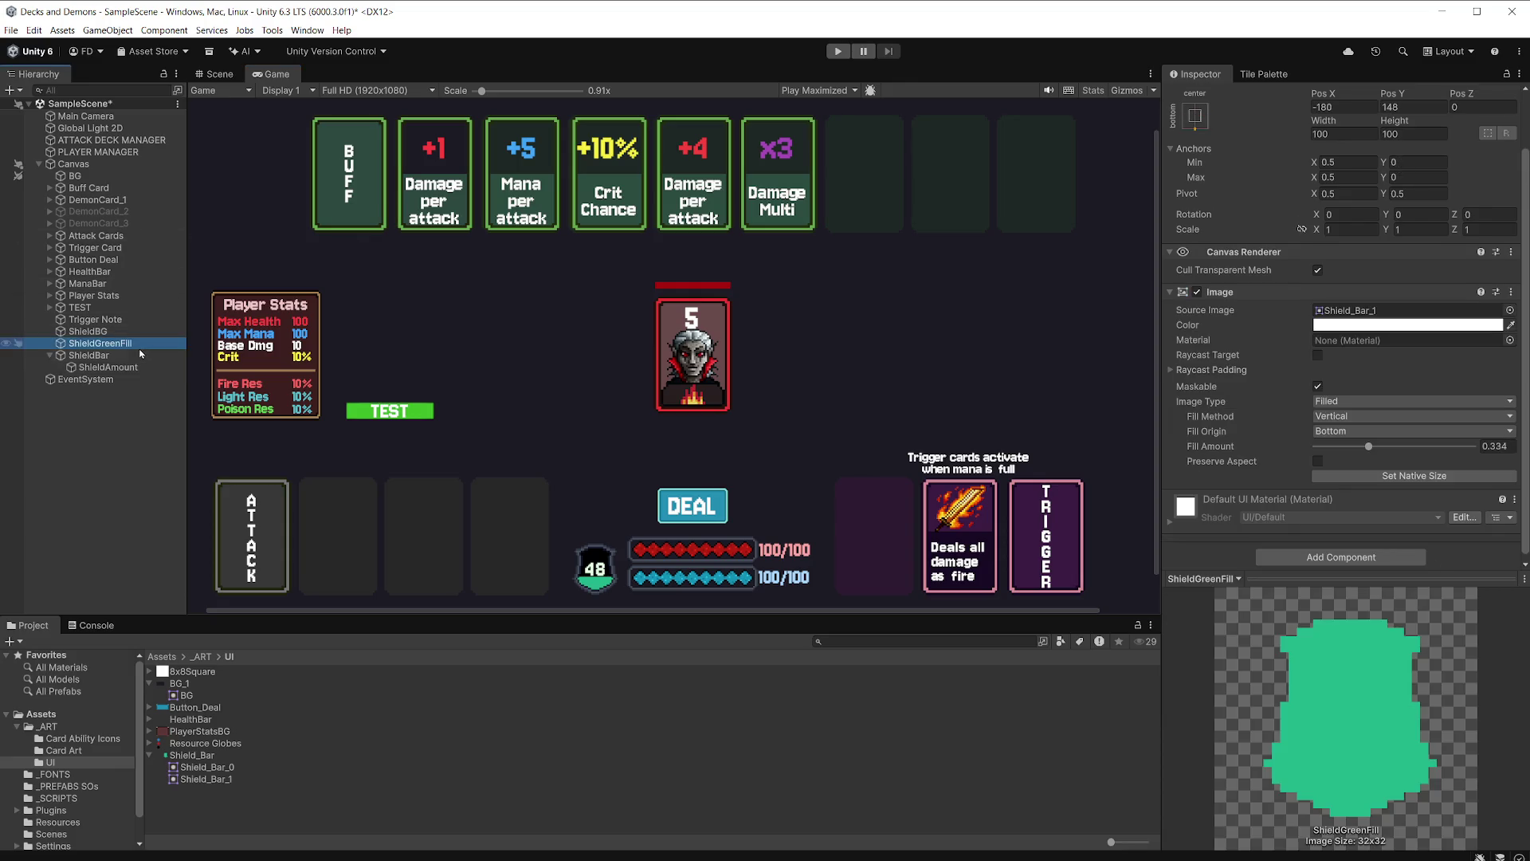
{"action": "left_click", "coordinate": [89, 355], "text": "ctrl"}
{"action": "left_click", "coordinate": [88, 331], "text": "ctrl"}
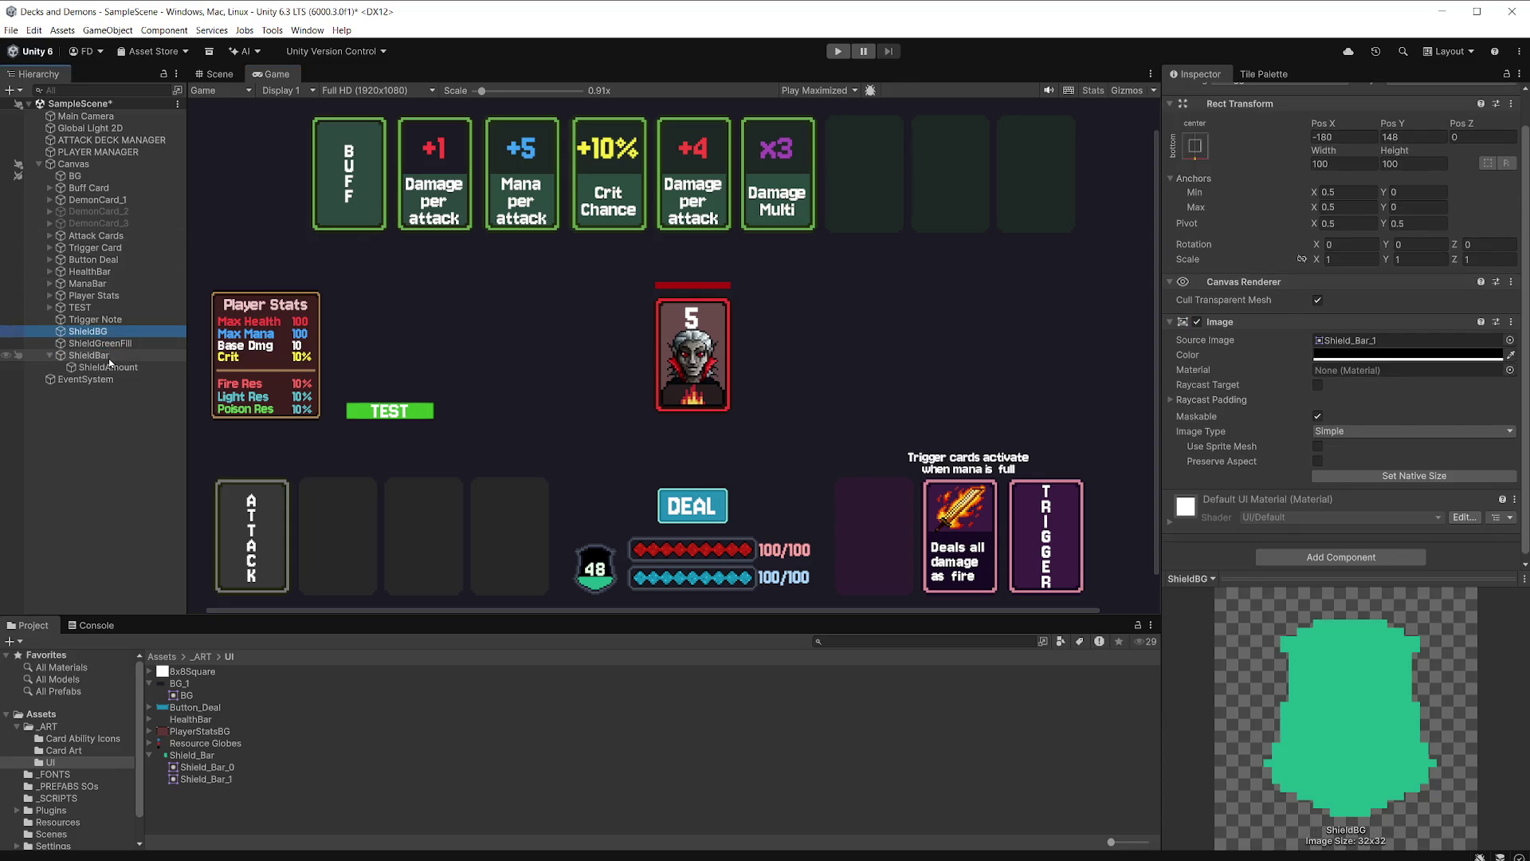
{"action": "left_click", "coordinate": [50, 355]}
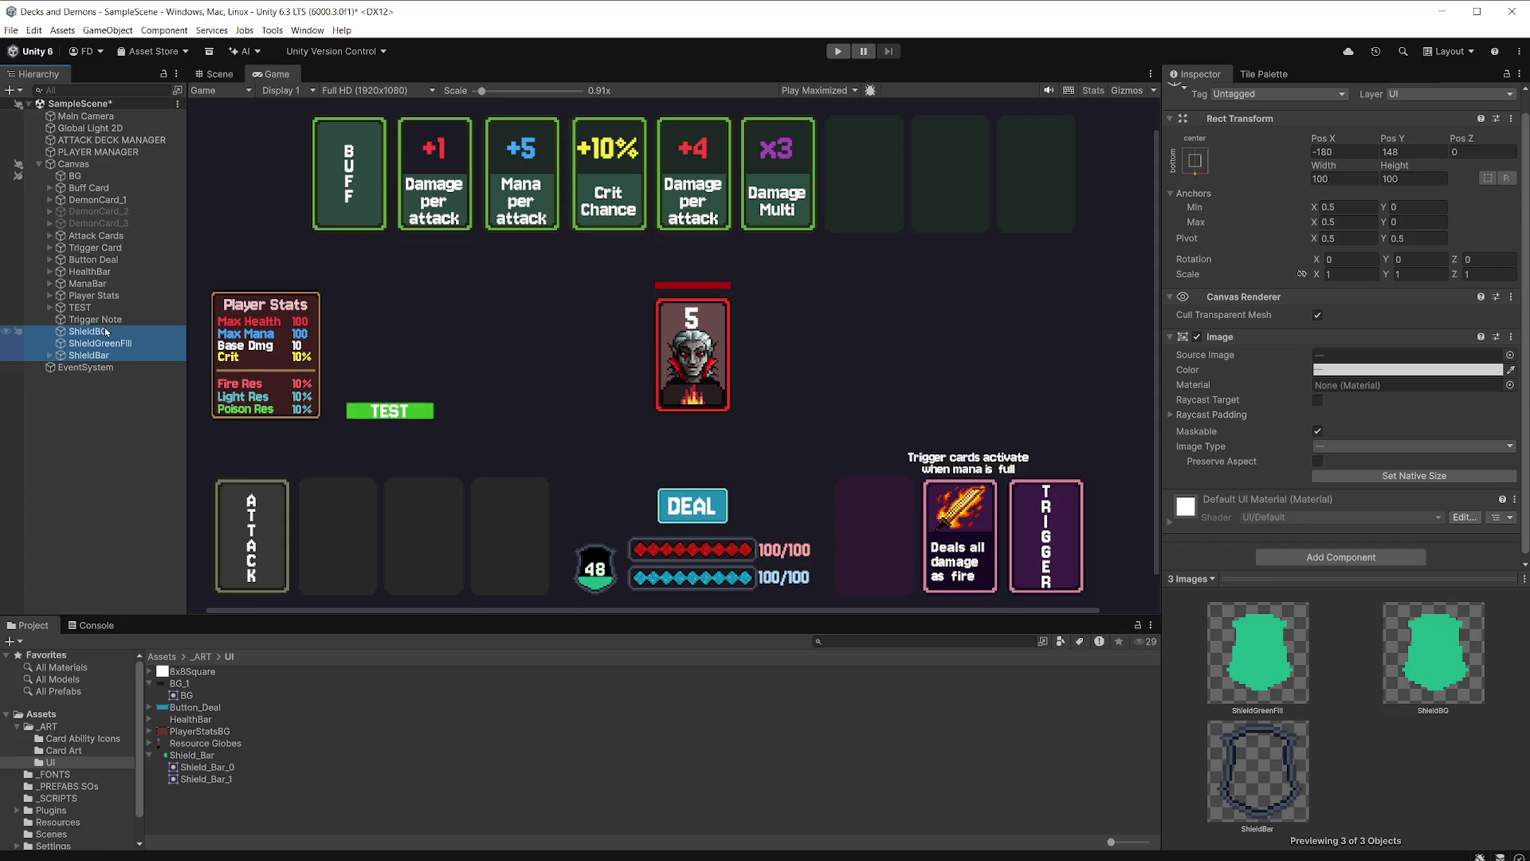
{"action": "right_click", "coordinate": [106, 331]}
{"action": "left_click", "coordinate": [219, 534]}
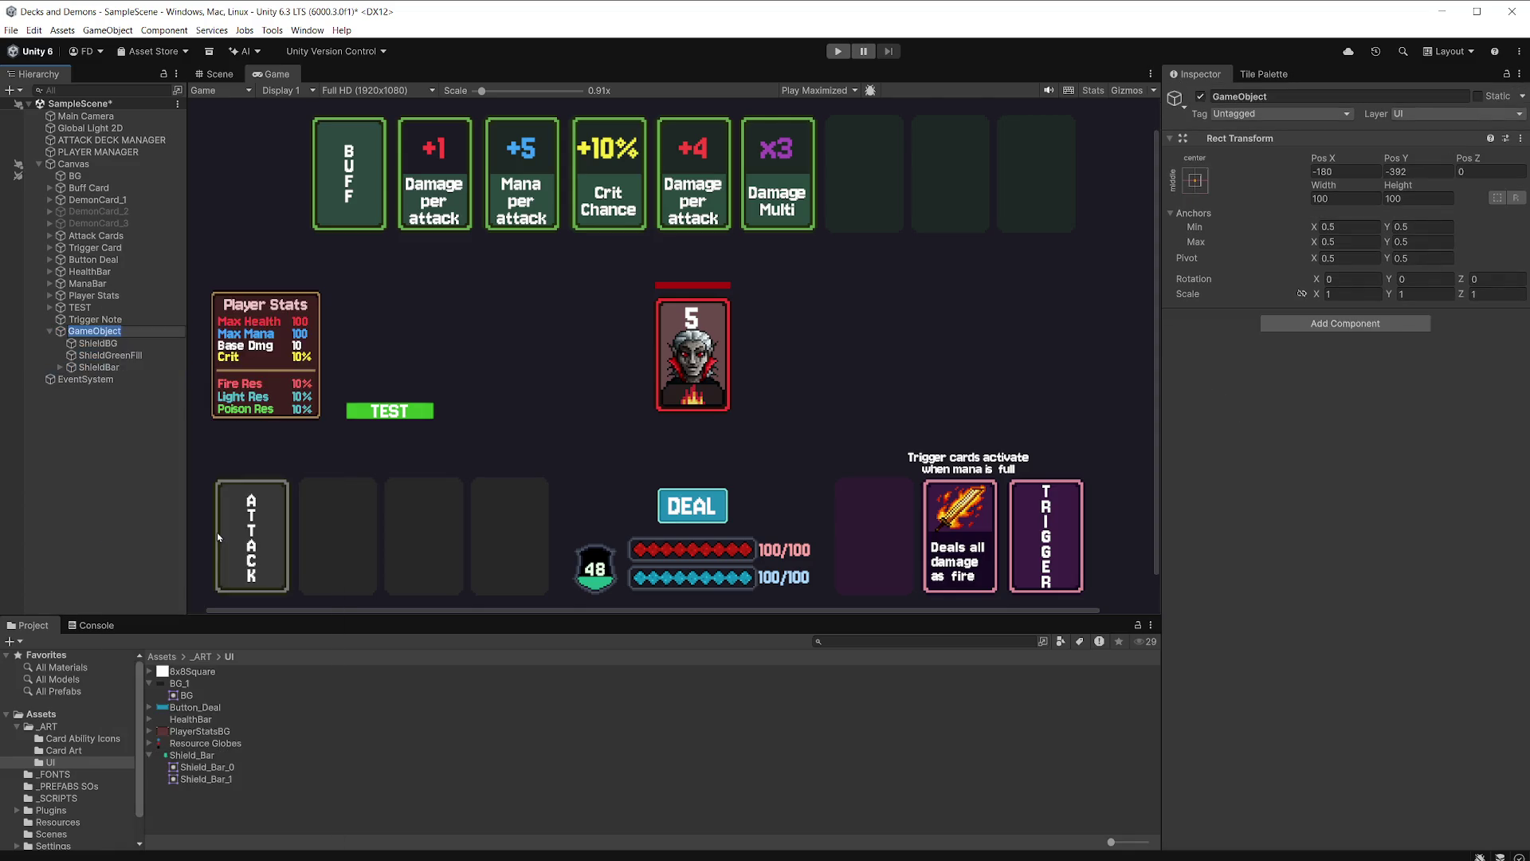
{"action": "type", "text": "Shield"}
{"action": "key", "text": "Return"}
Save the scene and nudge the Shield group slightly upward in the Scene view.
{"action": "left_click", "coordinate": [49, 330]}
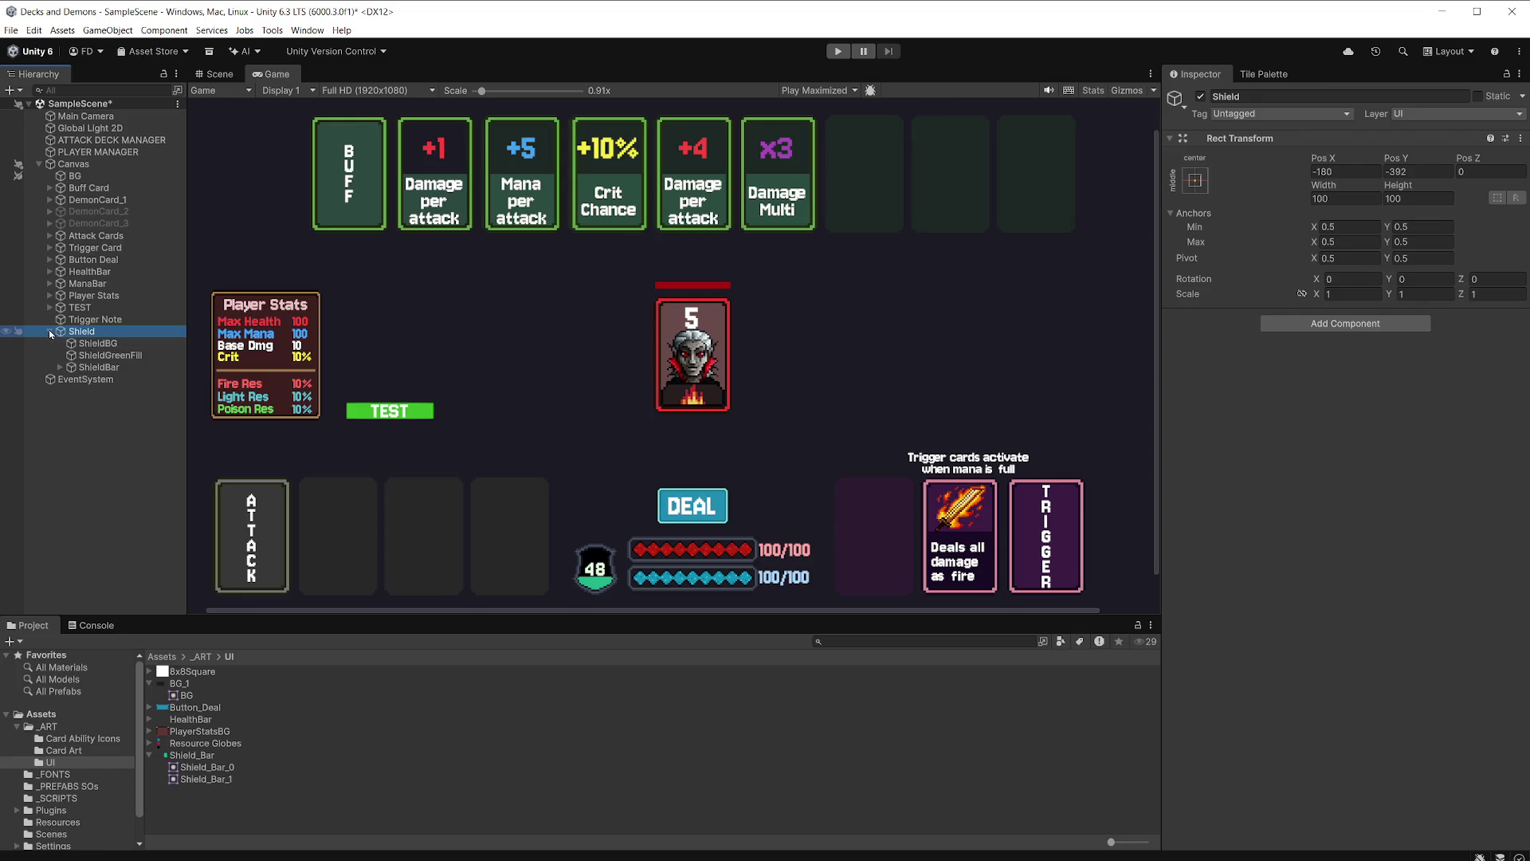
{"action": "key", "text": "ctrl+s"}
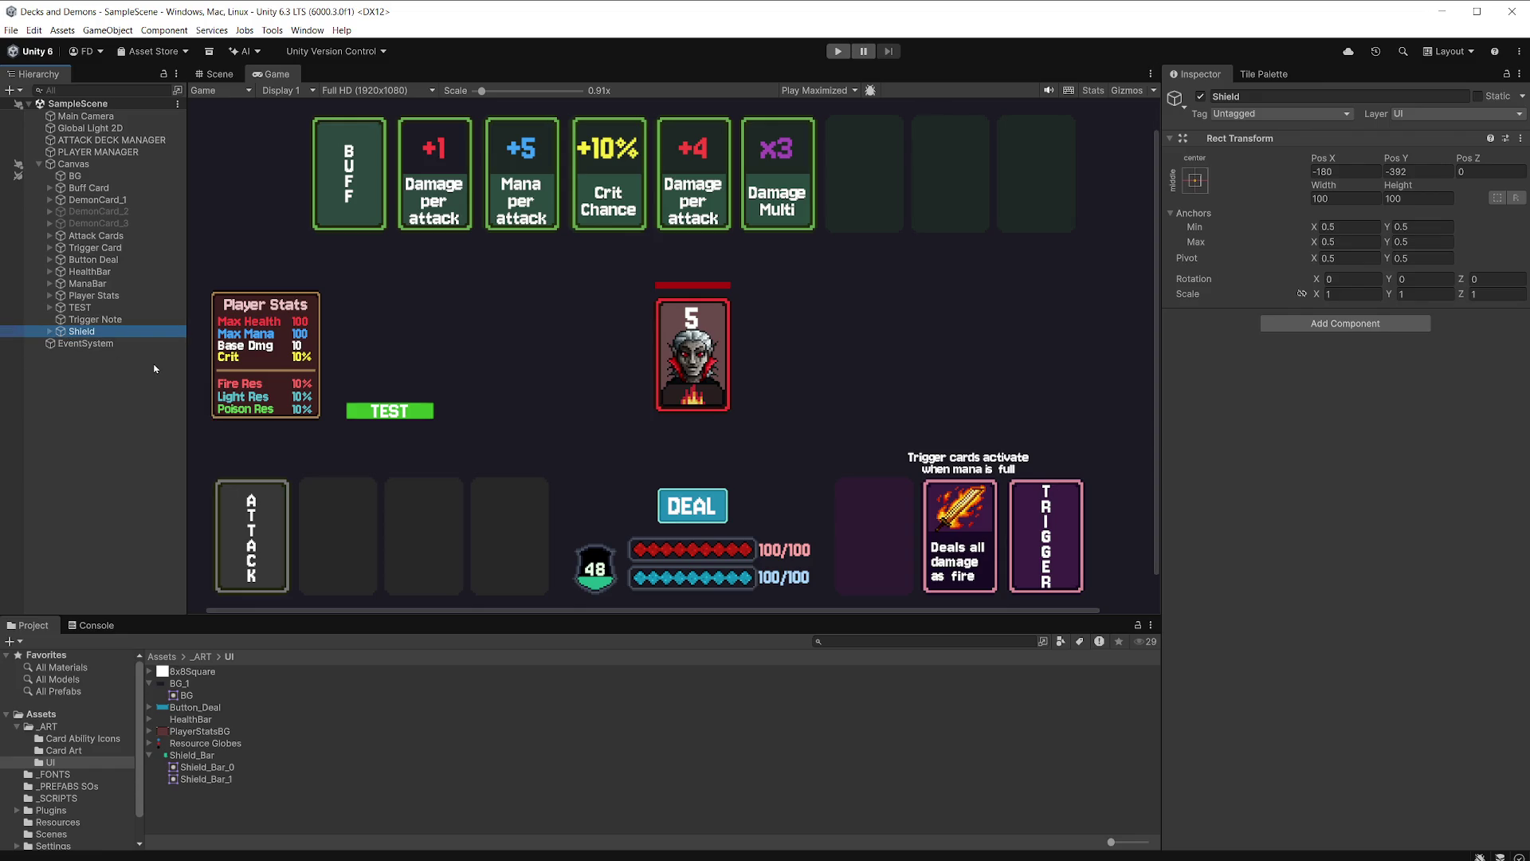
{"action": "left_click", "coordinate": [212, 75]}
{"action": "left_click_drag", "start_coordinate": [669, 341], "coordinate": [669, 336]}
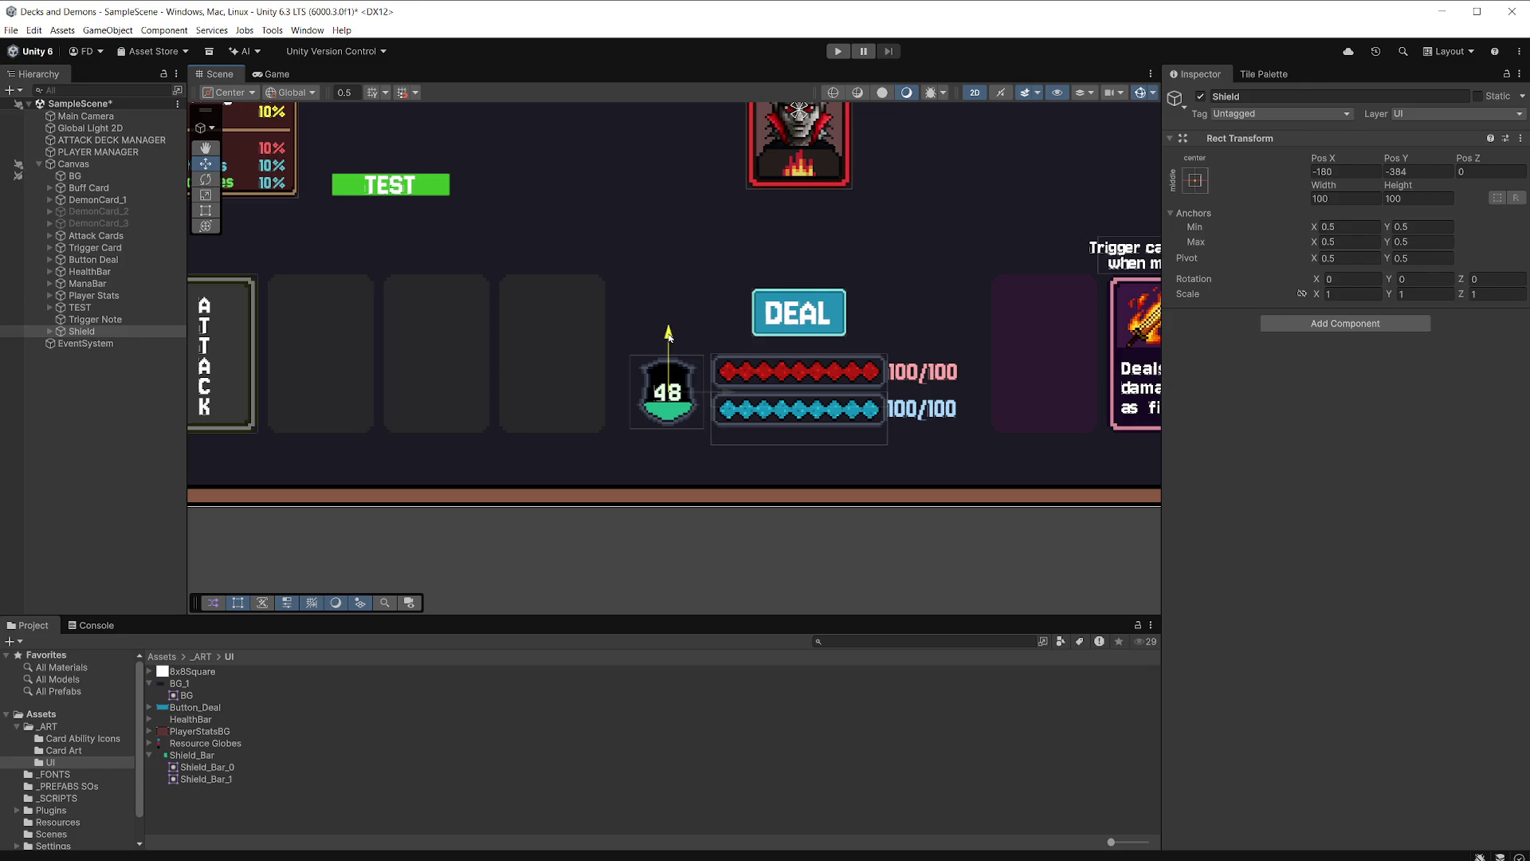
{"action": "left_click", "coordinate": [276, 75]}
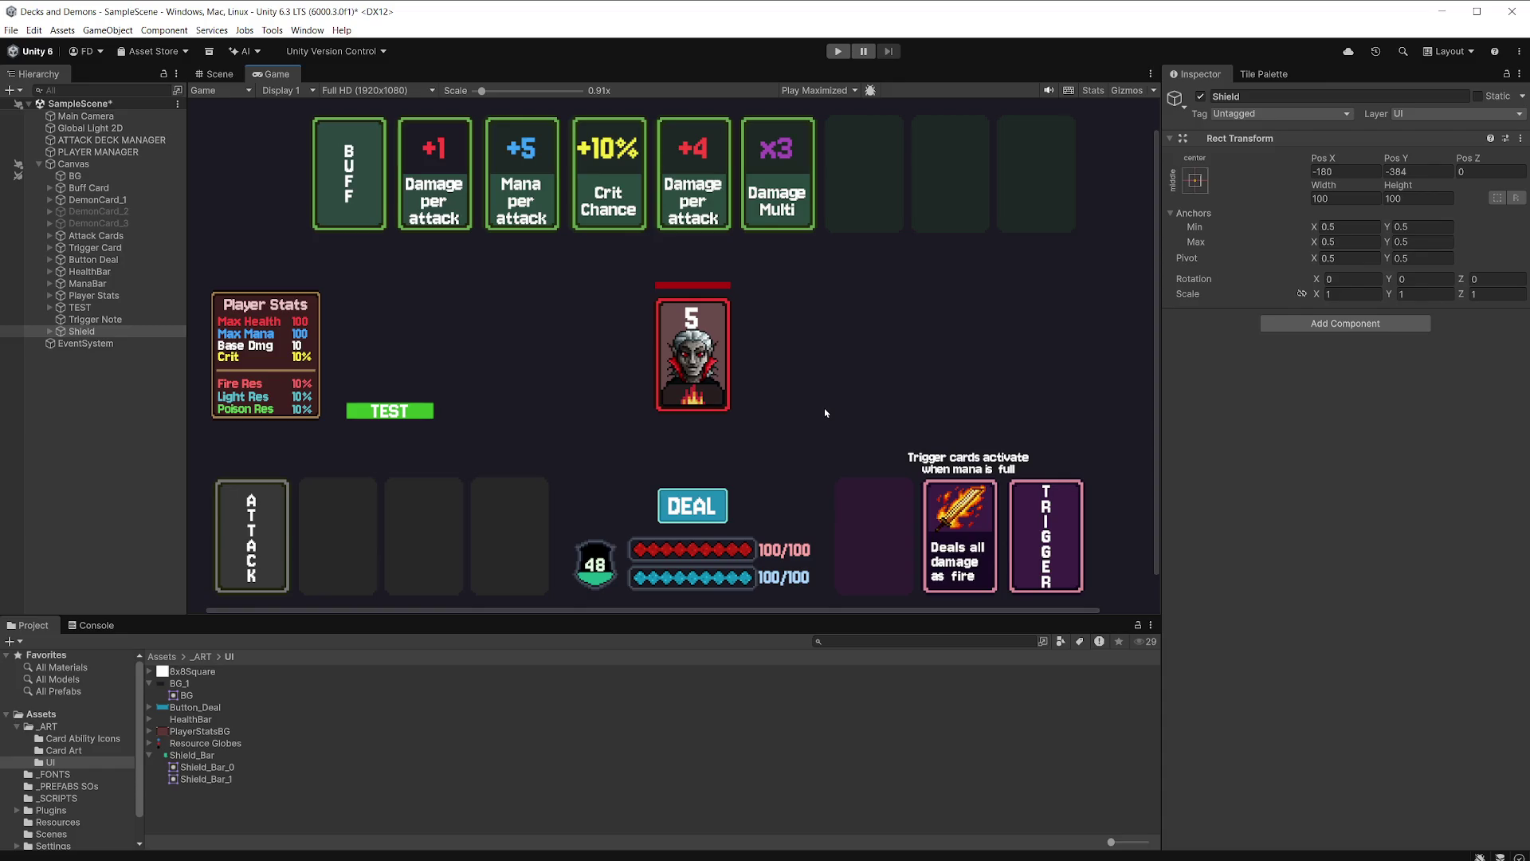
Set ShieldGreenFill's Image Fill Amount to 1 so the shield is fully green.
{"action": "key", "text": "ctrl+s"}
{"action": "left_click", "coordinate": [49, 331]}
{"action": "left_click", "coordinate": [124, 355]}
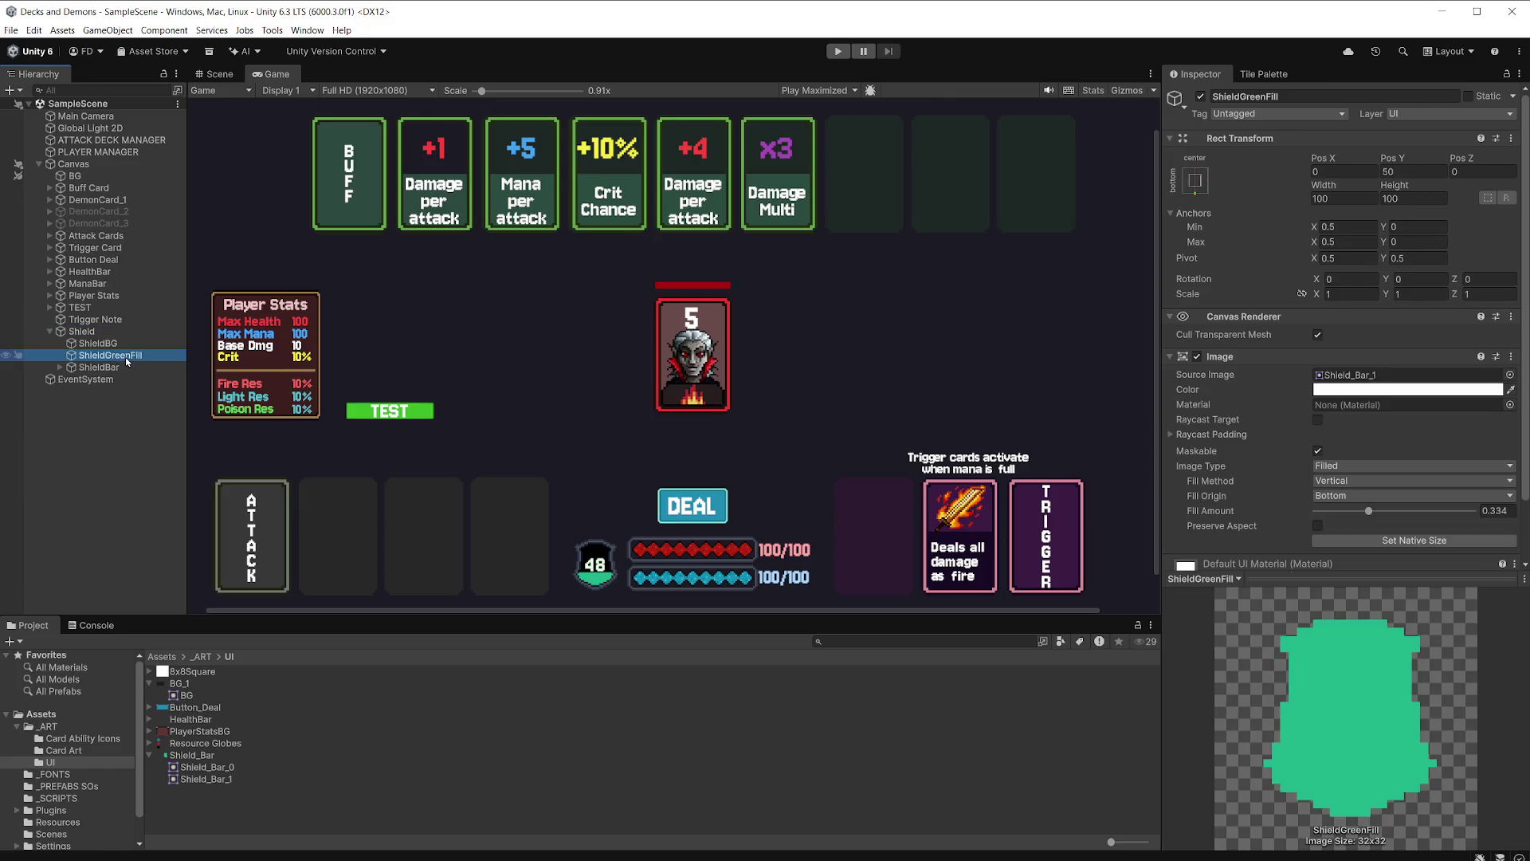
{"action": "mouse_move", "coordinate": [1374, 517]}
{"action": "left_mouse_down"}
{"action": "mouse_move", "coordinate": [1451, 528]}
{"action": "mouse_move", "coordinate": [1350, 497]}
{"action": "mouse_move", "coordinate": [1474, 511]}
{"action": "left_mouse_up"}
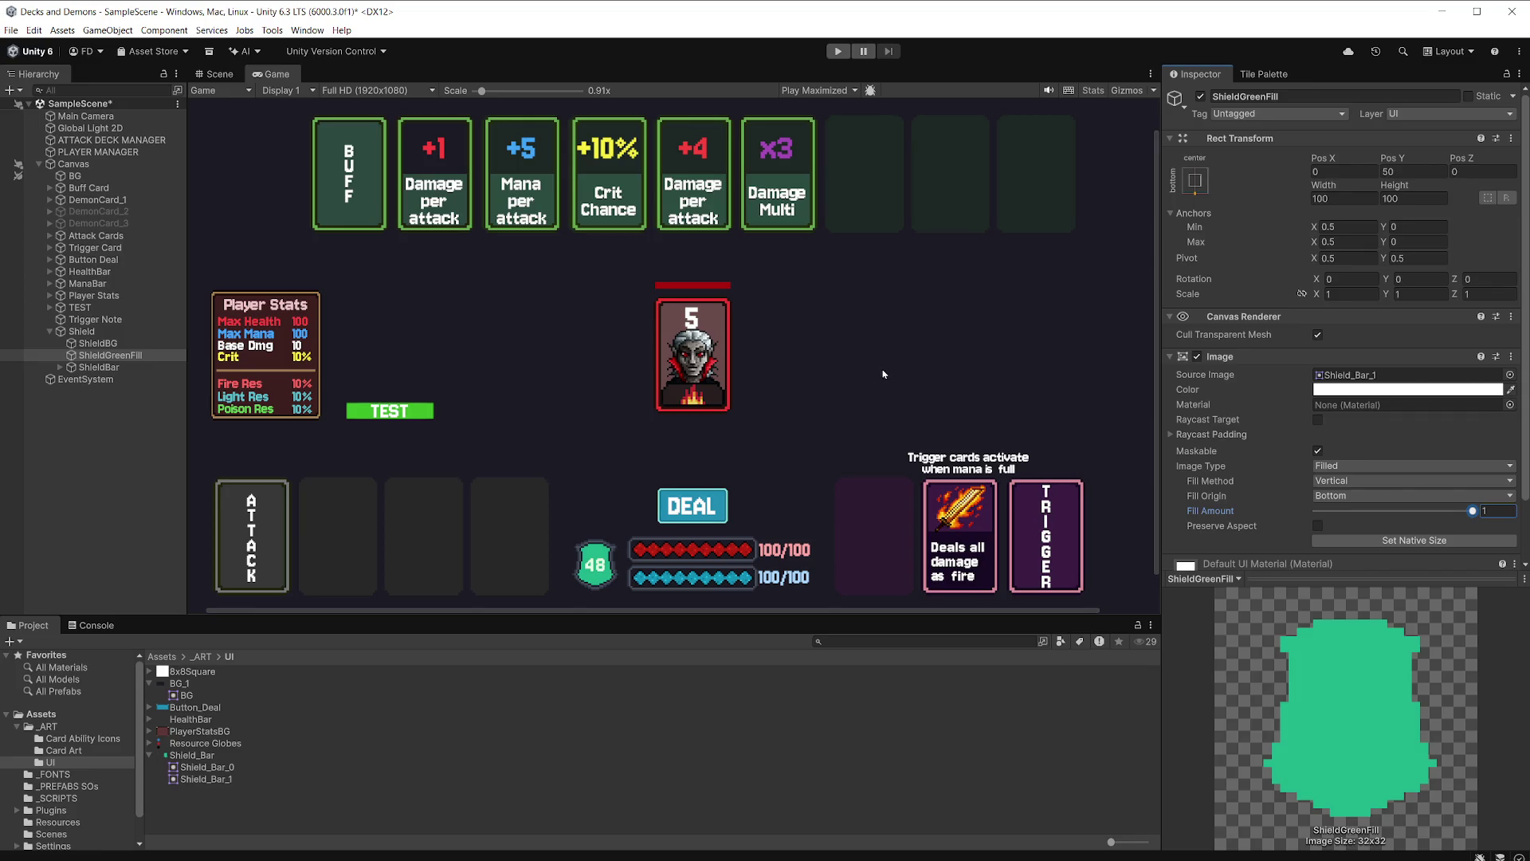
Select the HealthBar sprite in the Project panel to inspect its import settings.
{"action": "scroll", "coordinate": [594, 568], "scroll_direction": "up", "scroll_amount": 5}
{"action": "scroll", "coordinate": [613, 588], "scroll_direction": "up", "scroll_amount": 6}
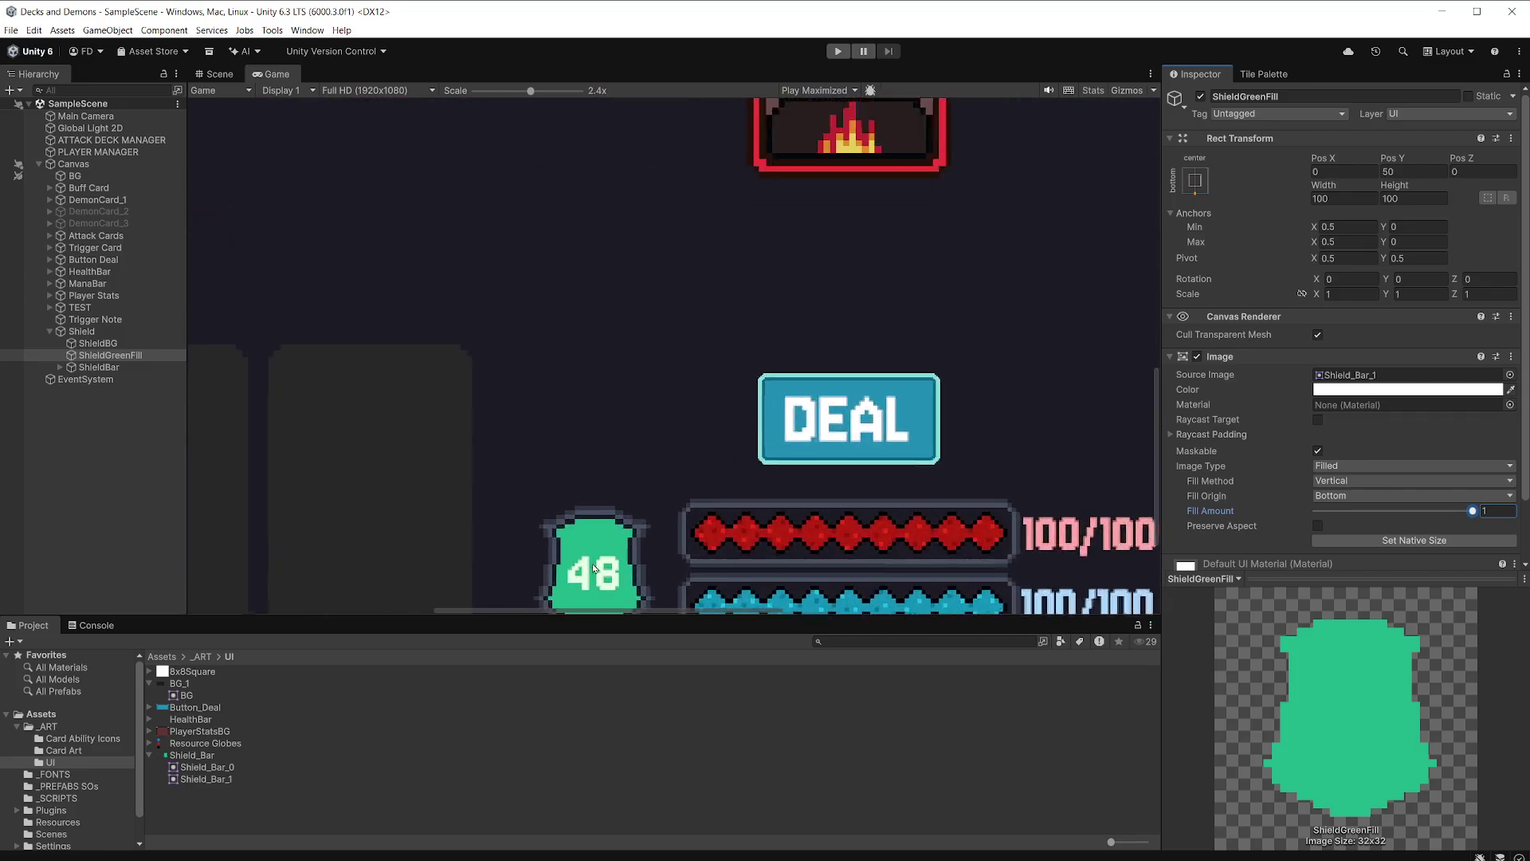
{"action": "scroll", "coordinate": [658, 457], "scroll_direction": "up", "scroll_amount": 5}
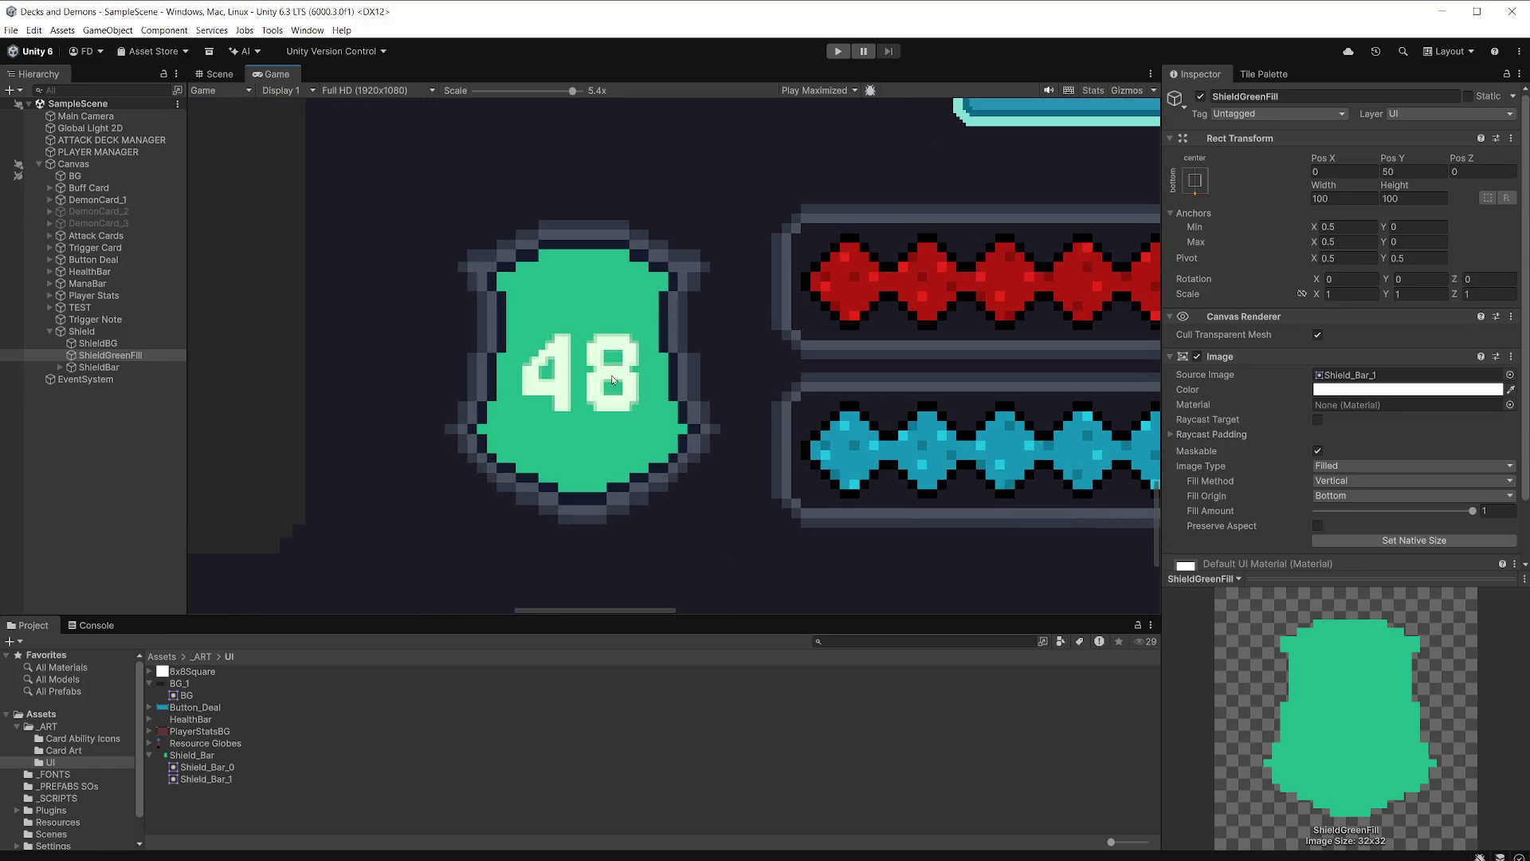
{"action": "scroll", "coordinate": [674, 390], "scroll_direction": "down", "scroll_amount": 6}
{"action": "scroll", "coordinate": [674, 390], "scroll_direction": "down", "scroll_amount": 5}
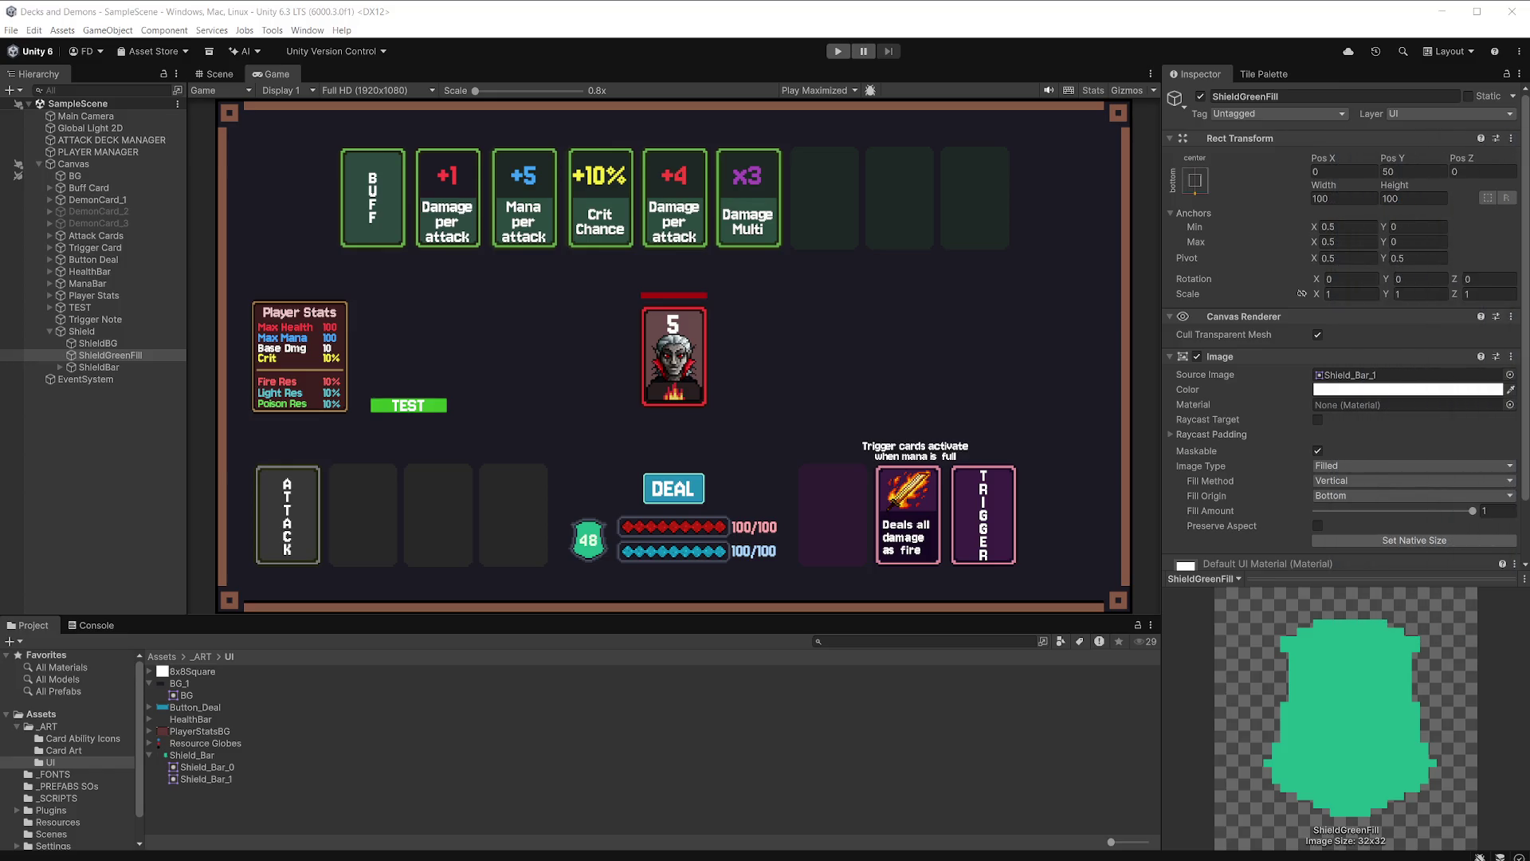
{"action": "left_click", "coordinate": [696, 721]}
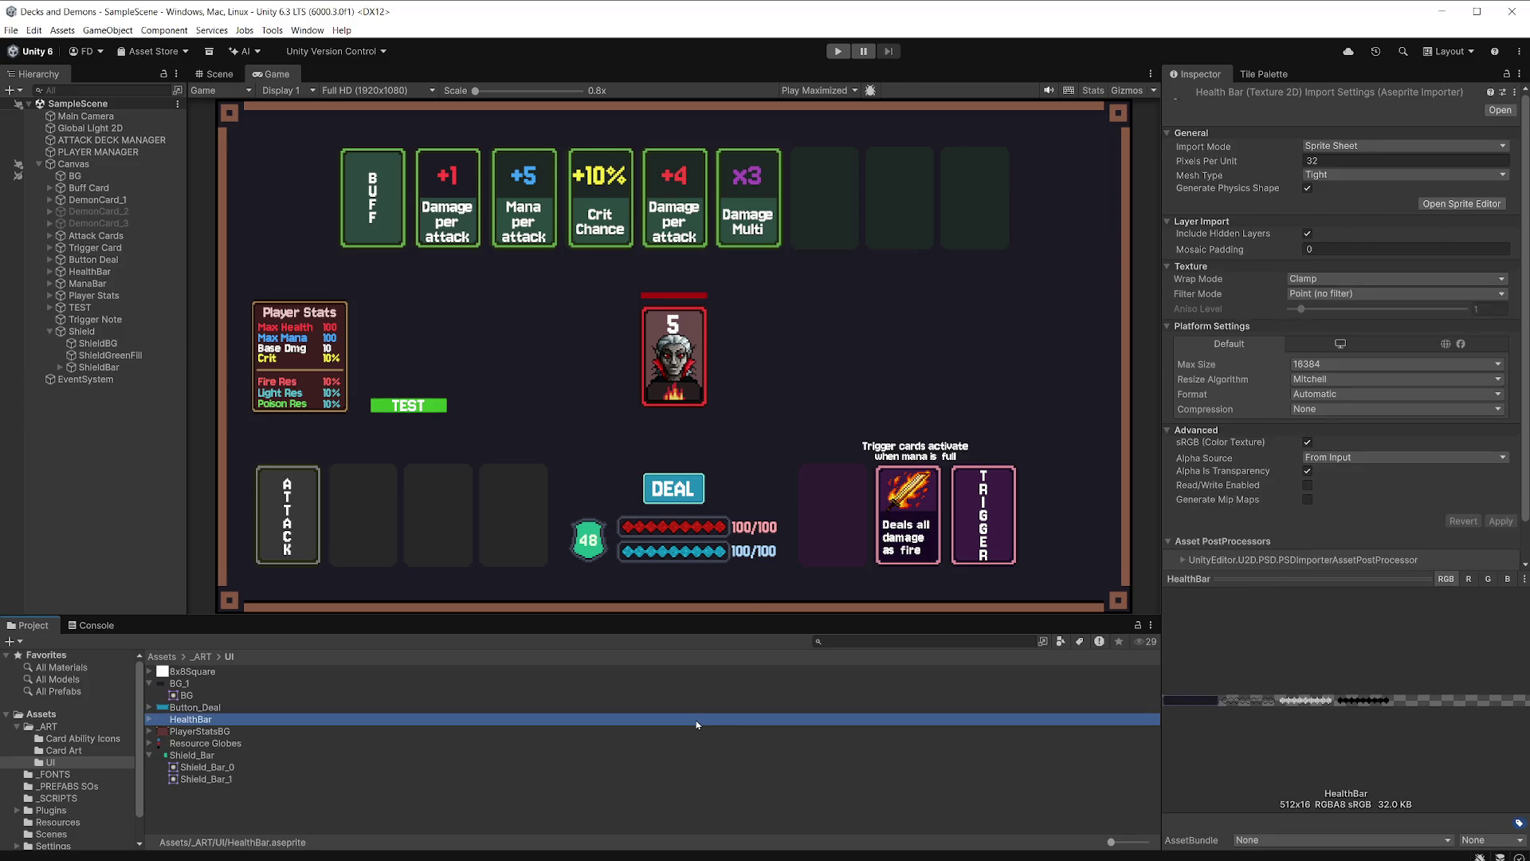
{"action": "left_click", "coordinate": [17, 726]}
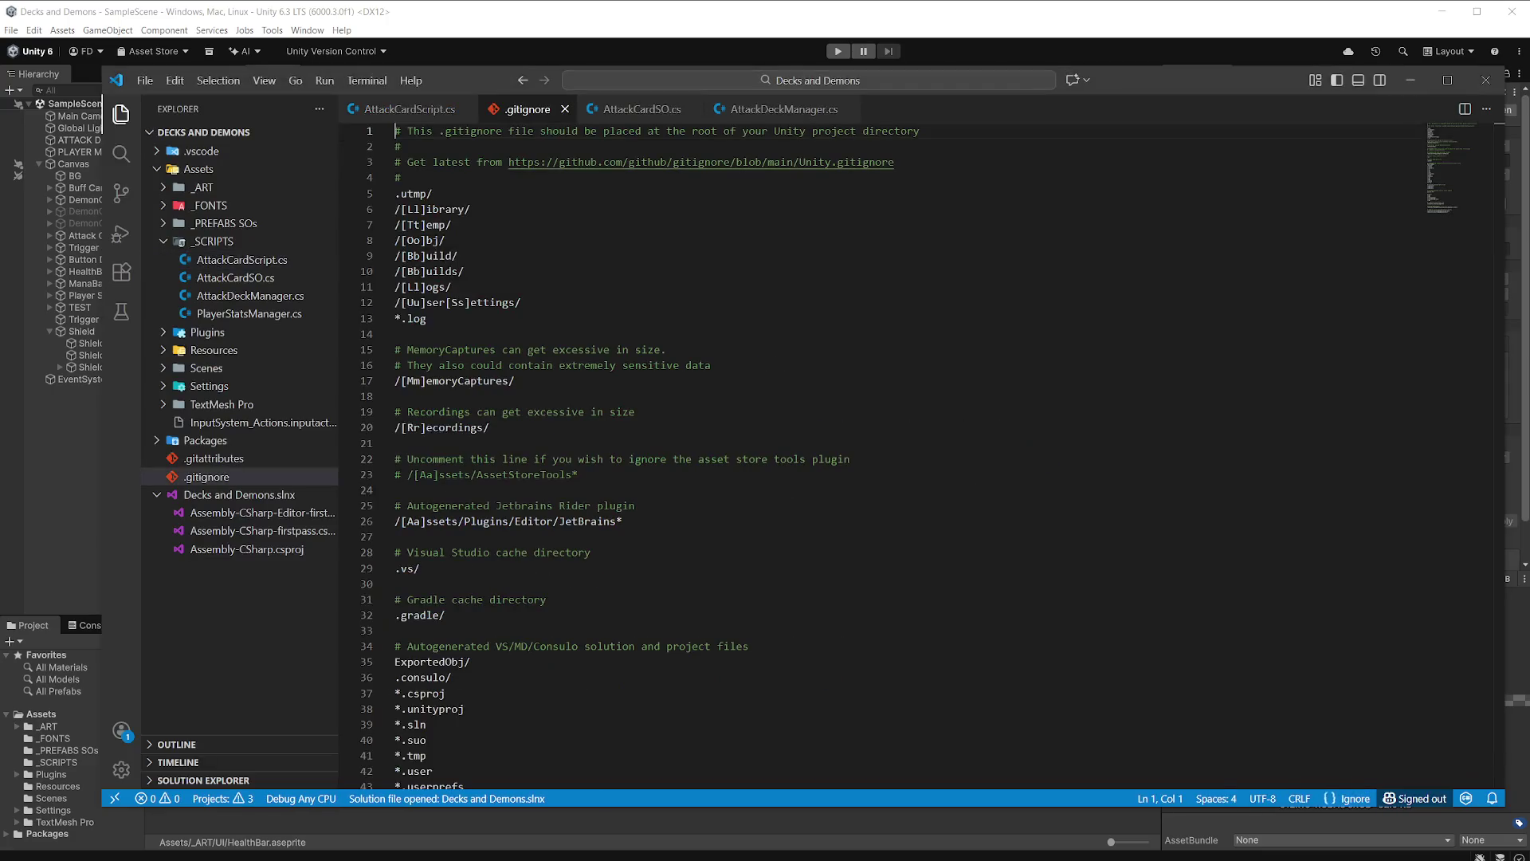
Duplicate the JetBrains rule on line 26, trim the copy to /[Aa]ssets/Plugins*, and save .gitignore.
{"action": "scroll", "coordinate": [543, 345], "scroll_direction": "down", "scroll_amount": 1}
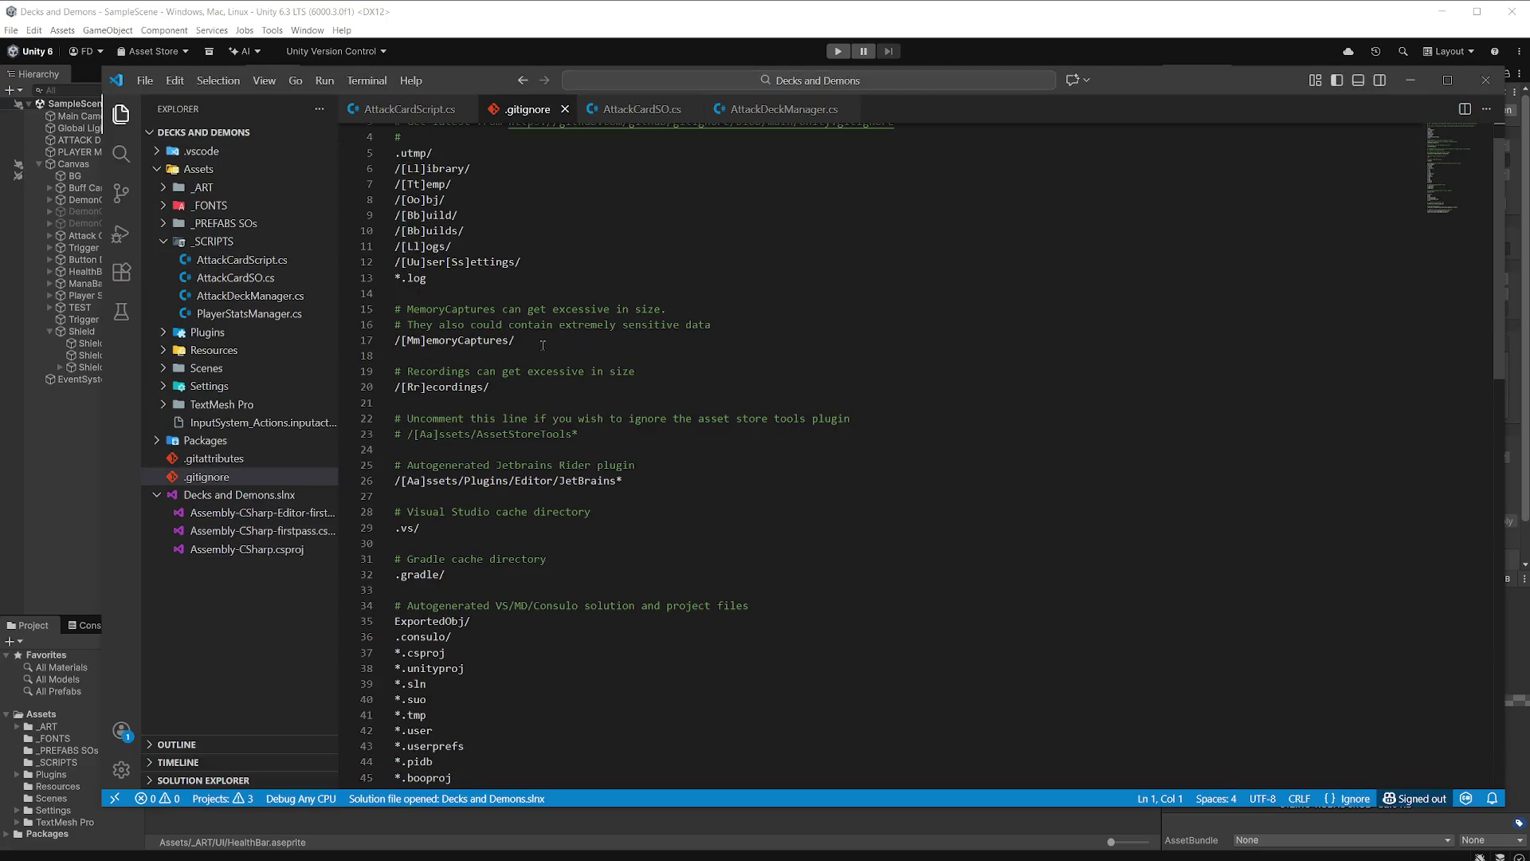
{"action": "scroll", "coordinate": [543, 345], "scroll_direction": "down", "scroll_amount": 1}
{"action": "scroll", "coordinate": [531, 353], "scroll_direction": "down", "scroll_amount": 1}
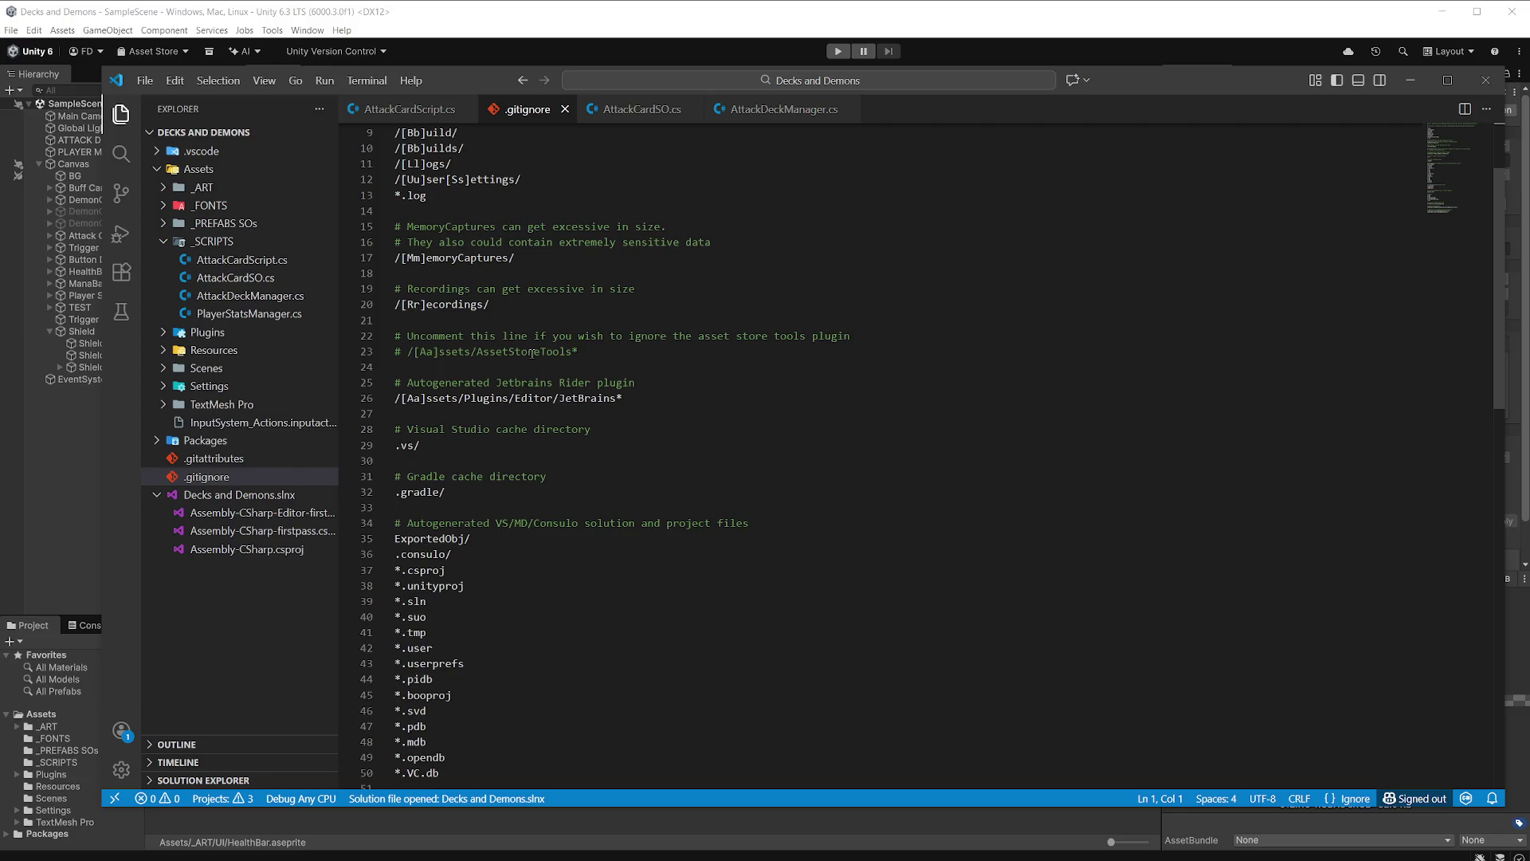
{"action": "left_click", "coordinate": [628, 396]}
{"action": "key", "text": "shift+alt+Down"}
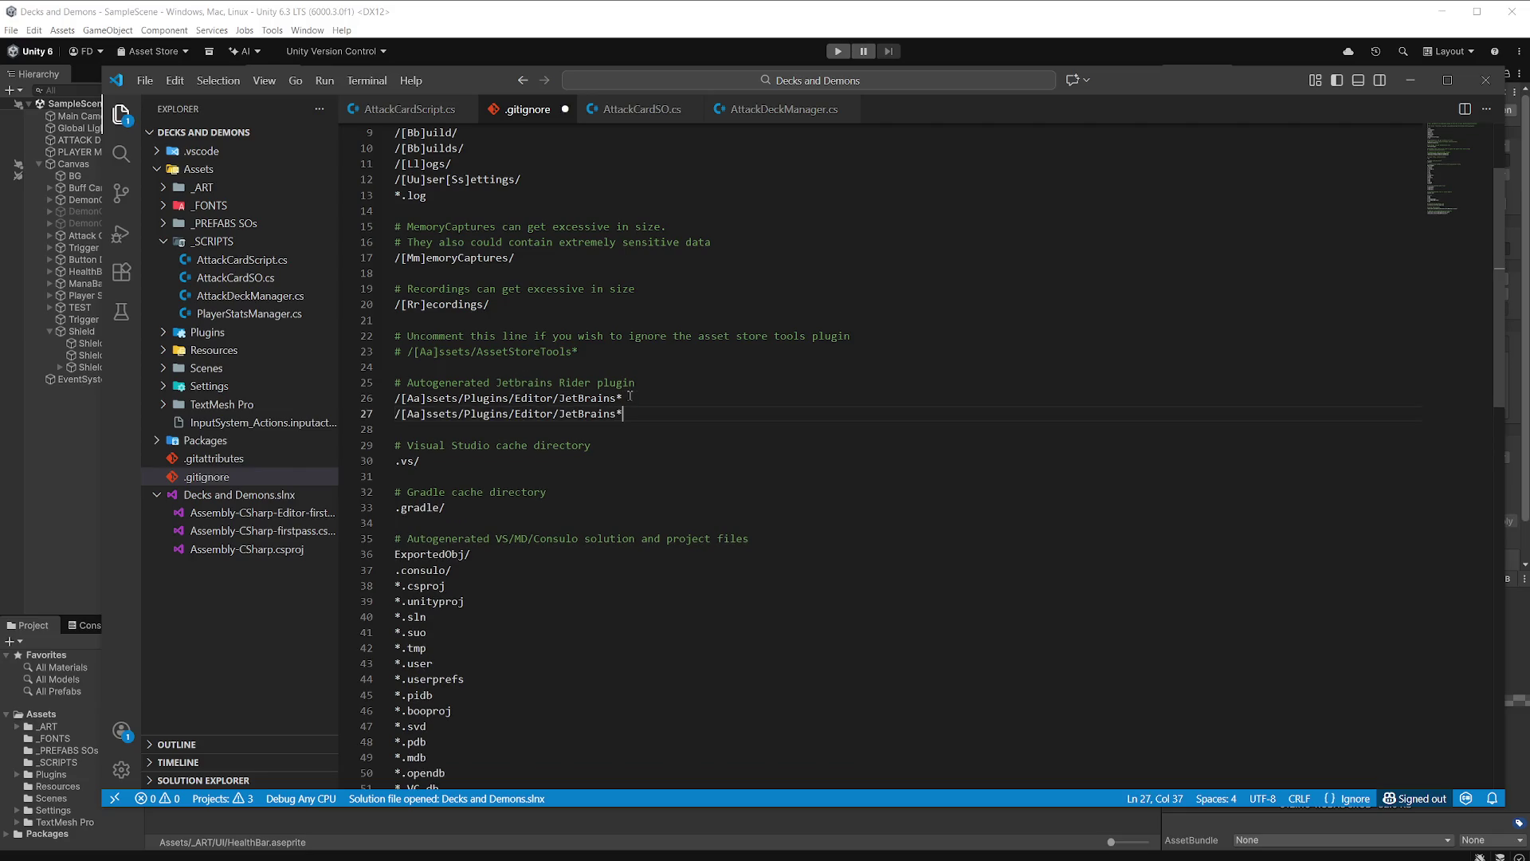
{"action": "left_click_drag", "start_coordinate": [616, 414], "coordinate": [511, 415]}
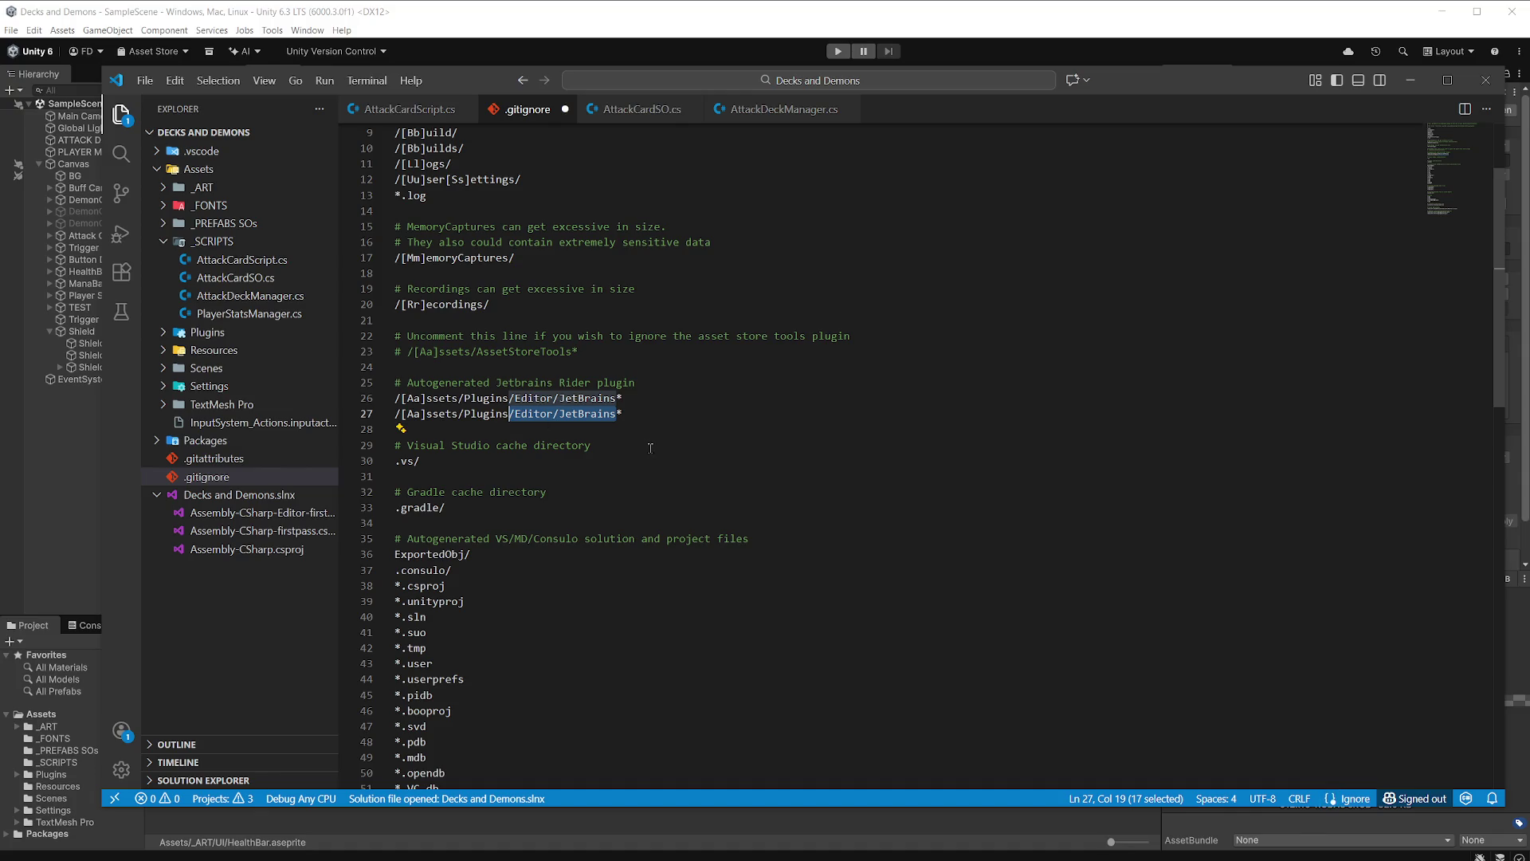
{"action": "key", "text": "BackSpace"}
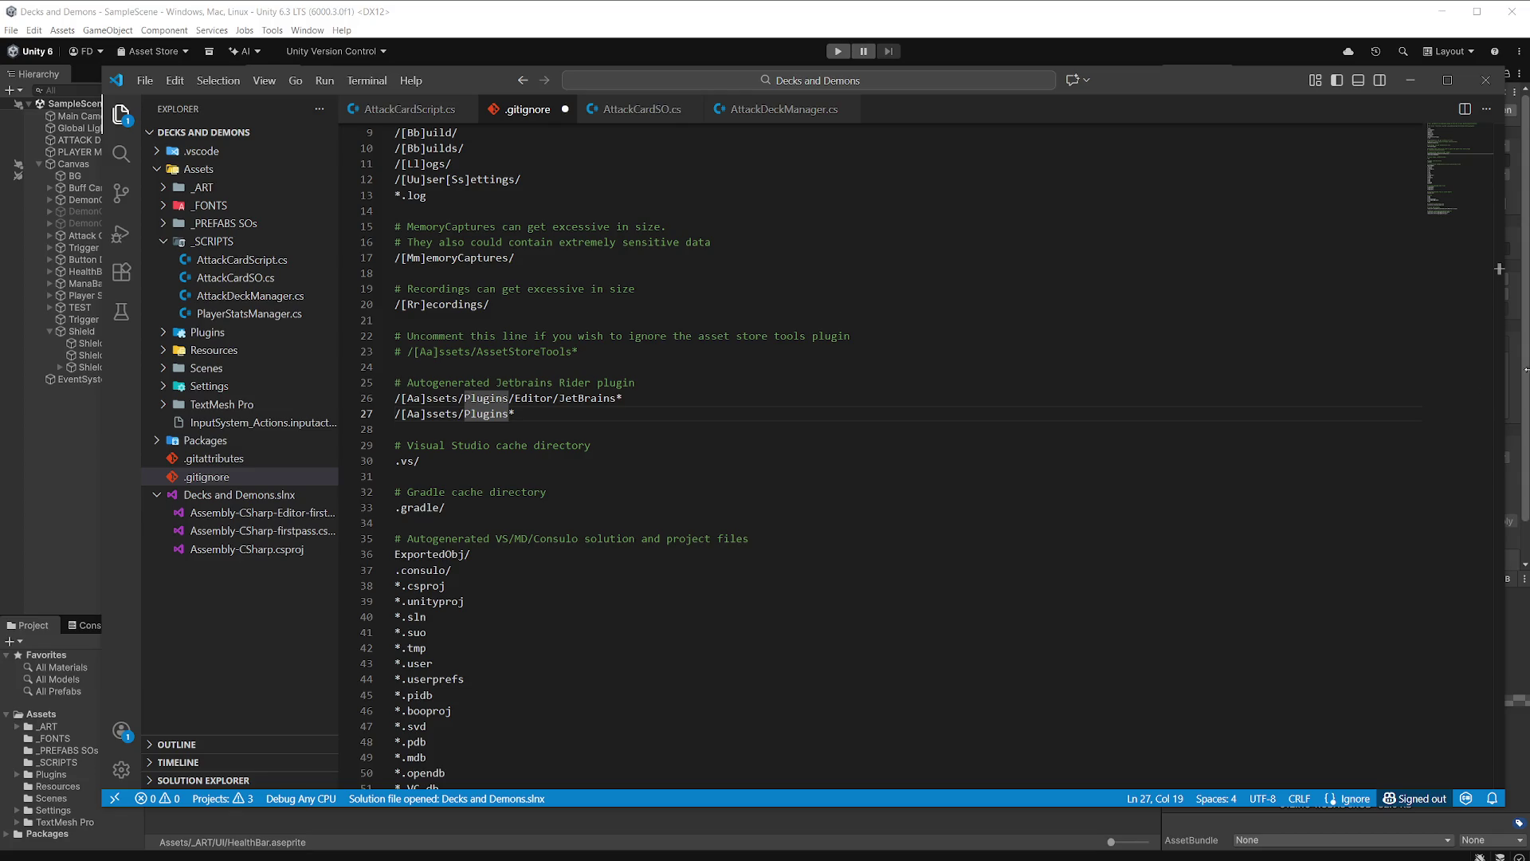
{"action": "left_click", "coordinate": [706, 453]}
{"action": "key", "text": "ctrl+s"}
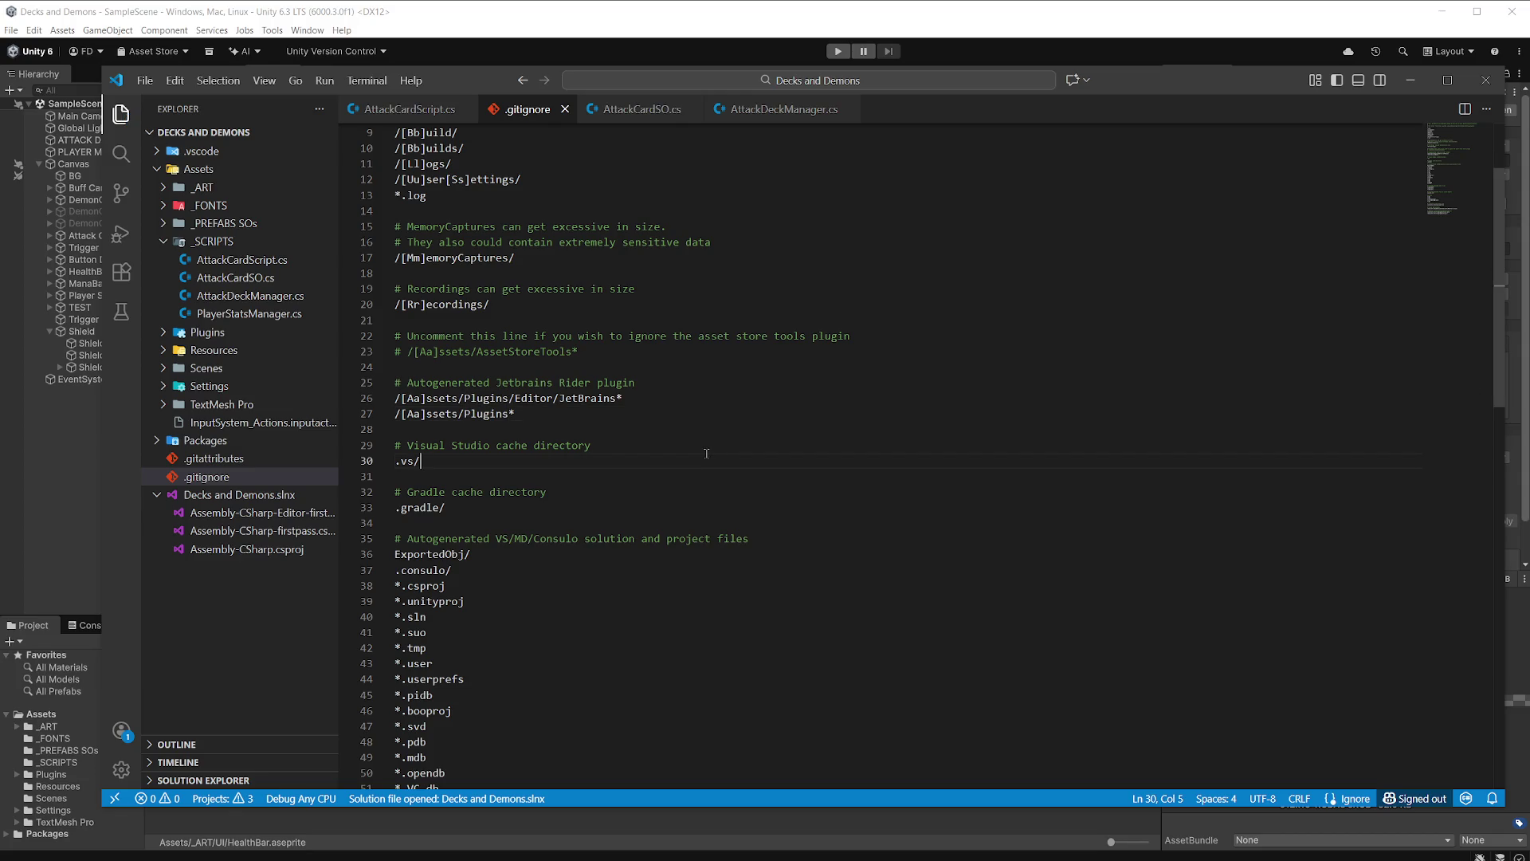